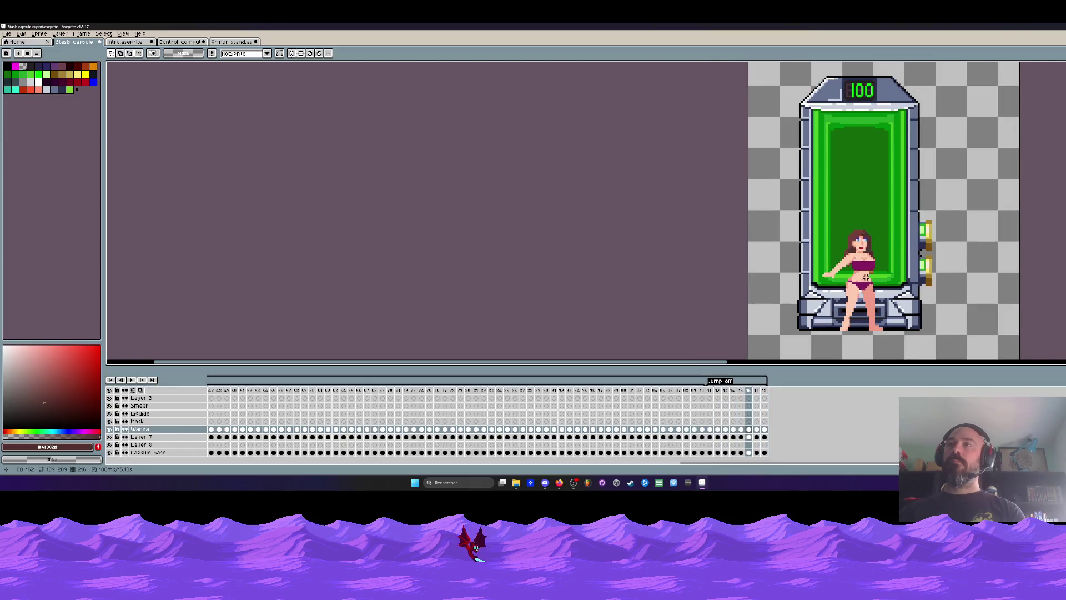
Step: Sample the pink skin tones and paint skin pixels across the green gap below the bikini top
scroll(862, 245, up, 1)
scroll(858, 241, up, 1)
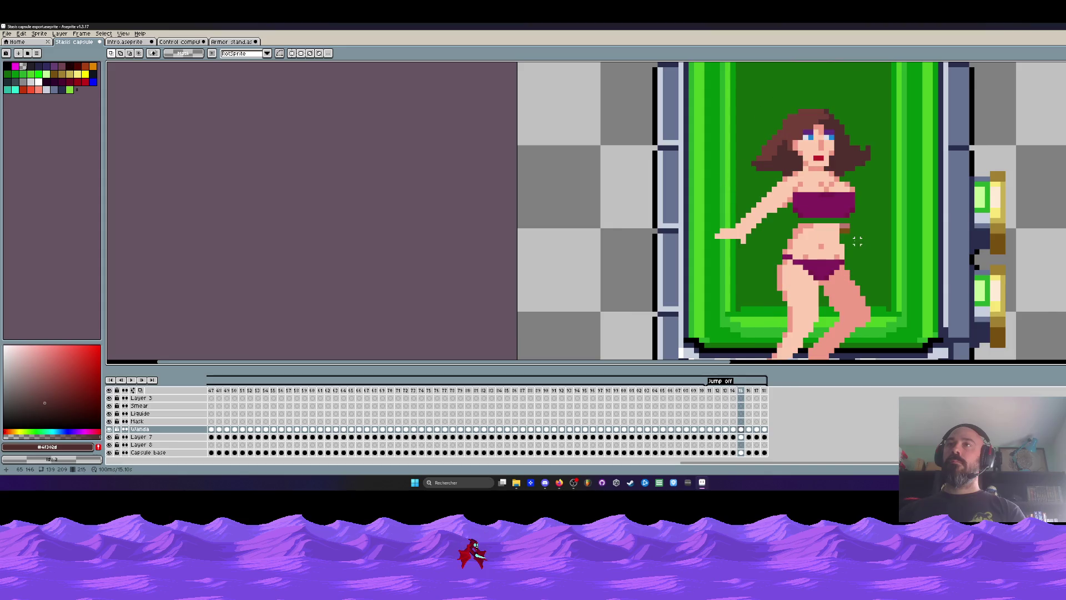
scroll(849, 233, up, 1)
key(b)
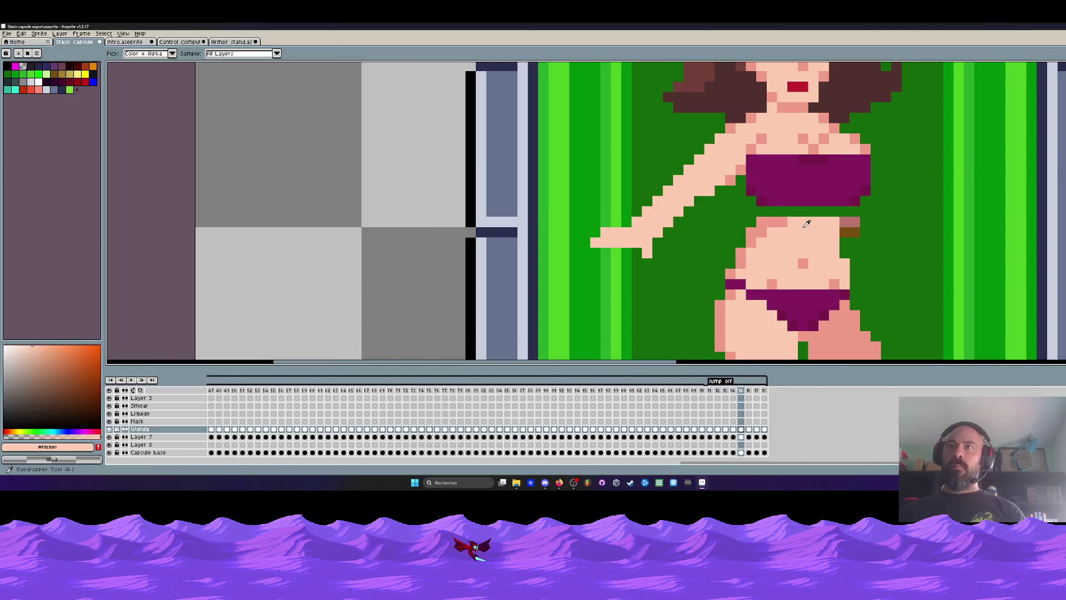
alt+click(770, 218)
drag(769, 211, 831, 211)
scroll(774, 209, down, 3)
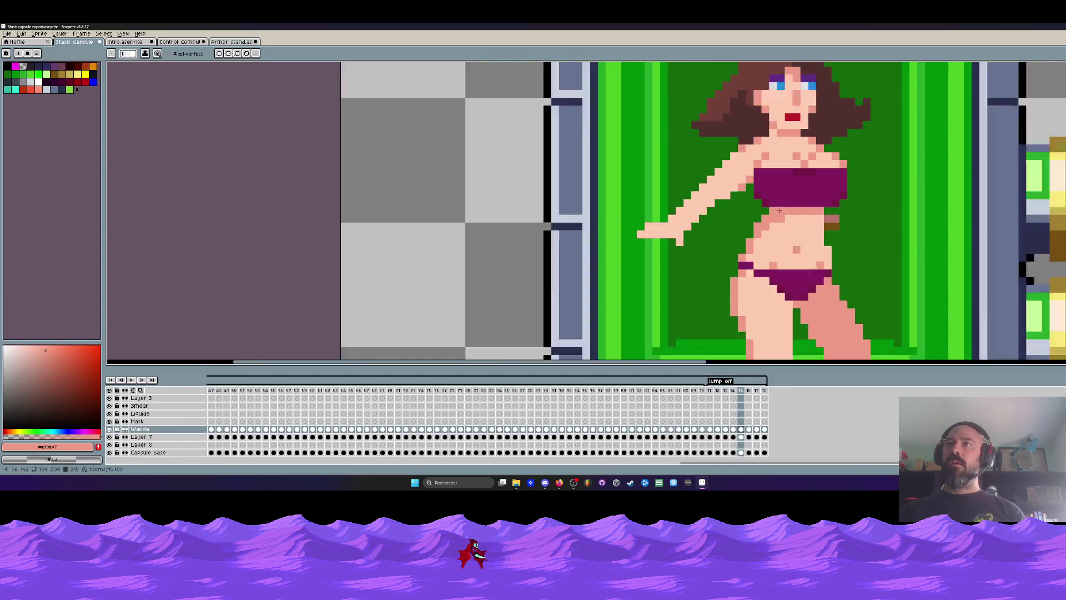
scroll(788, 217, up, 2)
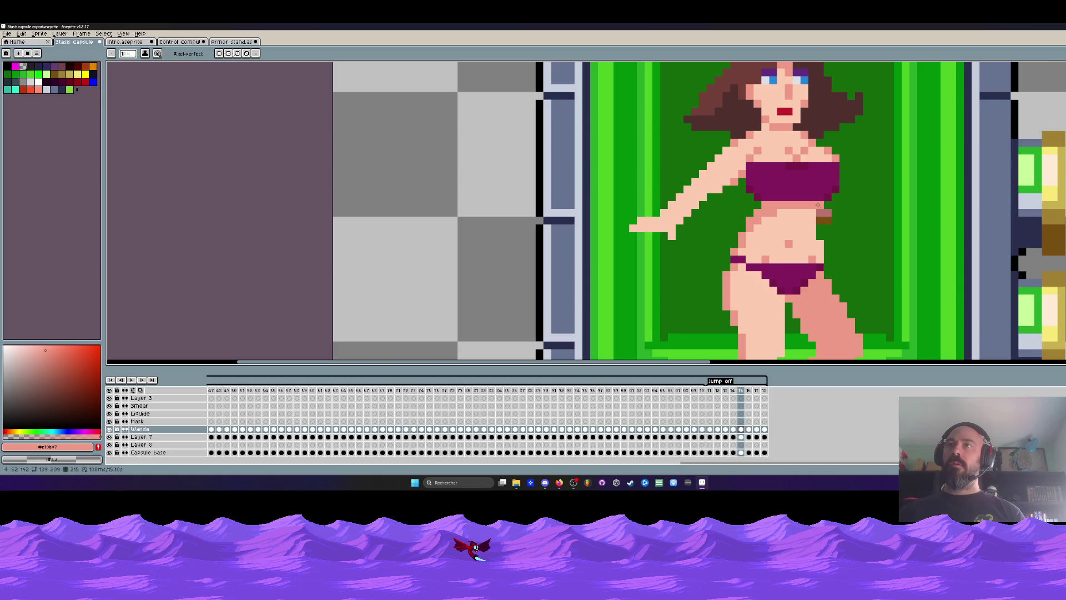
scroll(818, 205, up, 1)
alt+click(825, 212)
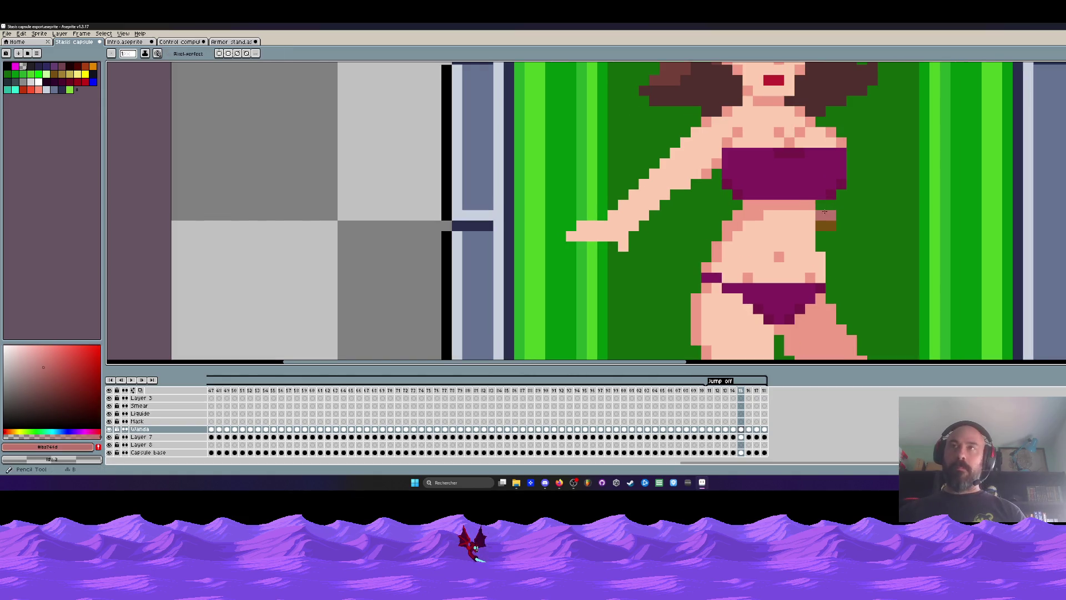
Step: Flip between frames 14, 15 and 16 to compare the filled waist
key(Left)
key(Right)
key(Left)
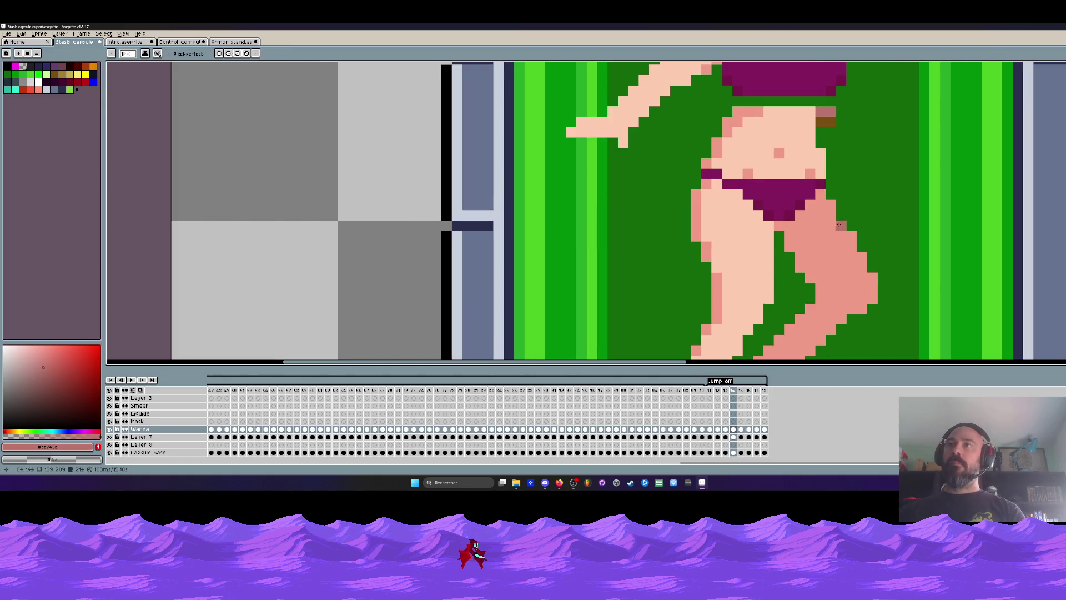
scroll(823, 99, down, 3)
key(Right)
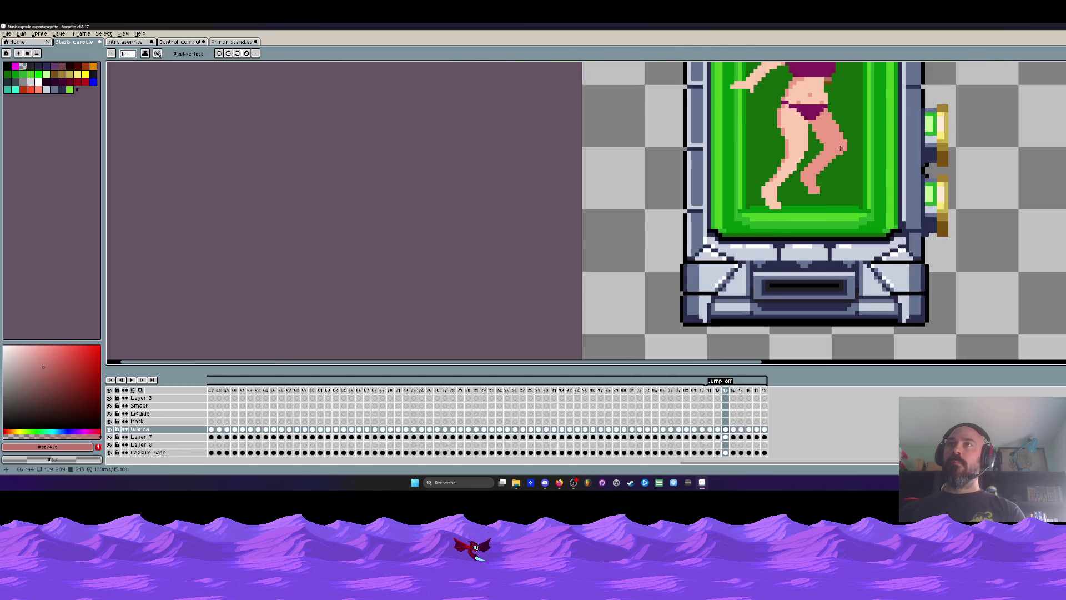
key(Left)
key(Right)
key(Right)
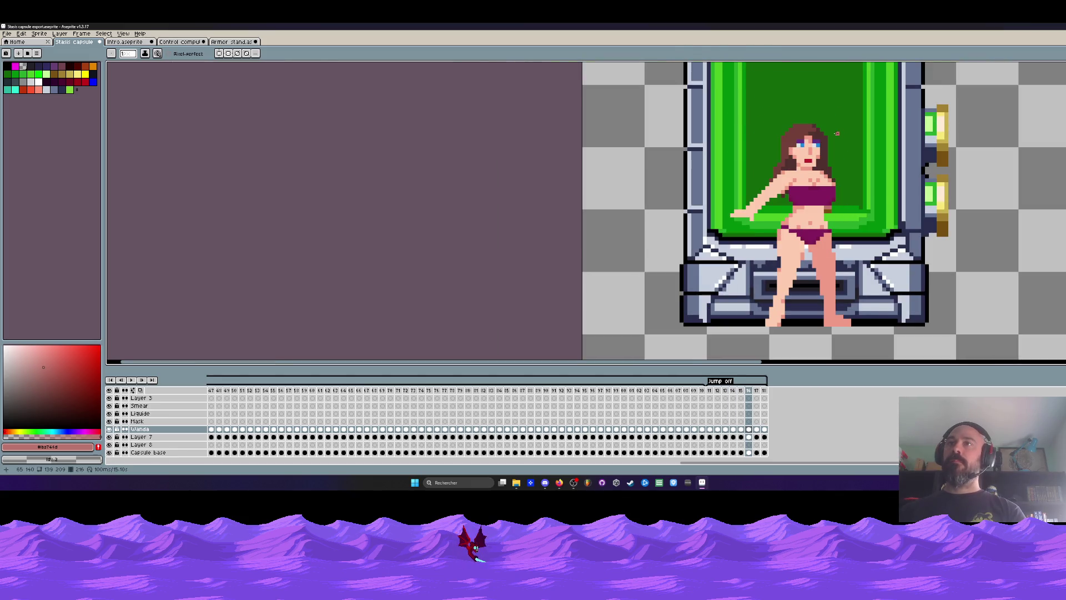
key(Right)
key(Left)
key(Left)
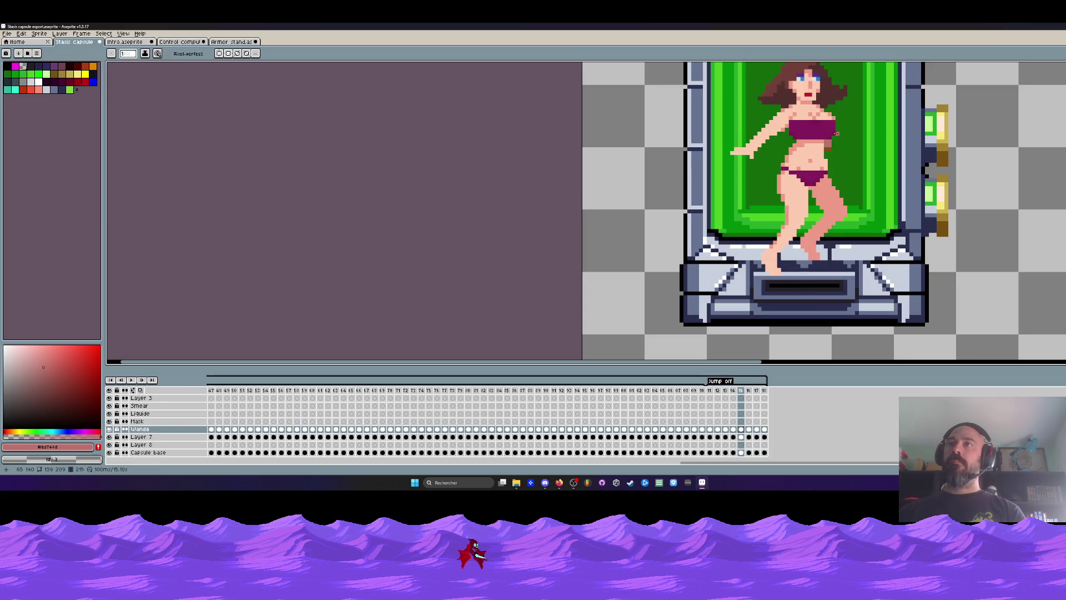
key(Left)
key(Right)
scroll(837, 133, down, 2)
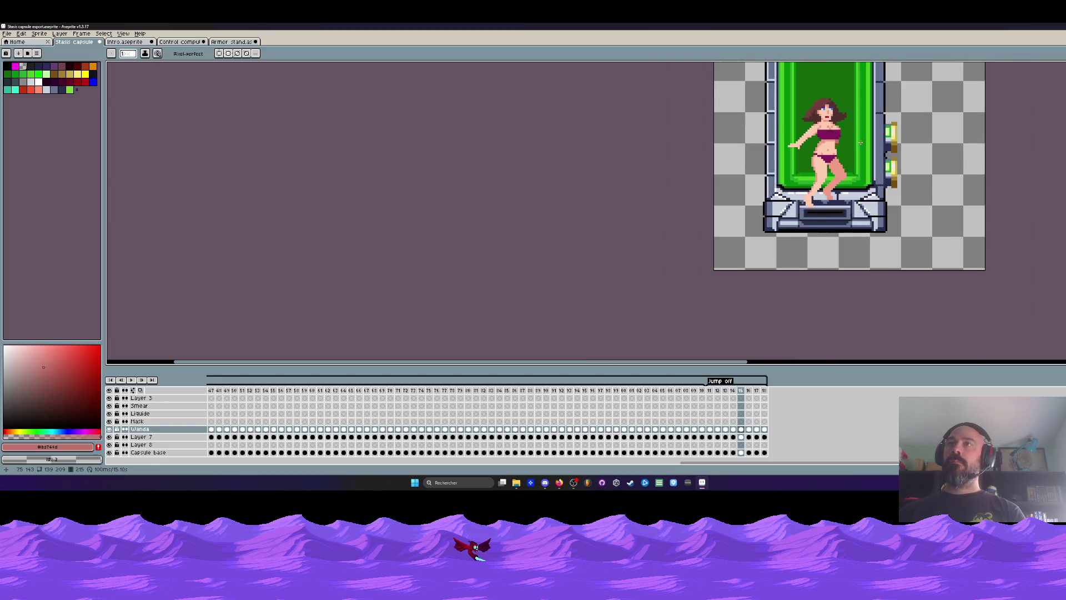
key(Return)
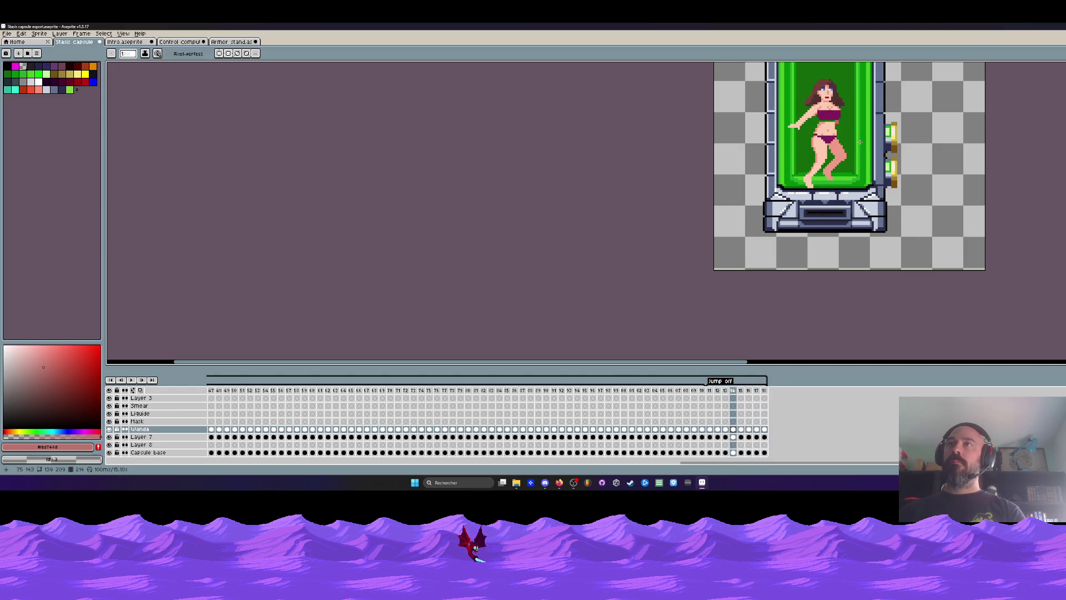
scroll(859, 142, up, 4)
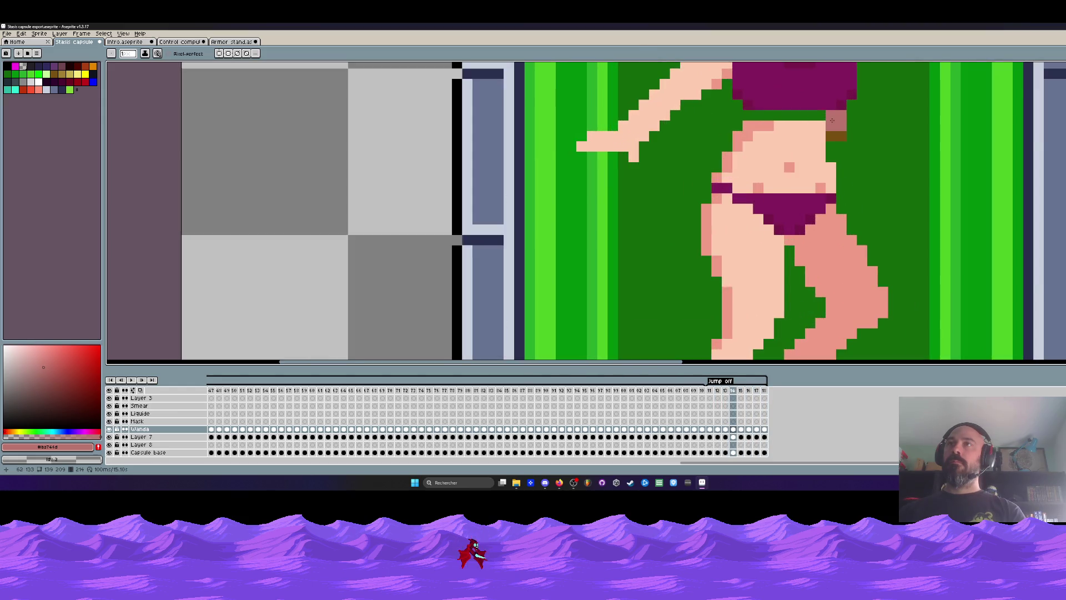
scroll(845, 135, down, 2)
scroll(801, 119, up, 2)
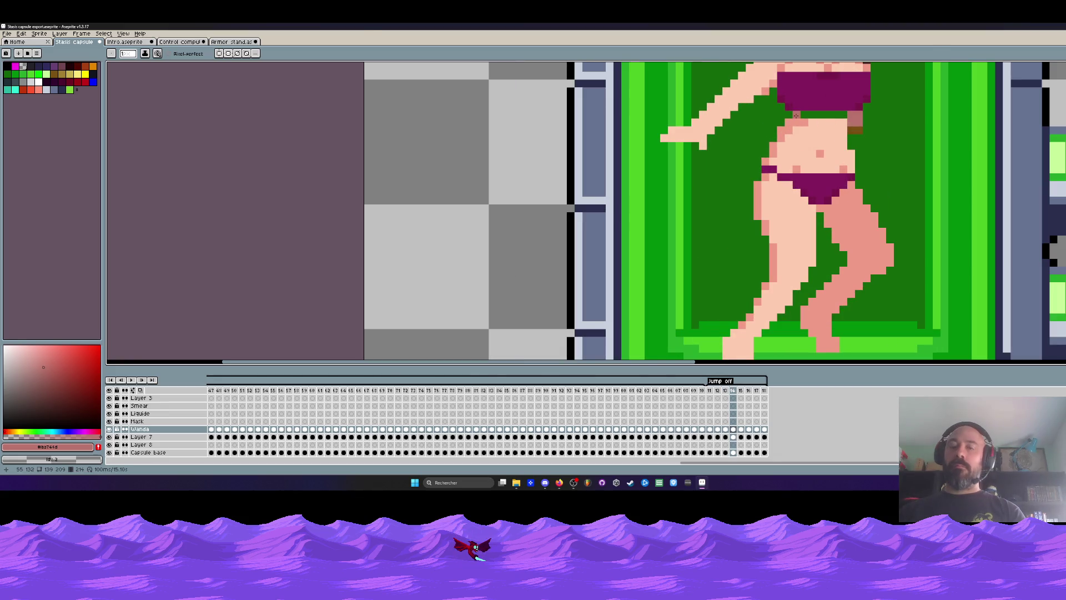
alt+click(812, 129)
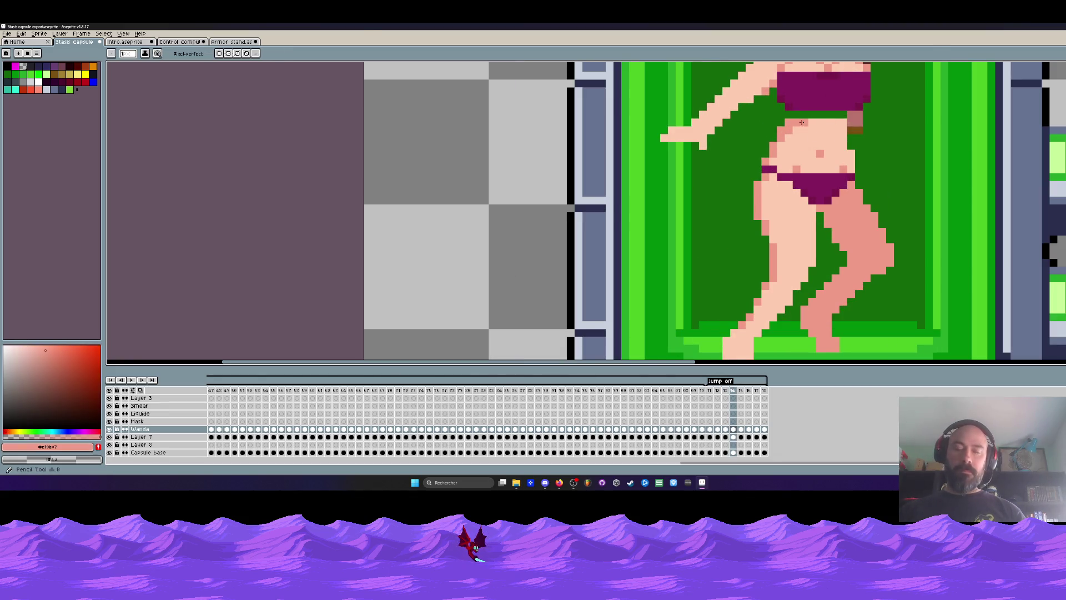
scroll(814, 126, down, 3)
scroll(795, 118, up, 1)
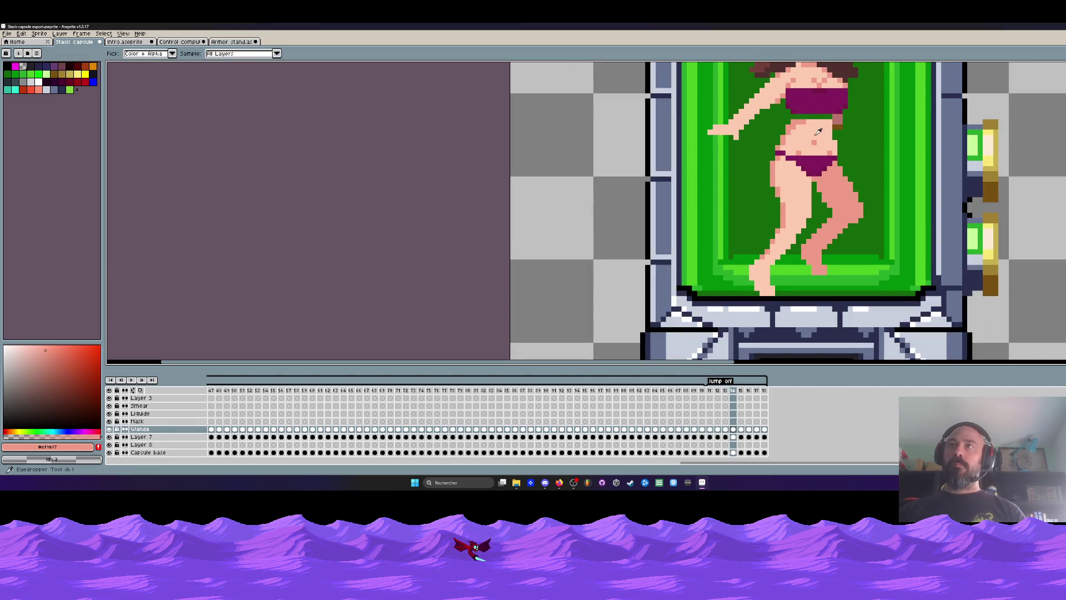
alt+click(819, 123)
scroll(818, 124, up, 1)
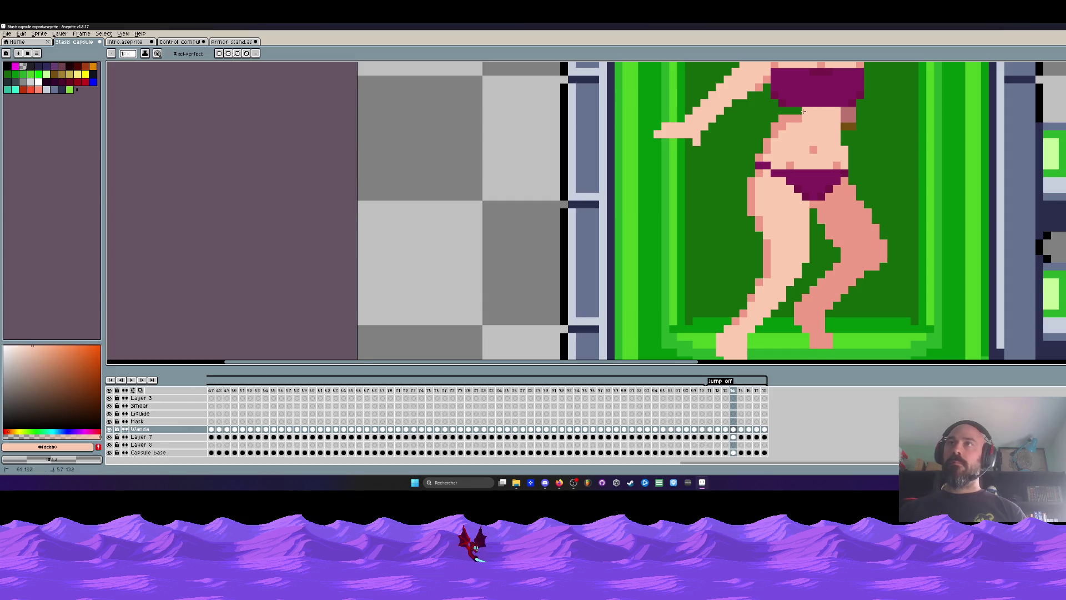
scroll(800, 112, down, 3)
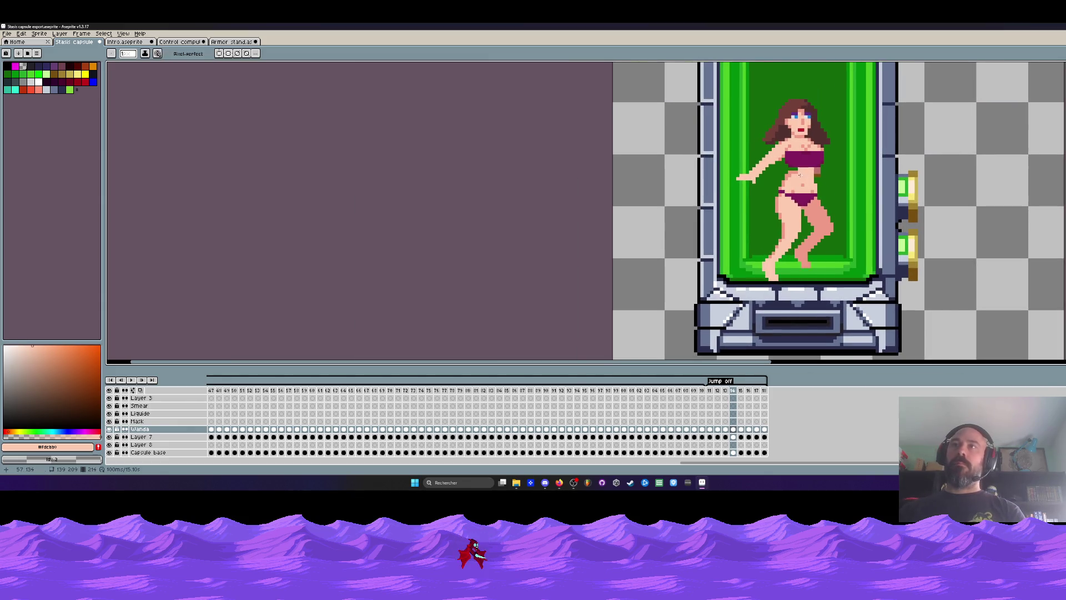
scroll(799, 176, up, 1)
key(Right)
scroll(799, 176, up, 1)
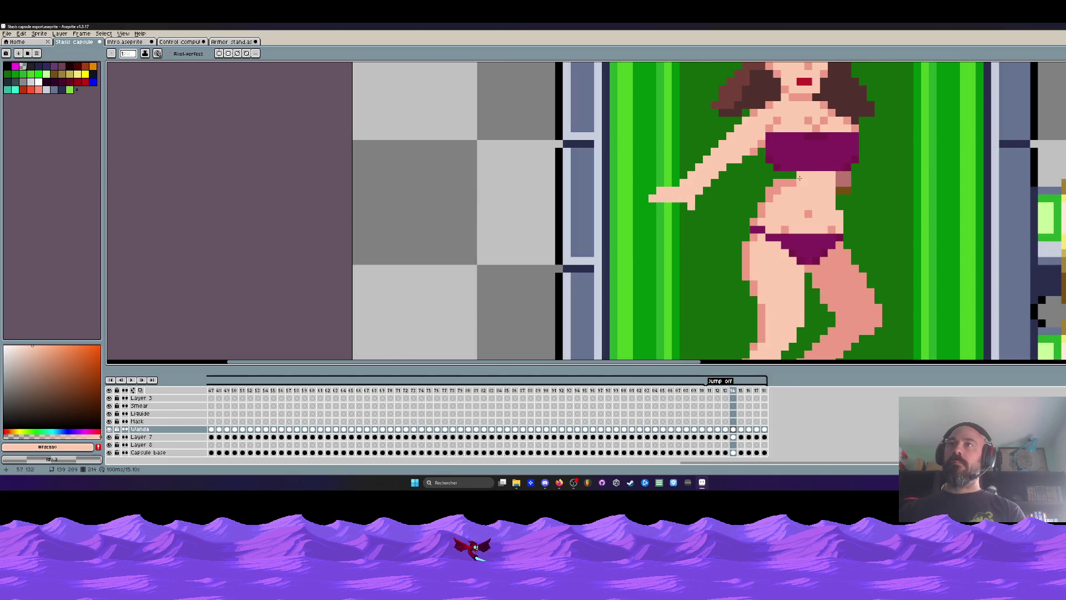
alt+click(781, 176)
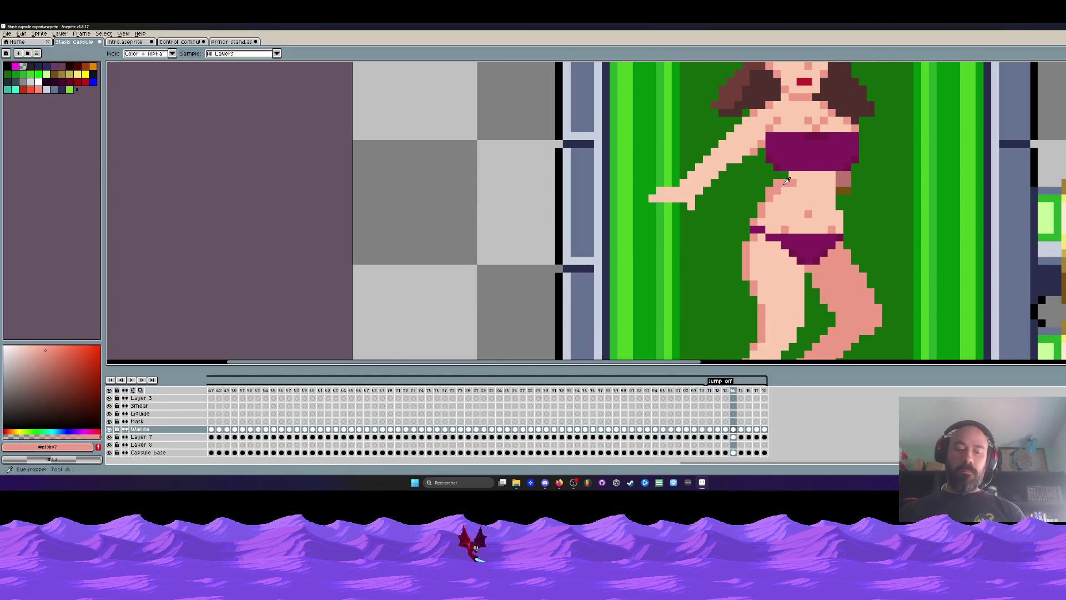
scroll(804, 176, down, 2)
key(Left)
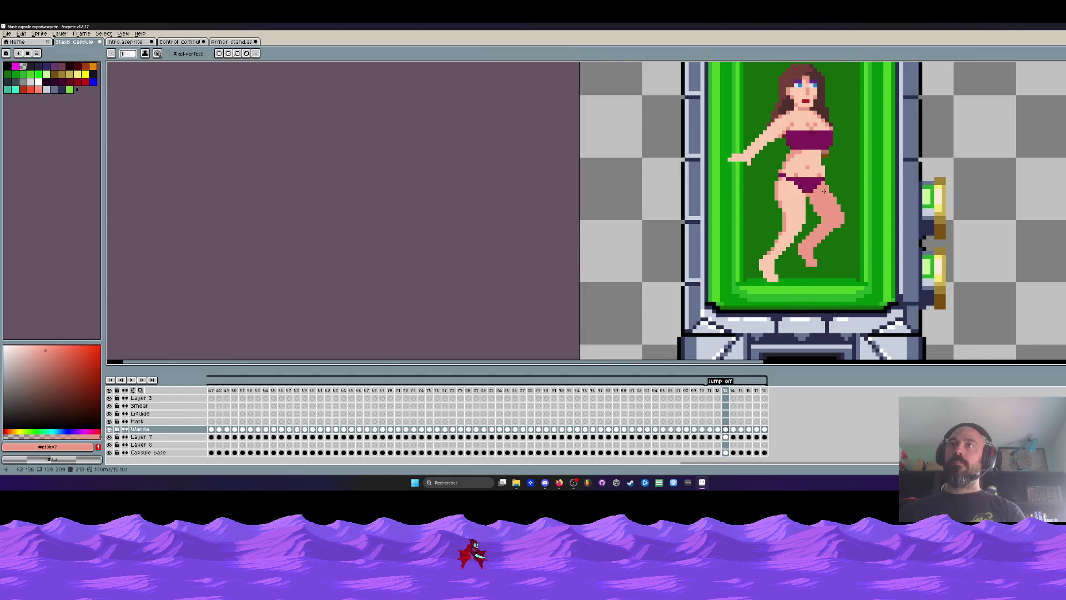
Step: Flip between frames 13, 14 and 15 to compare the poses
key(Right)
key(Left)
key(Right)
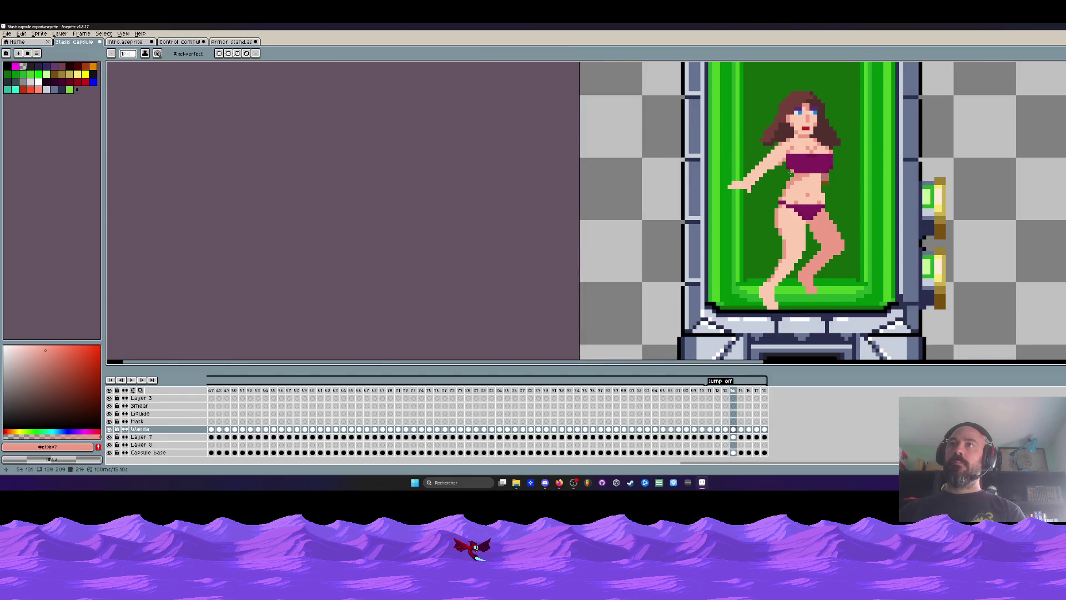
scroll(789, 176, down, 1)
key(Left)
key(Right)
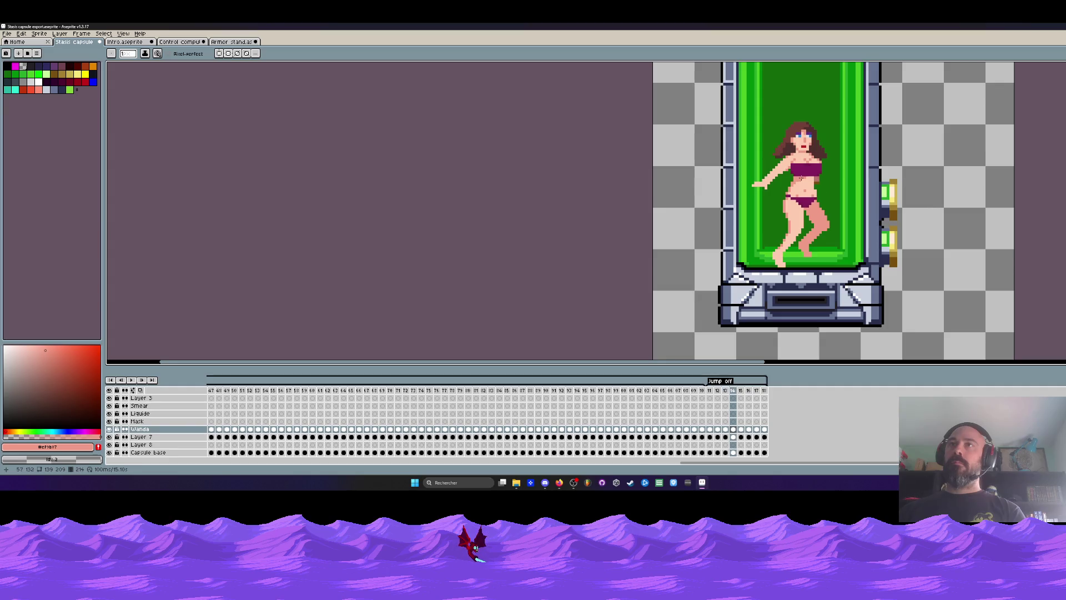
key(Right)
scroll(805, 191, up, 2)
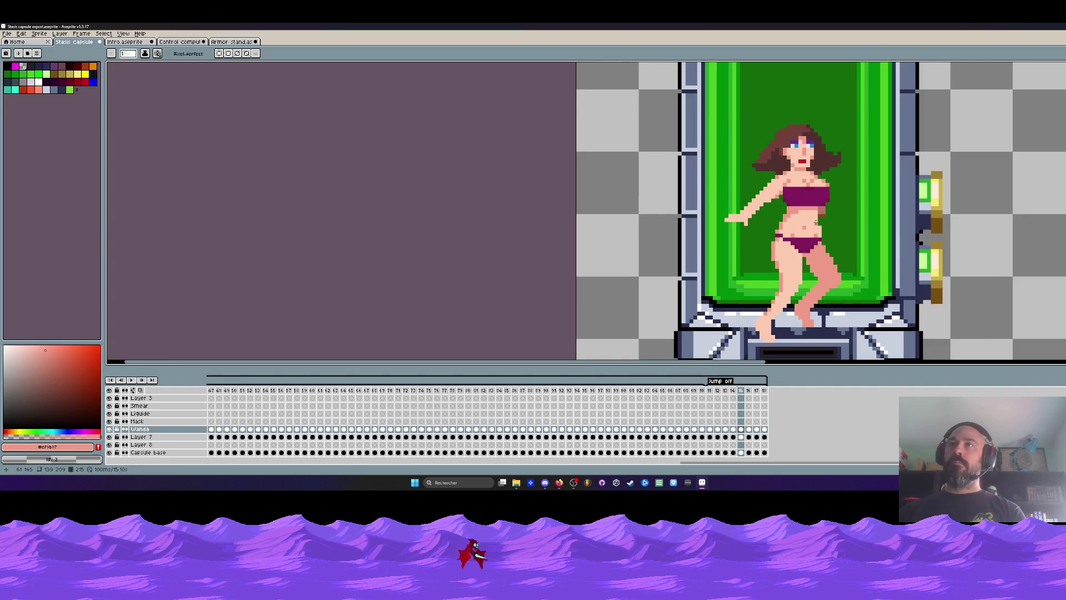
key(Left)
Step: Compare frame 16 with the arm extended against frame 18 with the arm lowered
scroll(815, 176, down, 2)
key(Left)
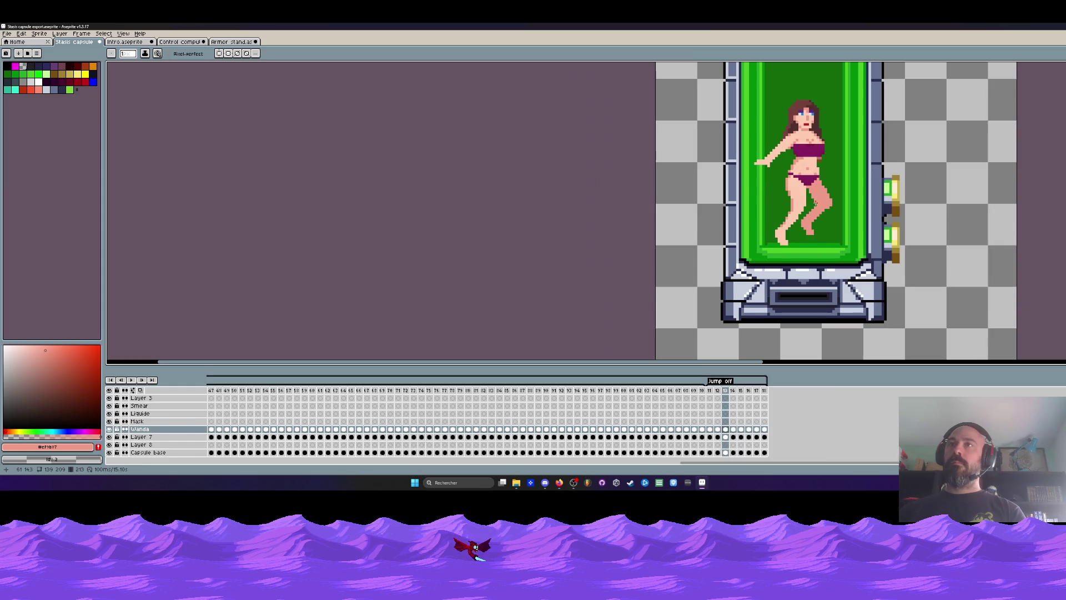
key(Right)
key(Right)
key(Right)
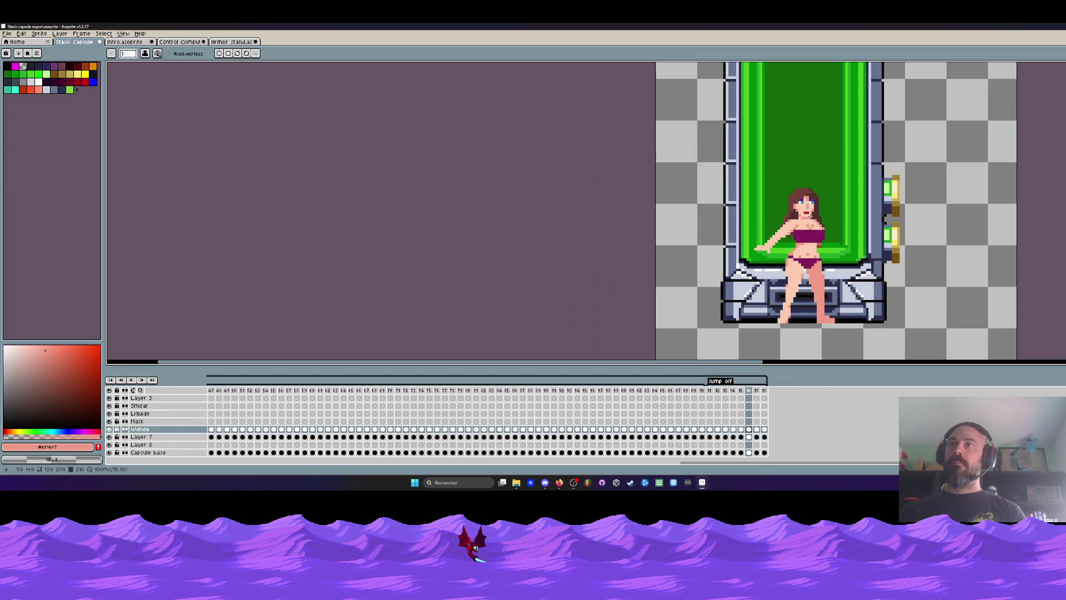
key(Right)
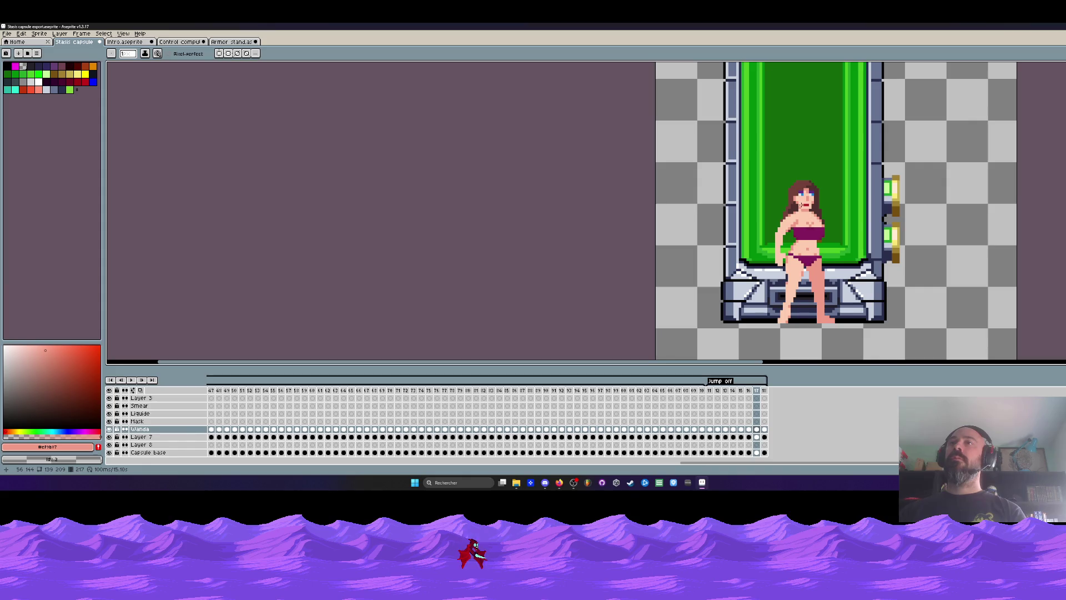
scroll(802, 235, up, 2)
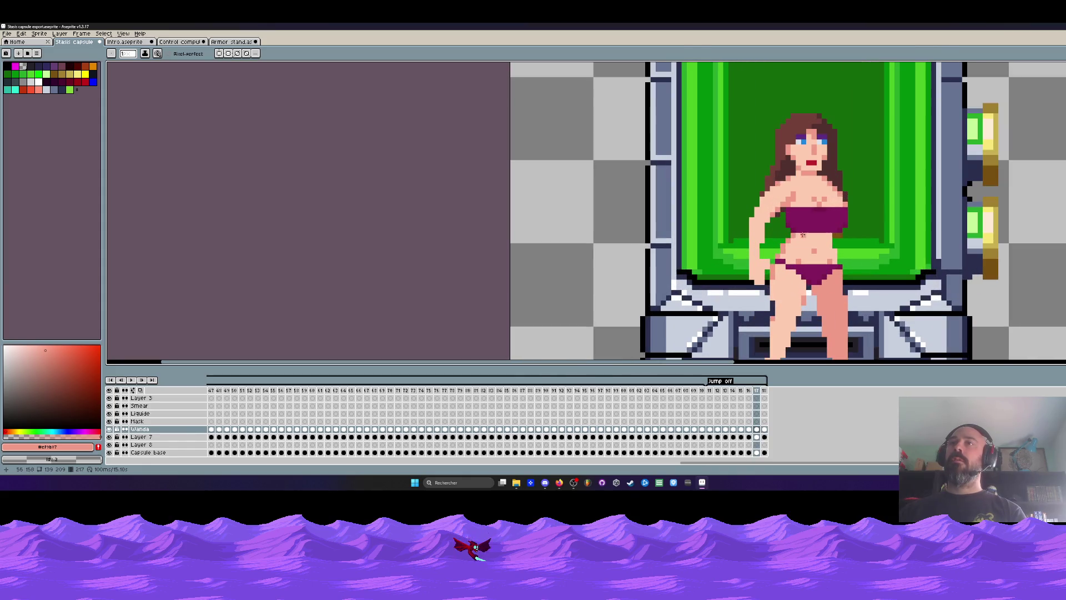
key(Left)
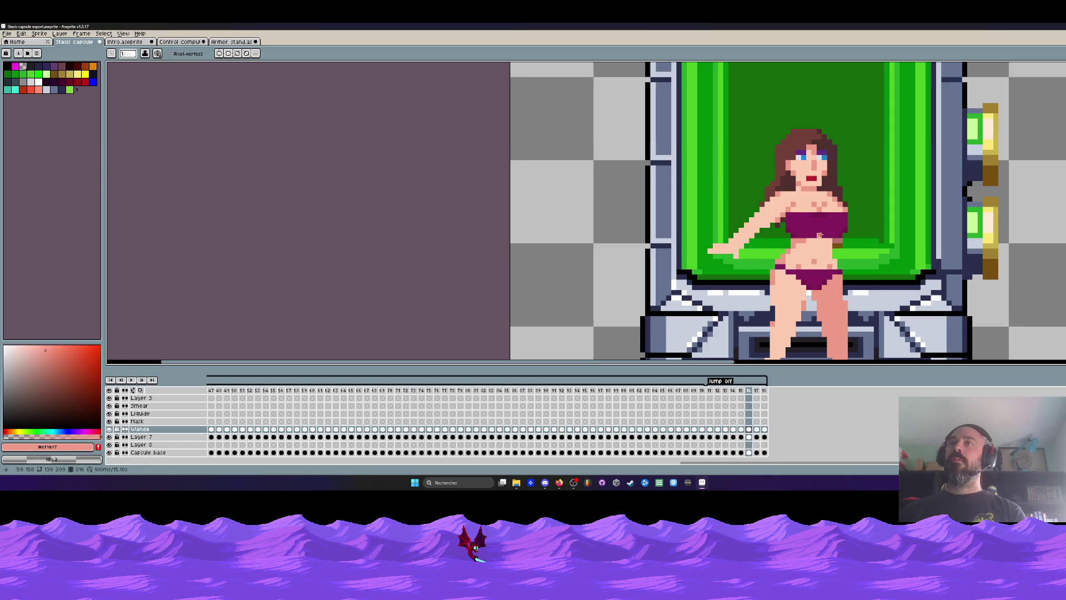
key(Right)
key(Right)
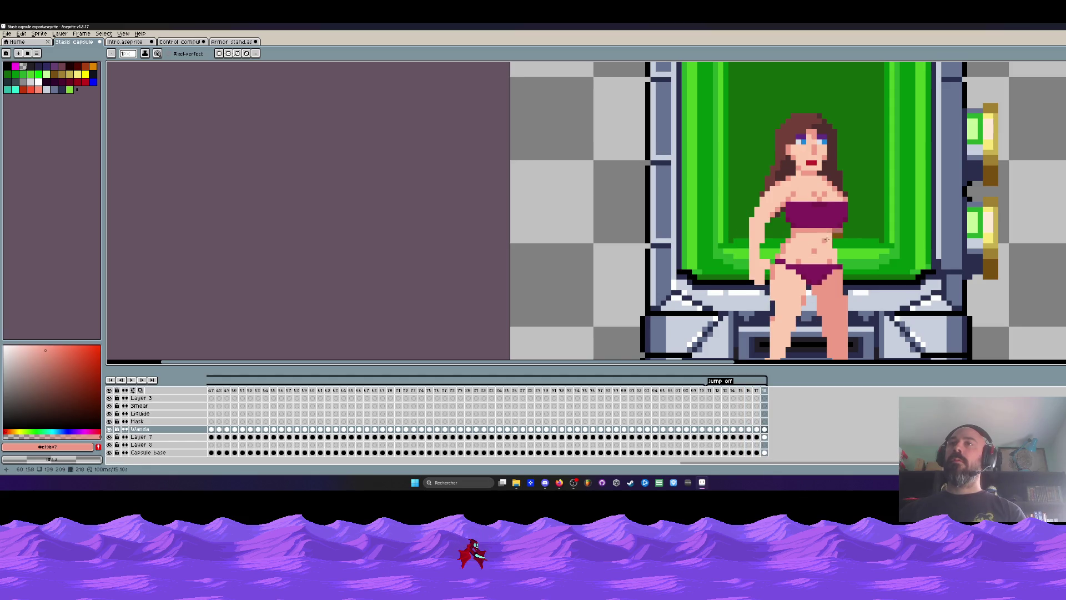
Step: Wrap around the timeline and preview the sprite sheet export, then cancel it
key(Right)
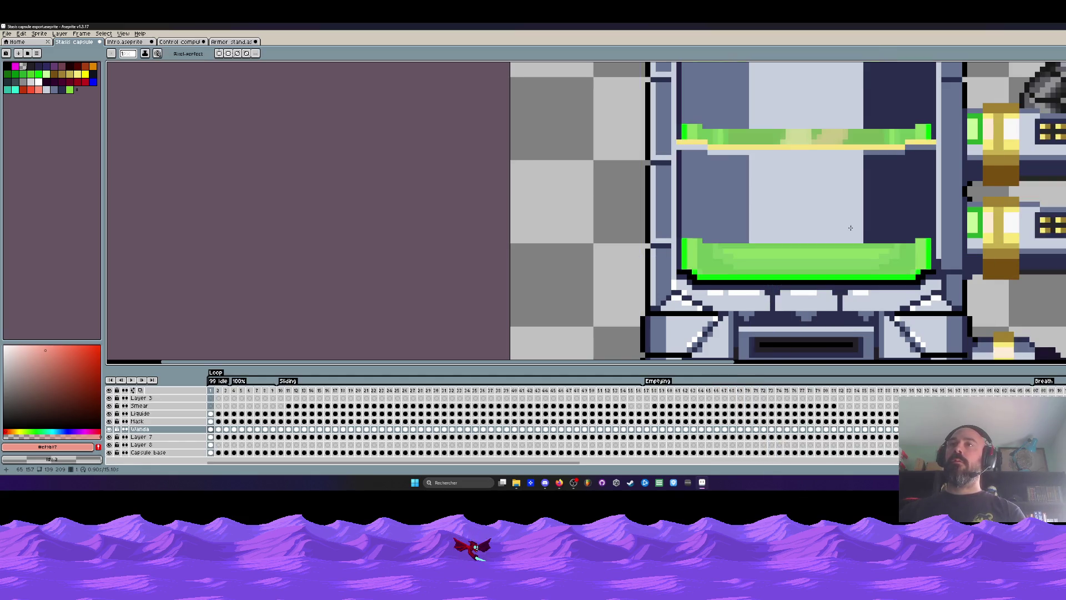
key(Left)
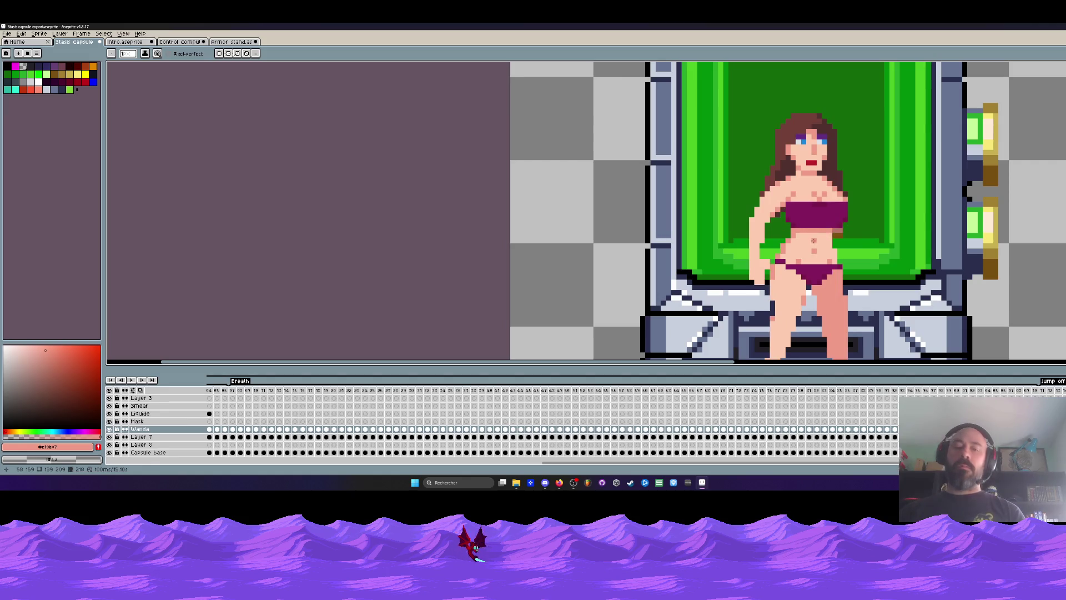
key(ctrl+e)
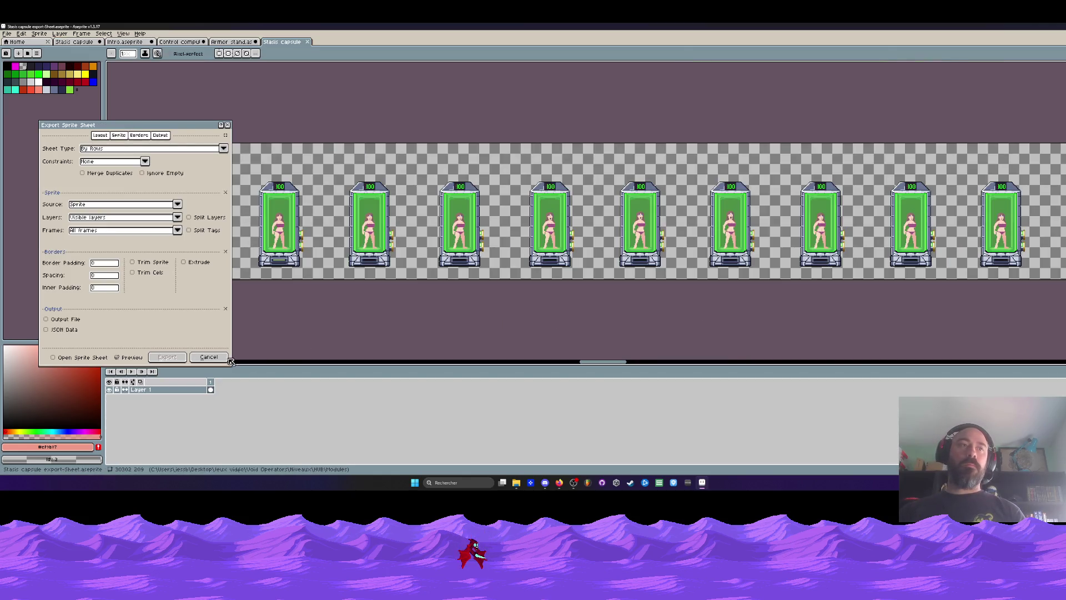
key(Escape)
Step: Go to the first frame of the Jump off section
drag(645, 462, 789, 461)
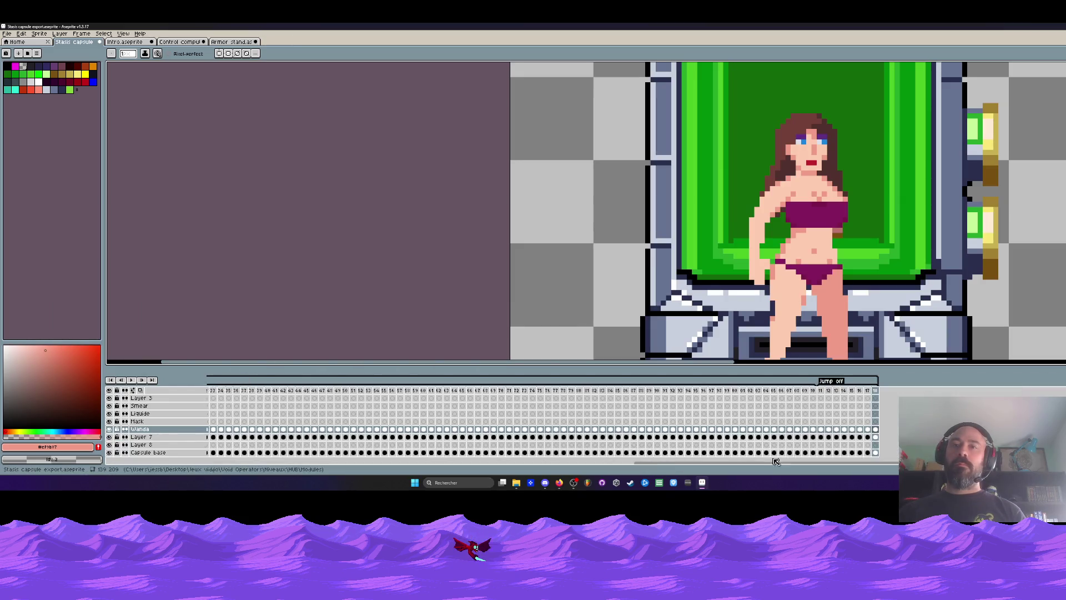
click(714, 390)
scroll(771, 250, down, 2)
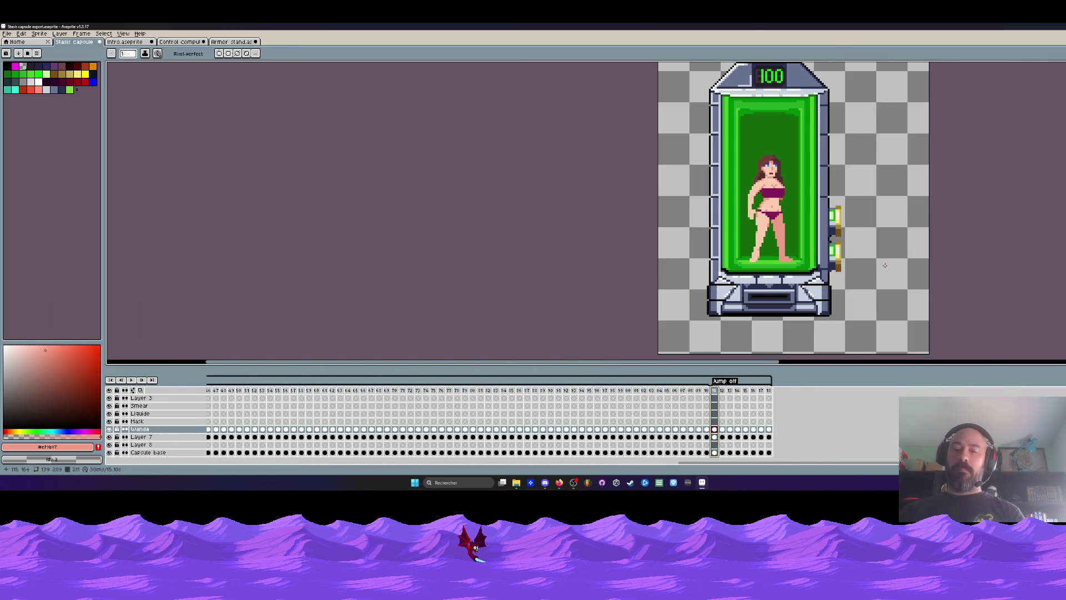
Step: Play and stop the animation, then flip between neighbouring frames to compare poses
key(Return)
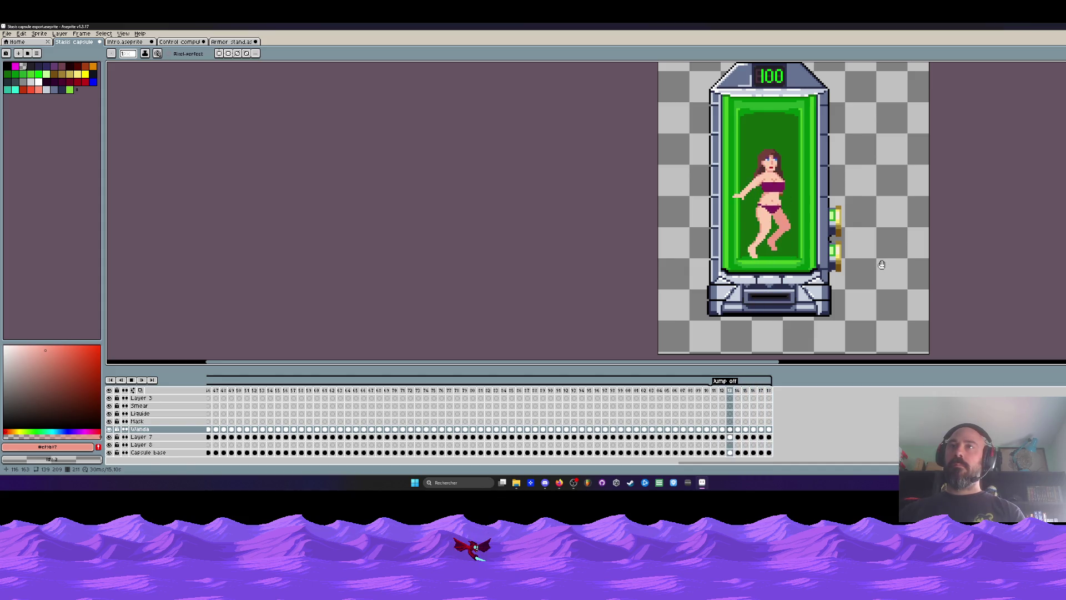
key(Return)
key(Left)
key(Left)
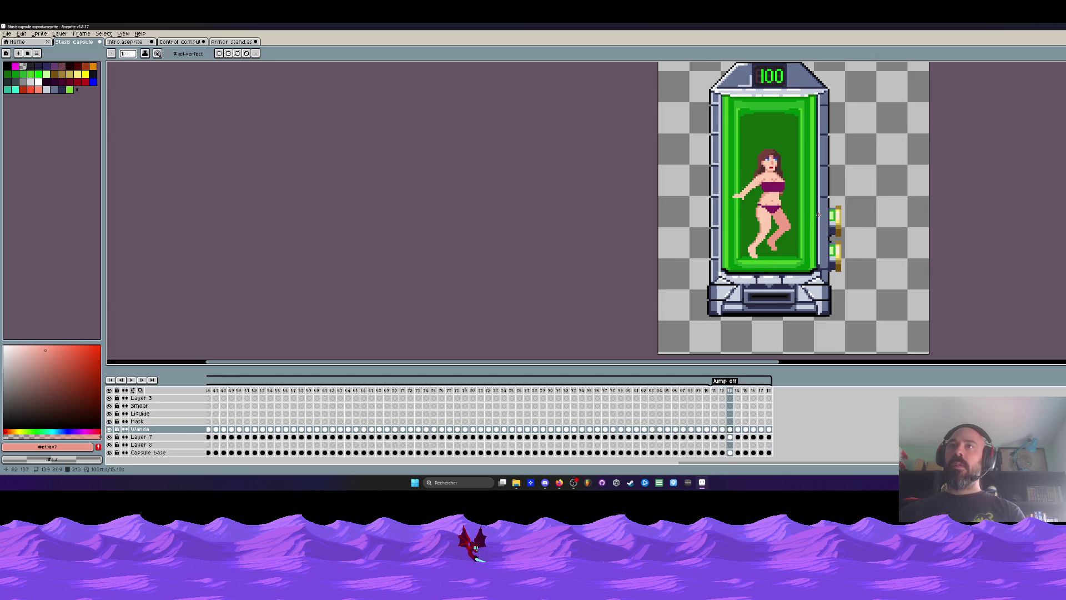
key(Right)
scroll(774, 183, up, 2)
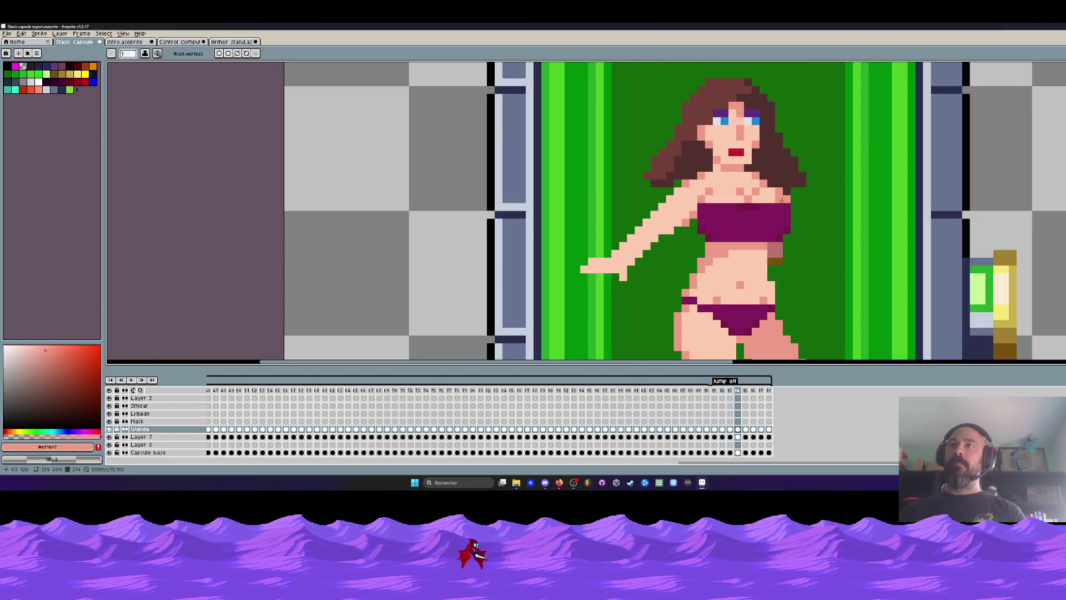
key(Left)
key(Right)
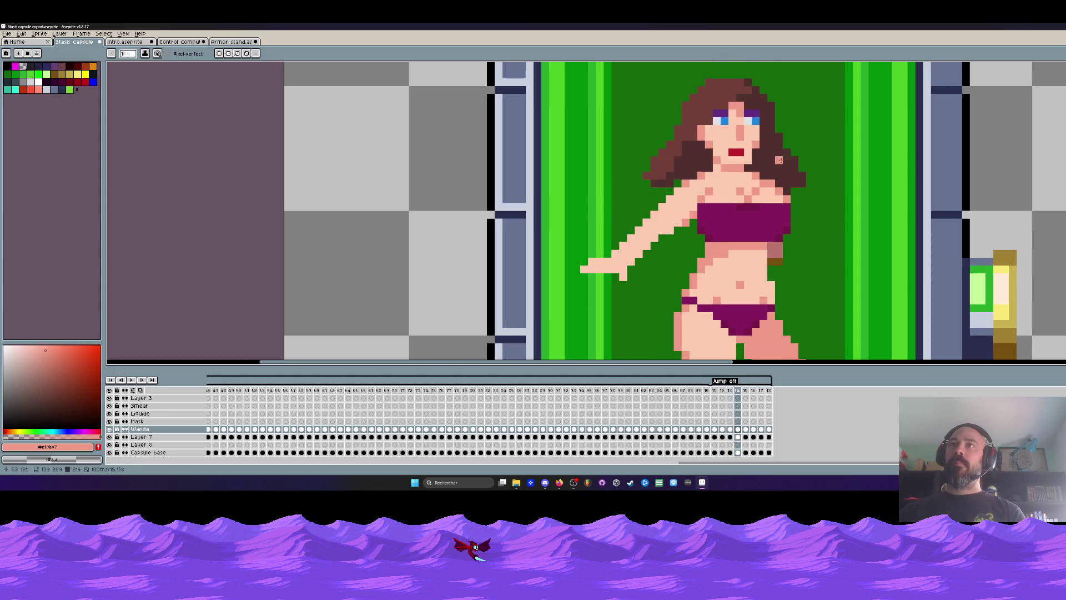
key(Right)
scroll(770, 260, down, 2)
Step: Step back and forth through the Jump off frames to check the leg movement
key(Left)
key(Right)
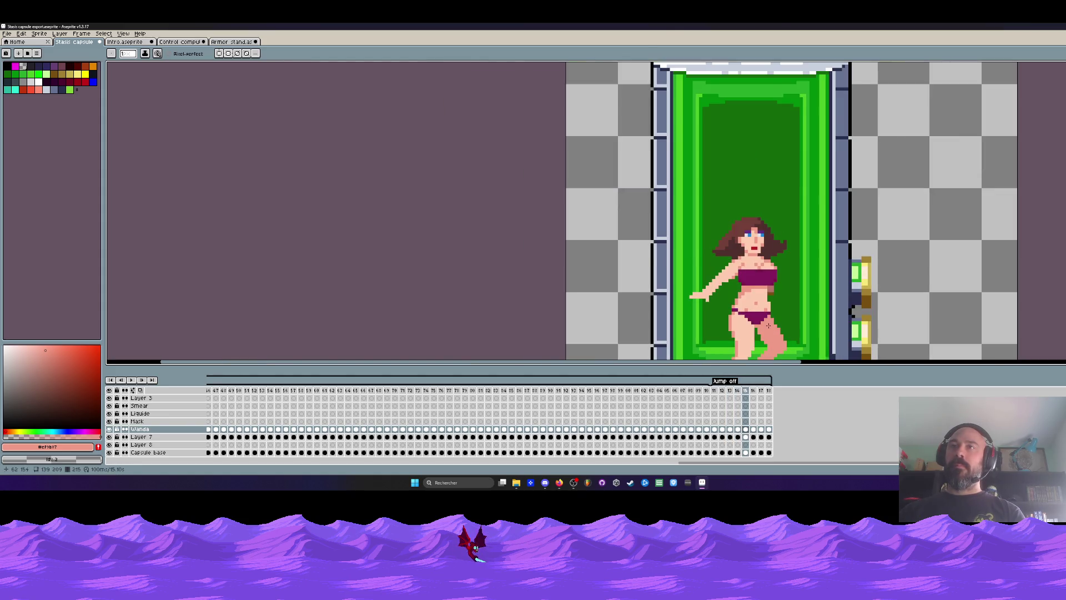
scroll(770, 332, down, 2)
key(Right)
key(Left)
key(Left)
key(Right)
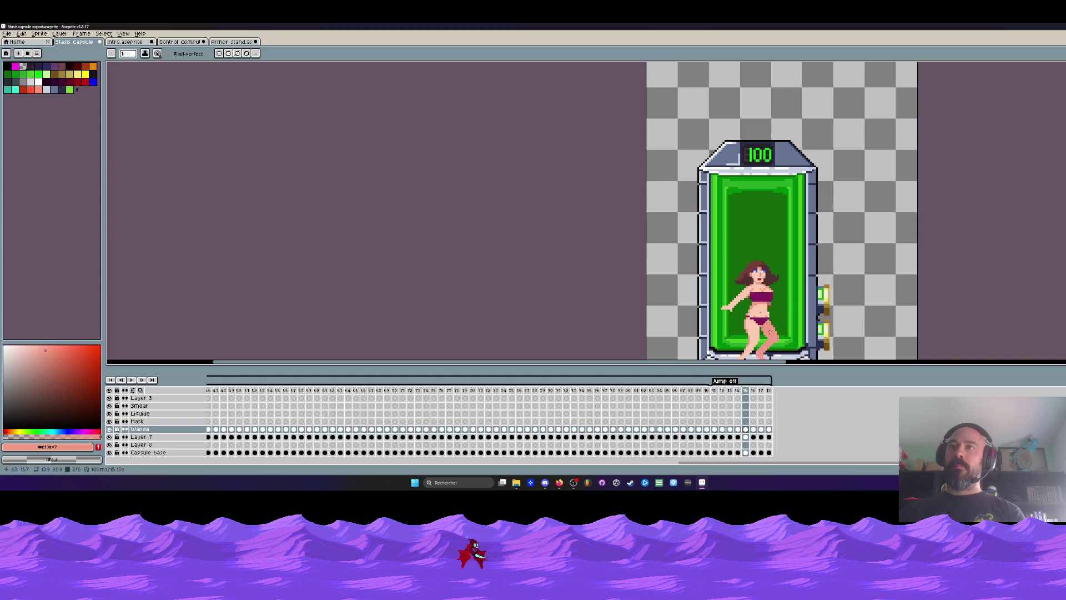
key(Right)
scroll(766, 332, up, 3)
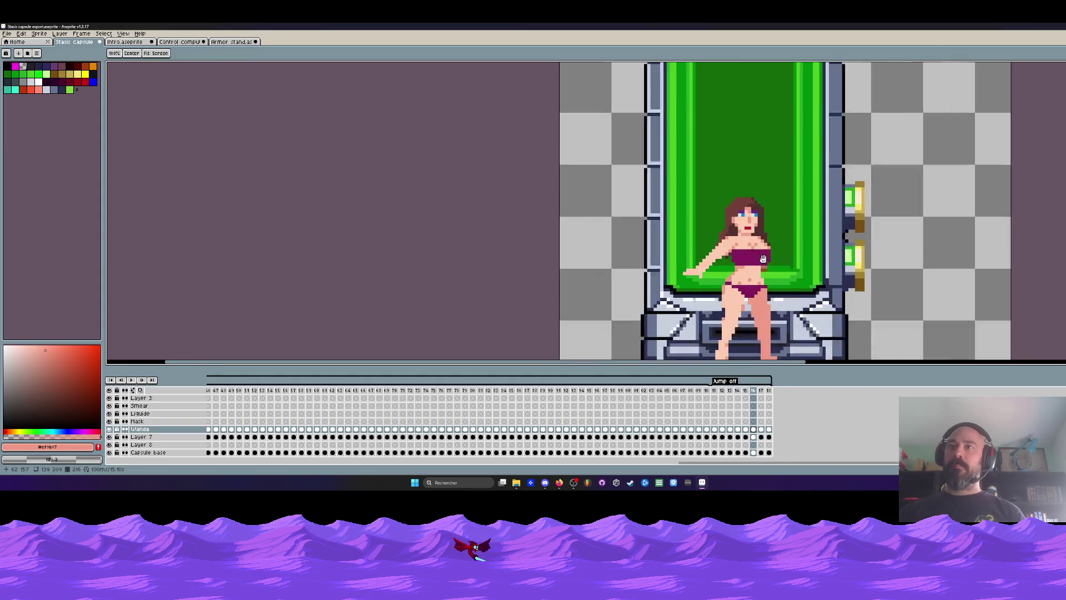
key(Left)
key(Left)
key(Left)
key(Right)
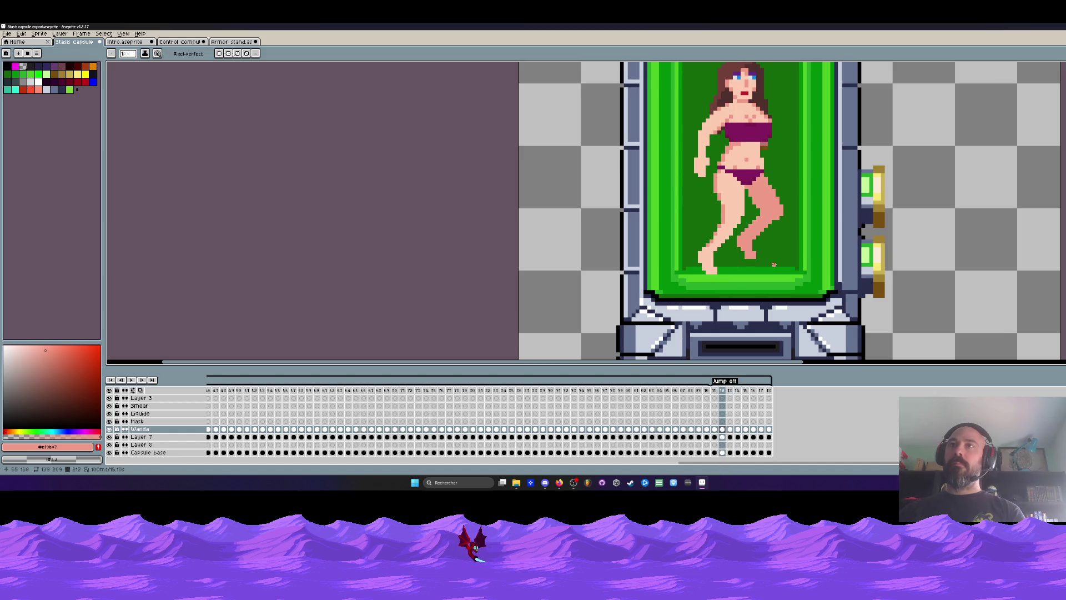
key(Right)
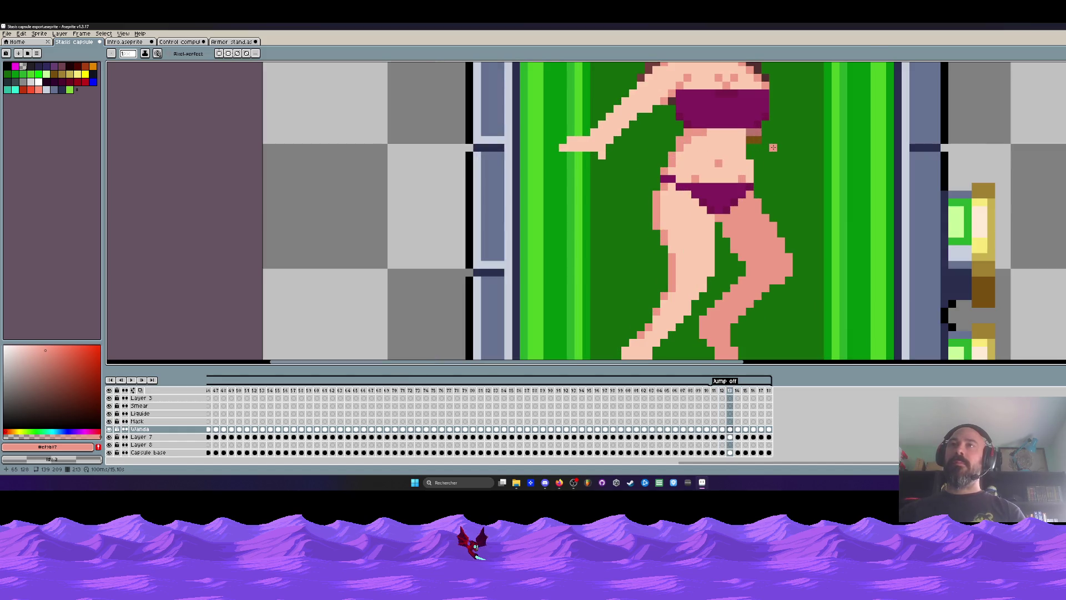
Step: Sample the brown from the figure, try a brown pixel beside the hand, then undo it
scroll(780, 156, up, 2)
alt+click(757, 120)
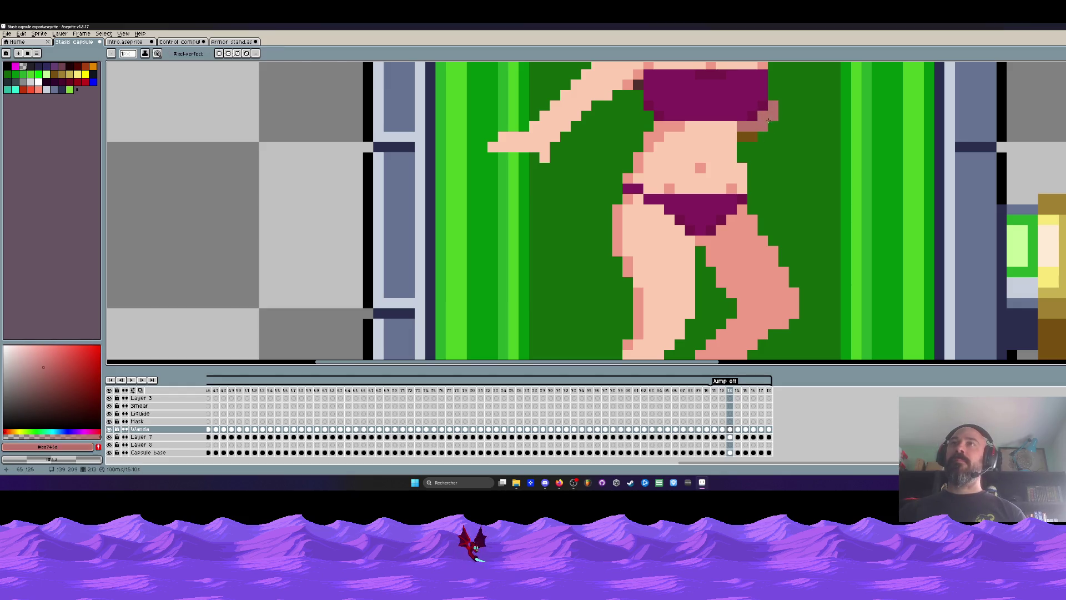
scroll(758, 135, down, 2)
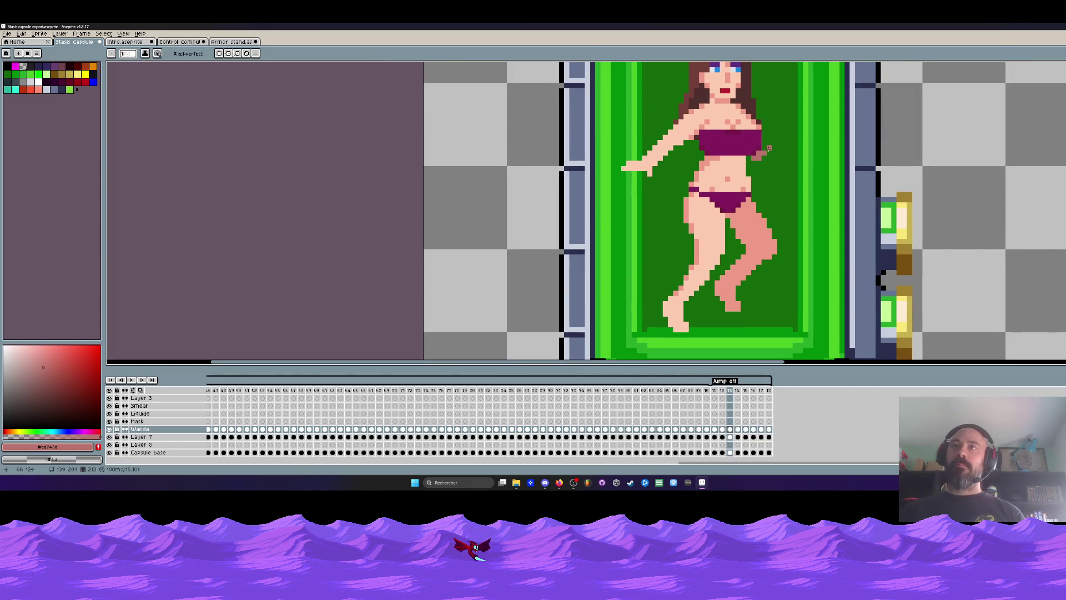
key(Left)
alt+click(769, 148)
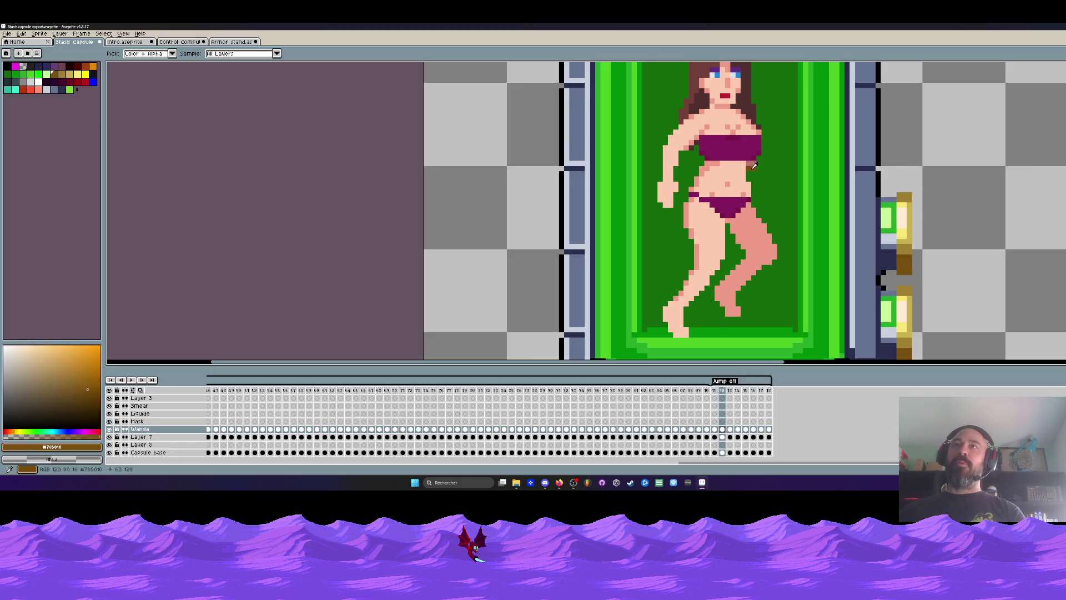
key(Right)
scroll(772, 147, up, 2)
click(755, 172)
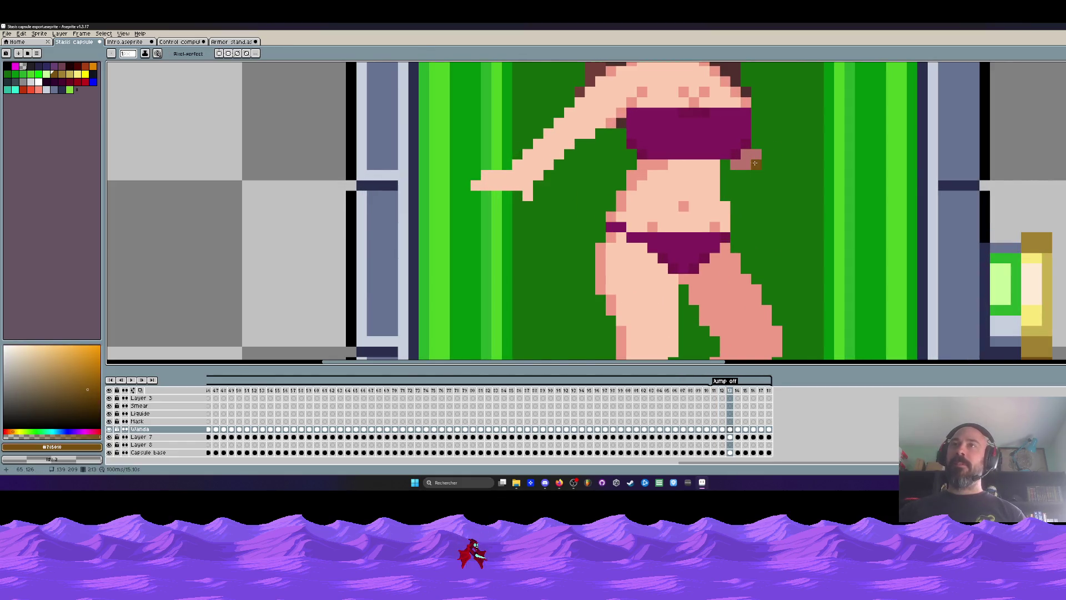
key(ctrl+z)
scroll(738, 173, down, 3)
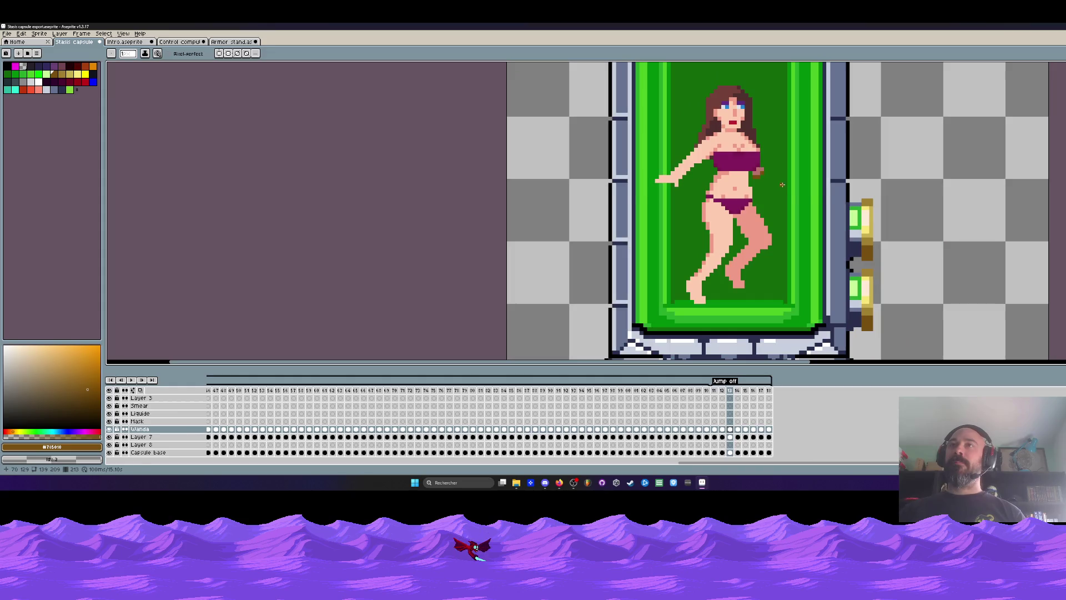
scroll(760, 168, up, 3)
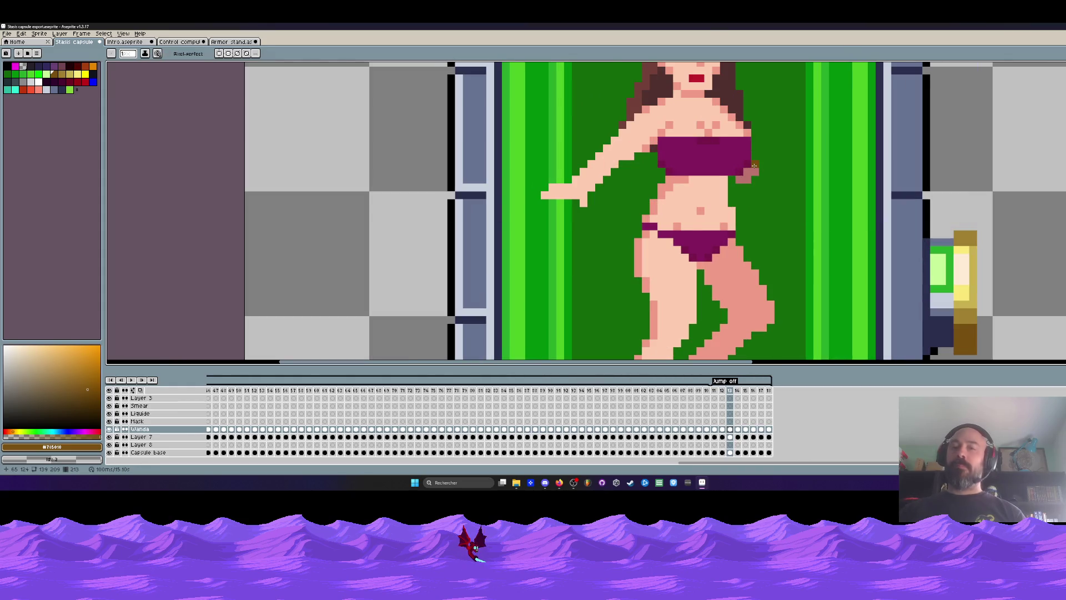
Step: Sample skin colour #ba746d and a colour from the previous frame for Pencil touch-ups
key(i)
click(756, 172)
key(b)
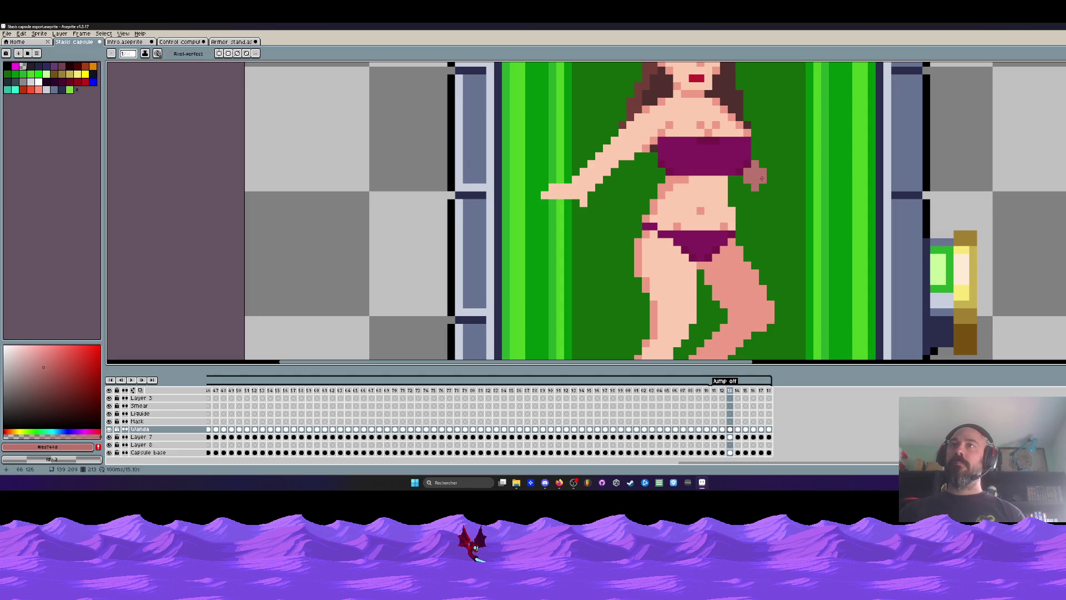
scroll(762, 178, down, 3)
scroll(781, 178, up, 2)
key(Left)
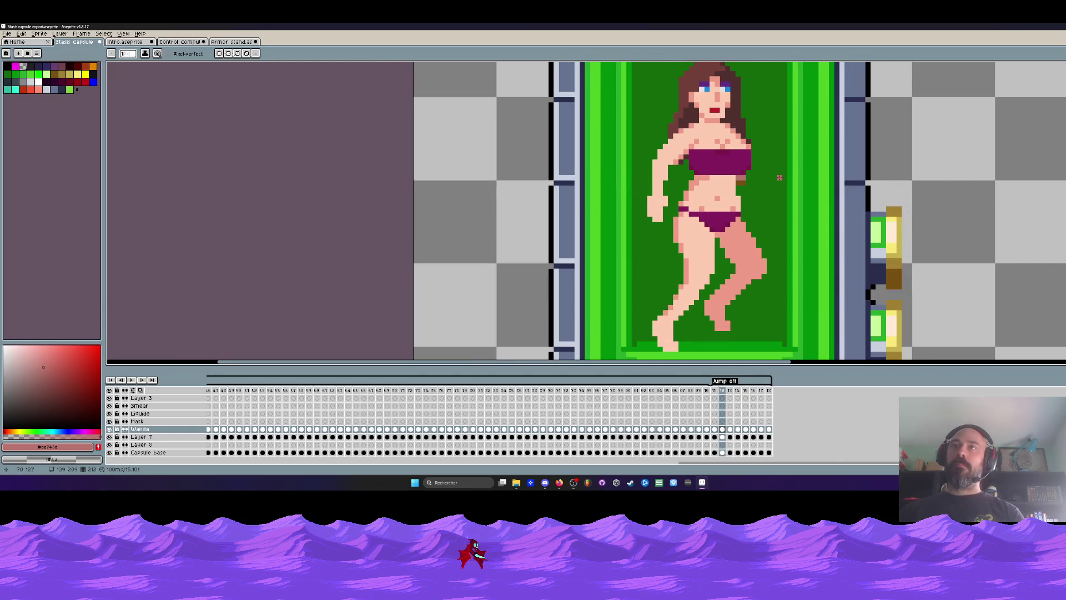
key(i)
click(747, 177)
key(Right)
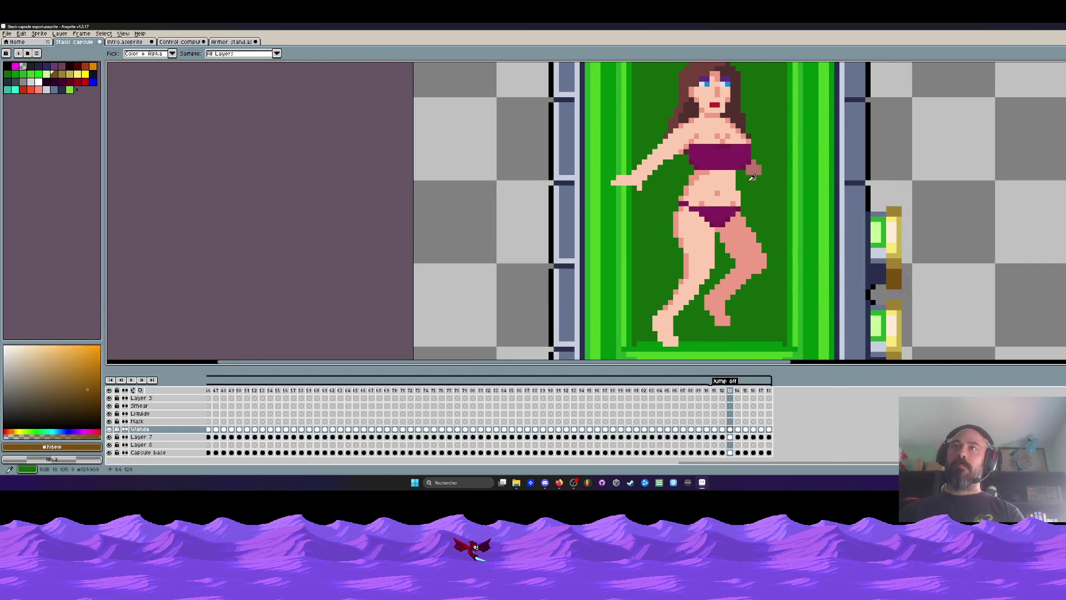
scroll(751, 176, up, 1)
scroll(758, 173, up, 1)
key(b)
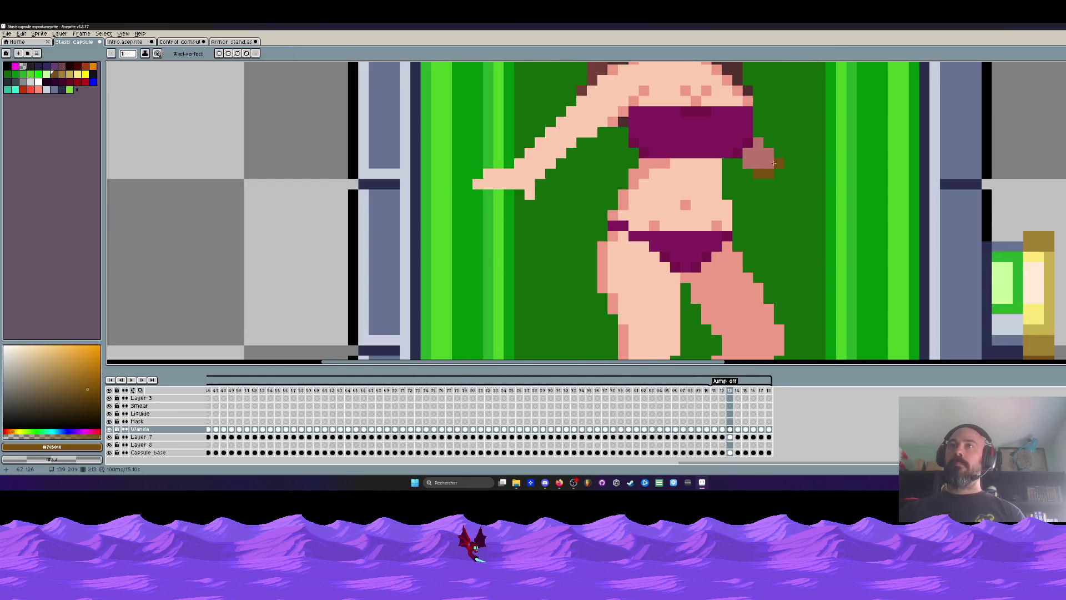
Step: Redraw the leg pixels in skin colour #ba746d and compare with the previous frame
scroll(776, 155, down, 3)
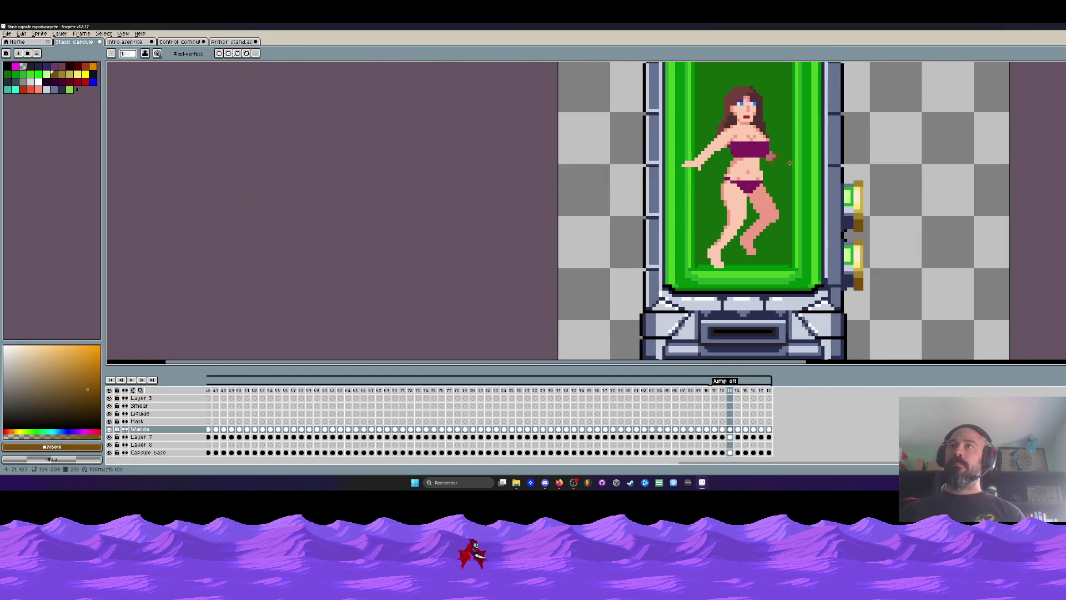
scroll(769, 164, up, 3)
key(i)
click(765, 157)
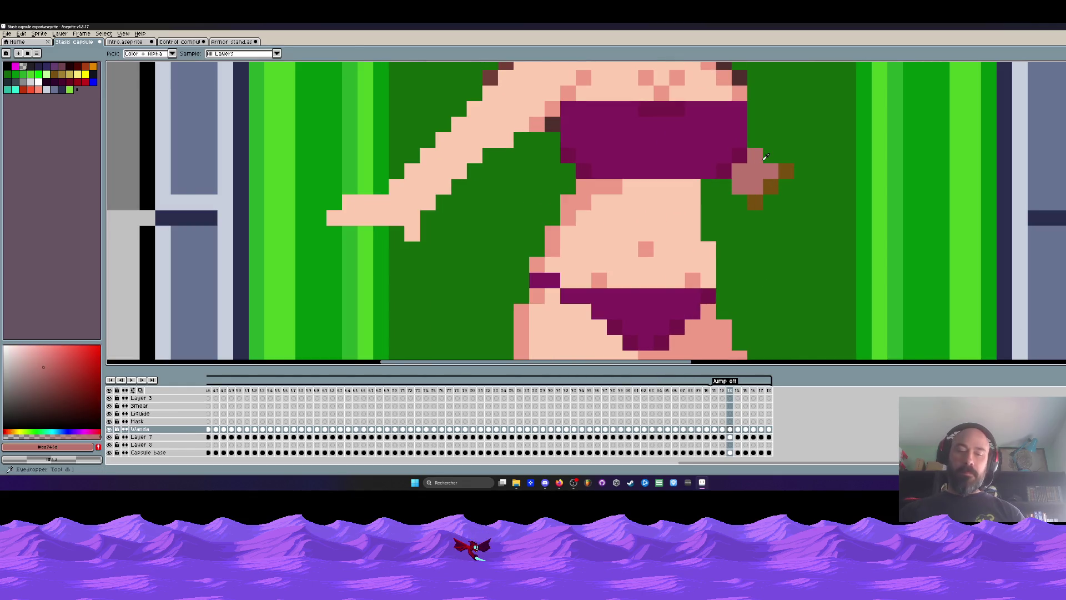
key(b)
scroll(772, 161, down, 3)
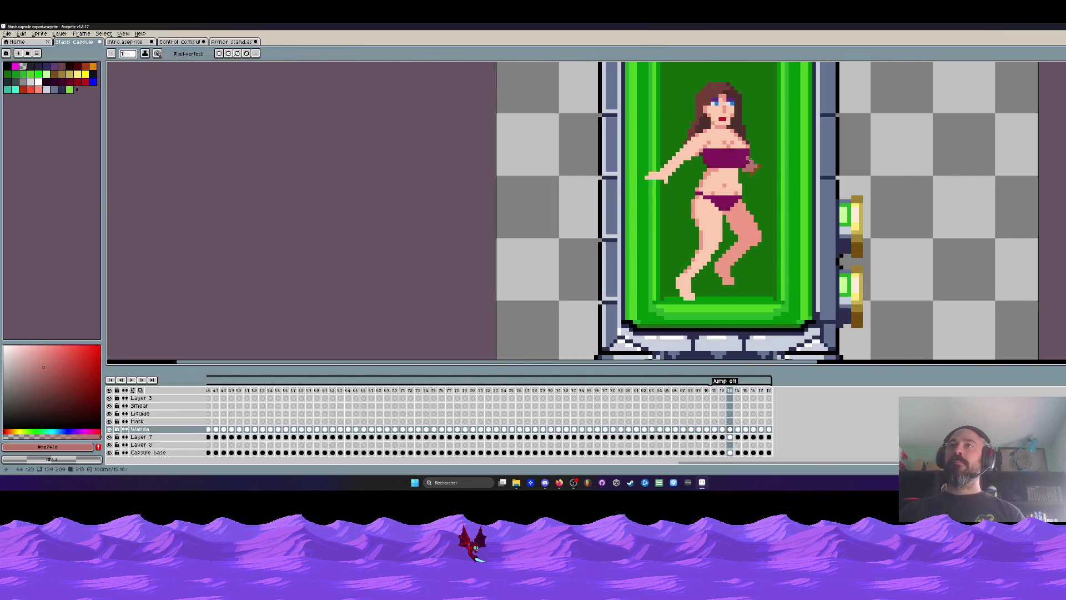
scroll(785, 171, down, 2)
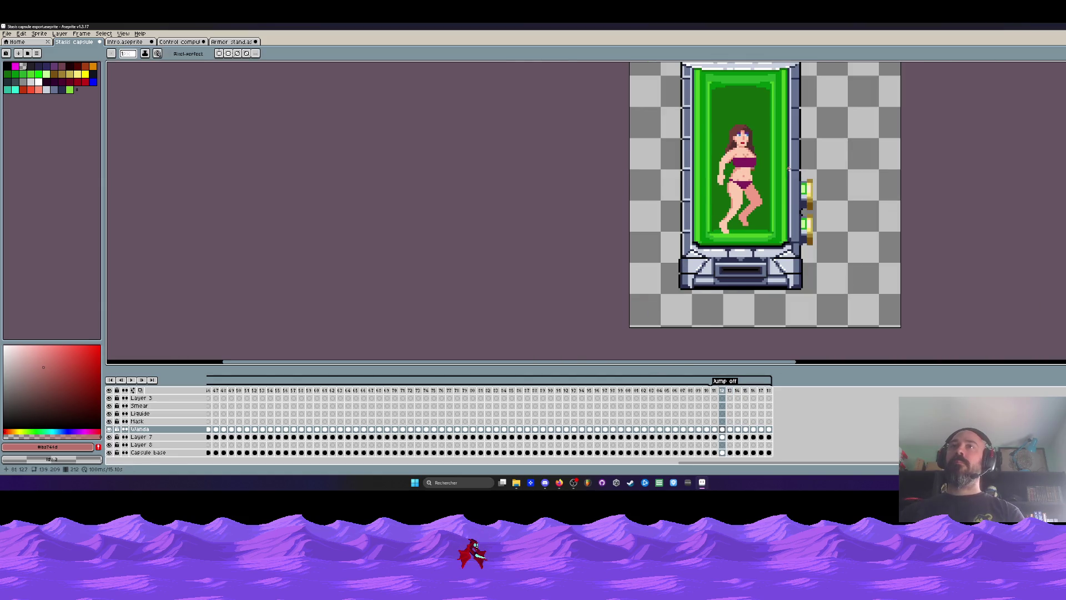
scroll(744, 169, up, 4)
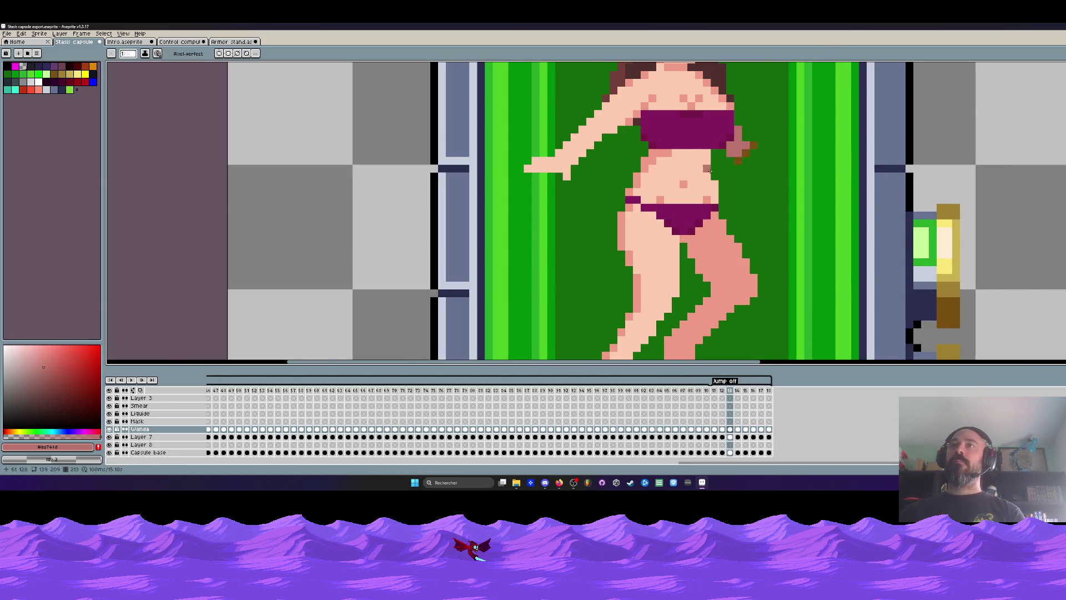
scroll(708, 170, down, 3)
scroll(732, 157, up, 1)
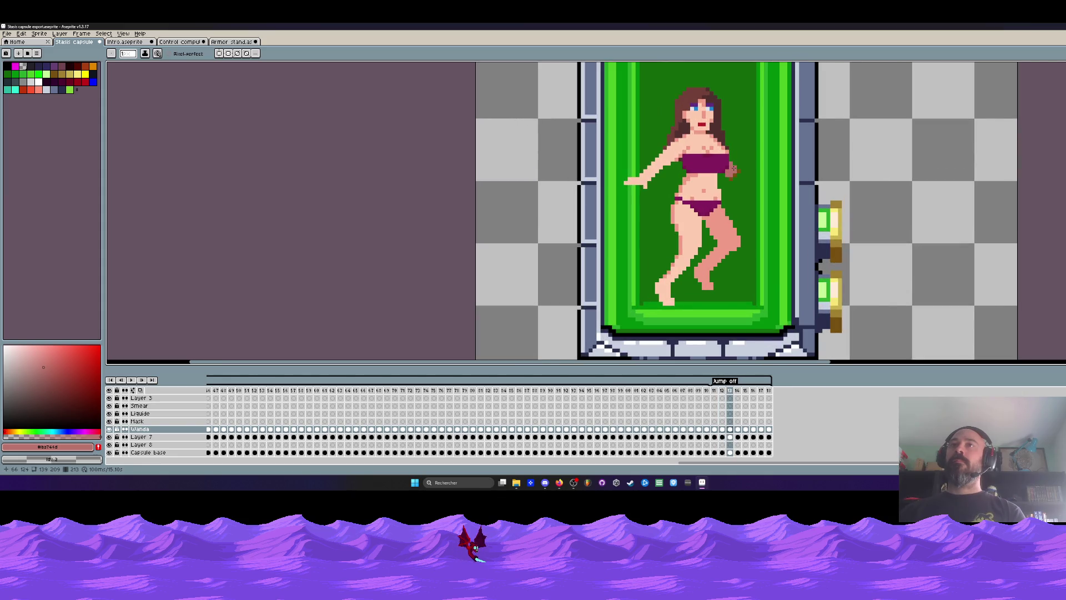
key(Left)
key(Right)
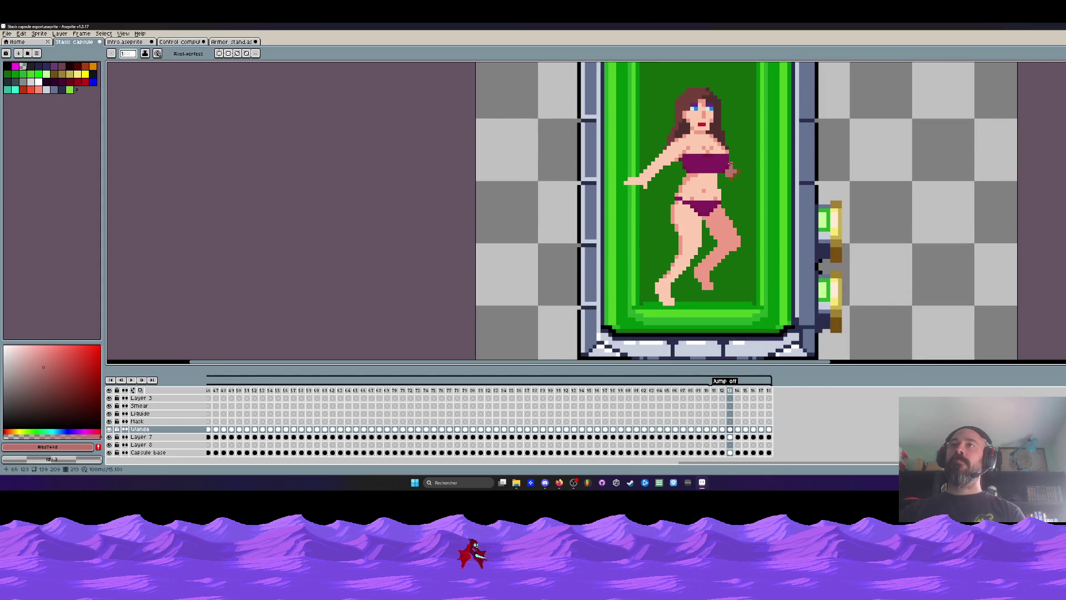
scroll(731, 165, down, 1)
Step: Step between frames 14 and 16, then return to the first frame
key(v)
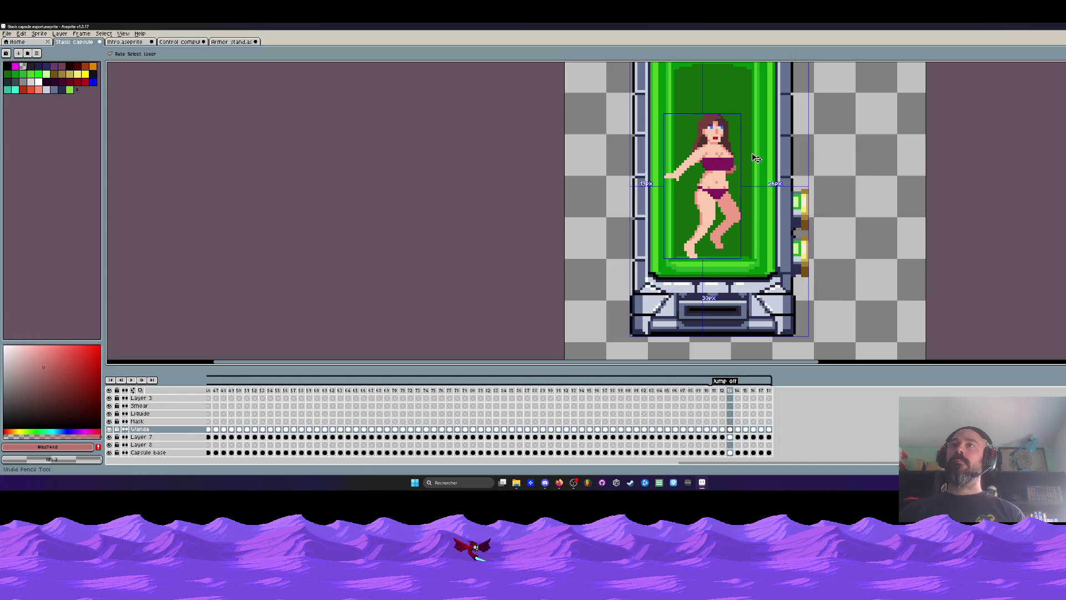
key(b)
key(Right)
key(Right)
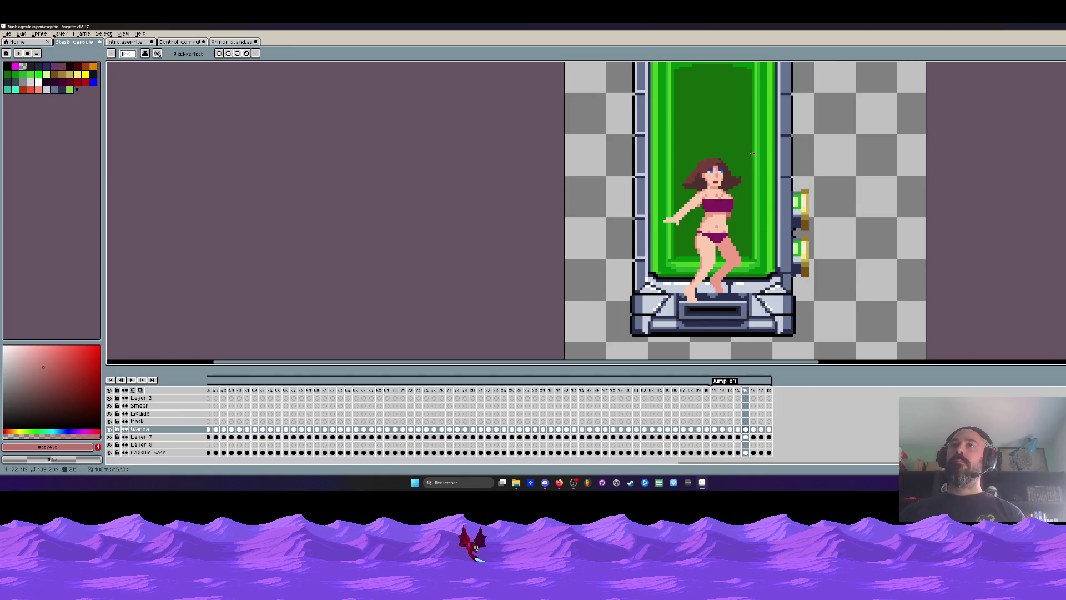
key(Left)
key(Right)
key(Right)
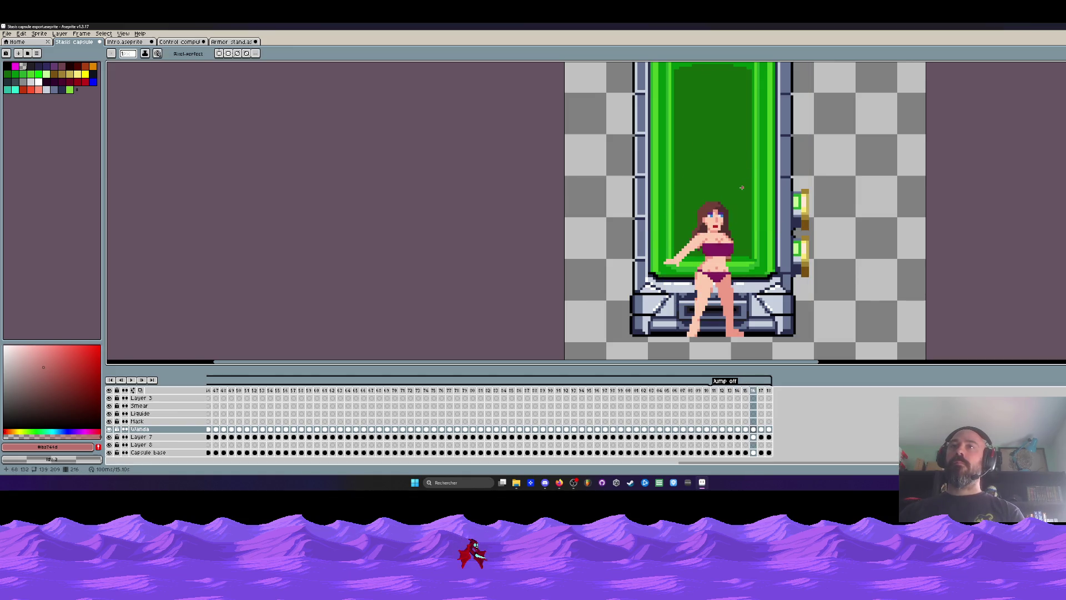
key(Right)
key(Home)
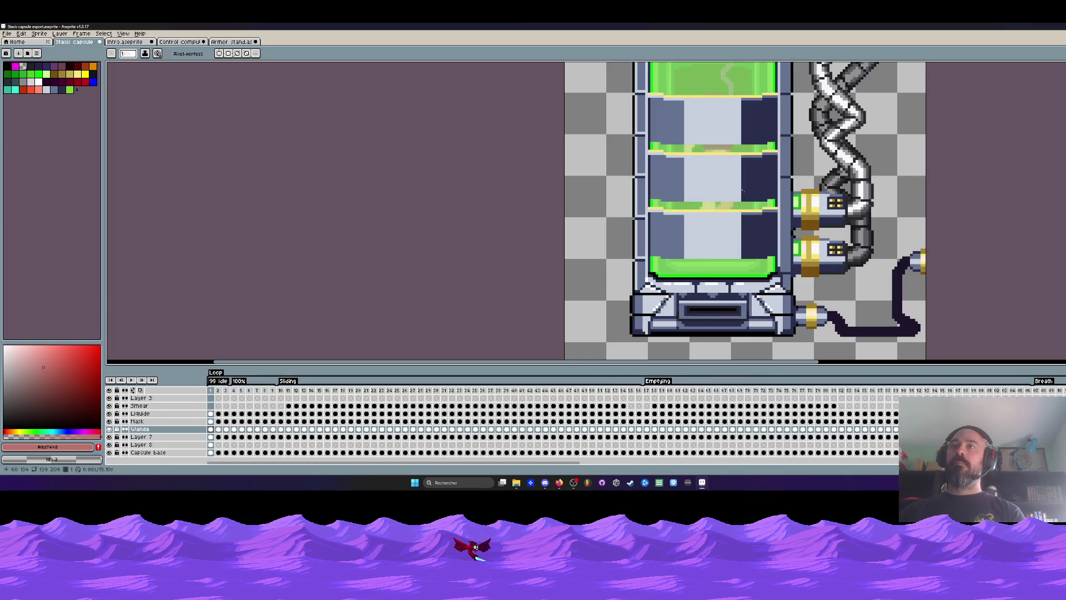
Step: Jump to the Breath tag, then the Jump off tag, and play it in a loop
click(1044, 381)
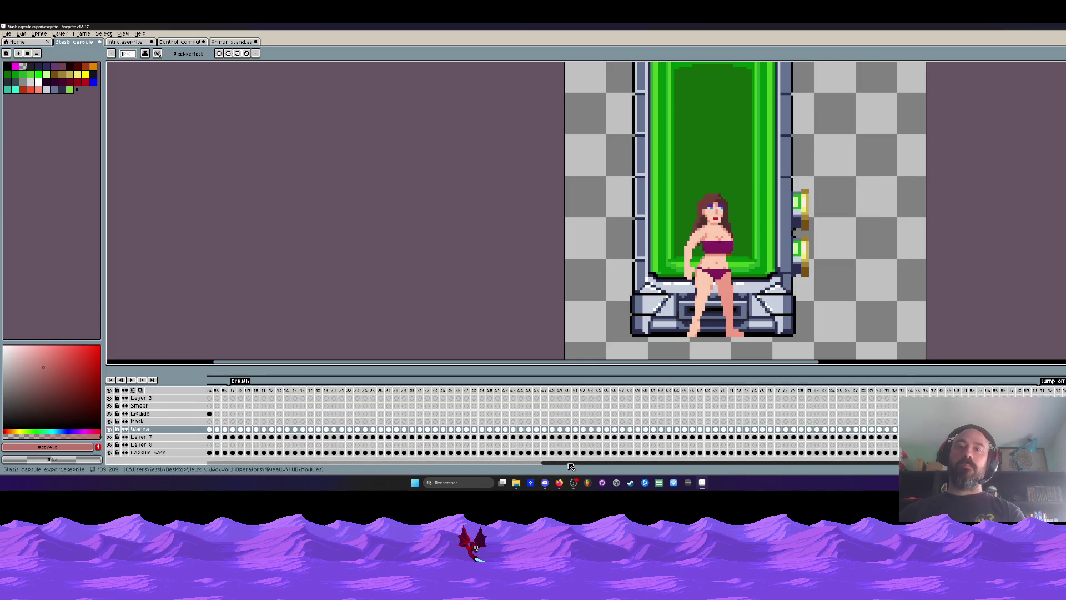
scroll(630, 415, right, 10)
click(598, 391)
key(Return)
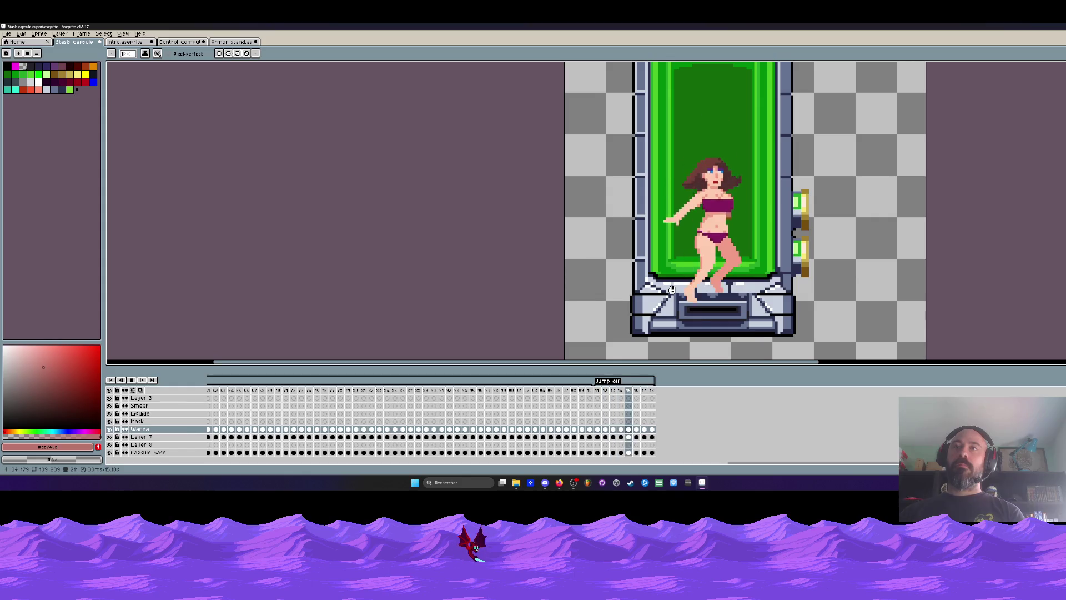
scroll(671, 290, down, 3)
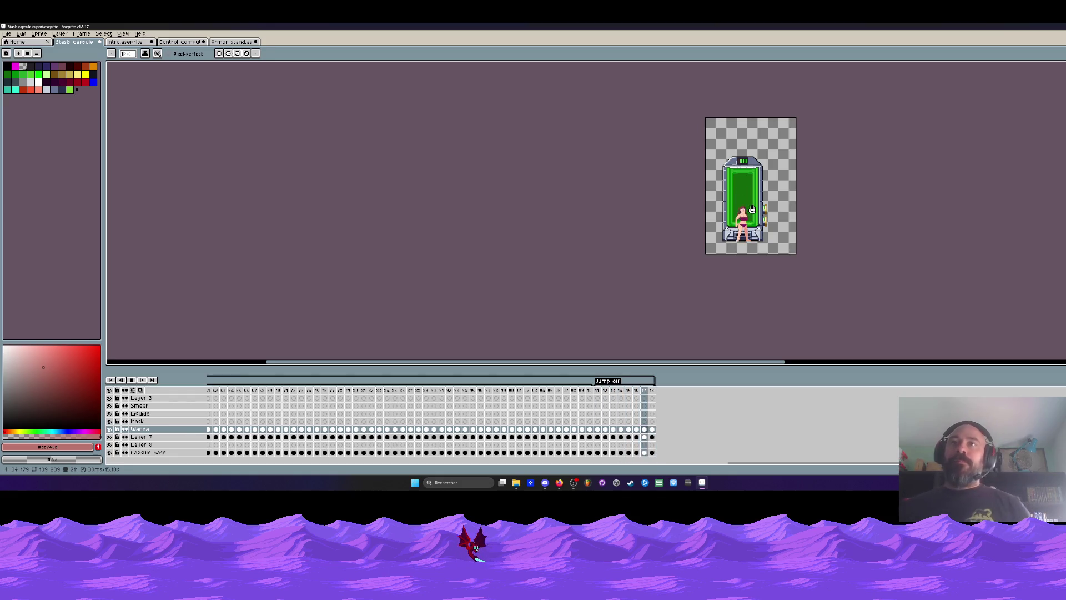
Step: Save the capsule animation and play it from the first frame
click(6, 34)
click(22, 69)
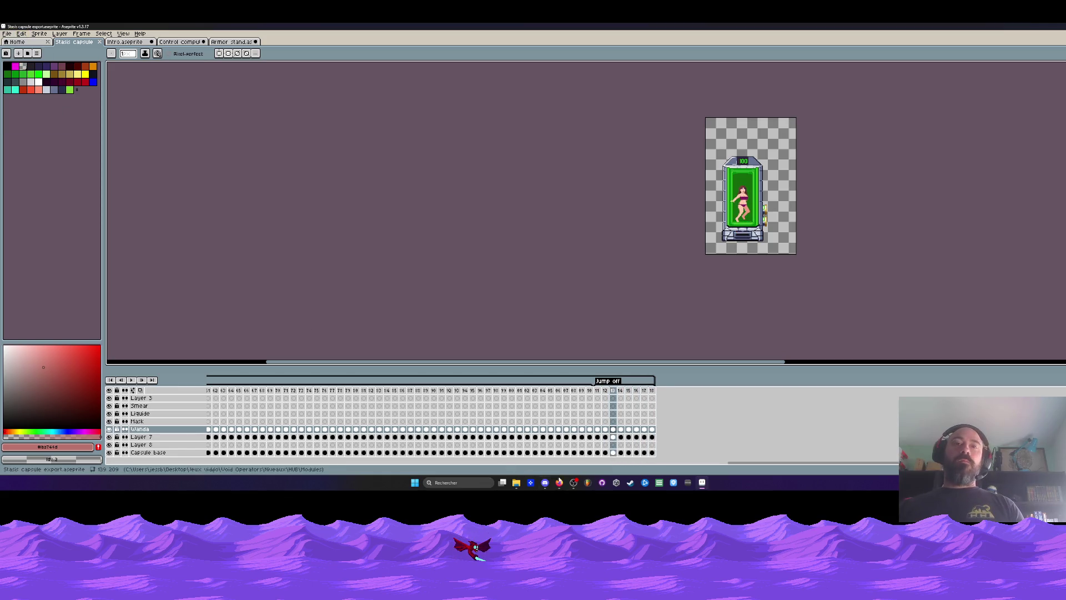
drag(746, 465, 222, 466)
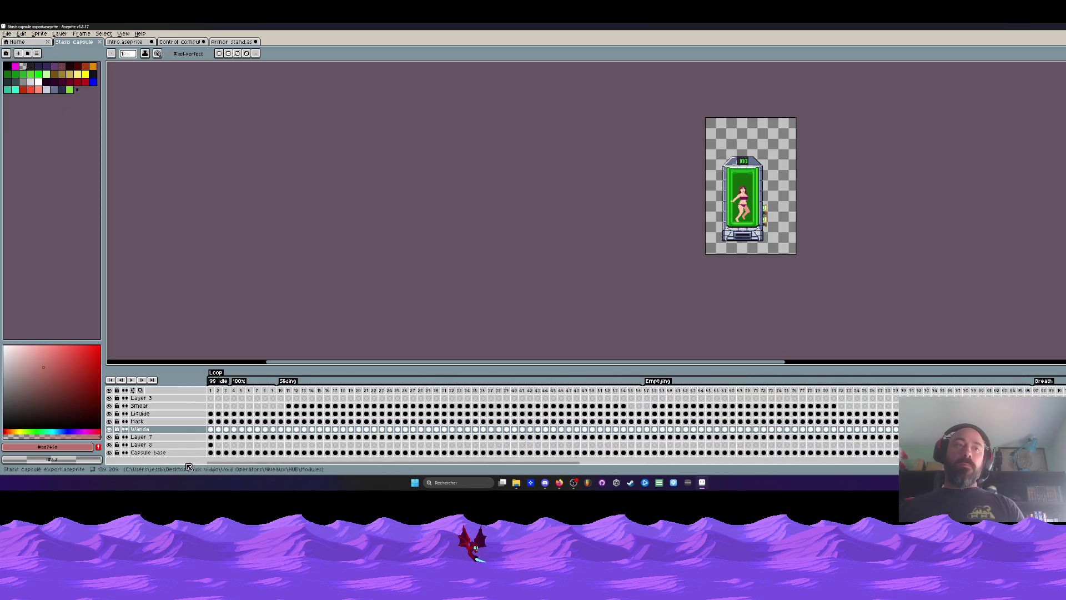
click(211, 429)
key(Return)
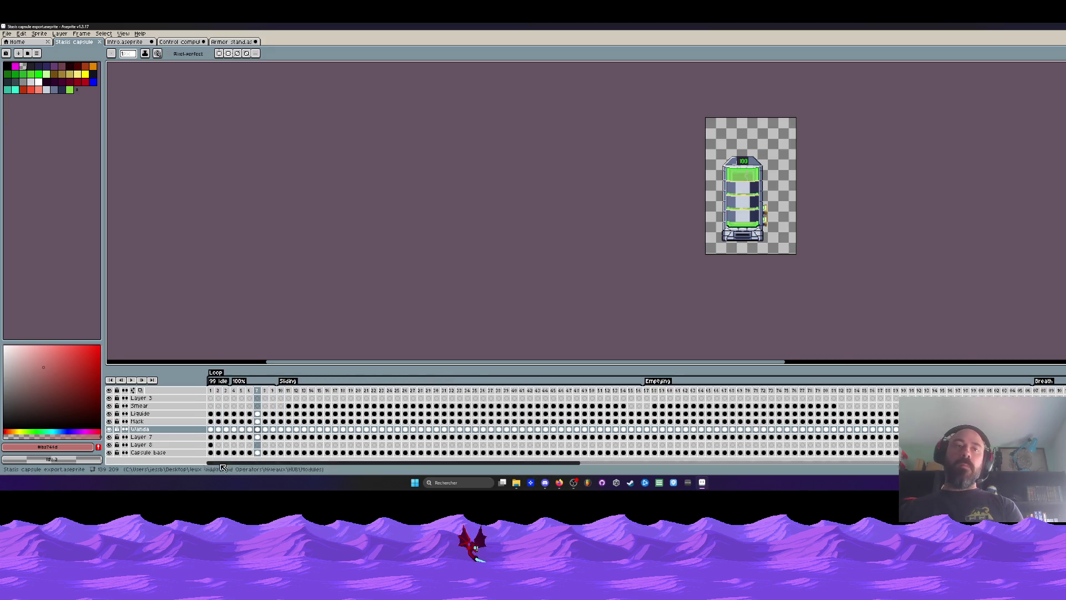
Step: Save the capsule file again and switch to the Armor stand document
click(7, 33)
click(18, 66)
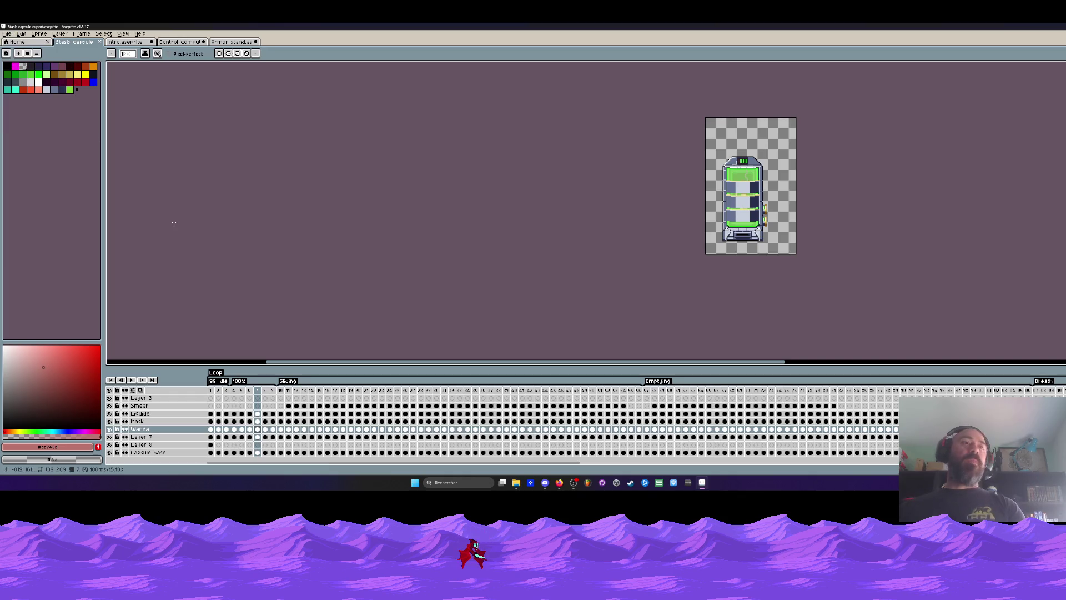
click(233, 43)
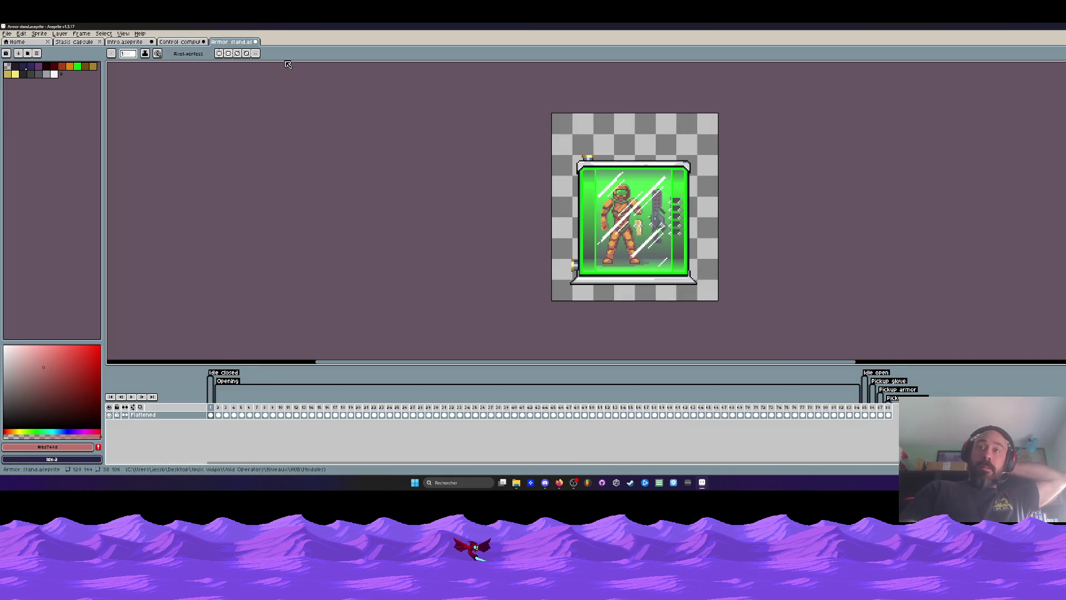
Step: Review the Control computeurs document
click(184, 42)
scroll(501, 170, down, 2)
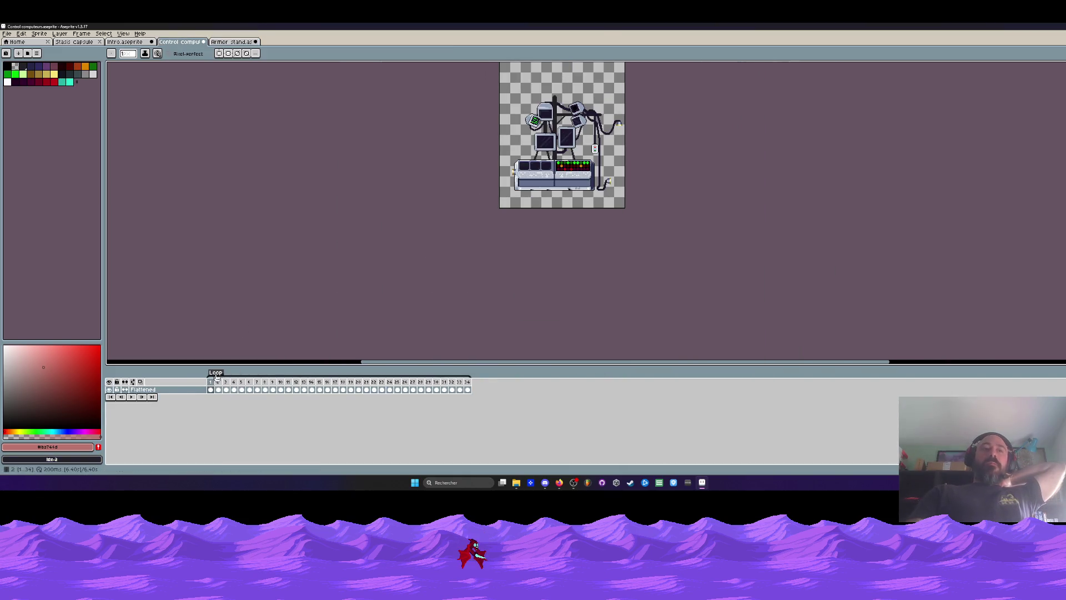
mouse_move(214, 374)
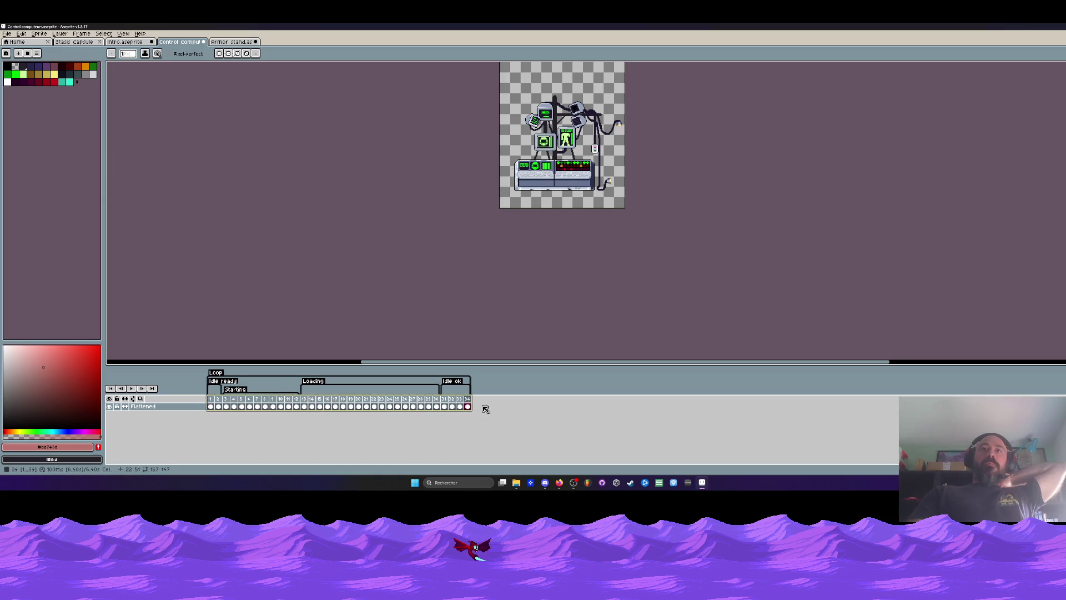
Step: Review the Intro document by selecting its opening frames, then minimize Aseprite
click(132, 43)
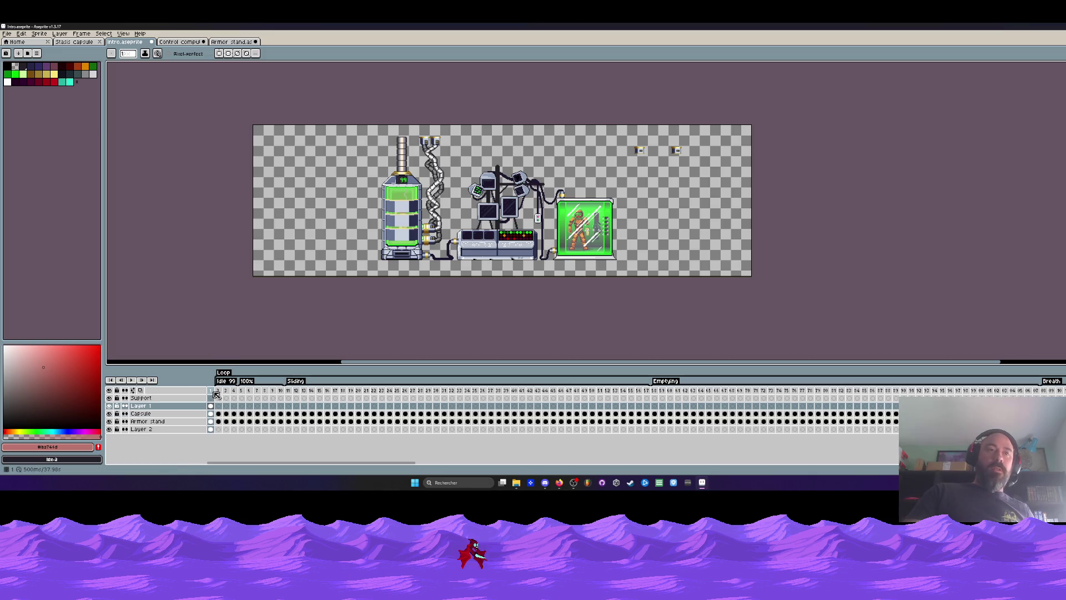
mouse_move(216, 395)
mouse_down()
mouse_move(434, 406)
mouse_move(899, 400)
mouse_move(879, 377)
mouse_move(228, 392)
mouse_move(319, 403)
mouse_up()
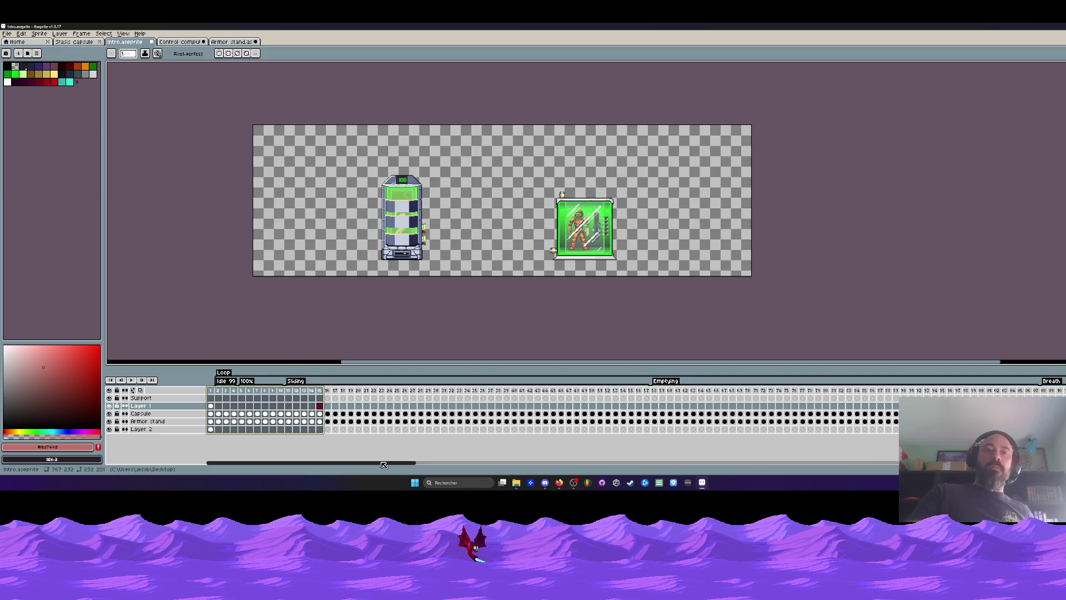
drag(381, 463, 522, 408)
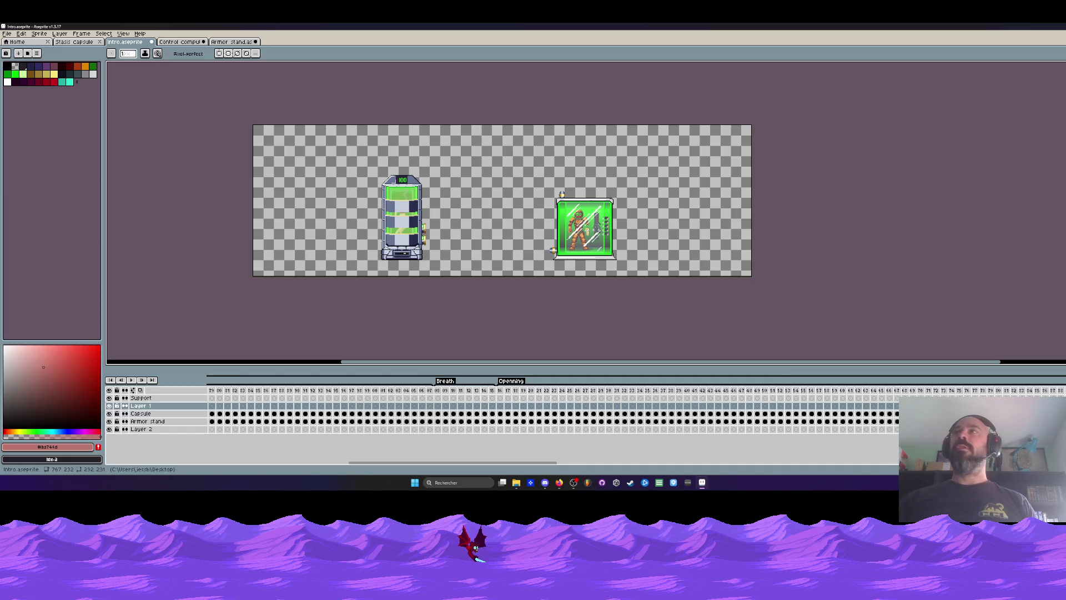
click(702, 482)
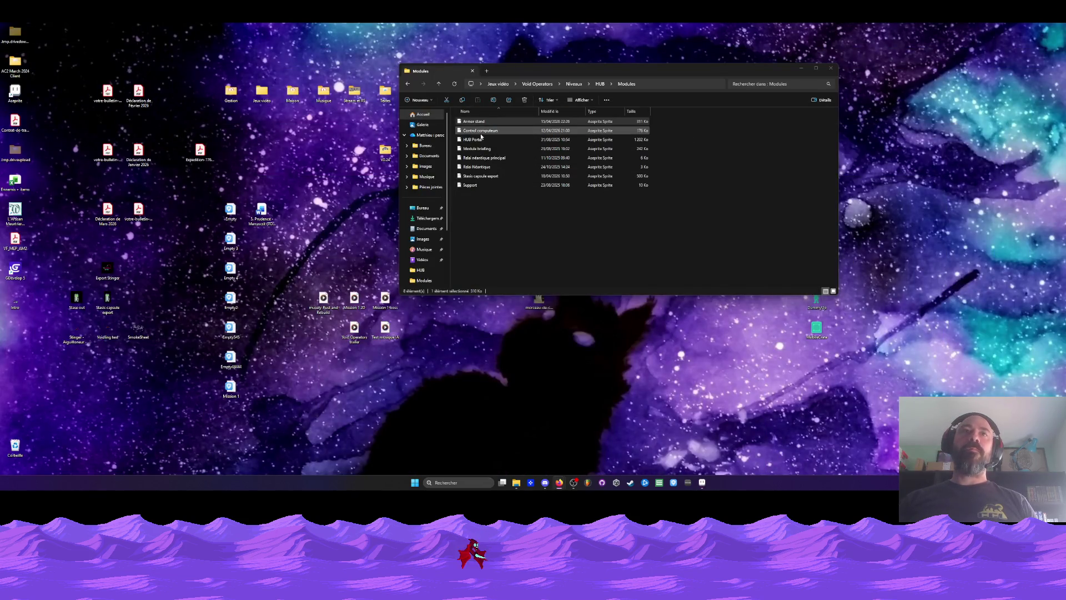
Step: Restore the capsule animation and select frames 68 to 111 across all layers
click(481, 176)
click(700, 484)
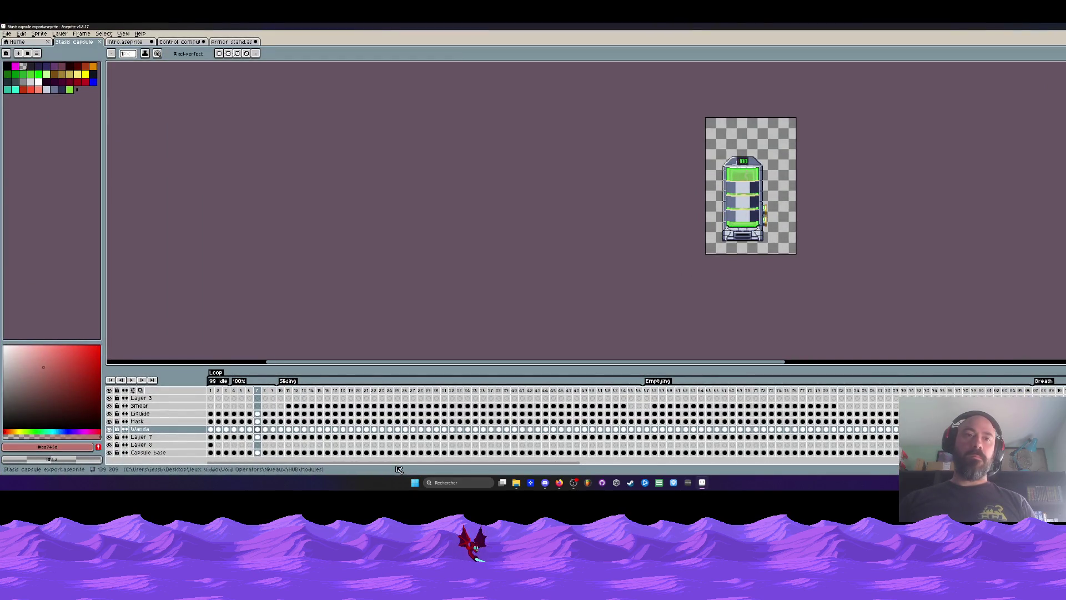
drag(398, 463, 919, 463)
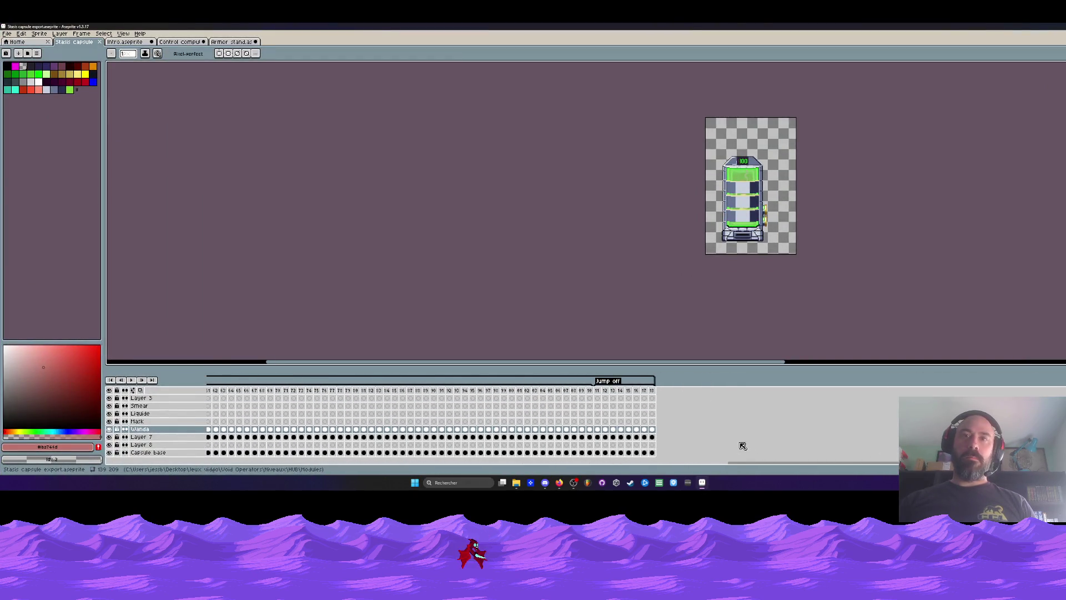
mouse_move(599, 398)
mouse_down()
mouse_move(281, 403)
mouse_move(511, 403)
mouse_up()
Step: Save the capsule animation, minimize Aseprite and select the Relai néantique principal file
click(7, 35)
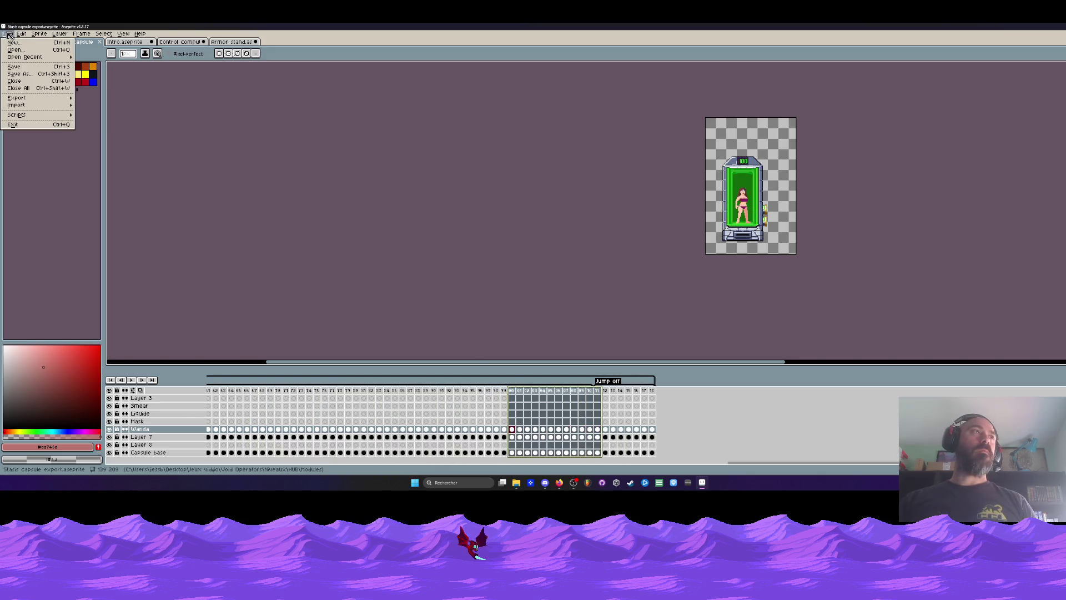
click(14, 66)
click(1015, 26)
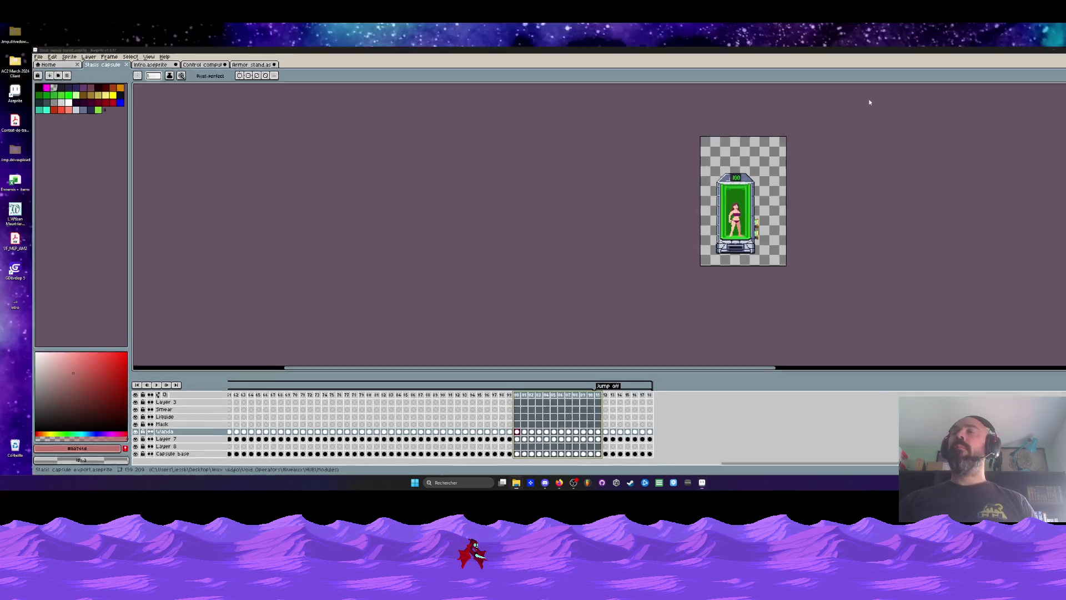
click(488, 159)
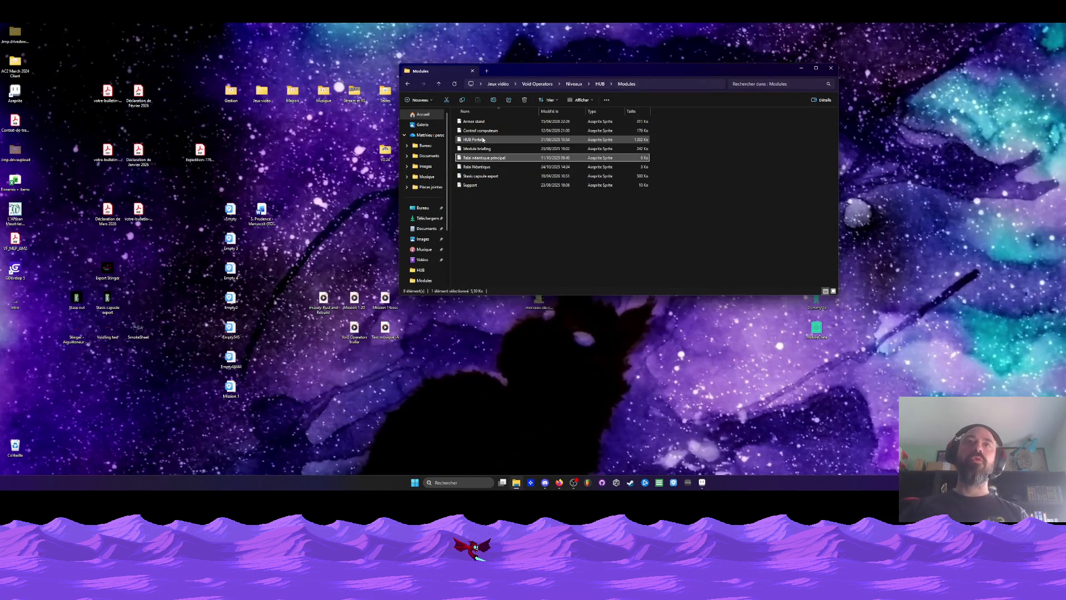
Step: Go back up to Void Operators, open Cinématiques > Intro, and open Stasis capsule 2
click(406, 84)
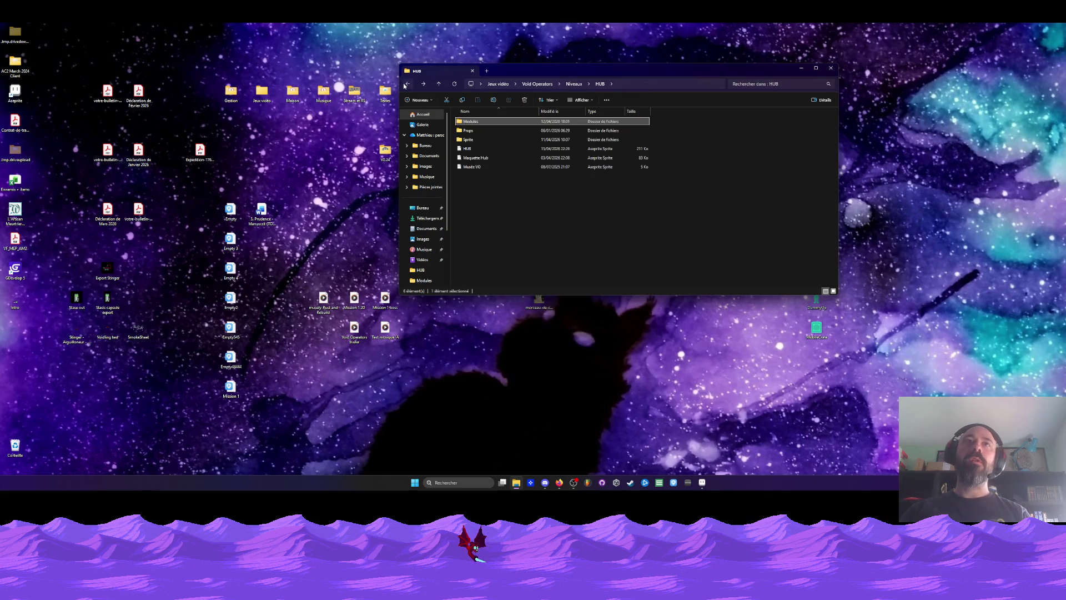
click(406, 84)
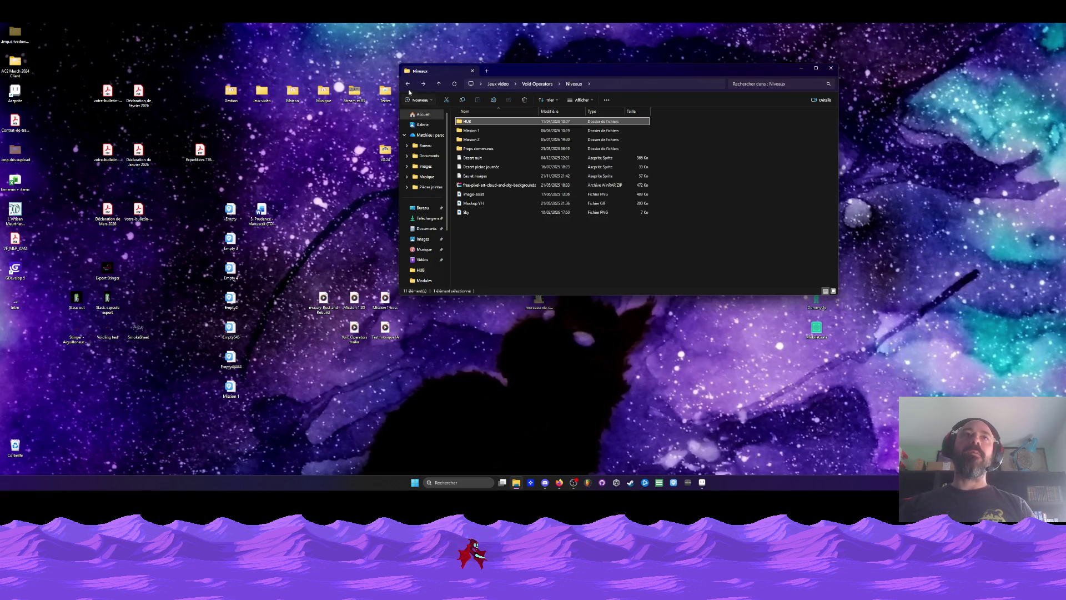
click(408, 85)
double_click(470, 120)
double_click(471, 121)
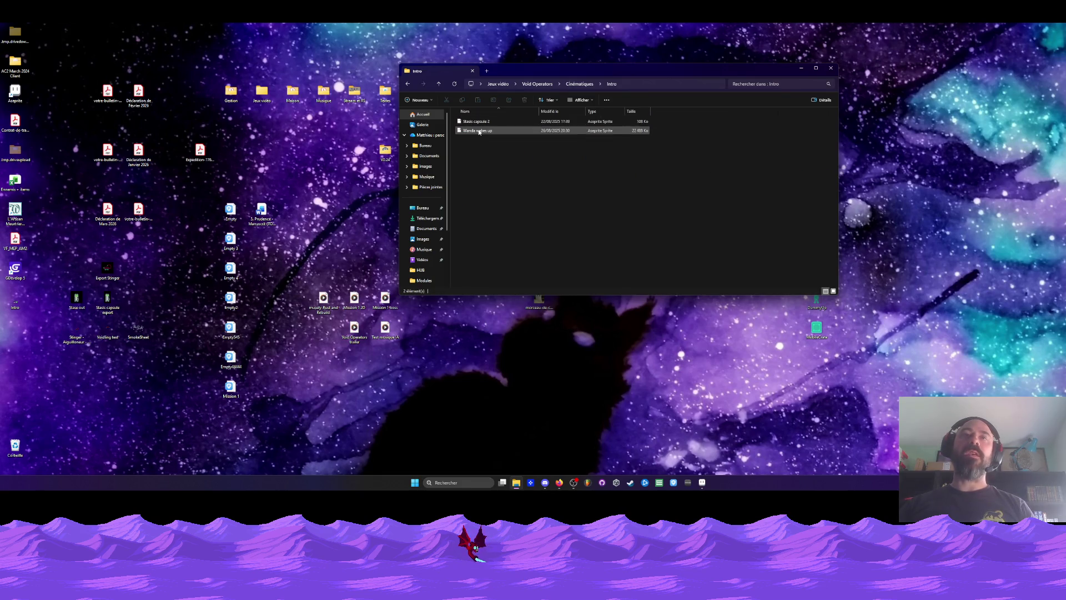
click(478, 121)
click(653, 336)
Step: Return to Aseprite, select all 60 frames and jump to frame 34 to review the animation
click(702, 485)
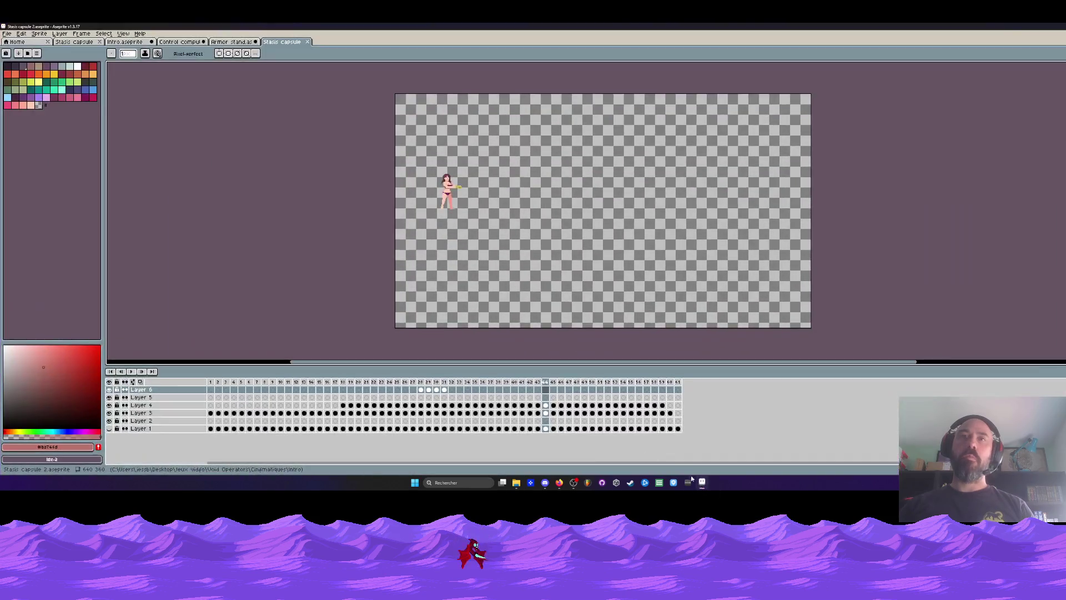
mouse_move(210, 382)
mouse_down()
mouse_move(663, 369)
mouse_move(281, 383)
mouse_up()
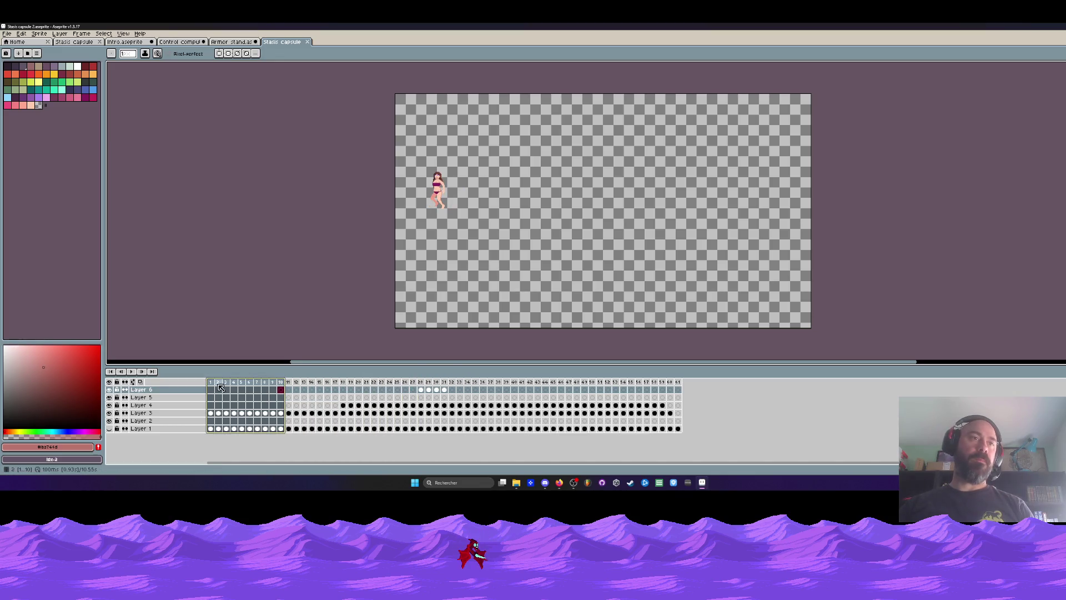
scroll(406, 200, up, 3)
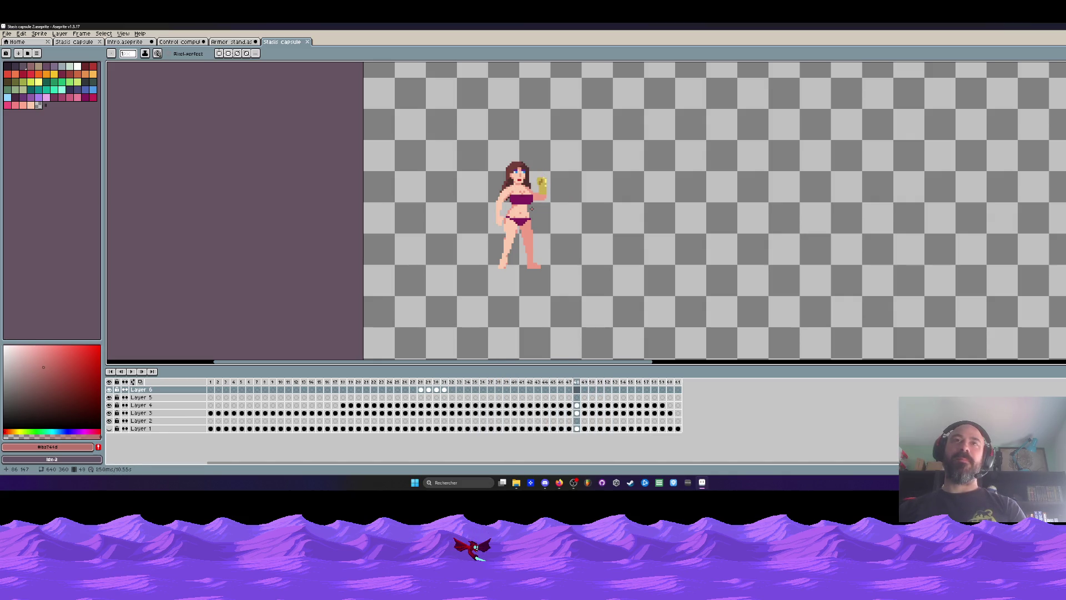
scroll(555, 190, up, 2)
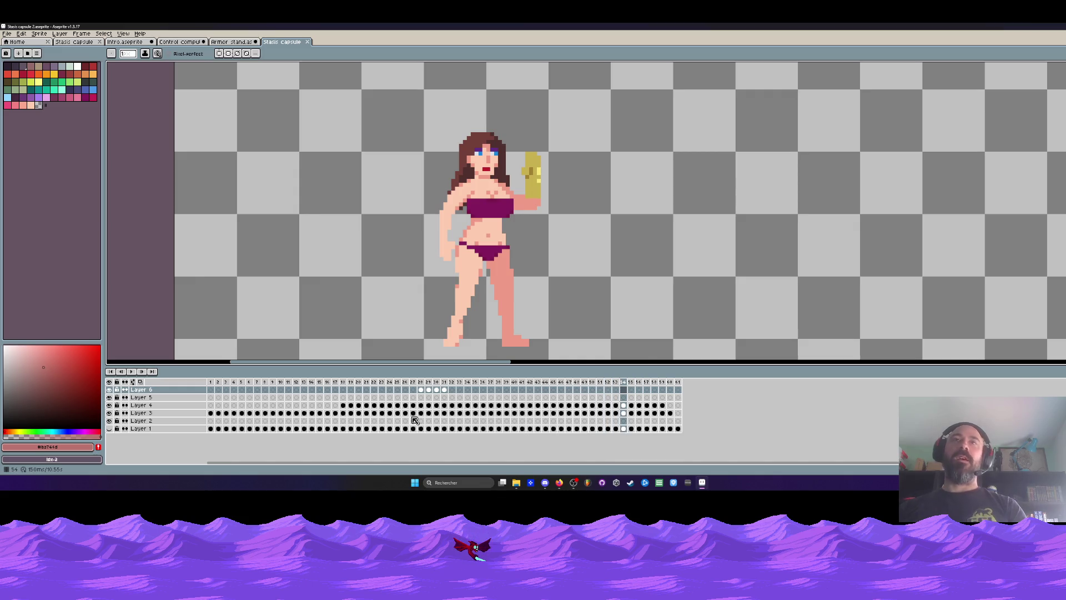
click(464, 382)
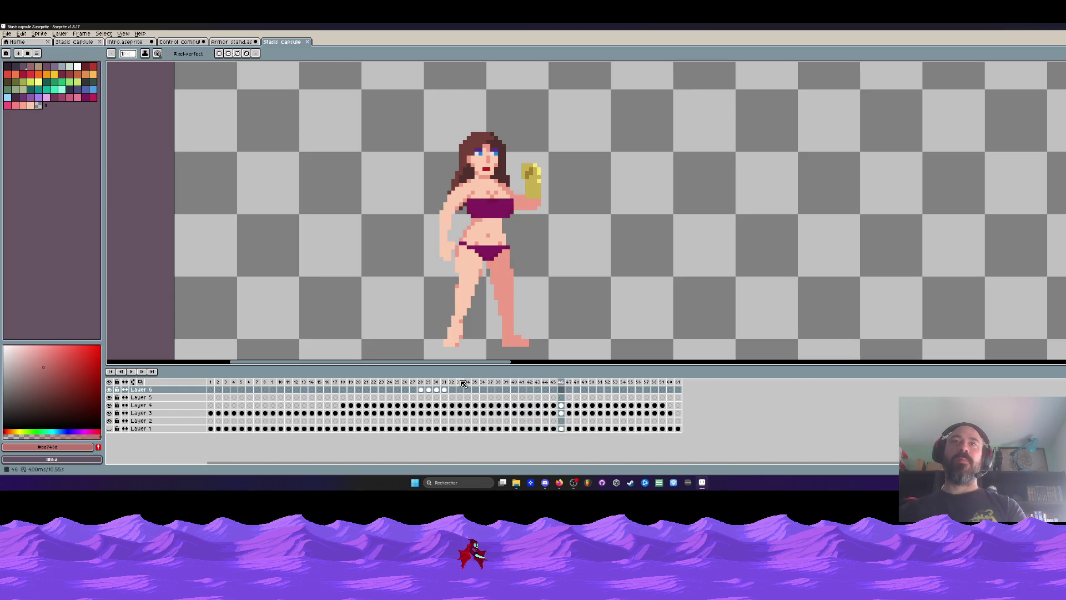
scroll(481, 249, down, 1)
scroll(481, 249, up, 1)
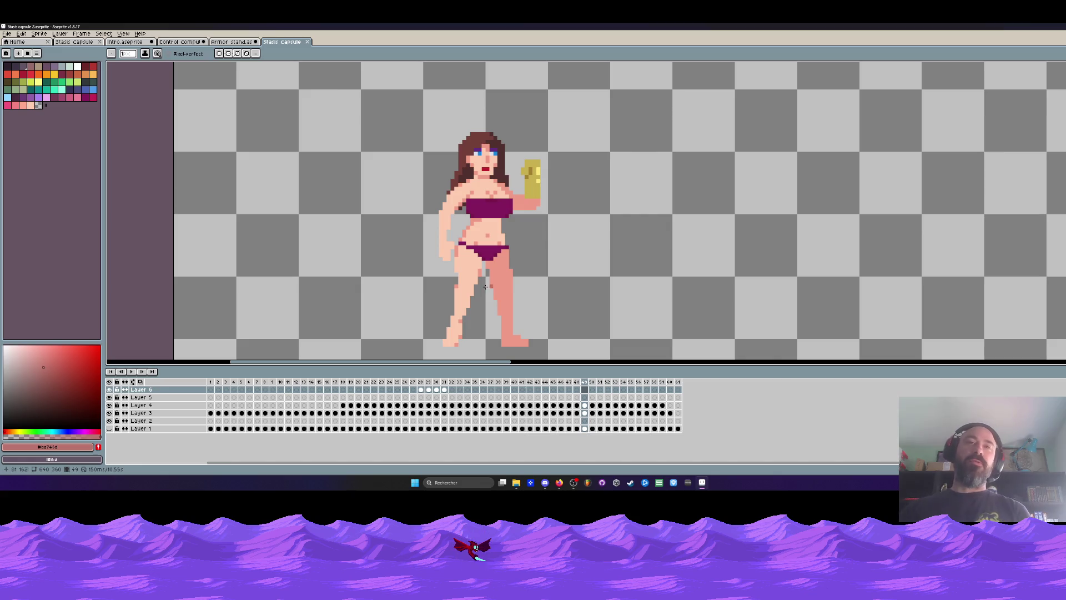
scroll(462, 216, down, 3)
scroll(462, 217, down, 3)
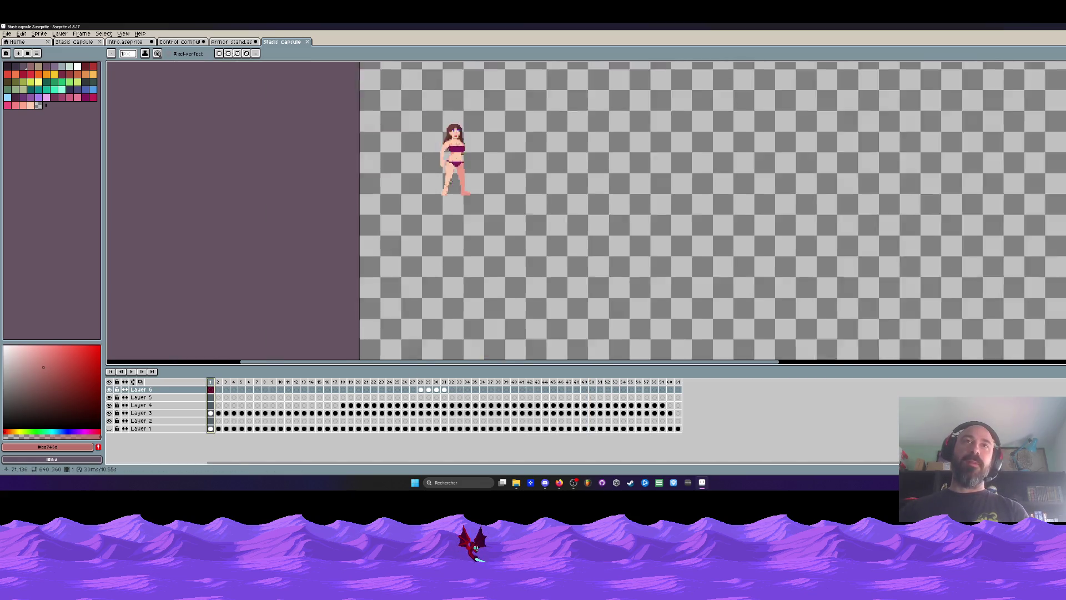
scroll(462, 217, up, 2)
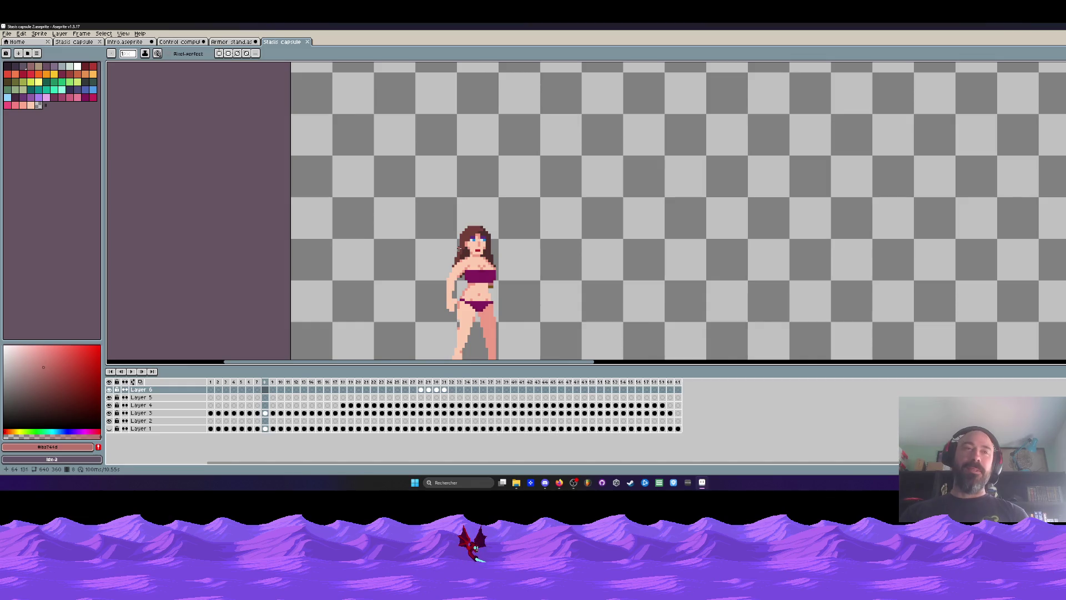
scroll(429, 300, down, 1)
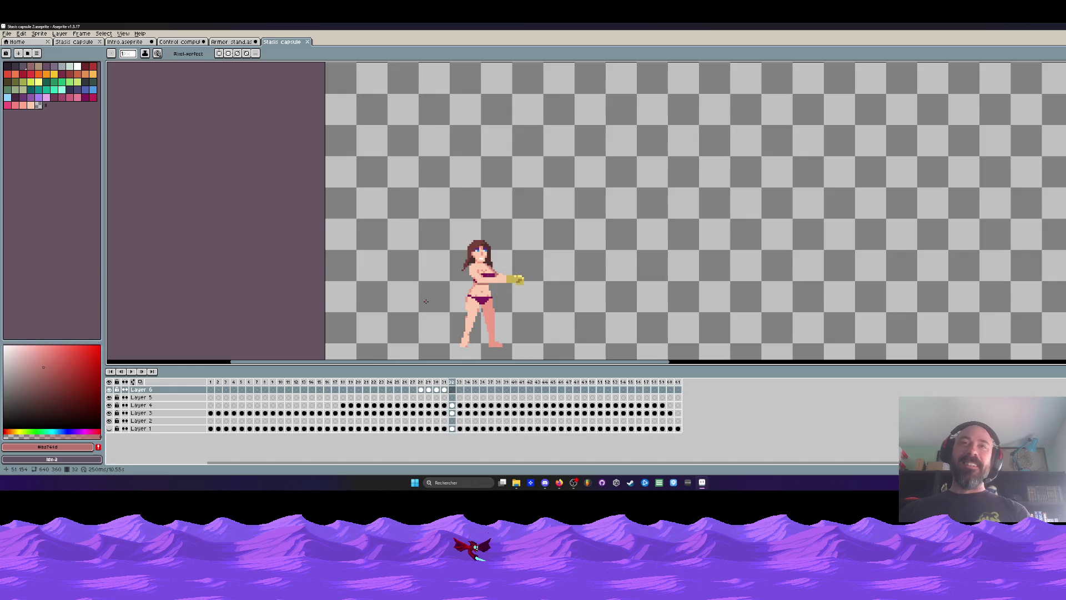
click(356, 391)
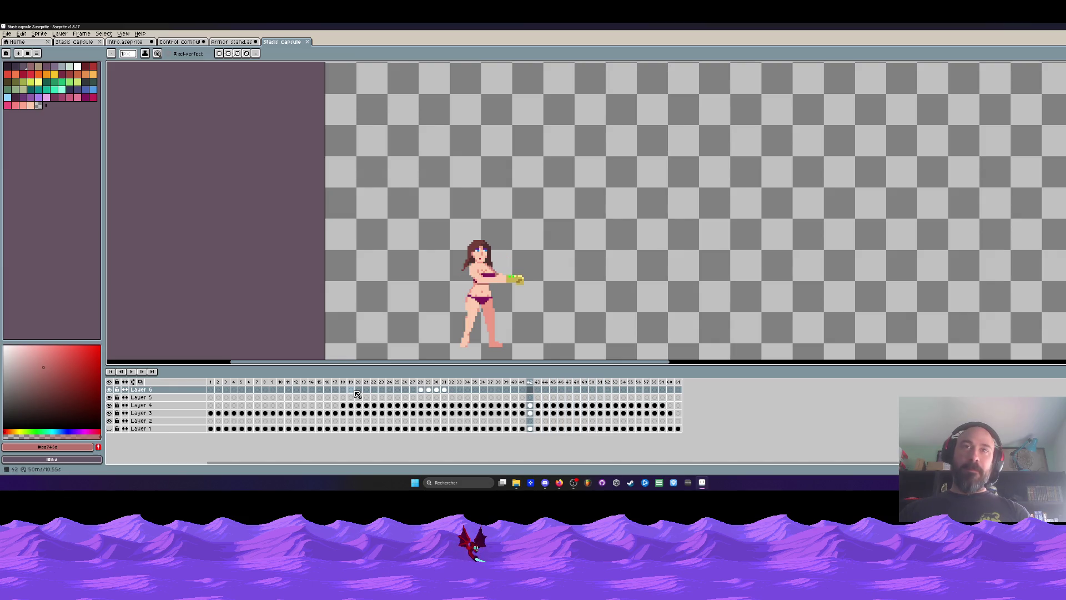
click(109, 414)
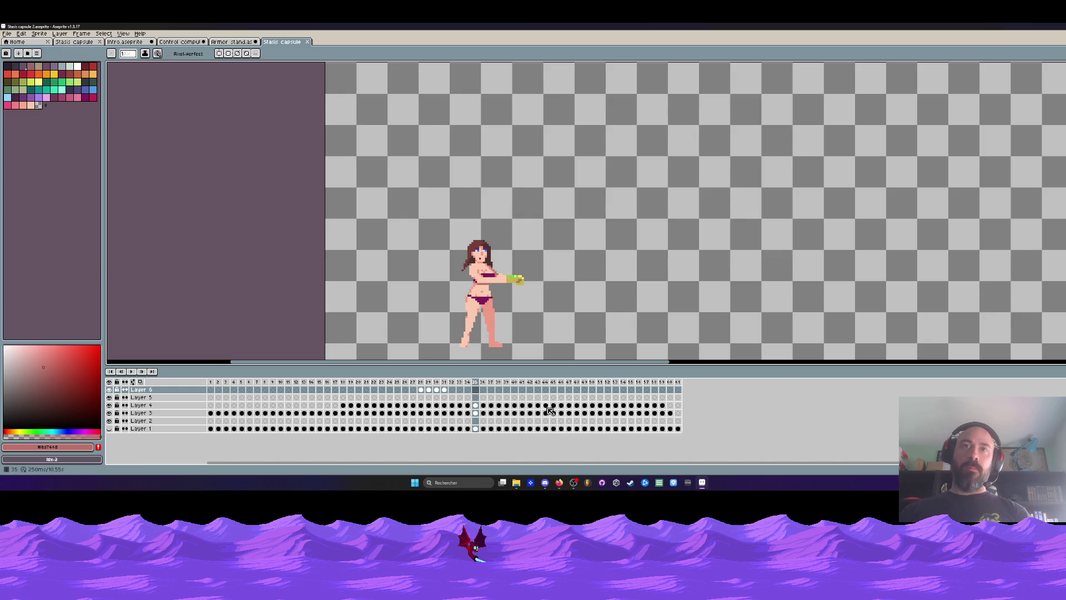
scroll(573, 309, up, 1)
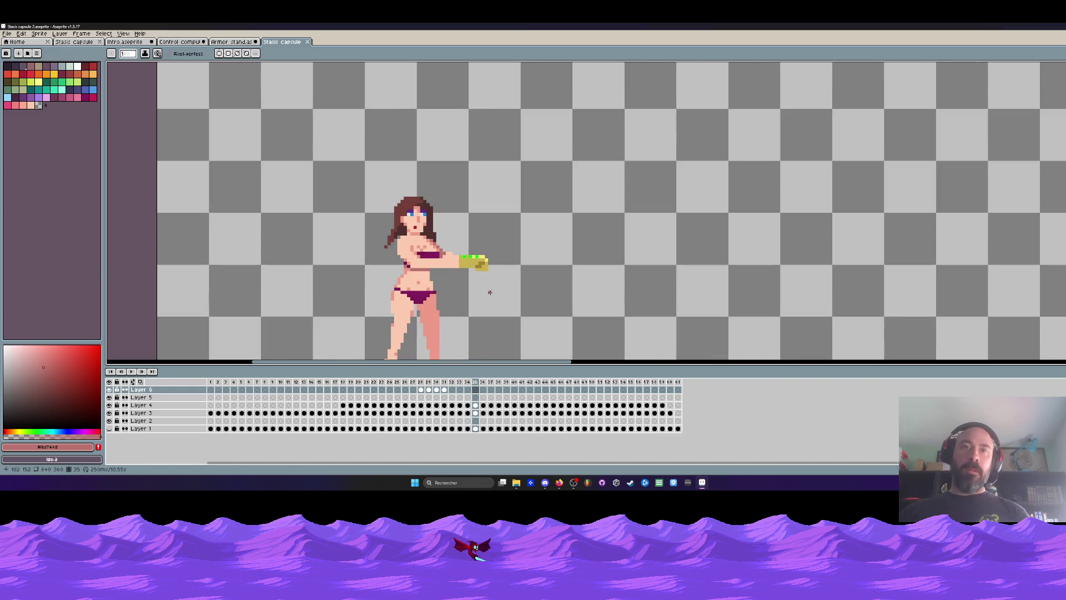
click(110, 413)
click(109, 412)
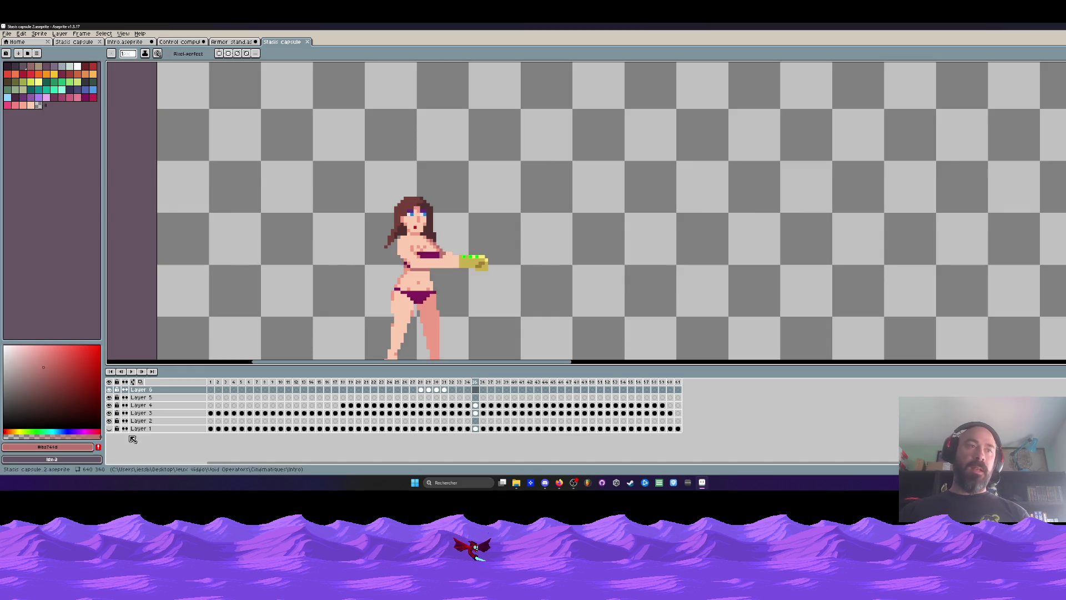
click(110, 414)
click(109, 414)
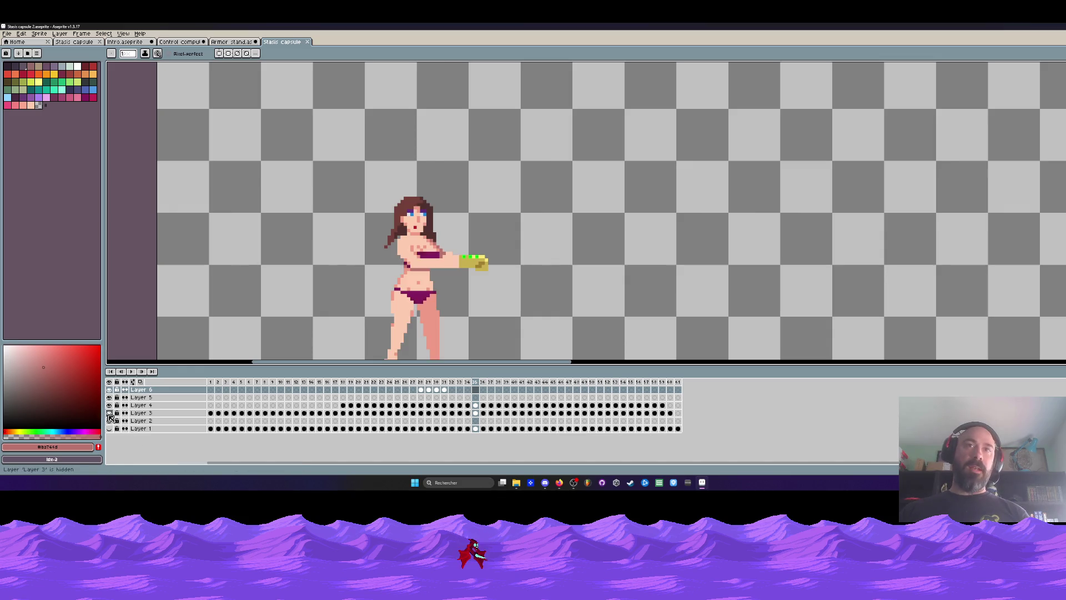
click(475, 405)
click(110, 406)
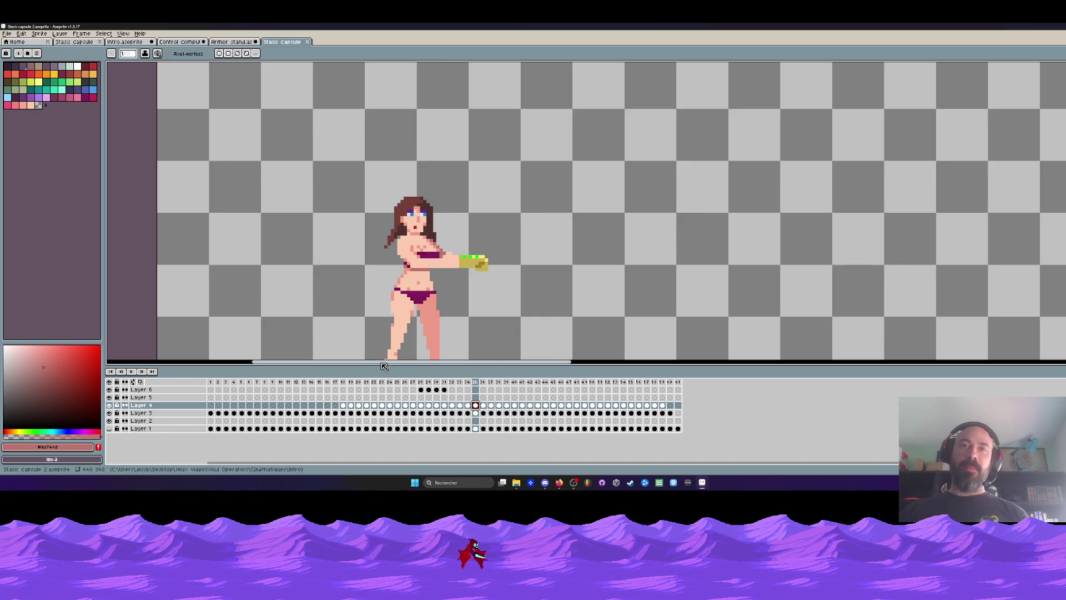
Step: Marquee-select the extended arm across frames 37–59, move it, and commit the change
key(m)
mouse_move(368, 172)
mouse_down()
mouse_move(564, 283)
mouse_move(599, 337)
mouse_up()
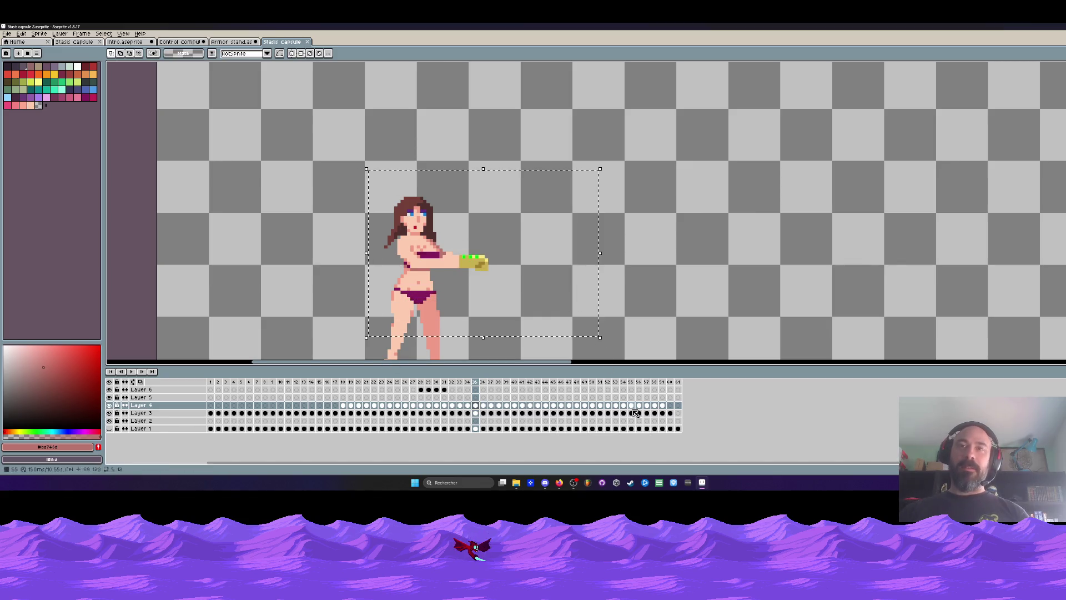
mouse_move(663, 382)
mouse_down()
mouse_move(448, 412)
mouse_move(476, 414)
mouse_move(398, 407)
mouse_up()
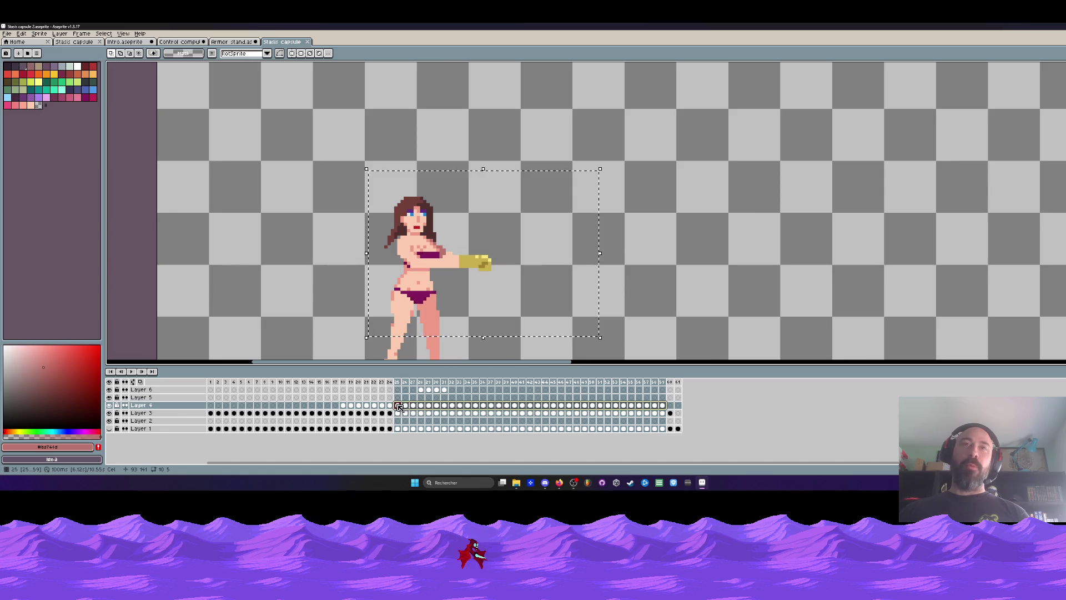
scroll(473, 257, up, 2)
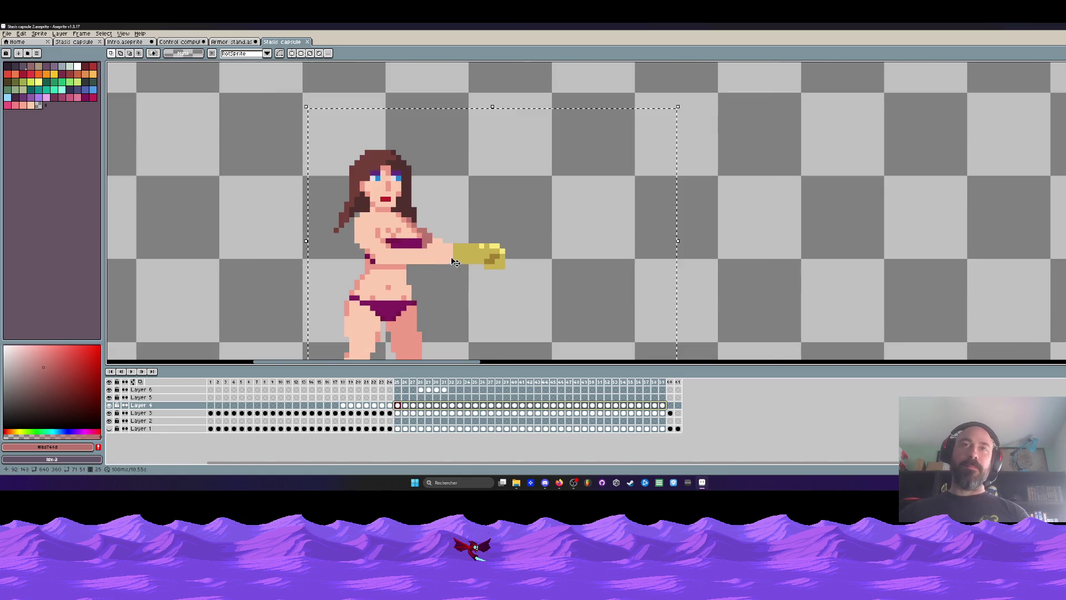
click(474, 257)
scroll(474, 258, down, 3)
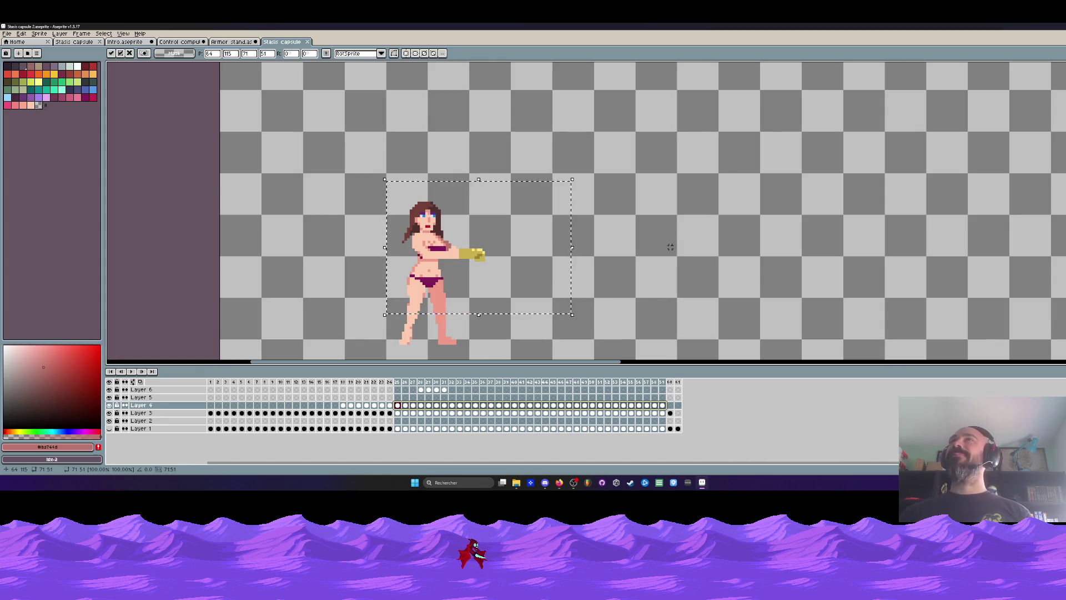
key(ctrl+d)
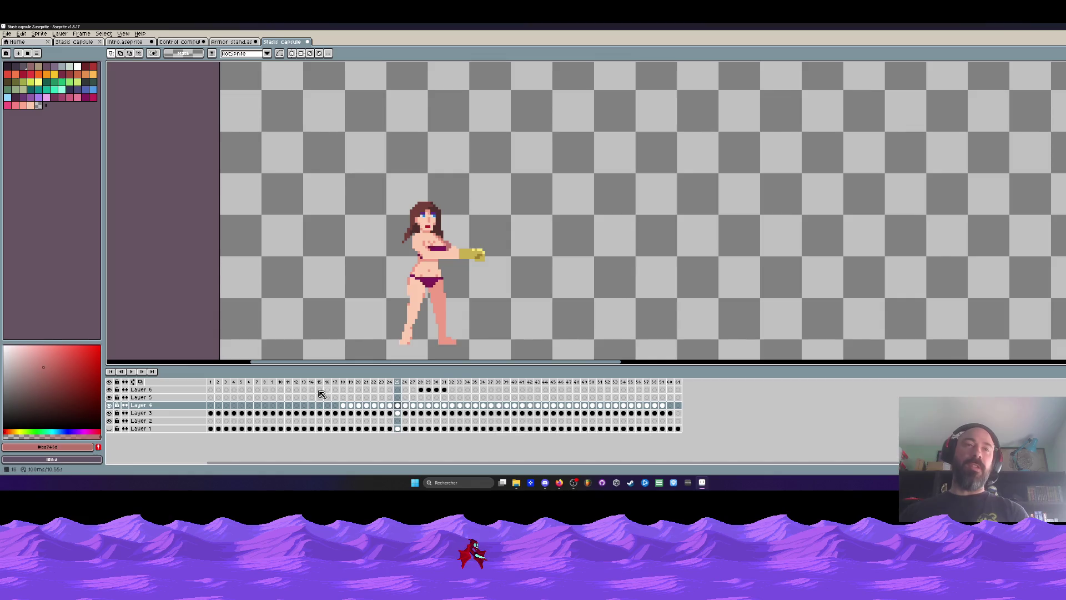
Step: Check the arm by toggling the body layer, then select the glove on Layer 3 over frames 46–60
click(109, 413)
click(109, 413)
click(399, 413)
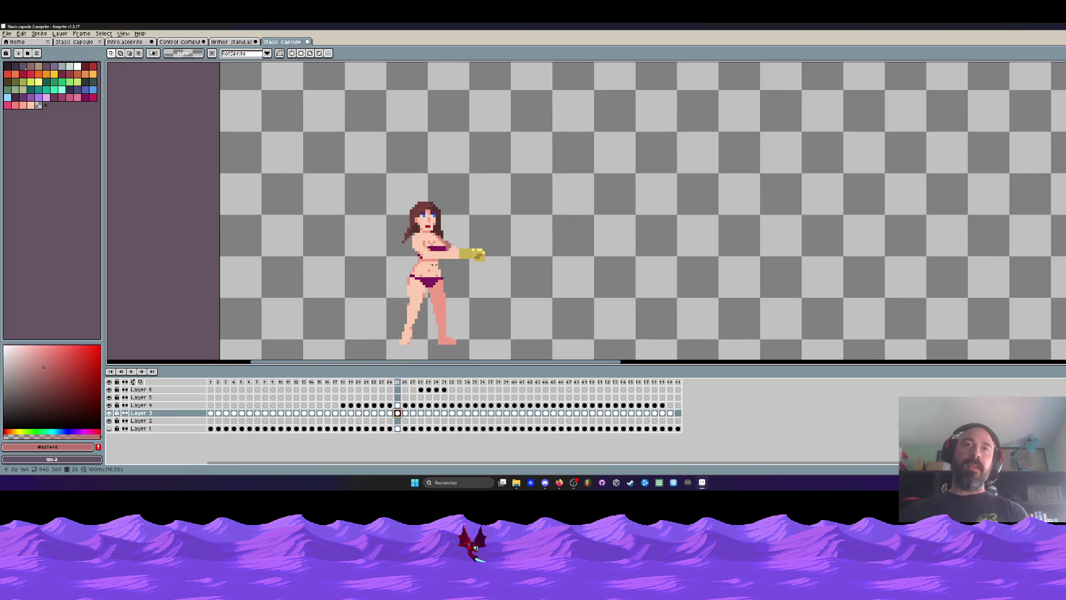
scroll(474, 258, up, 3)
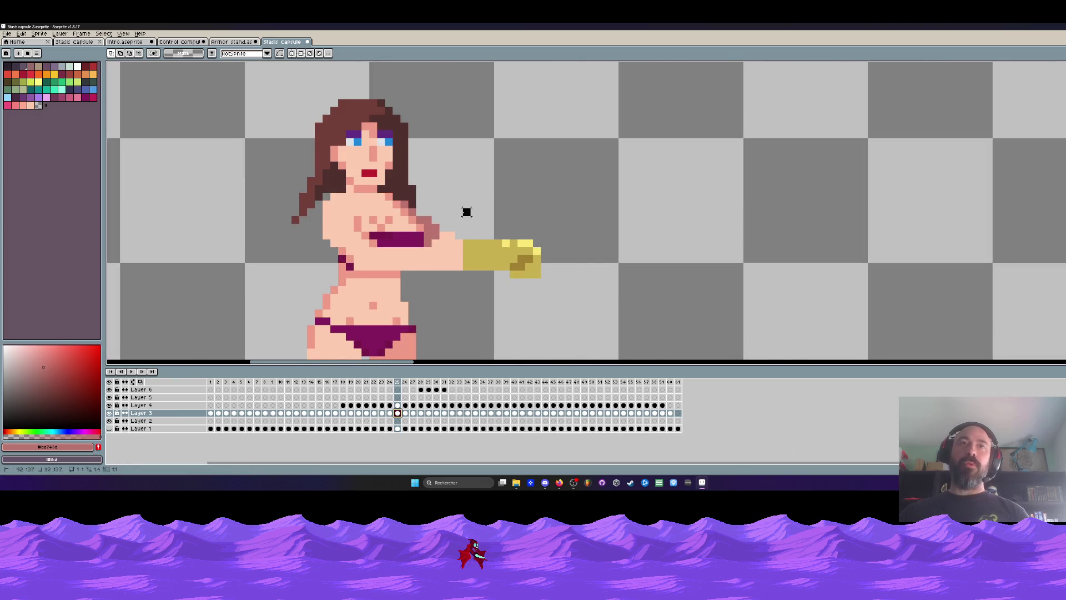
drag(466, 212, 713, 333)
mouse_move(670, 413)
mouse_down()
mouse_move(356, 414)
mouse_move(623, 413)
mouse_up()
Step: Play the animation from frame 1, then stop and undo the last selection
scroll(509, 307, down, 3)
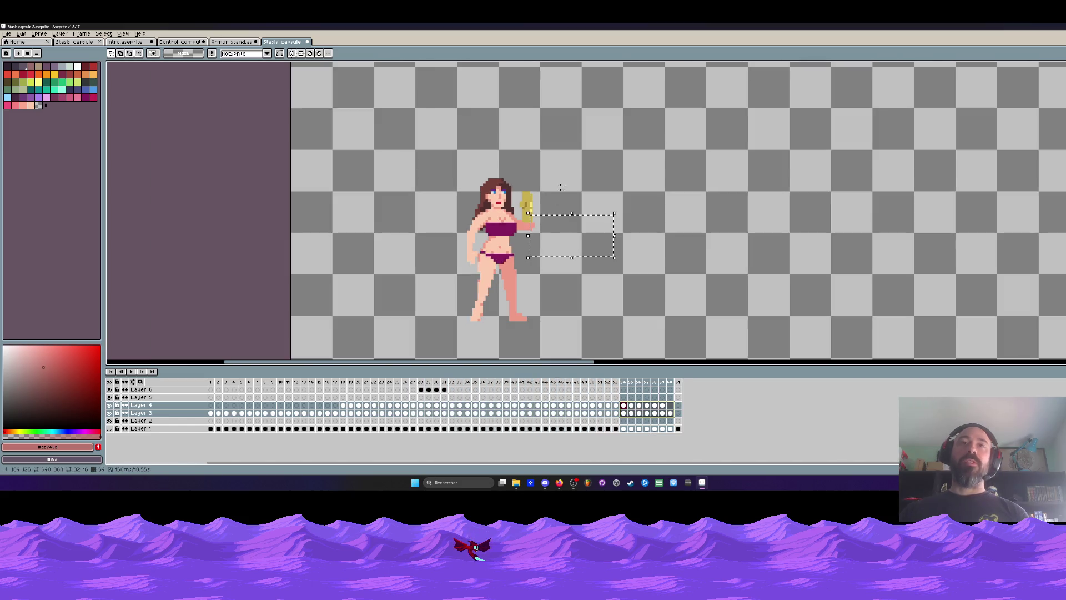
click(211, 390)
key(Return)
scroll(495, 336, down, 2)
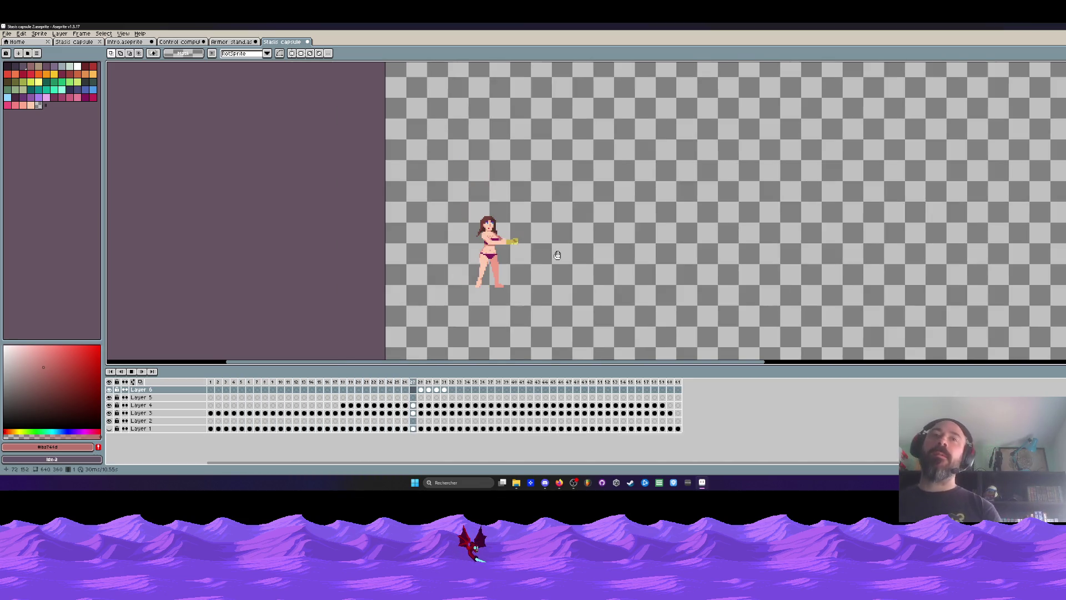
scroll(558, 255, up, 1)
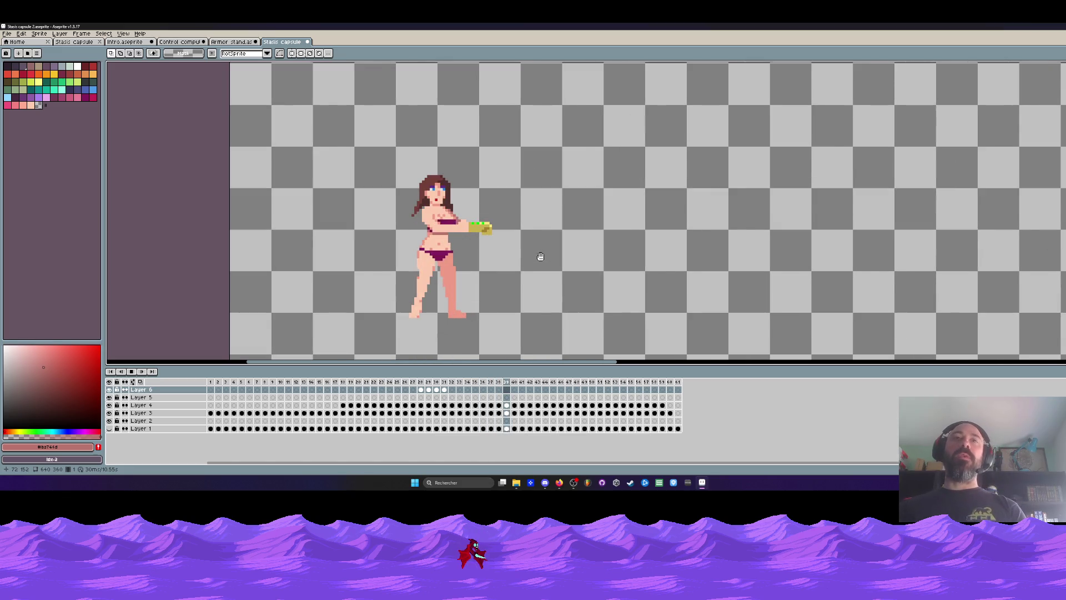
scroll(538, 255, down, 1)
scroll(540, 256, up, 1)
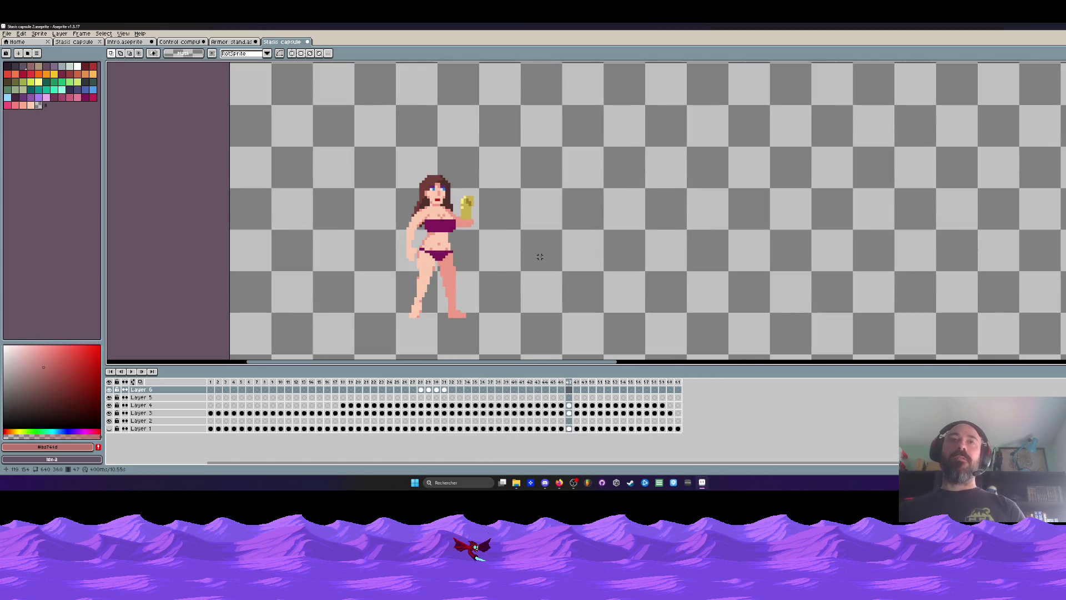
key(ctrl+z)
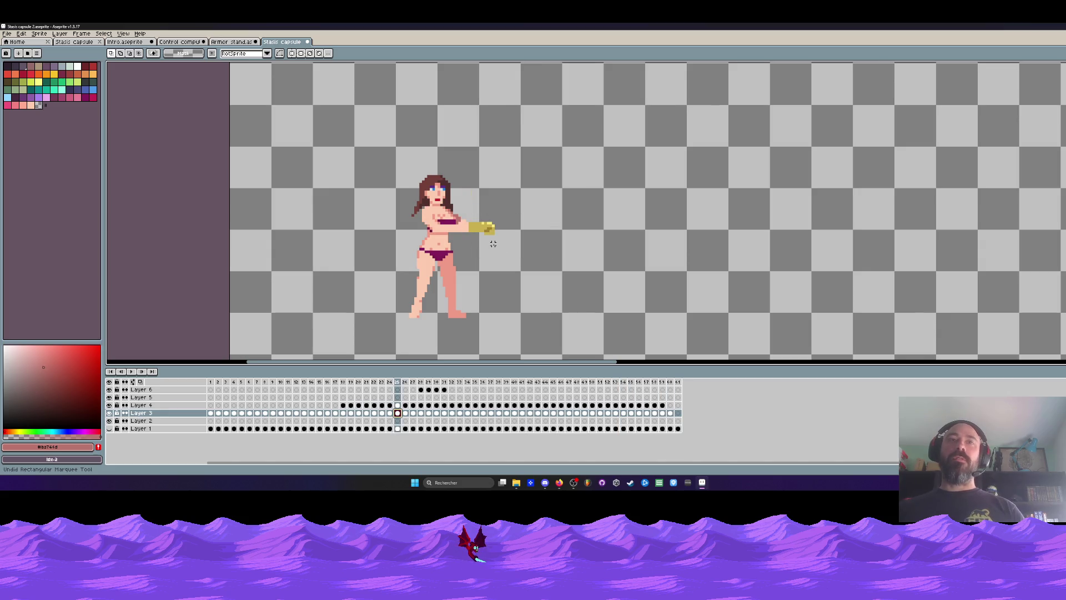
Step: Undo and redo the arm transformation, then mark frames 1 through the arm-out pose
drag(405, 382, 611, 382)
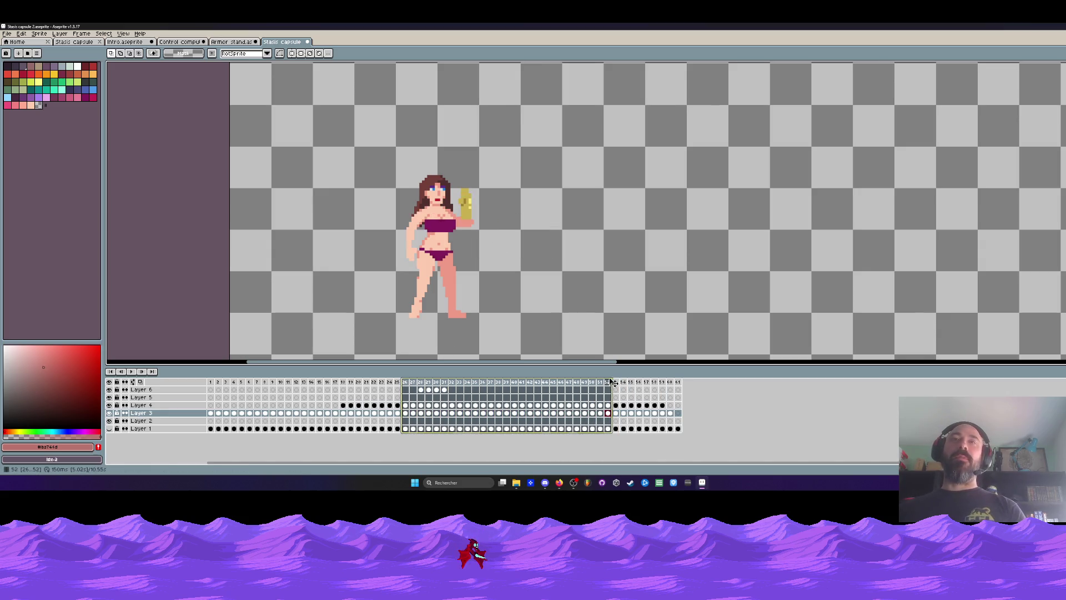
key(ctrl+z)
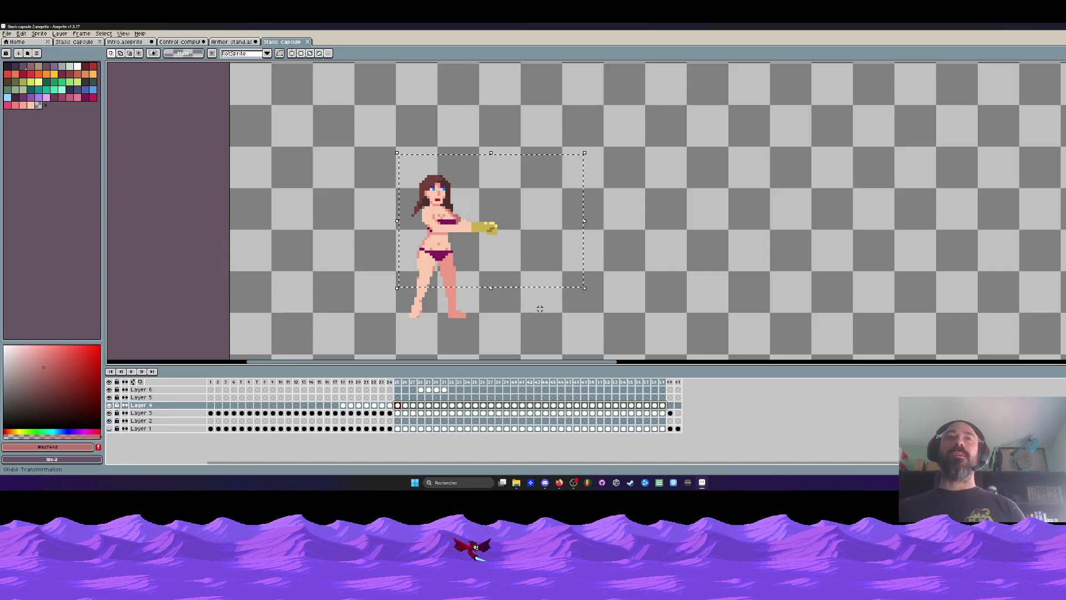
key(ctrl+z)
drag(210, 382, 634, 389)
drag(682, 389, 631, 391)
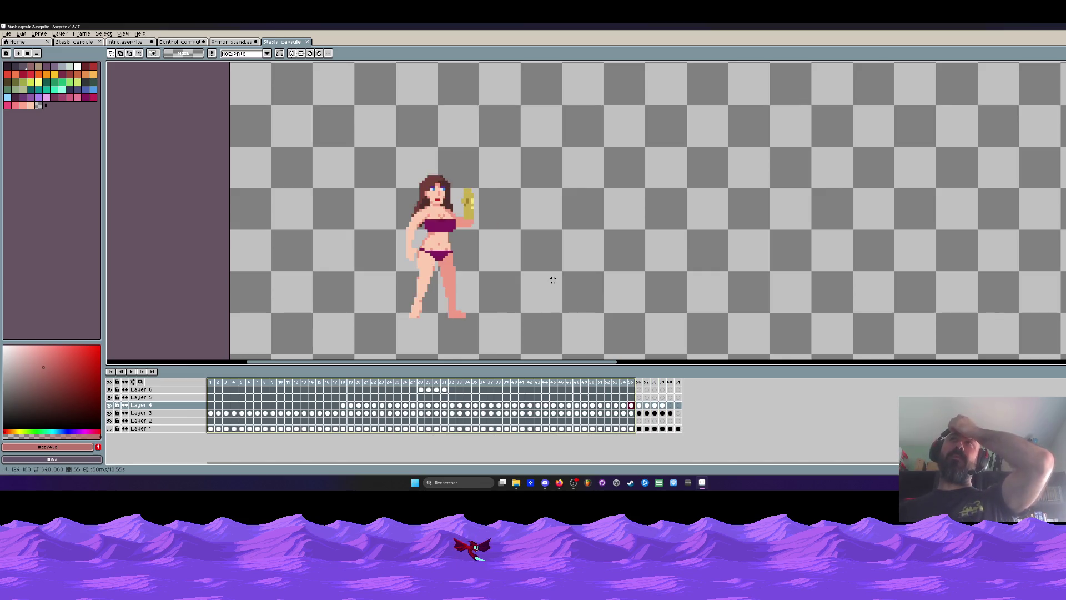
drag(213, 382, 476, 390)
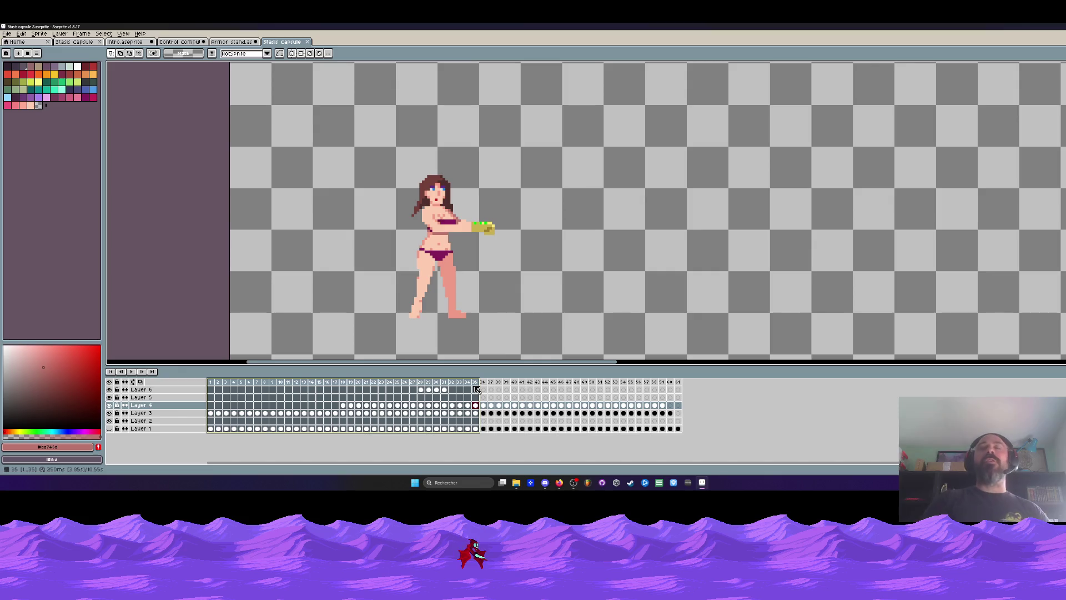
Step: Clear the frame range, play the animation, stop on the extended-arm frame and play again
click(215, 386)
key(Return)
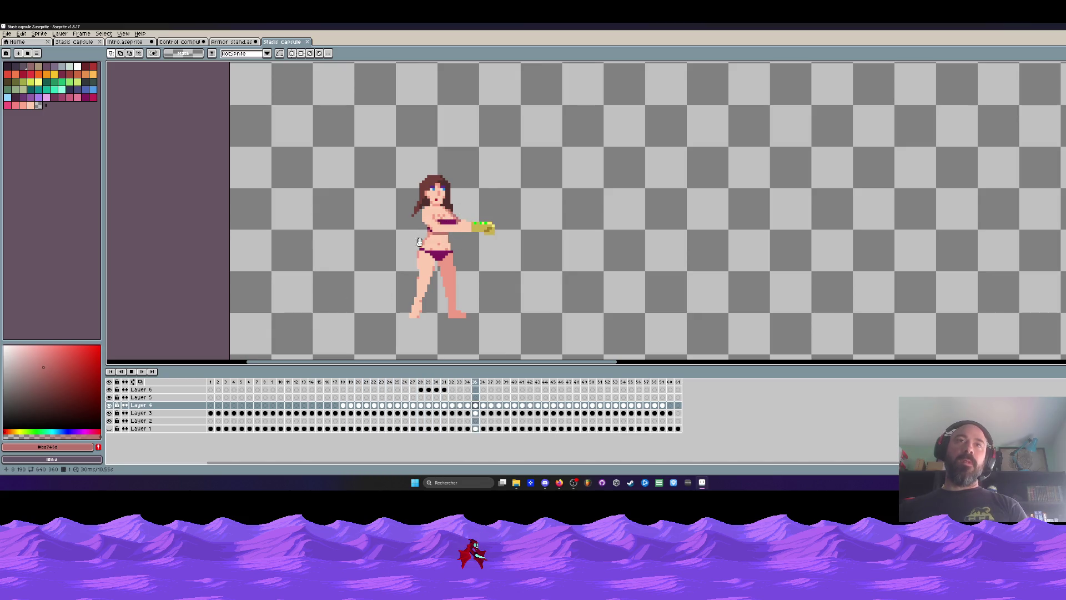
scroll(419, 242, down, 2)
scroll(411, 255, up, 2)
scroll(400, 275, down, 1)
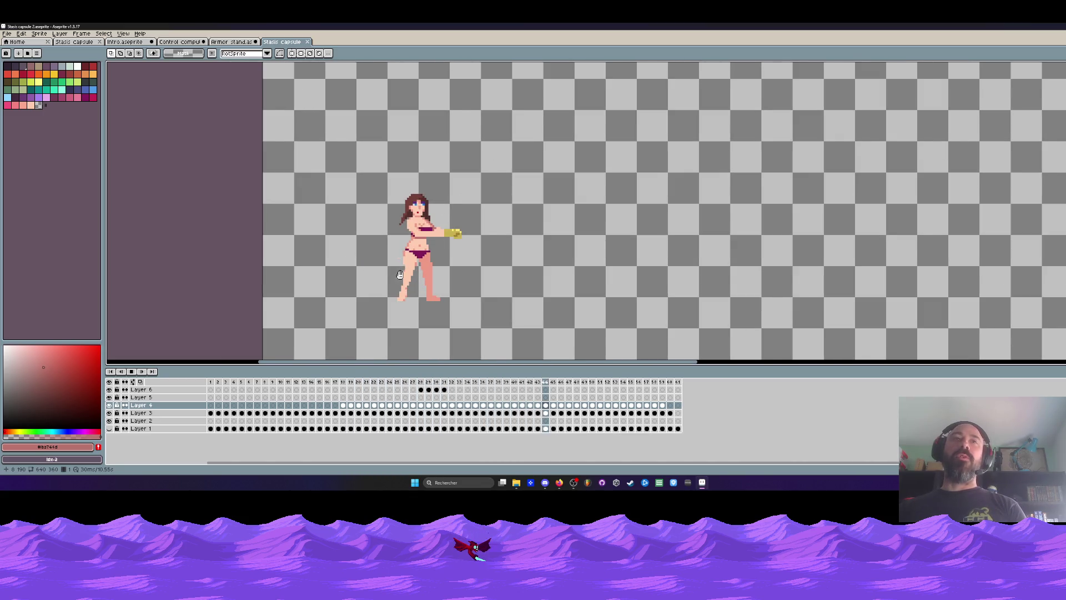
scroll(400, 275, up, 1)
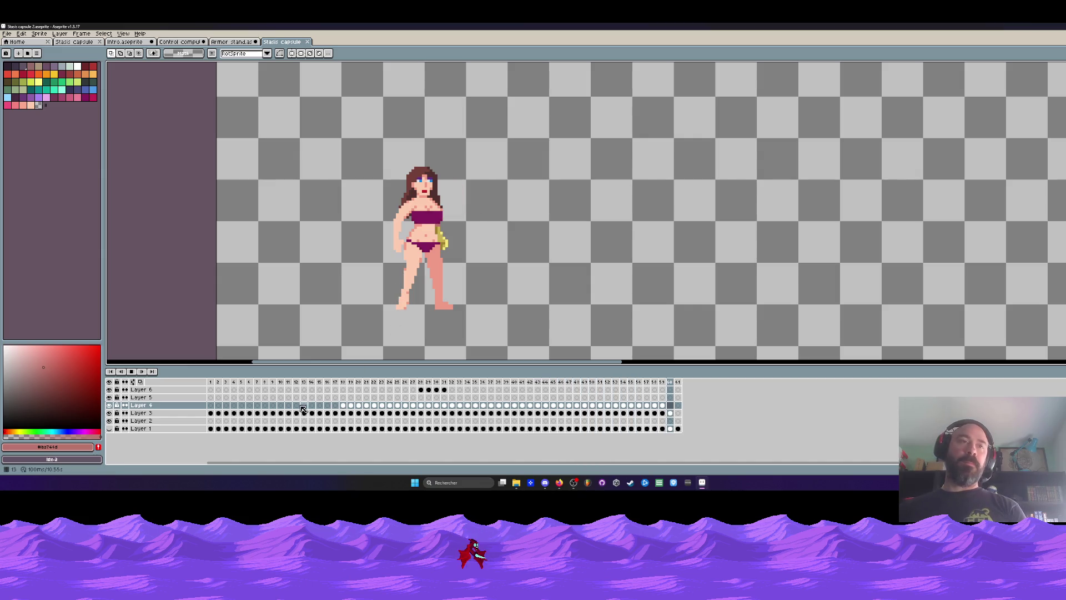
click(413, 382)
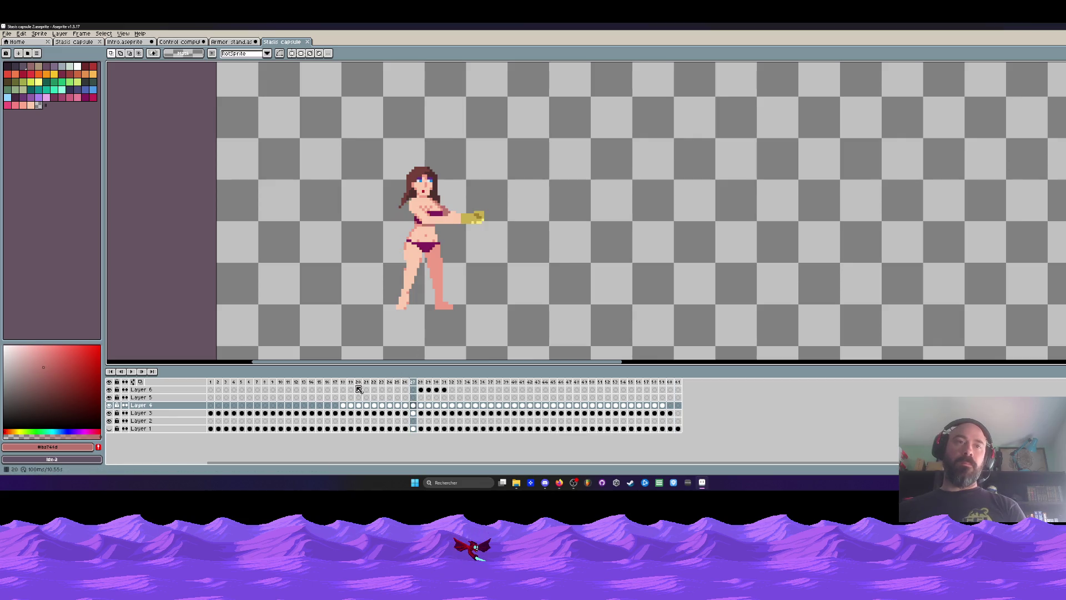
key(Return)
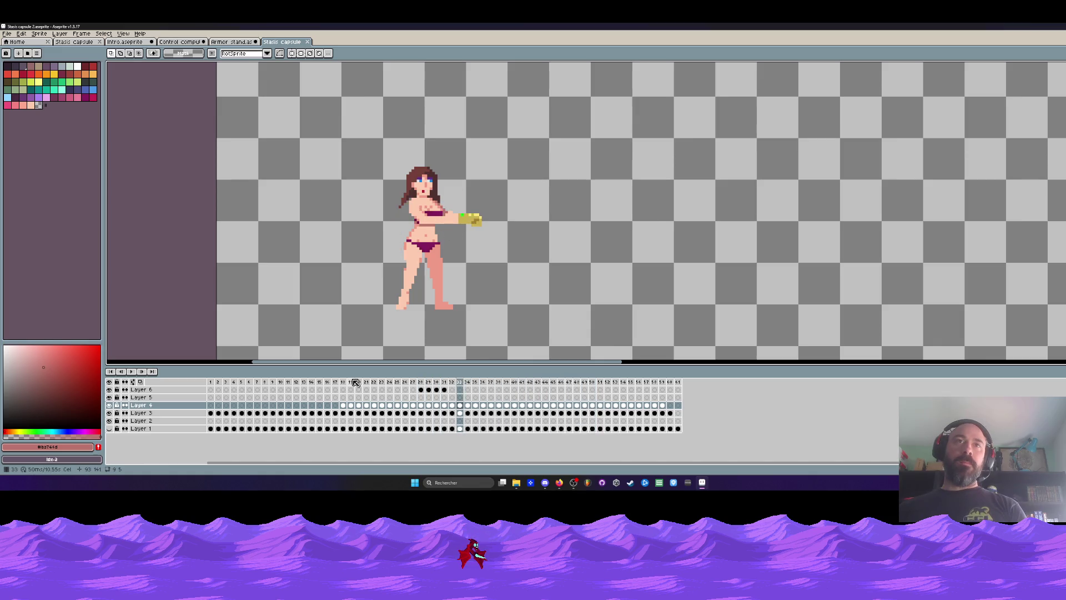
Step: Mark the arm-movement frames, make Layer 4's gauntlet visible, and step back through the arm frames
mouse_move(344, 383)
mouse_down()
mouse_move(572, 384)
mouse_move(288, 403)
mouse_move(614, 419)
mouse_move(553, 421)
mouse_up()
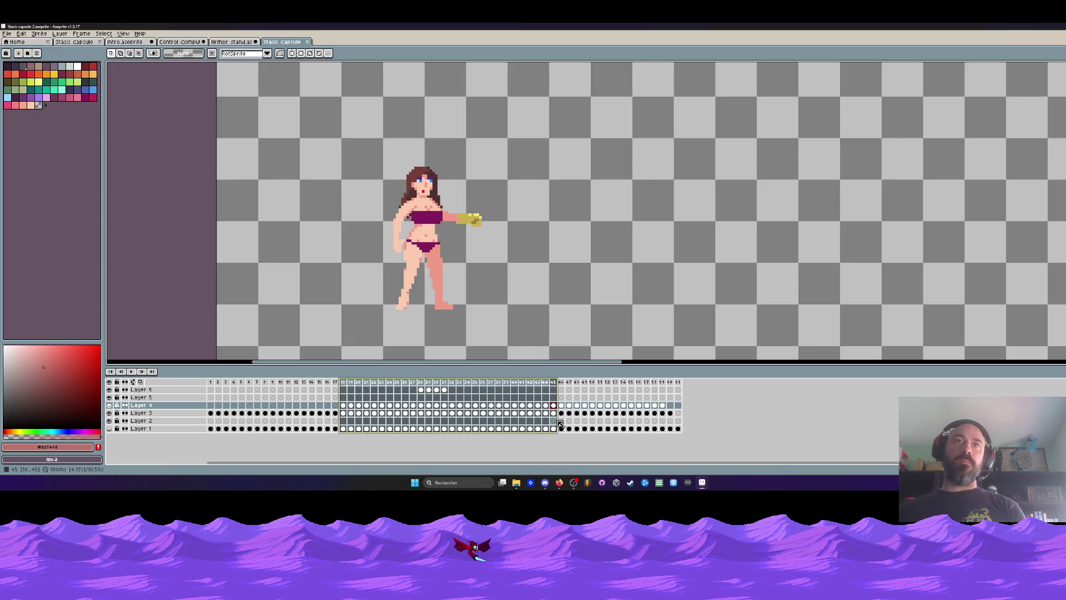
click(554, 409)
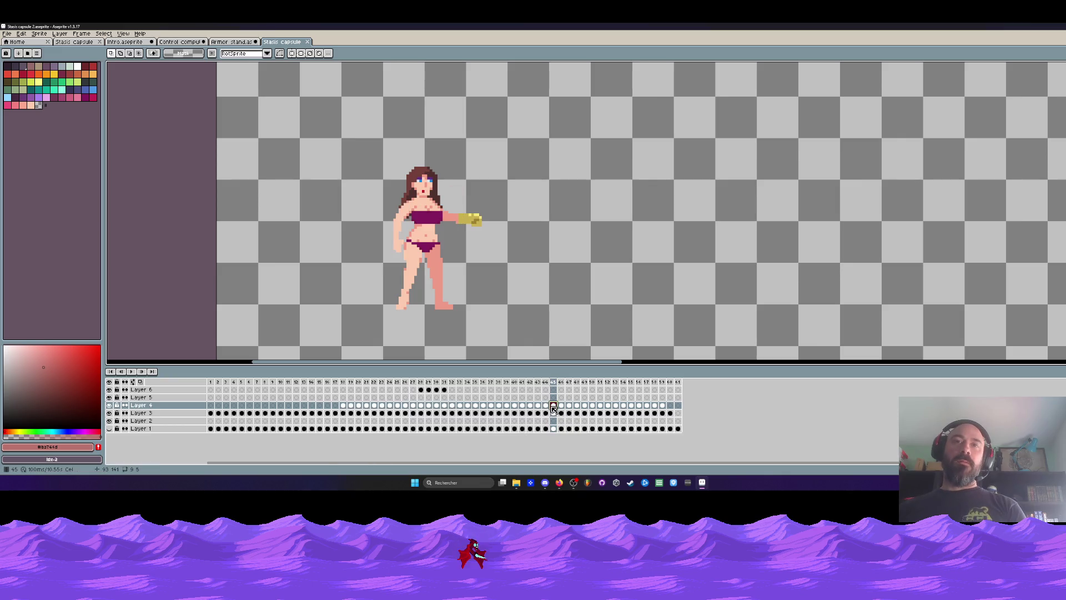
click(110, 405)
click(553, 414)
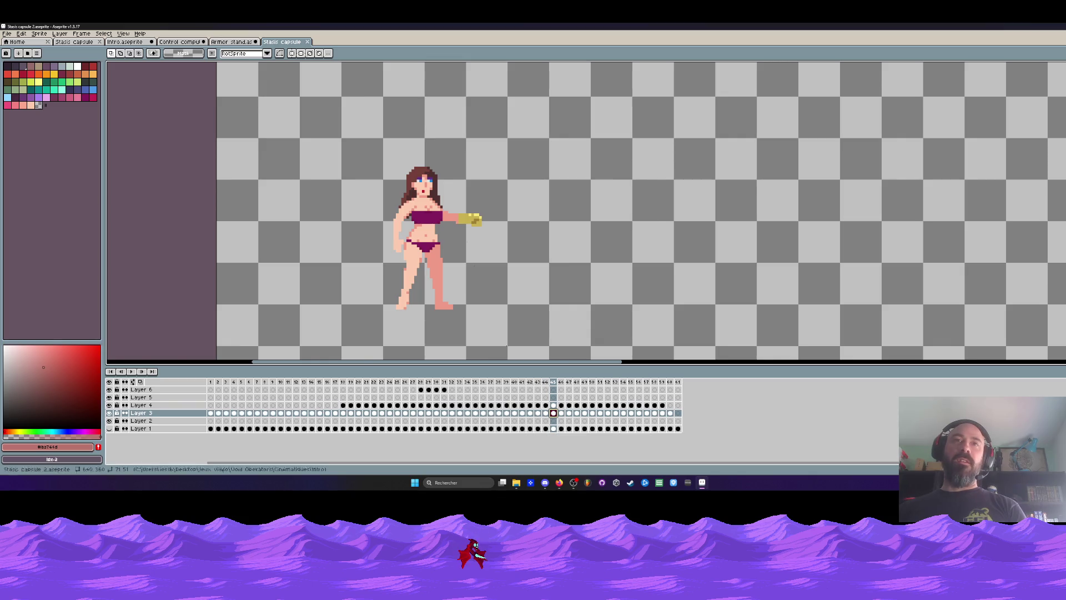
scroll(461, 222, up, 2)
scroll(422, 233, up, 2)
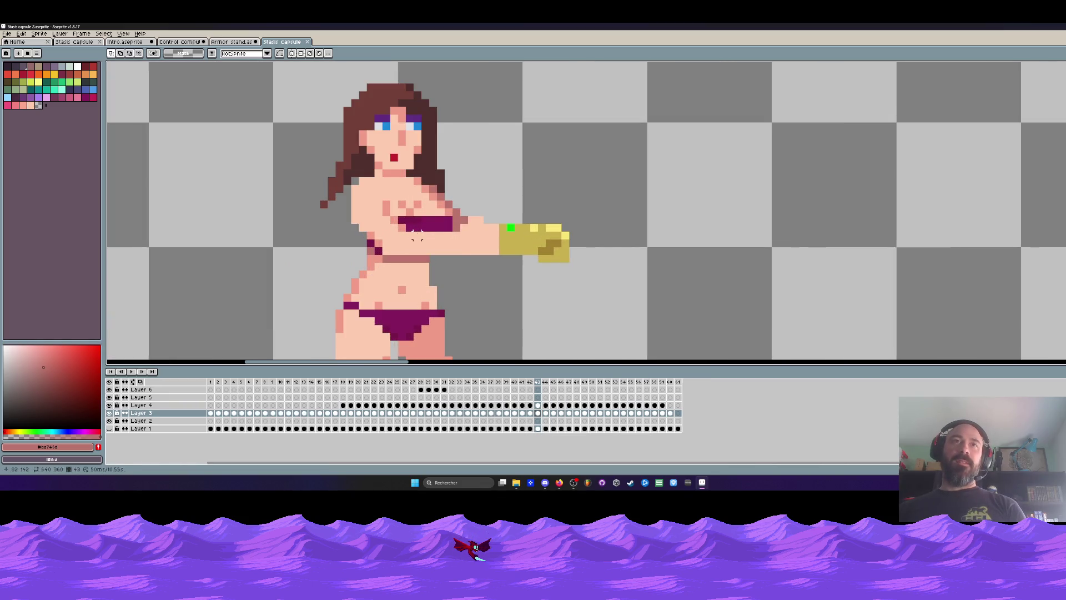
key(Left)
scroll(428, 239, down, 2)
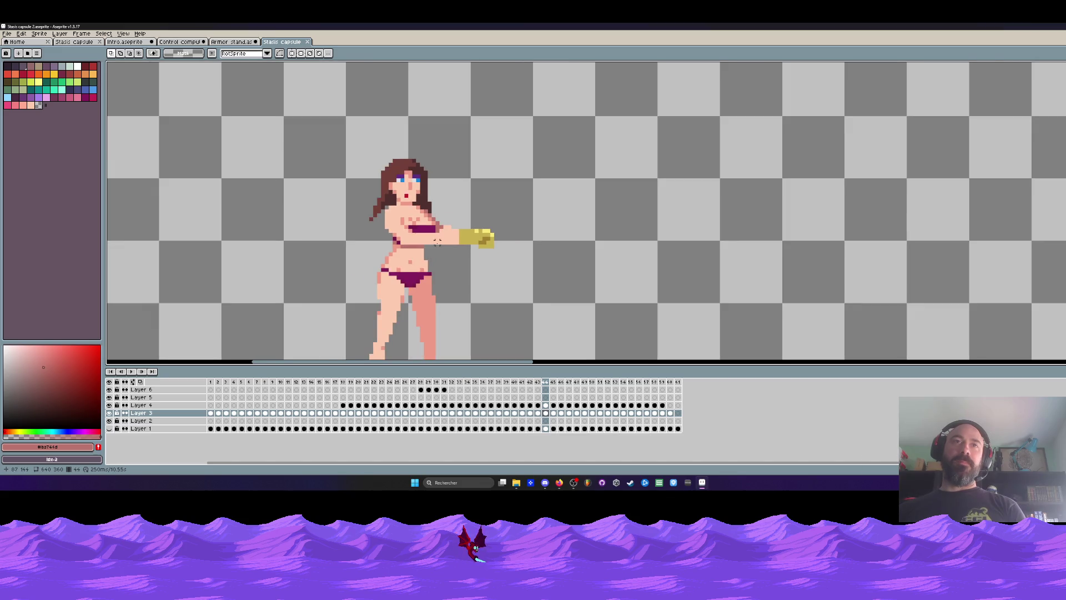
key(Left)
key(Left)
key(Left)
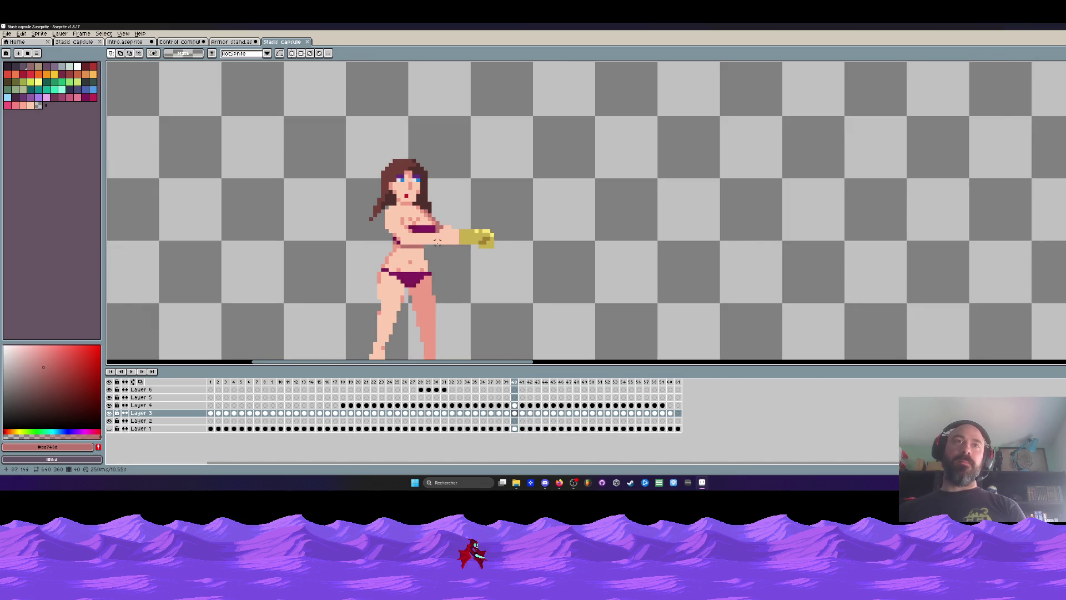
key(Left)
key(Left)
key(Left)
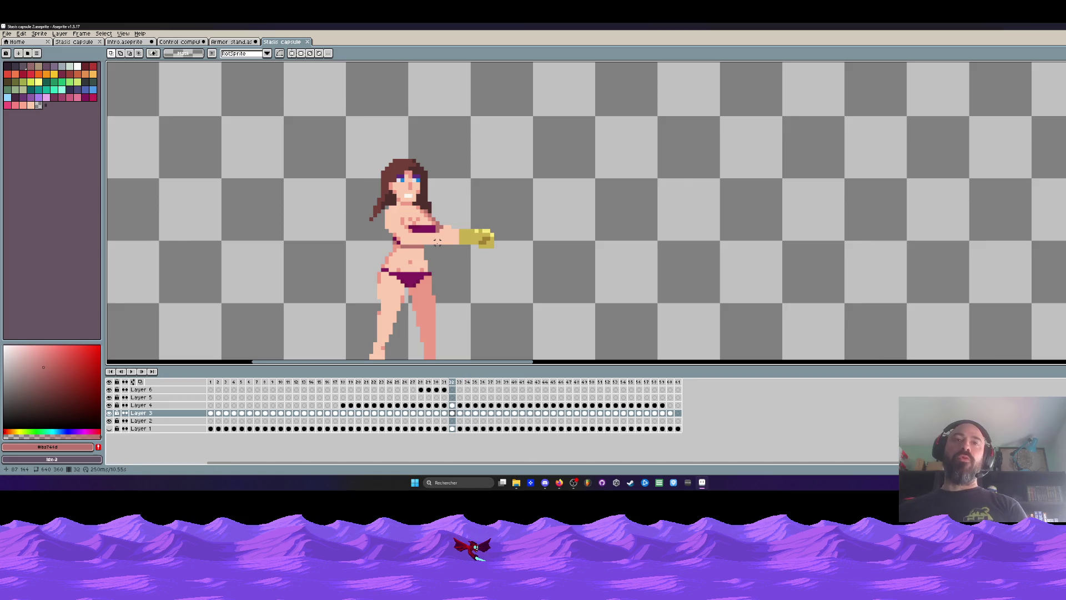
Step: Flip between frames 23–28 to compare the arm poses, settling on frame 27
key(Left)
key(Left)
key(Left)
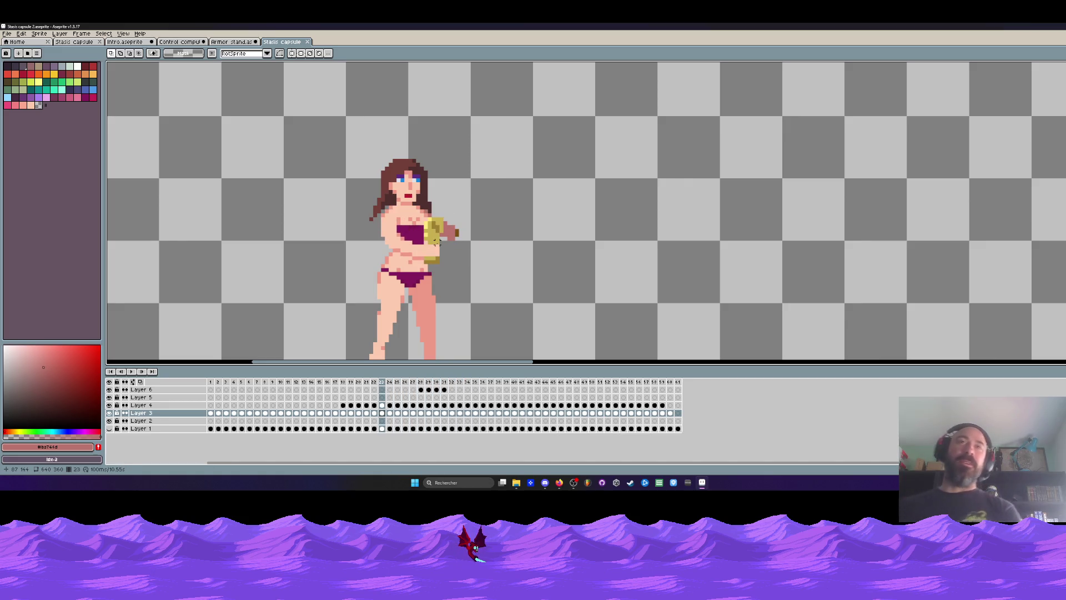
key(Right)
key(Right)
key(Right)
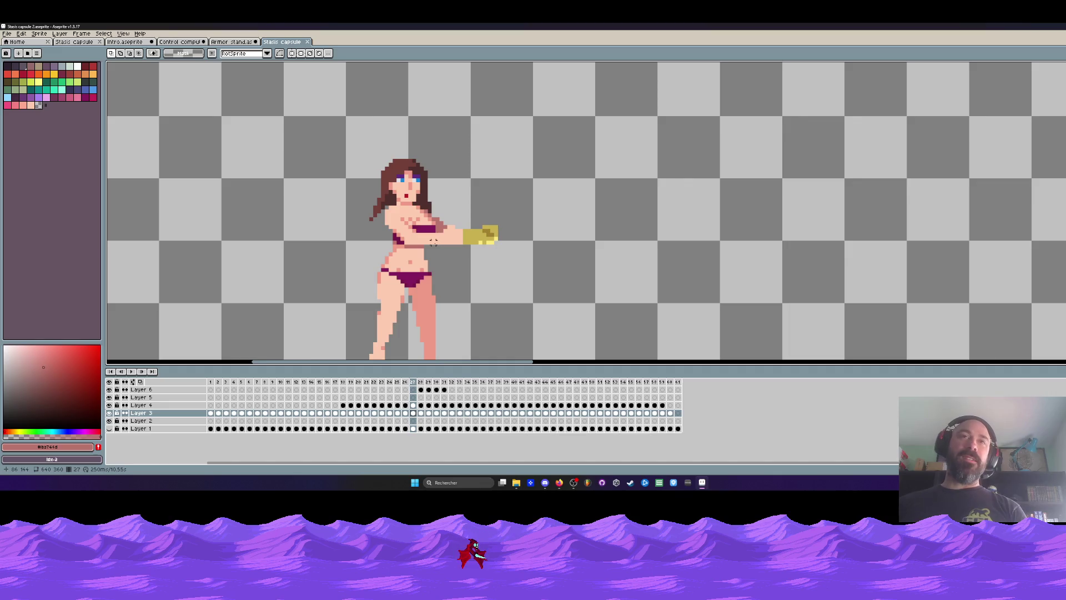
key(Left)
key(Left)
key(Left)
key(Right)
key(Right)
key(Right)
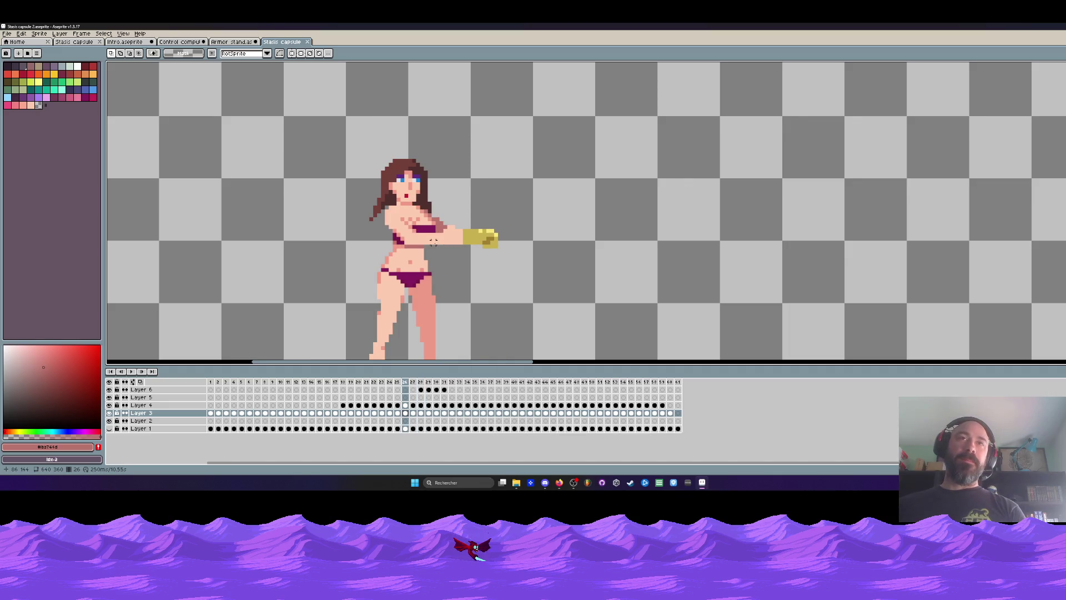
key(Left)
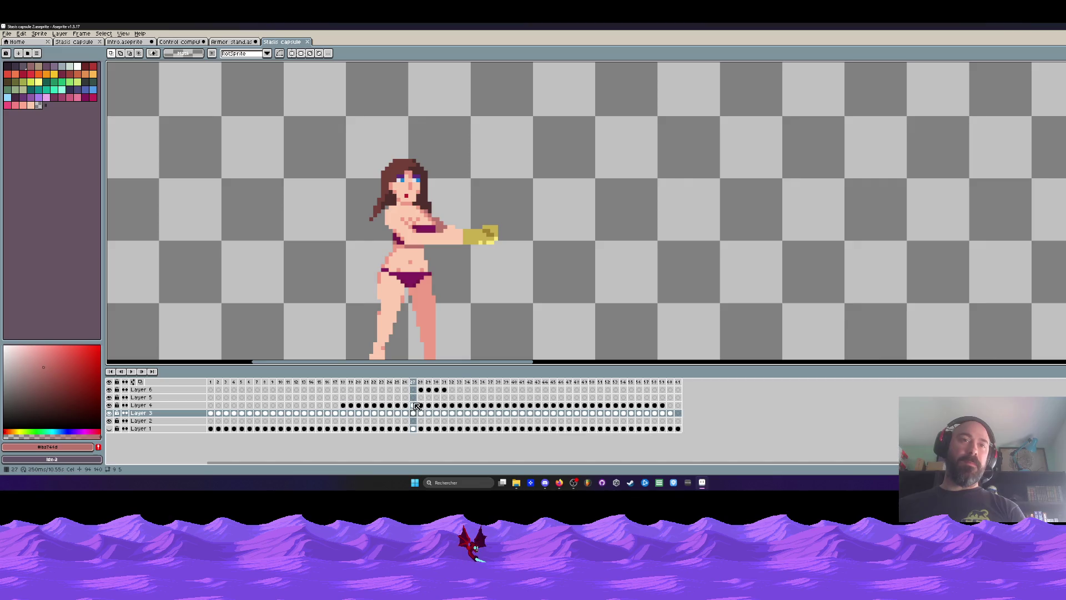
Step: Toggle Layer 4 and Layer 3 visibility to check the arm, then select Layer 3's frame-27 cel
click(417, 406)
click(110, 413)
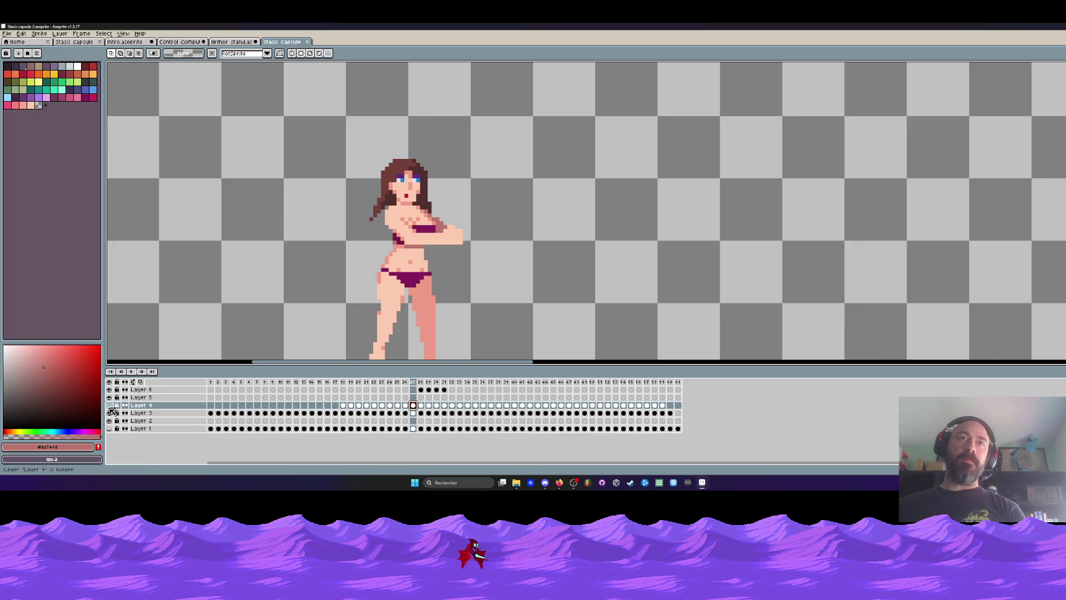
click(110, 413)
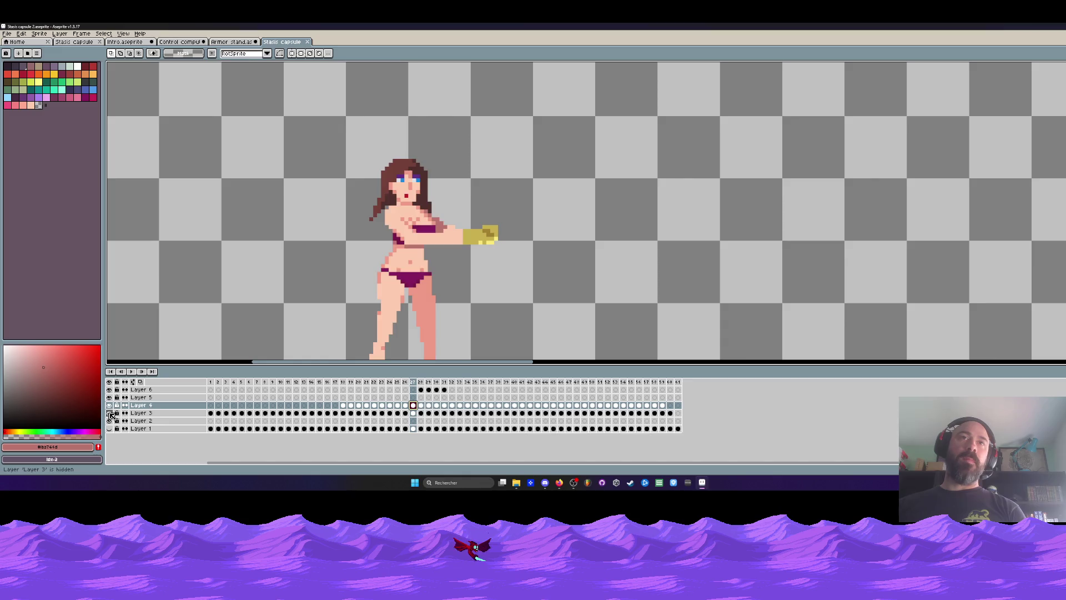
click(413, 414)
Step: Undo the stray pixels near the arm and paint an orange pixel onto it with the pencil
scroll(466, 222, up, 3)
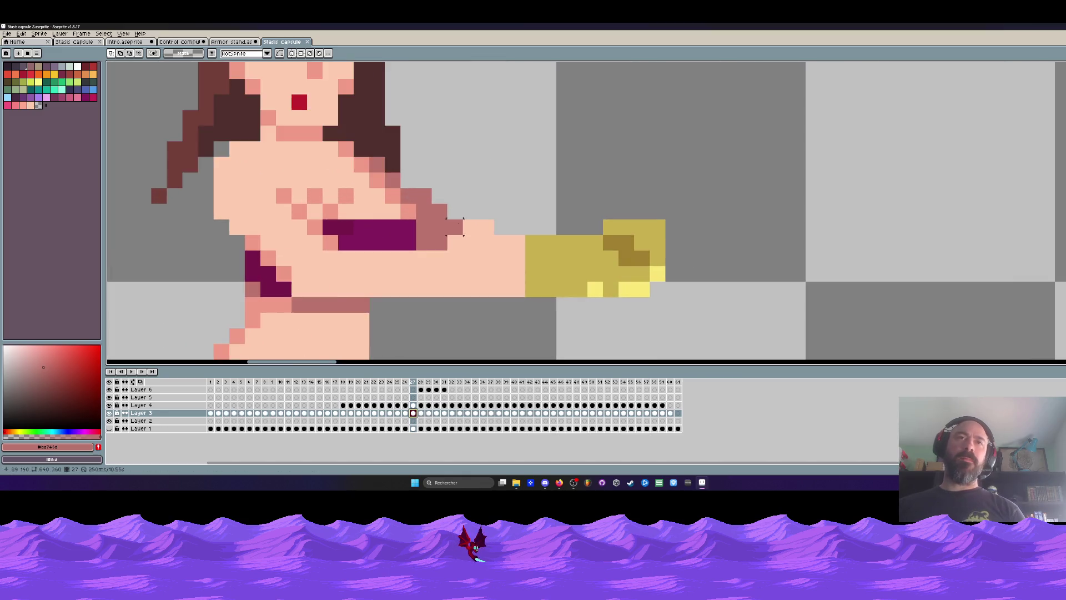
scroll(466, 194, down, 1)
drag(456, 172, 639, 327)
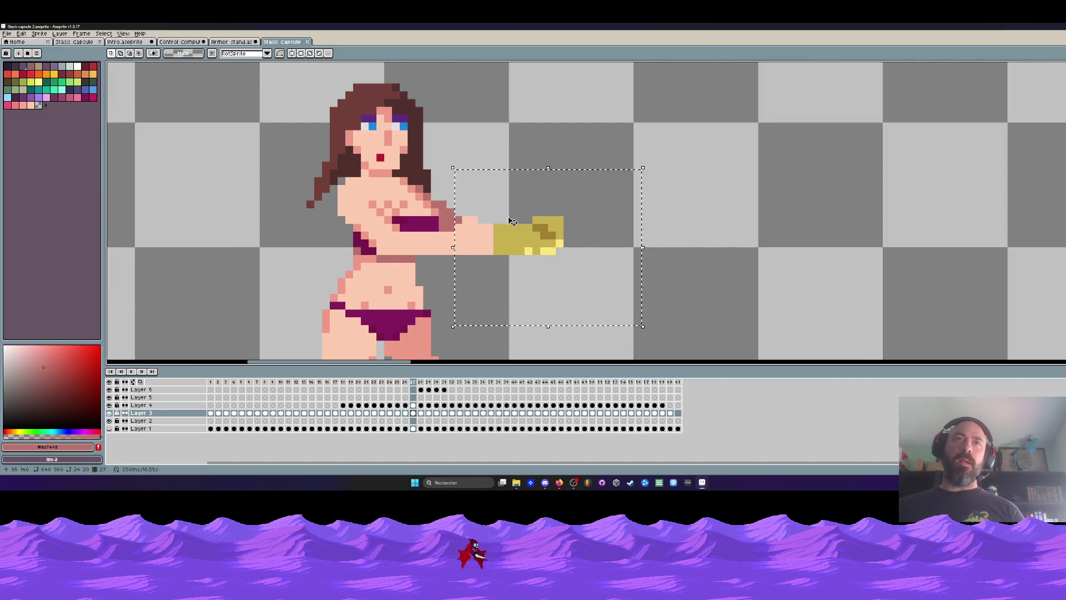
click(482, 181)
scroll(466, 181, up, 1)
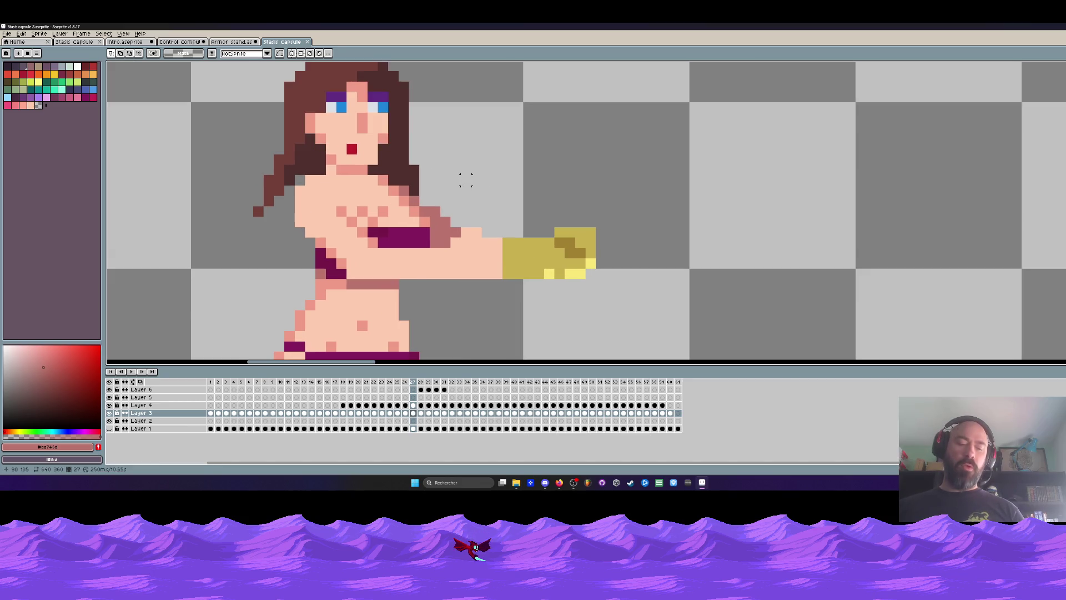
key(b)
scroll(452, 189, up, 1)
key(ctrl+z)
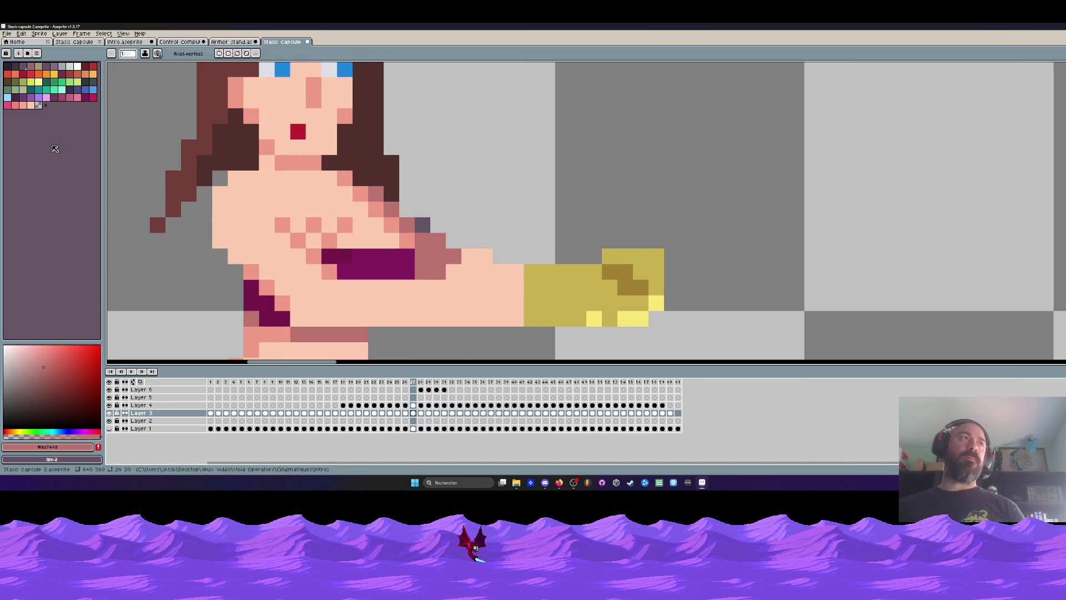
click(38, 105)
drag(422, 224, 438, 240)
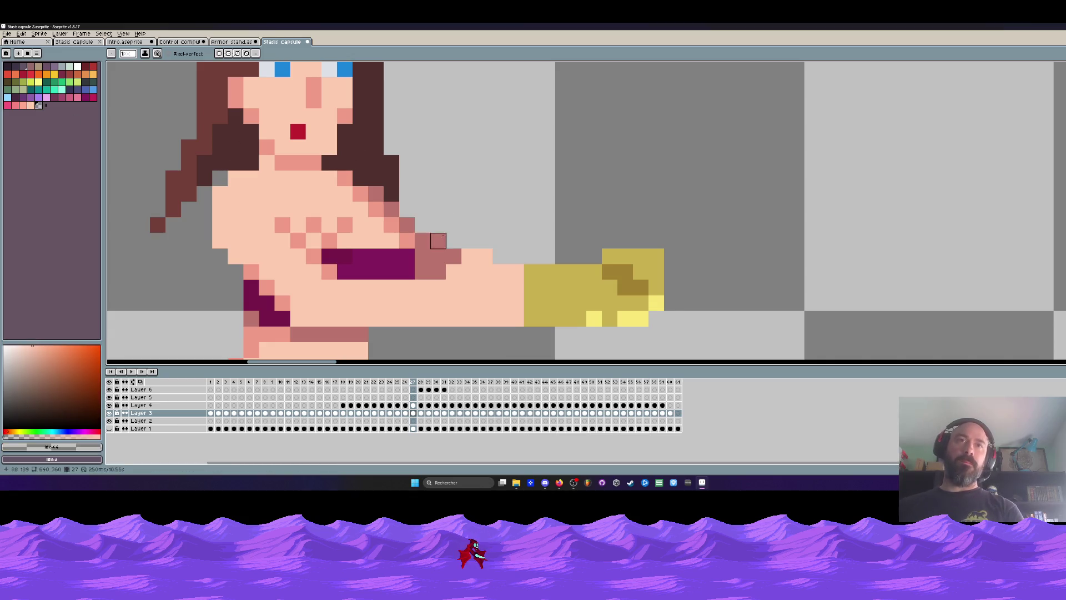
scroll(454, 256, down, 4)
Step: Flip between frames 25–28 to check the arm motion, then undo the last pencil stroke on the glove
key(Left)
key(Right)
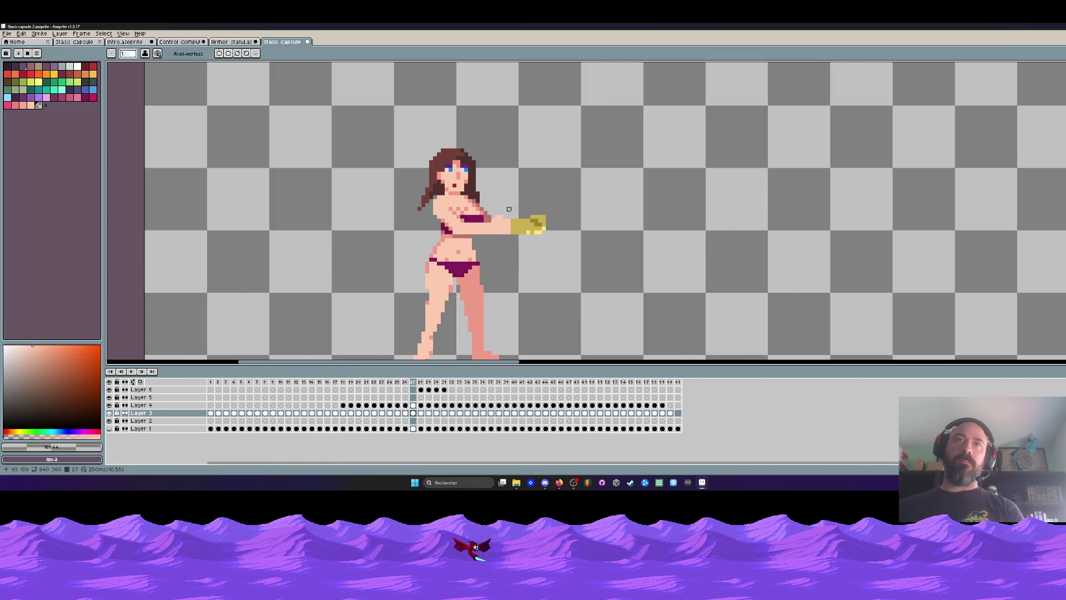
key(Right)
key(Left)
key(Left)
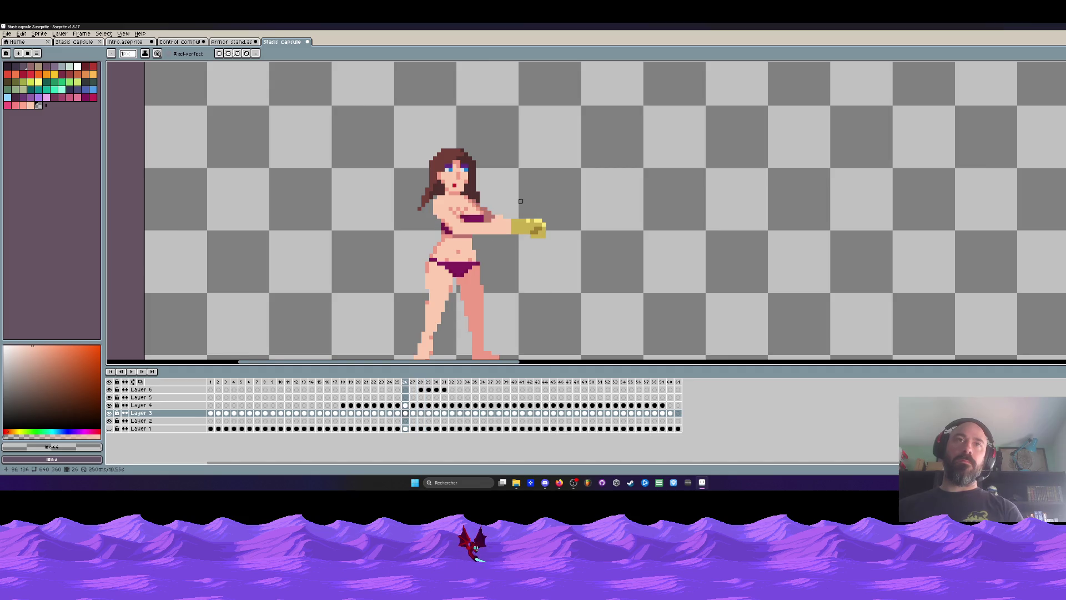
scroll(521, 201, up, 3)
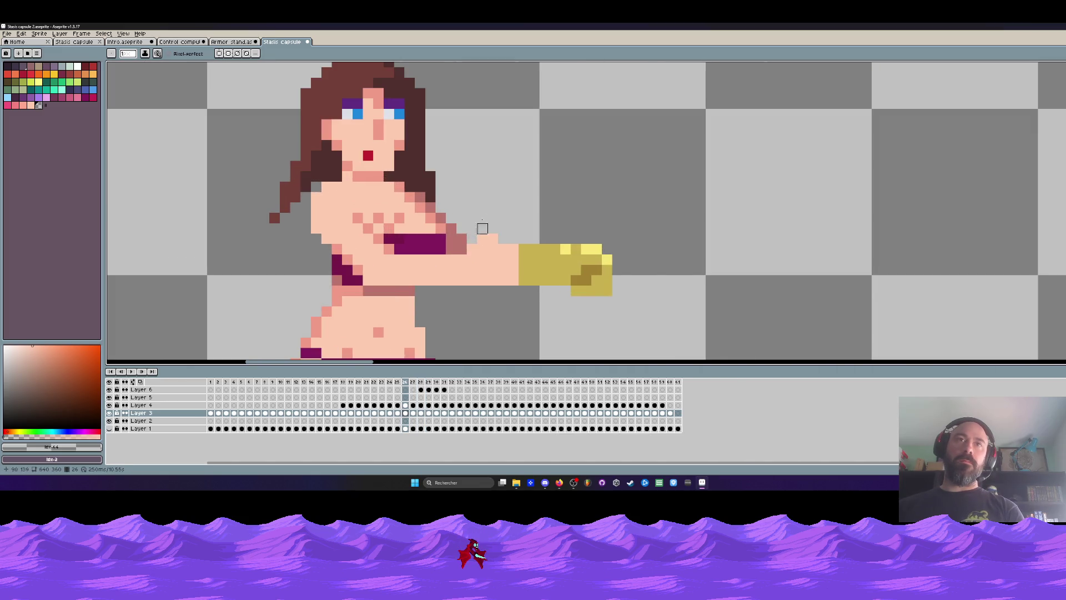
scroll(482, 229, down, 2)
key(Left)
key(Right)
key(Right)
key(Left)
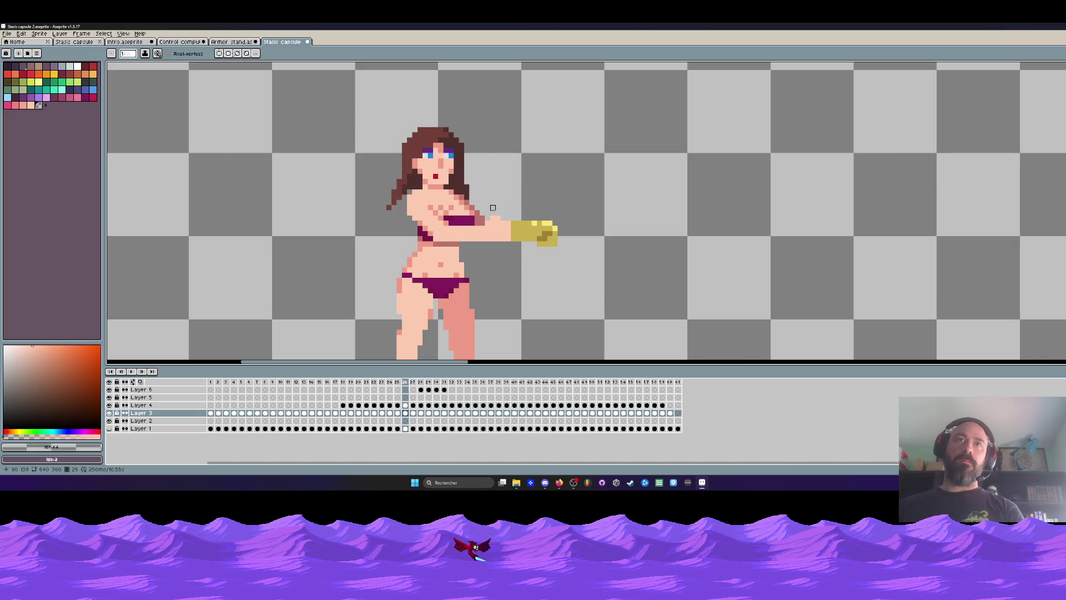
key(Left)
key(Right)
scroll(493, 208, down, 1)
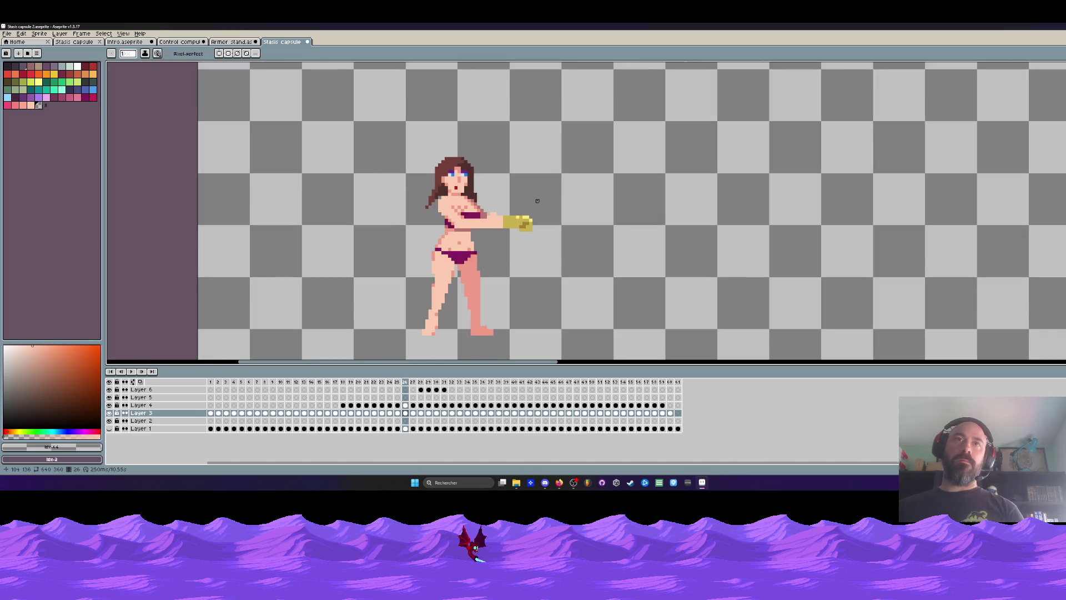
key(v)
key(ctrl+z)
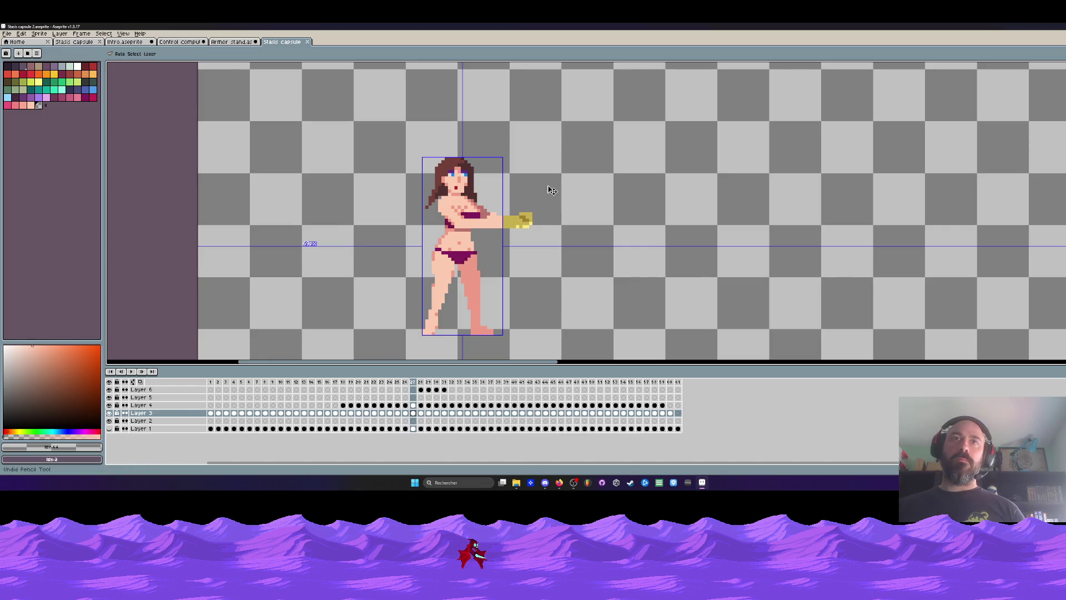
Step: Step through frames 20–32 to inspect the glove, select Layer 4, and return to frame 1
key(Left)
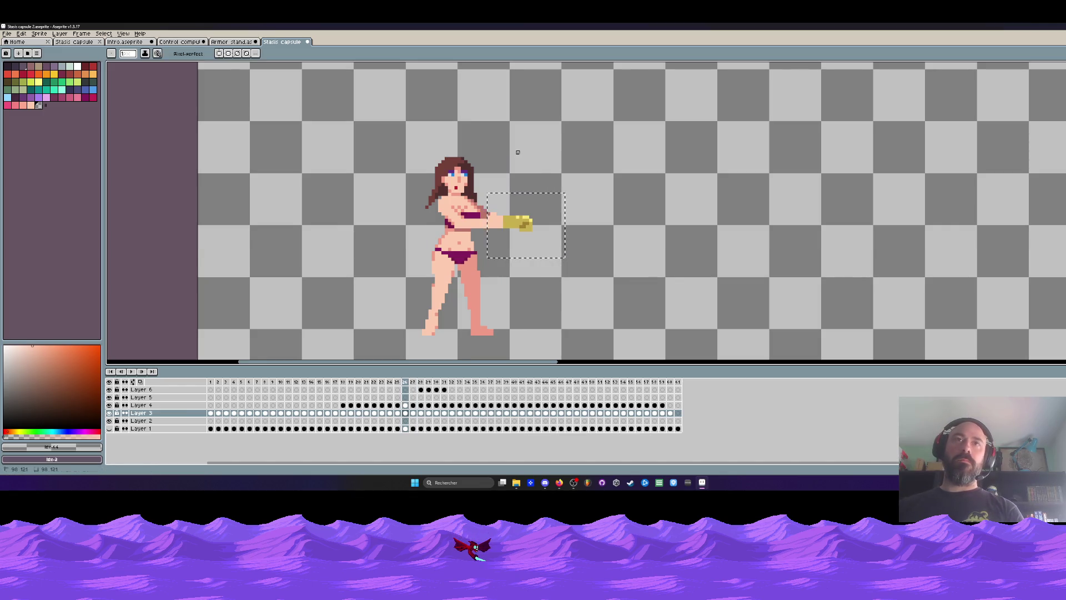
key(Left)
key(Left)
key(Left)
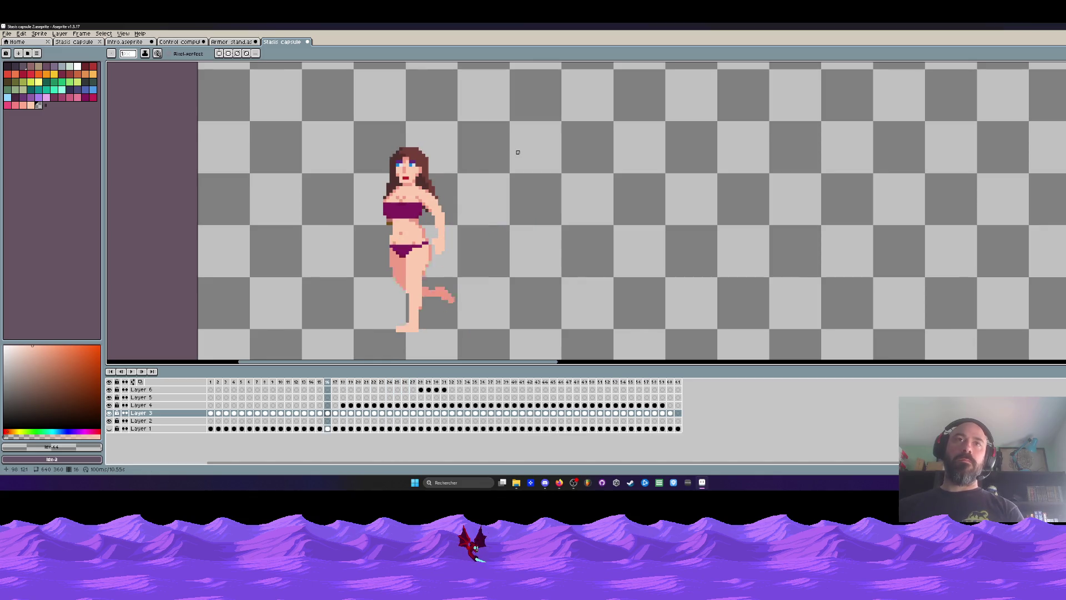
key(Right)
key(Right)
key(Right)
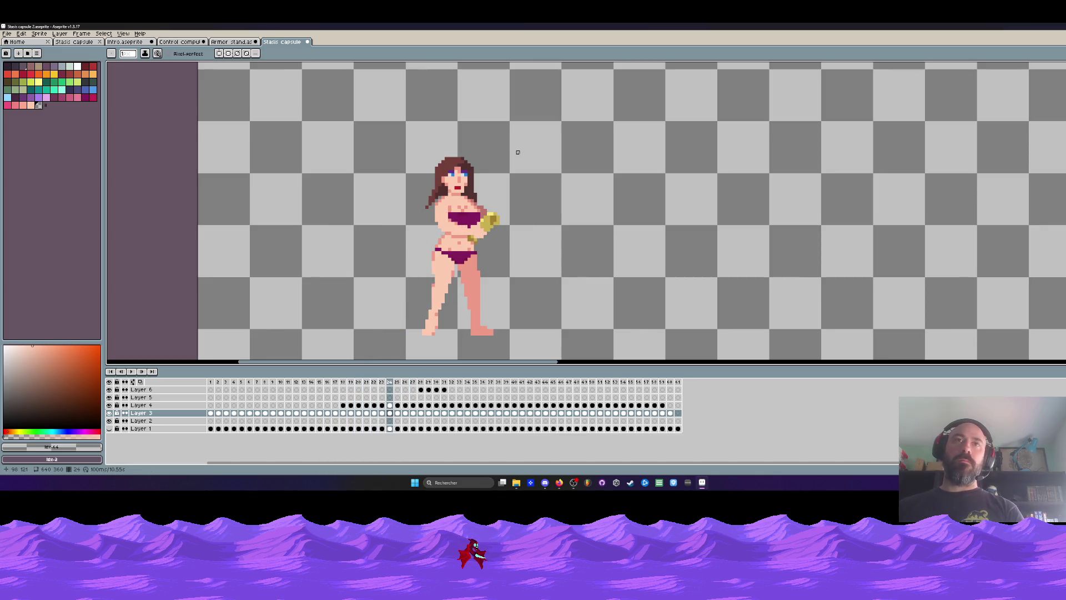
key(Right)
key(Right)
key(Right)
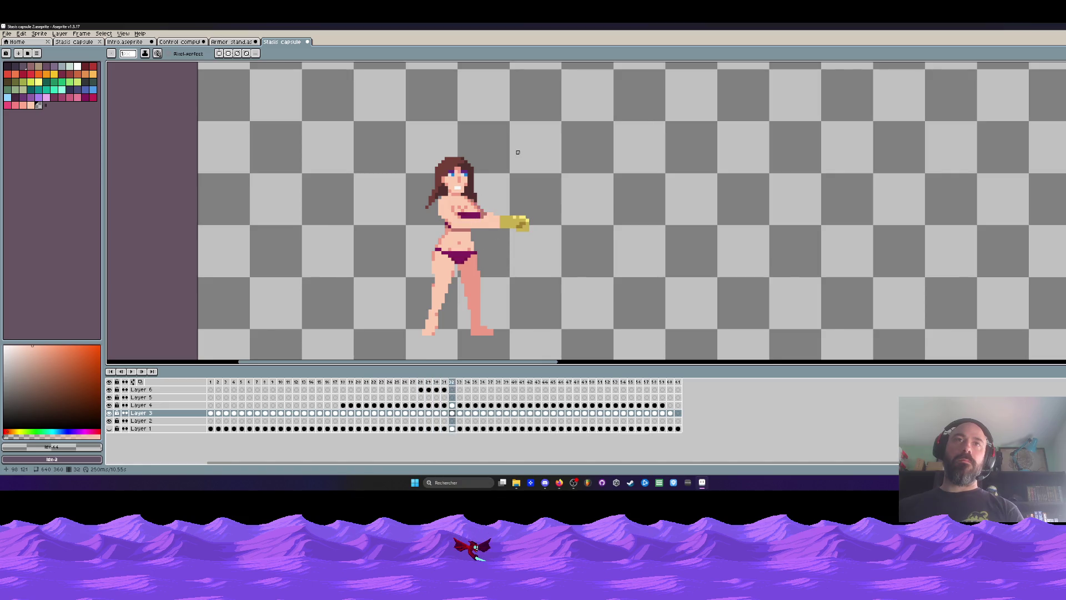
key(Left)
scroll(518, 152, up, 3)
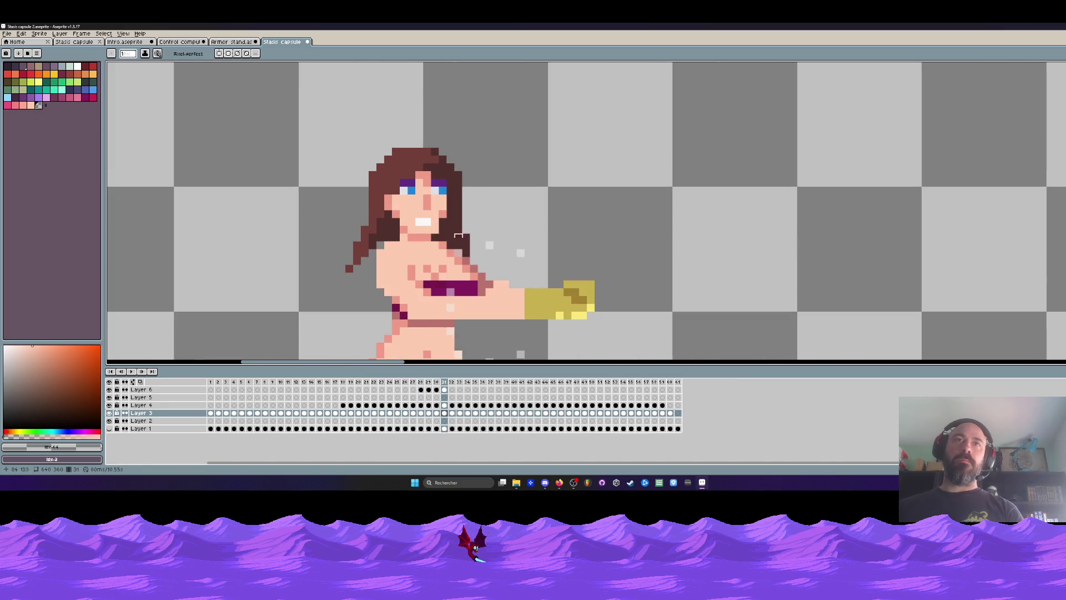
scroll(453, 244, down, 2)
key(Right)
key(Up)
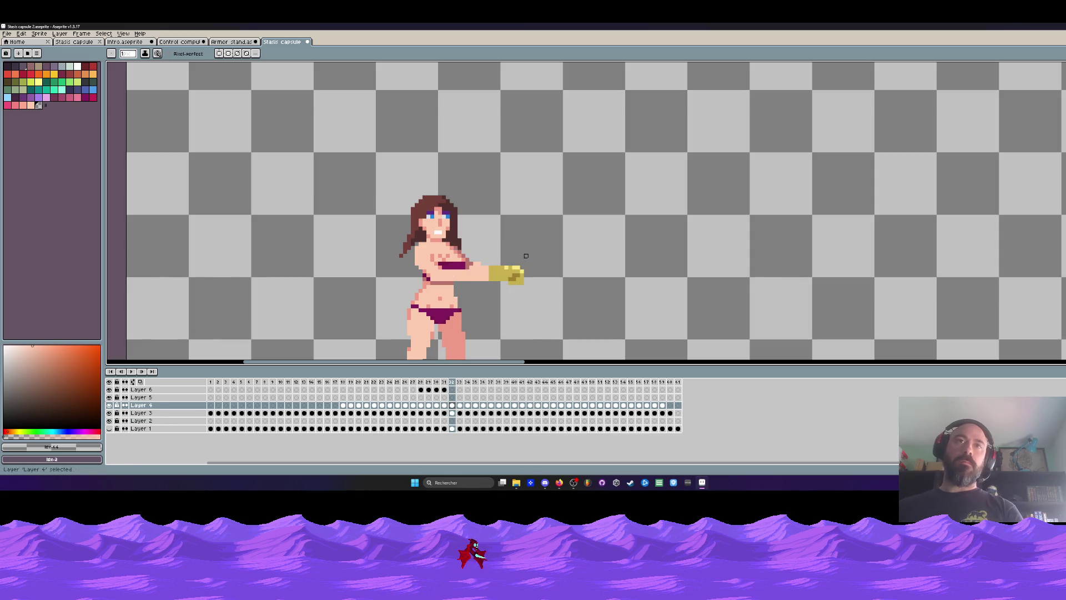
key(Home)
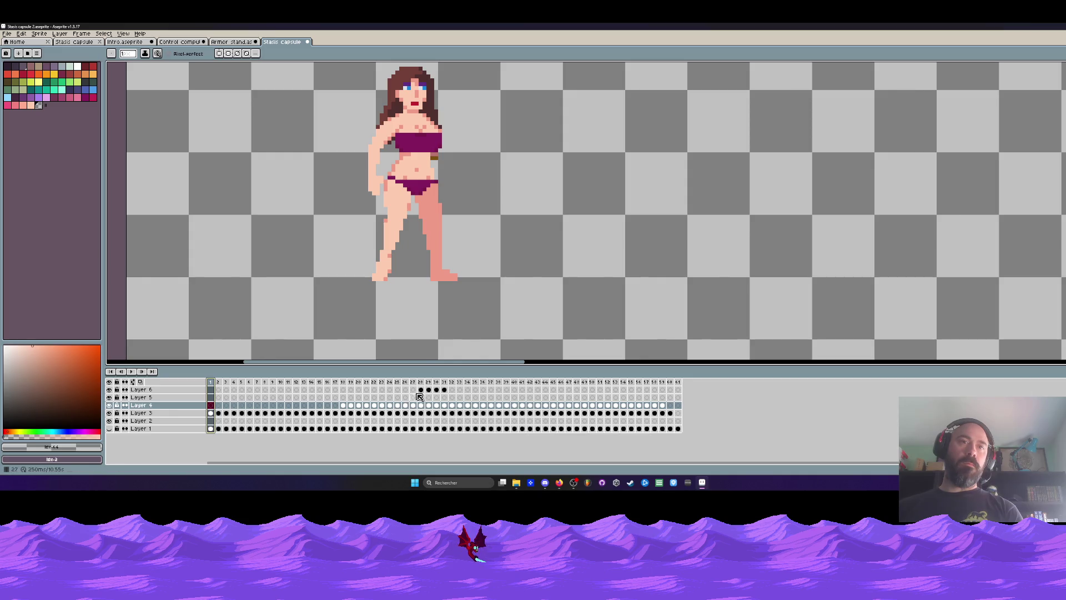
Step: Review frames 1–9 one by one, then select and delete the first ten frames
drag(421, 389, 448, 393)
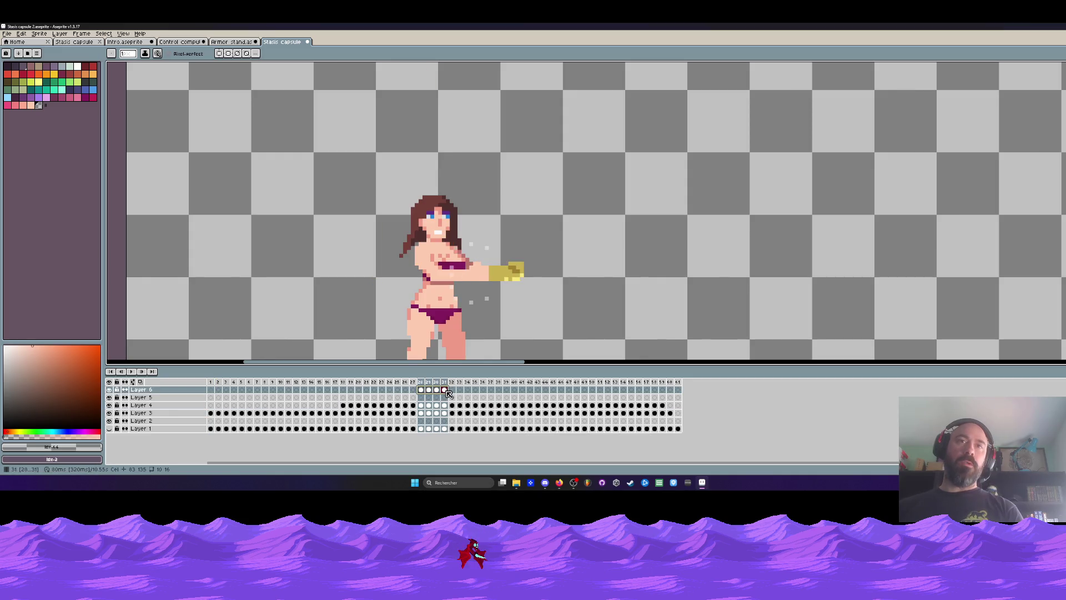
key(minus)
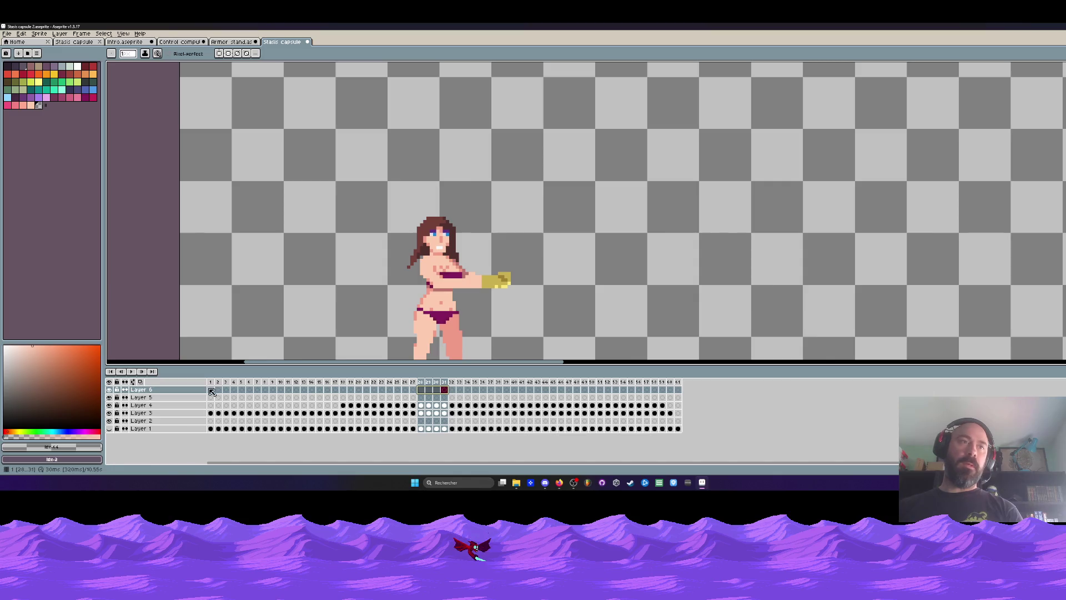
click(211, 385)
key(Right)
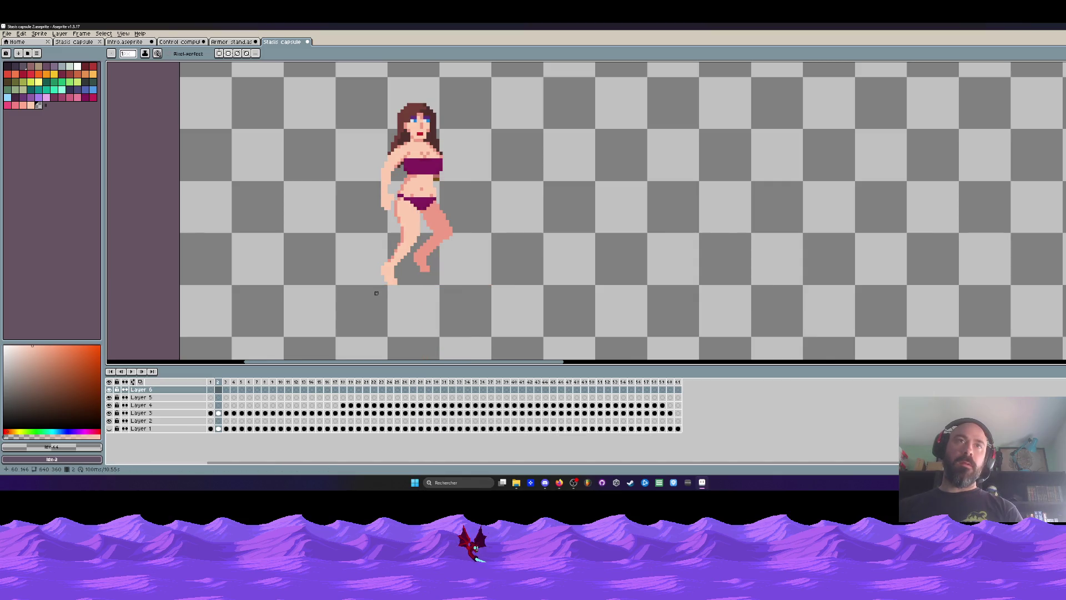
key(Right)
key(Right)
key(Right)
scroll(441, 263, down, 3)
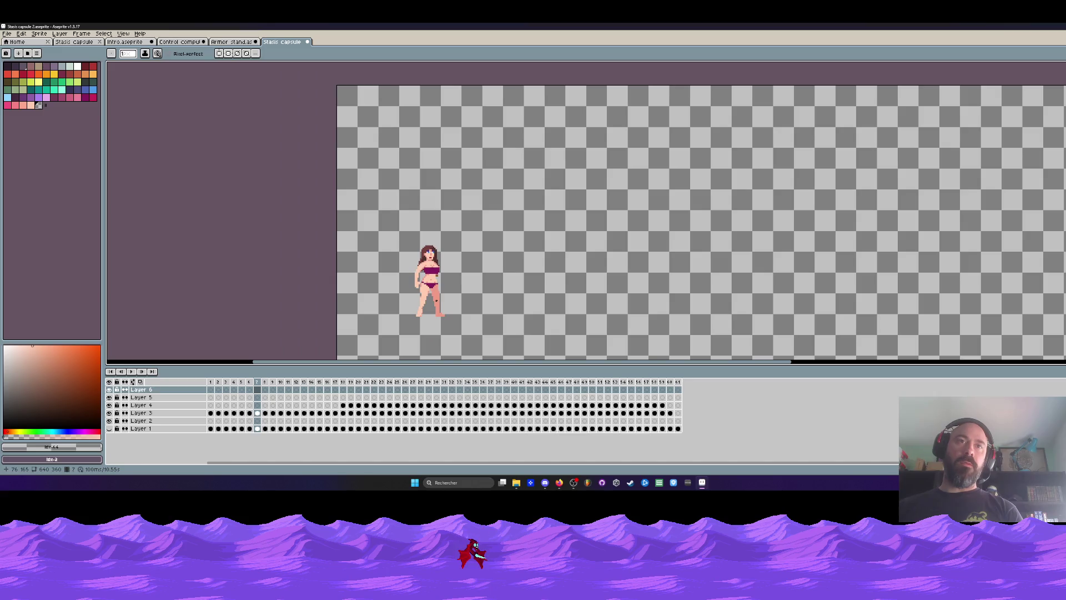
key(Right)
key(Right)
key(Left)
key(Right)
key(Right)
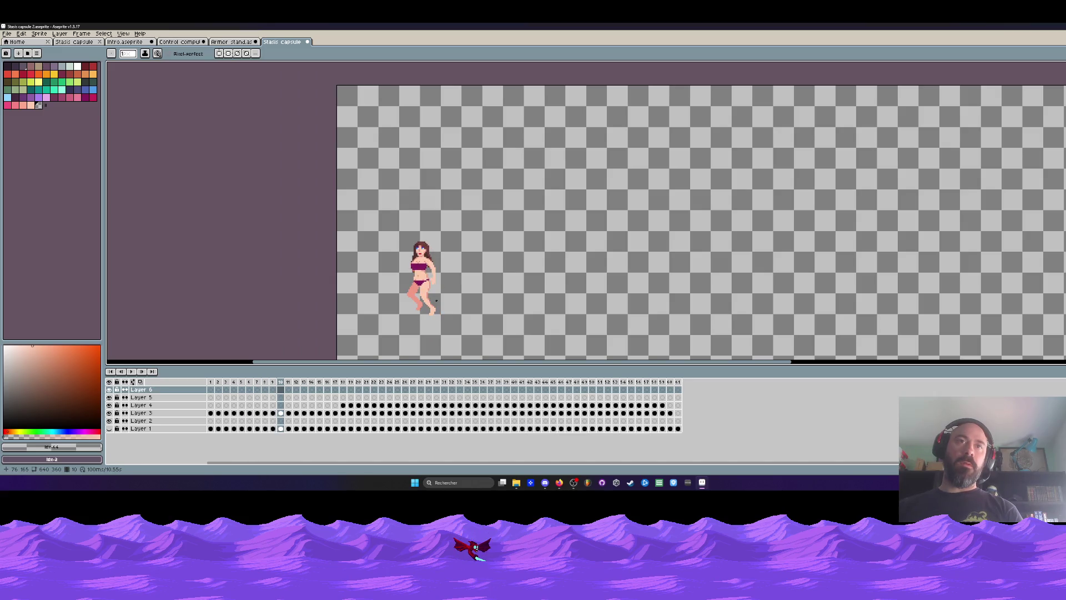
mouse_move(283, 383)
mouse_down()
mouse_move(211, 383)
mouse_move(259, 389)
mouse_up()
key(alt+c)
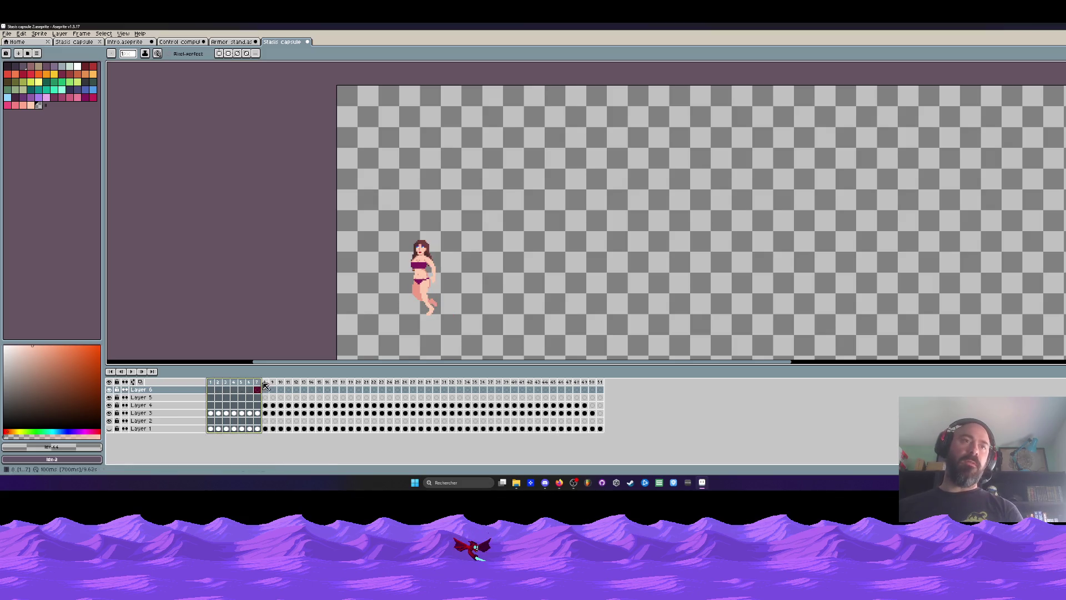
Step: Tag the selected opening frames as Loop, play the animation, then restore the ten deleted frames
right_click(259, 383)
click(262, 422)
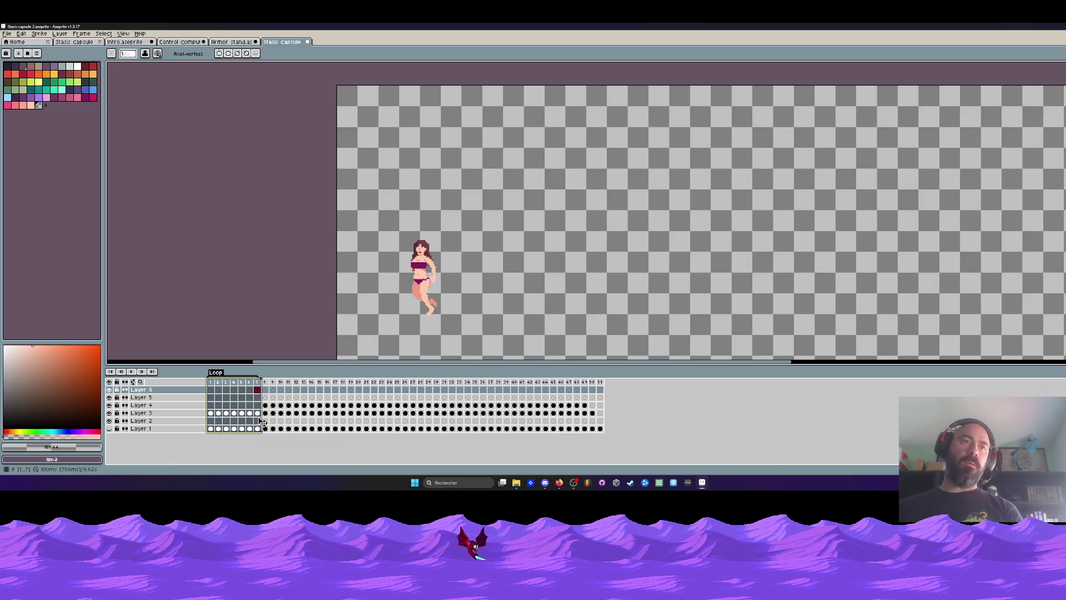
click(211, 389)
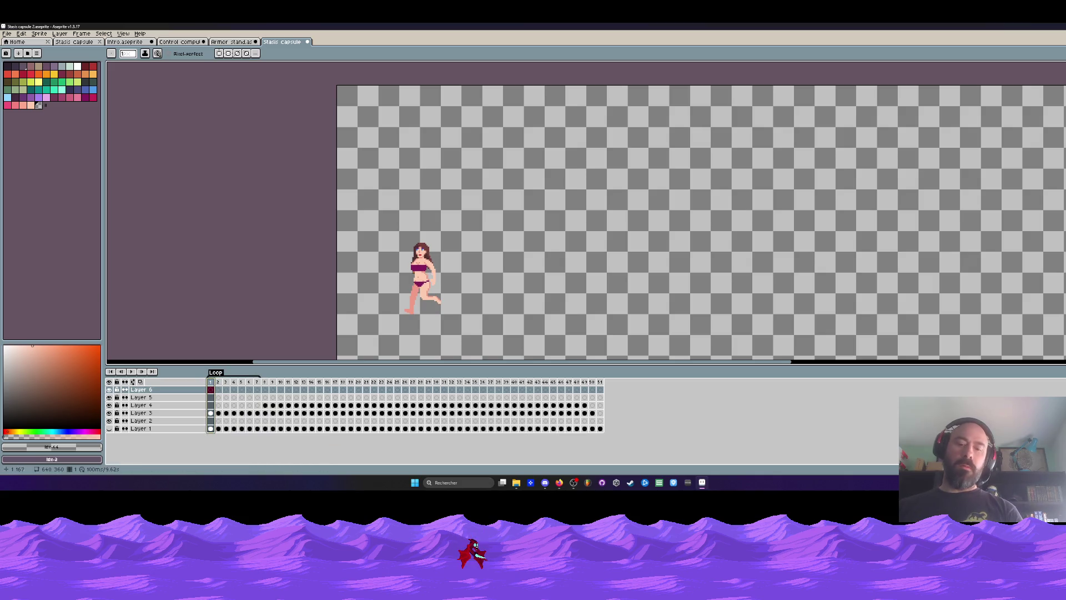
key(Return)
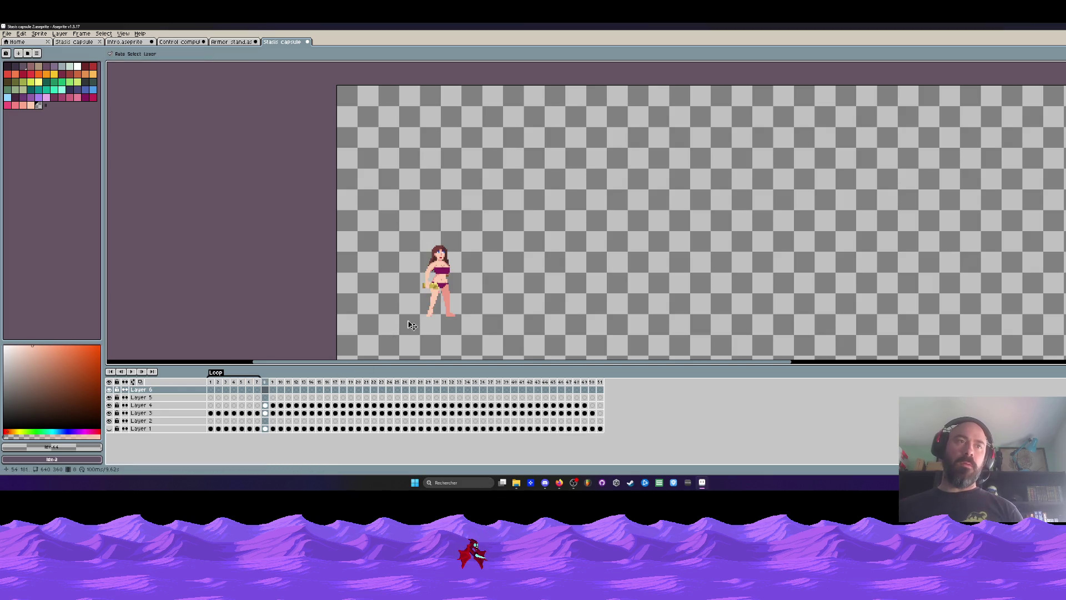
click(228, 388)
key(ctrl+v)
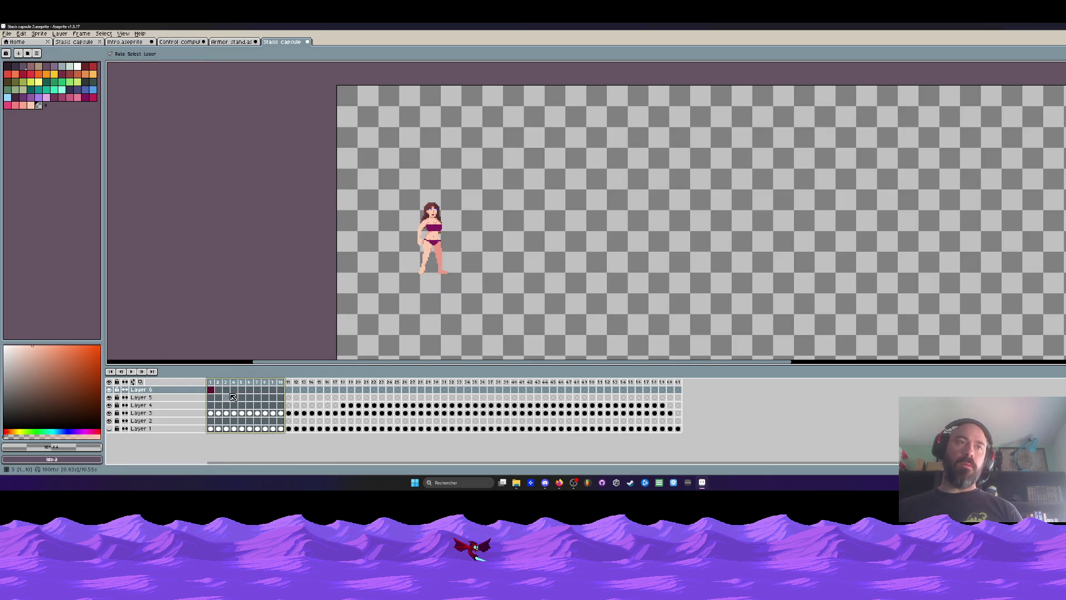
Step: Tag frames 10–17 as Loop, delete the first nine frames, and play the trimmed animation
drag(216, 388, 338, 388)
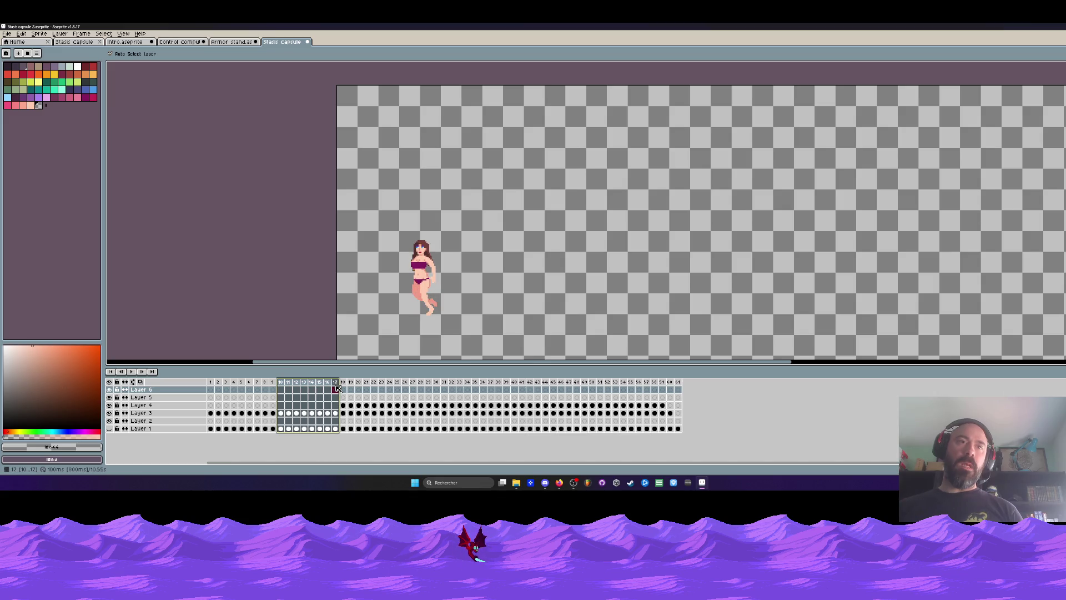
right_click(338, 388)
click(361, 432)
drag(273, 388, 210, 388)
key(alt+BackSpace)
key(Return)
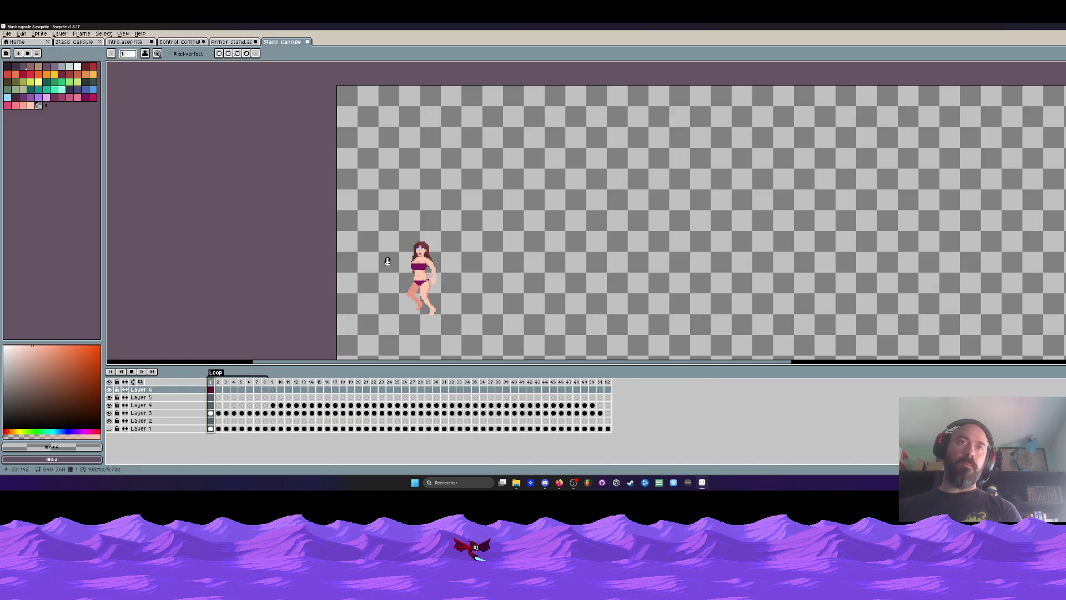
scroll(430, 271, up, 1)
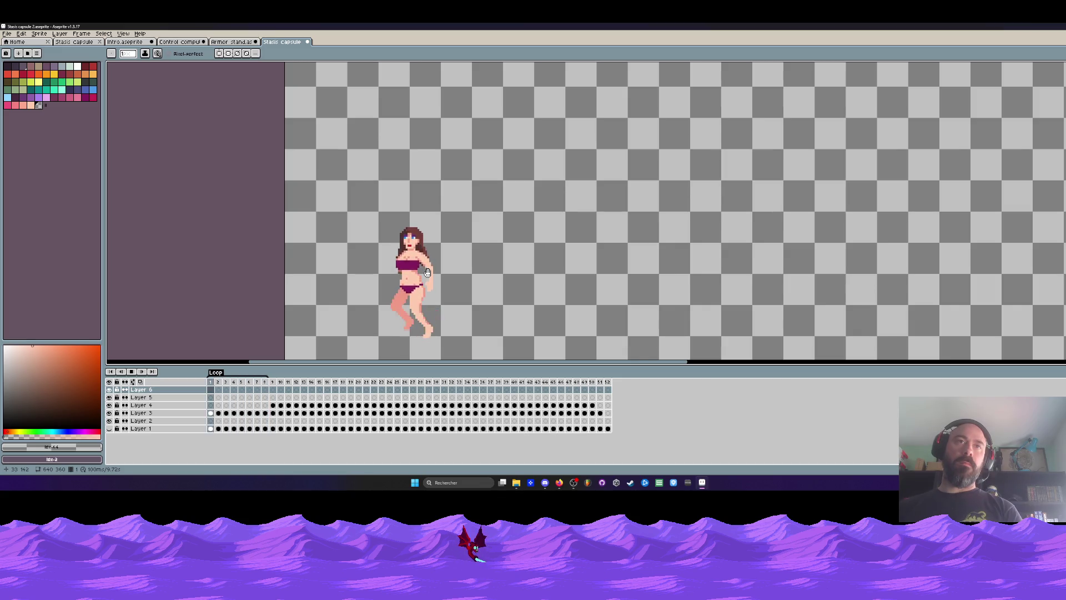
scroll(417, 304, up, 2)
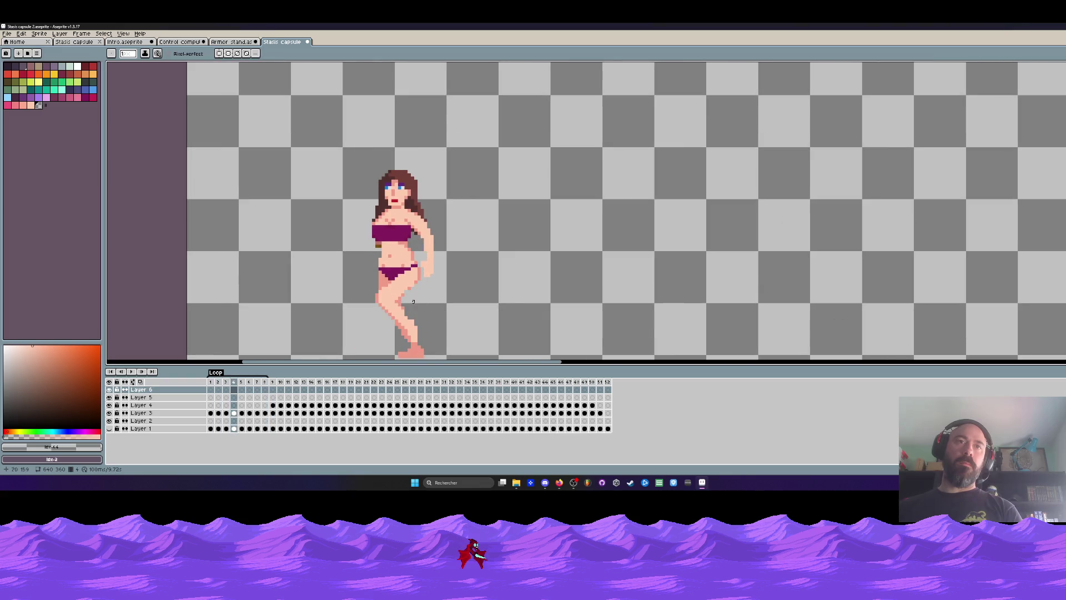
scroll(413, 301, down, 1)
scroll(409, 290, up, 4)
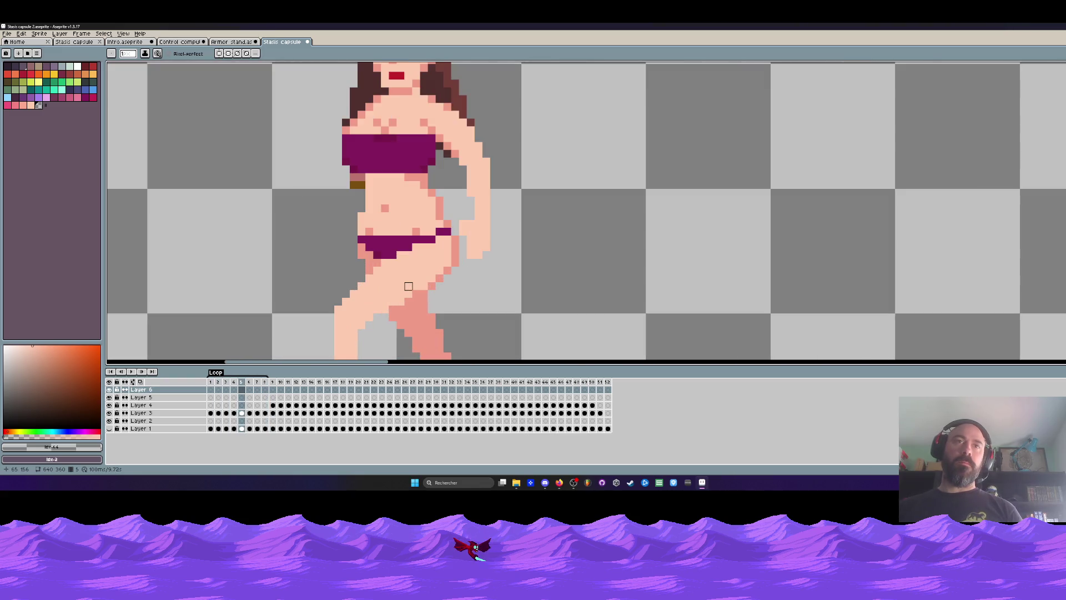
alt+click(409, 286)
scroll(408, 286, down, 4)
scroll(393, 243, up, 3)
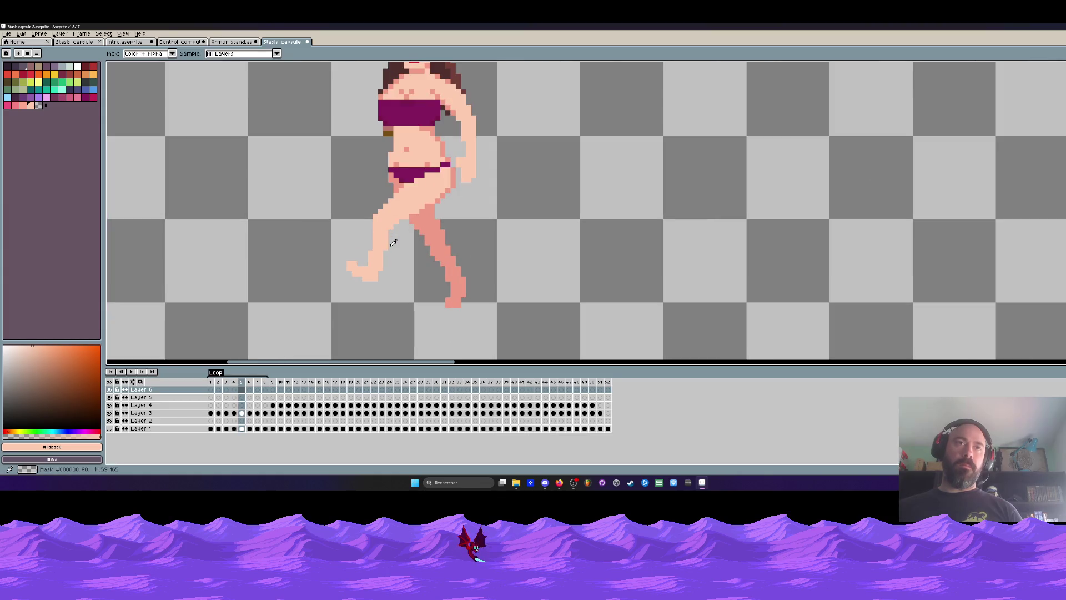
scroll(393, 242, up, 2)
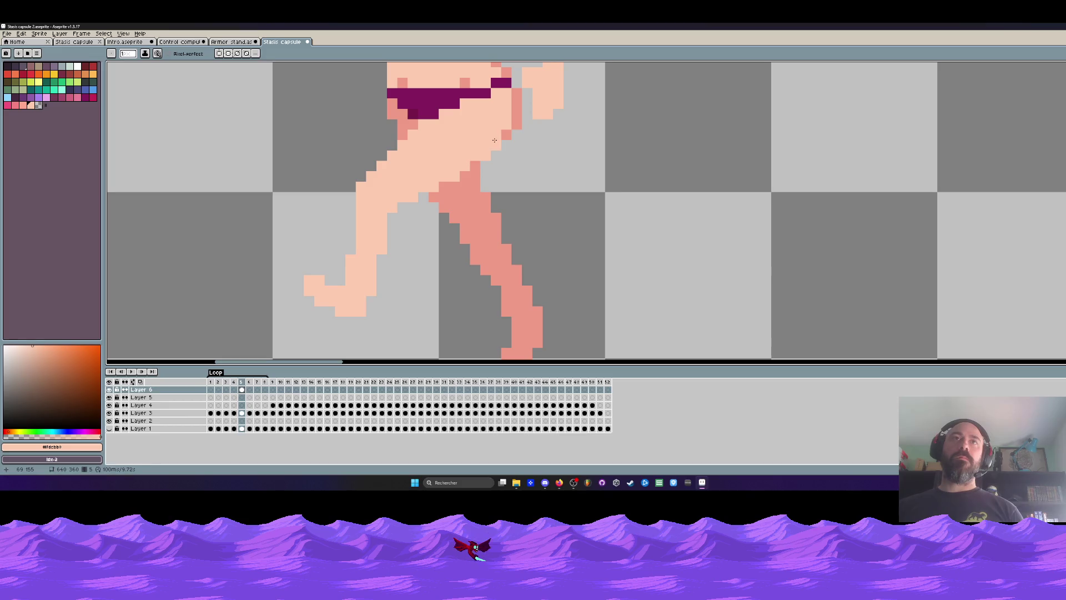
scroll(495, 148, down, 3)
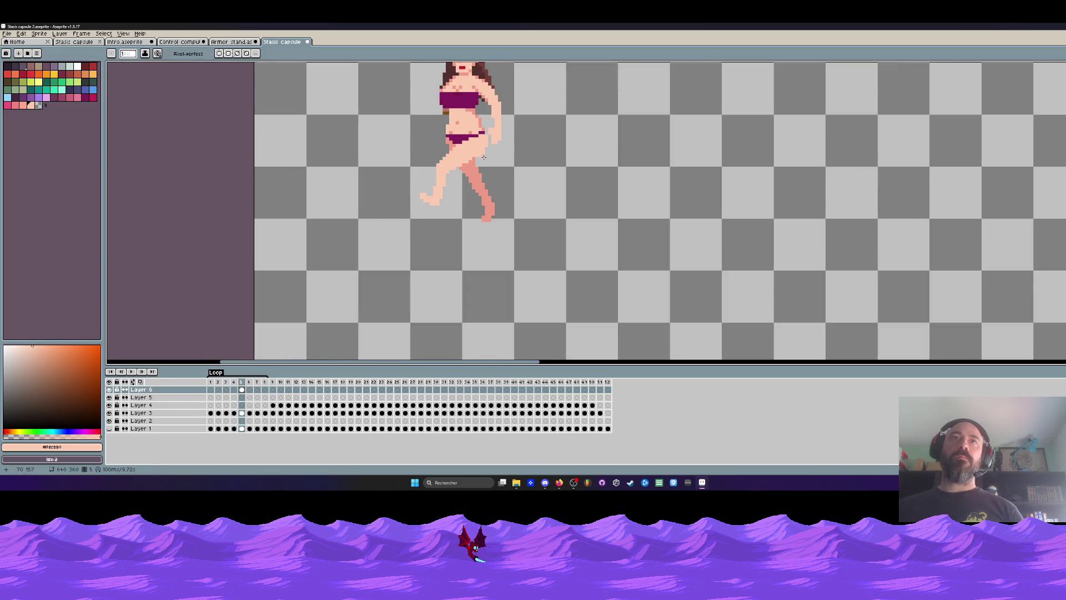
scroll(483, 166, up, 2)
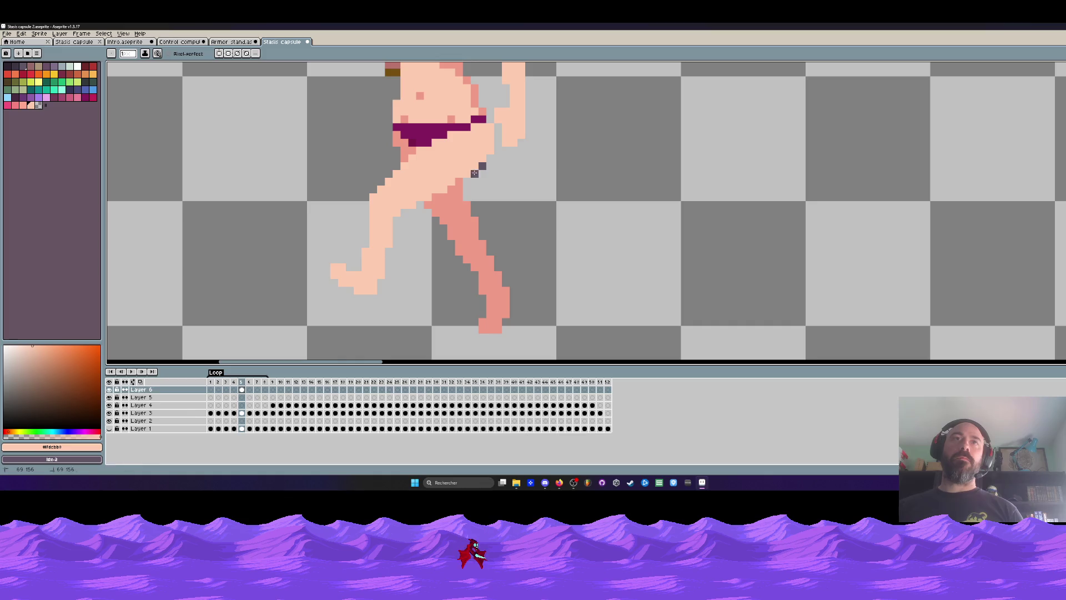
alt+click(420, 192)
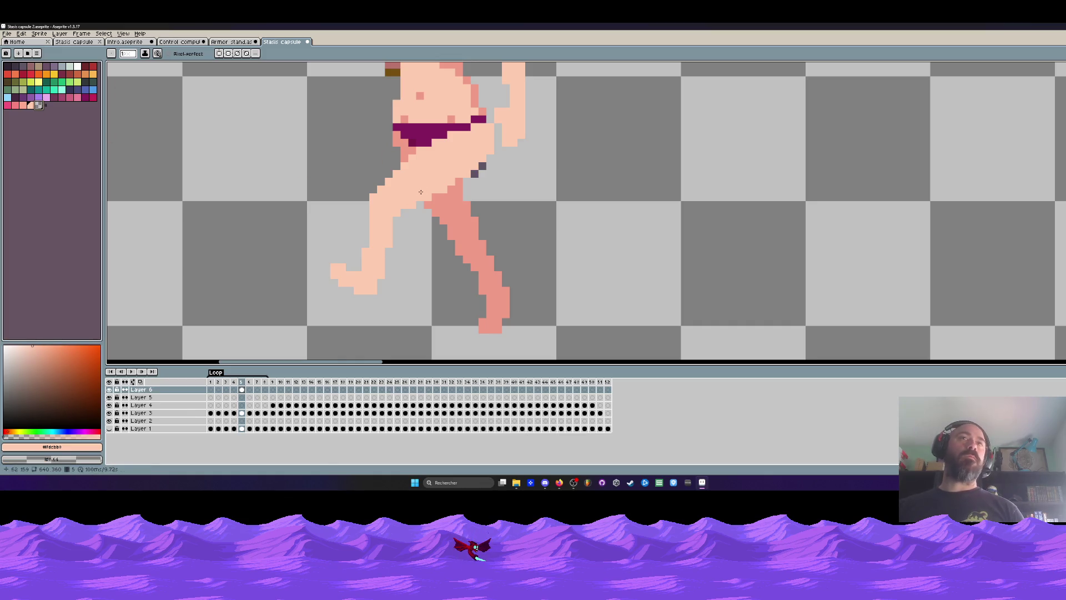
drag(480, 171, 475, 175)
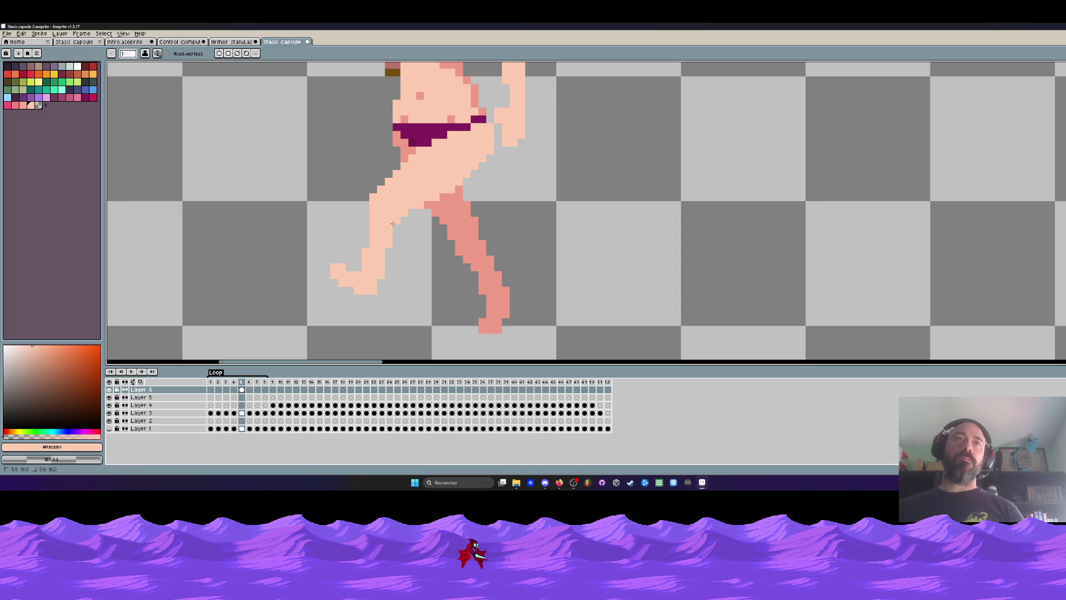
scroll(387, 258, down, 3)
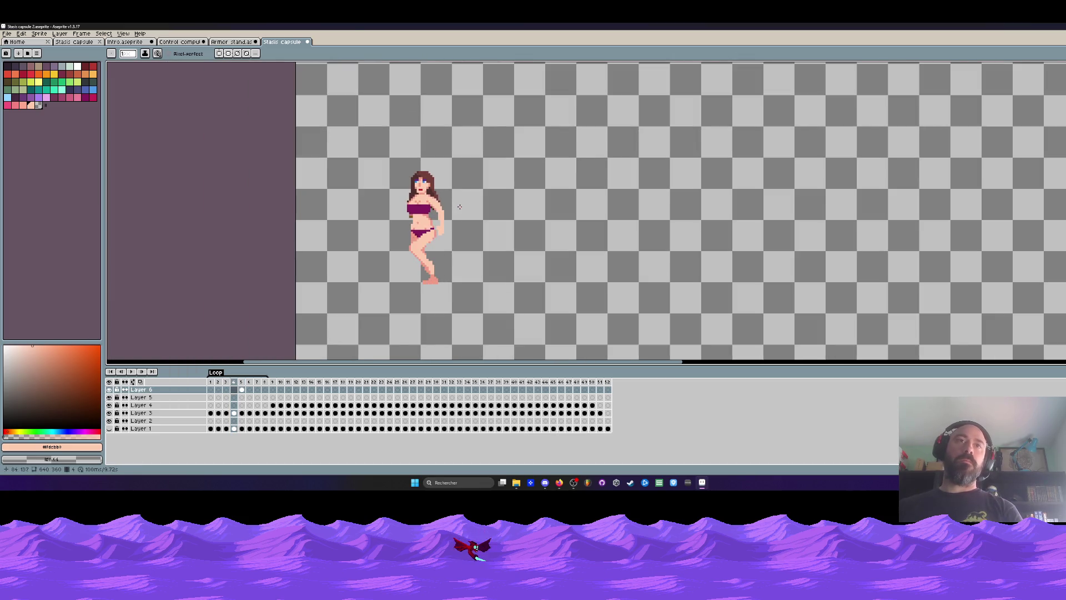
key(Left)
scroll(426, 244, up, 3)
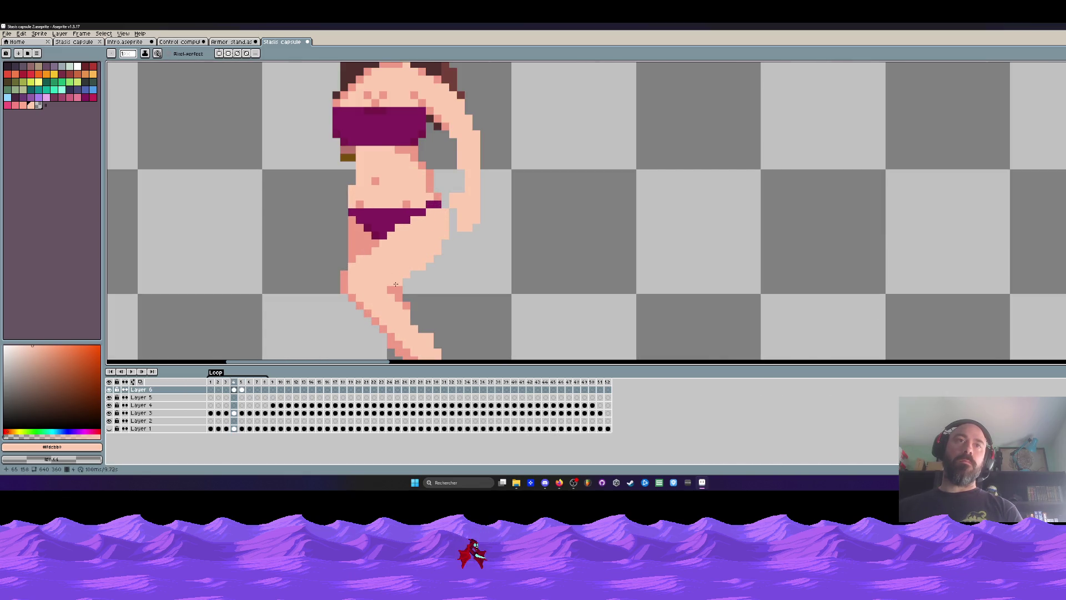
scroll(386, 280, down, 3)
key(Left)
key(Right)
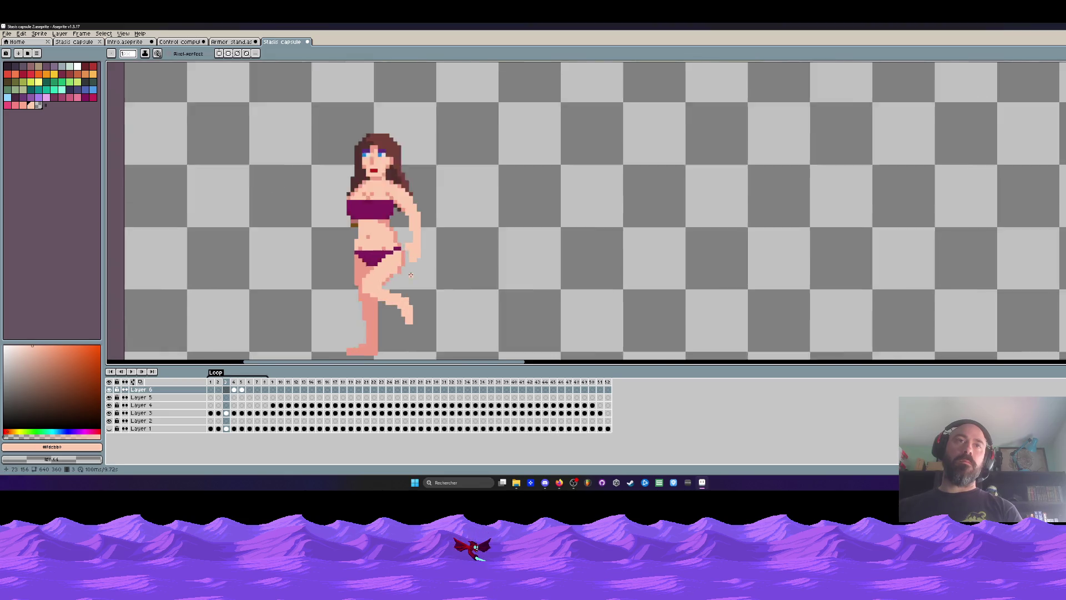
key(Left)
scroll(391, 239, up, 3)
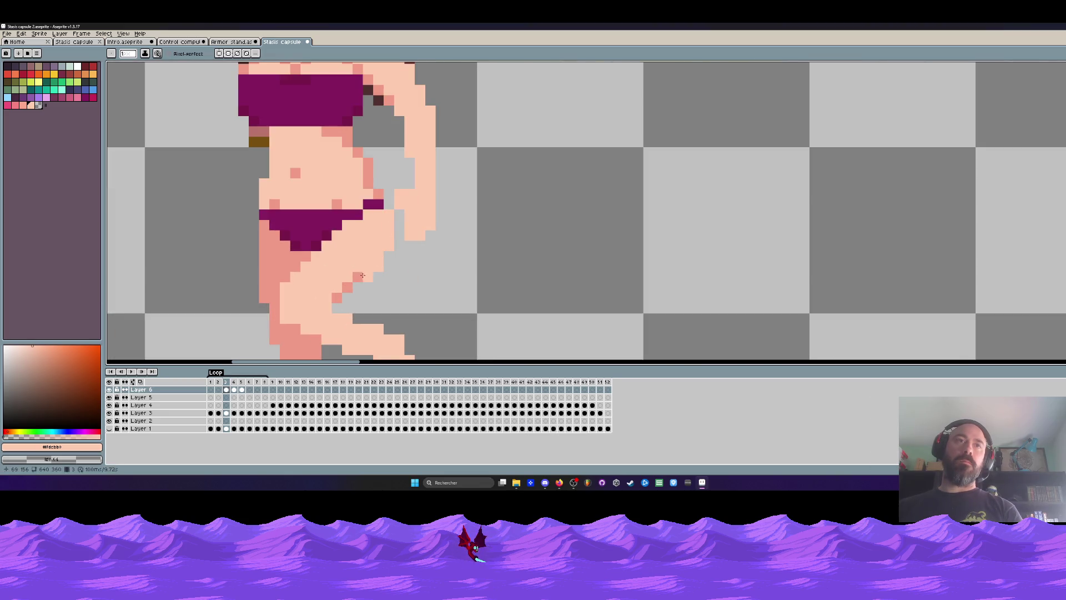
scroll(342, 292, down, 3)
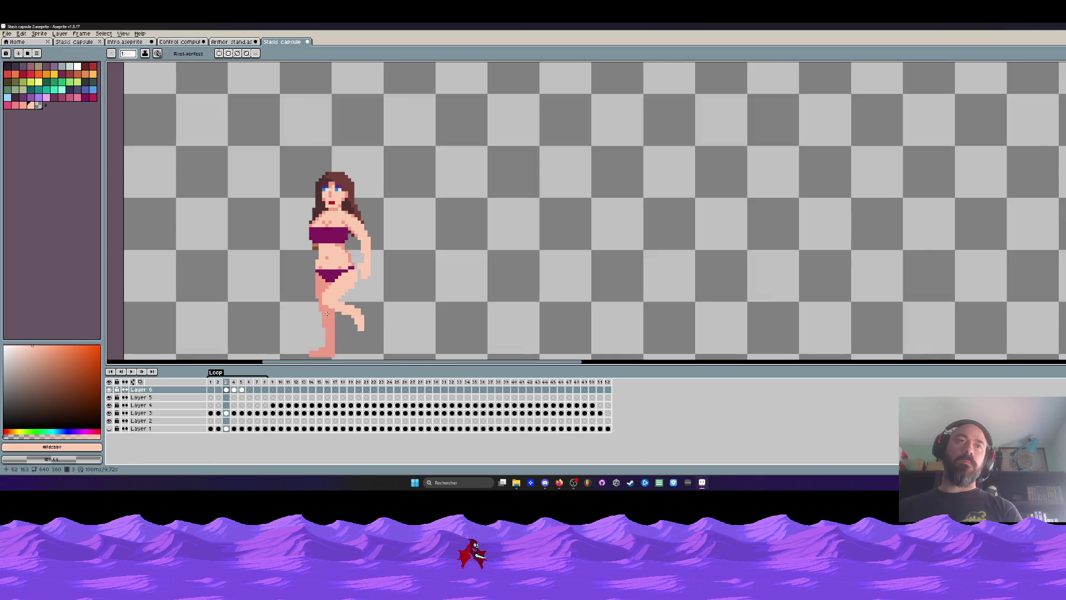
key(Left)
scroll(336, 305, up, 3)
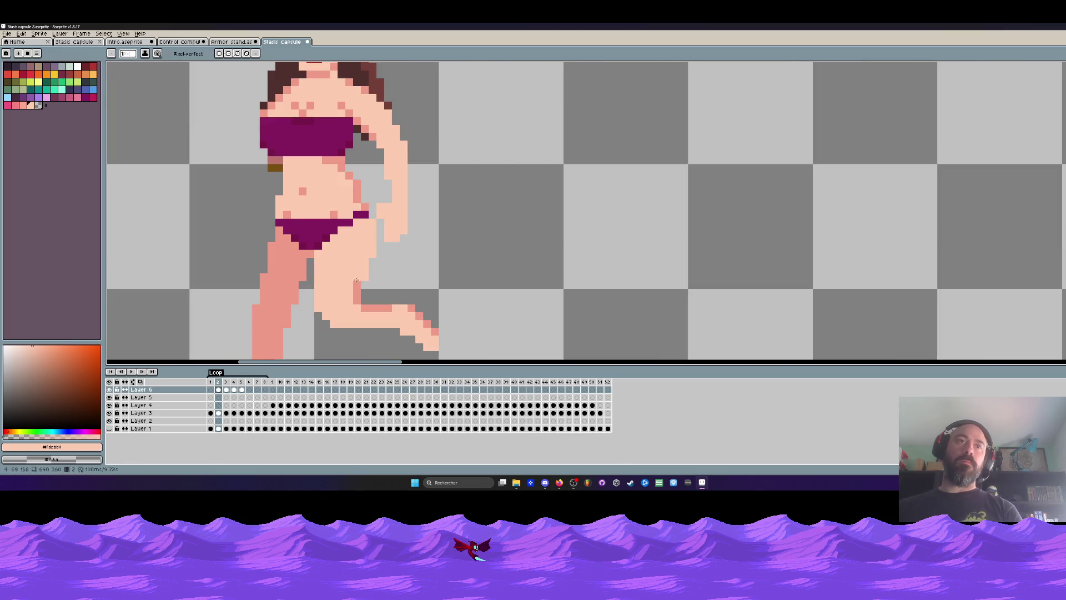
scroll(416, 315, down, 3)
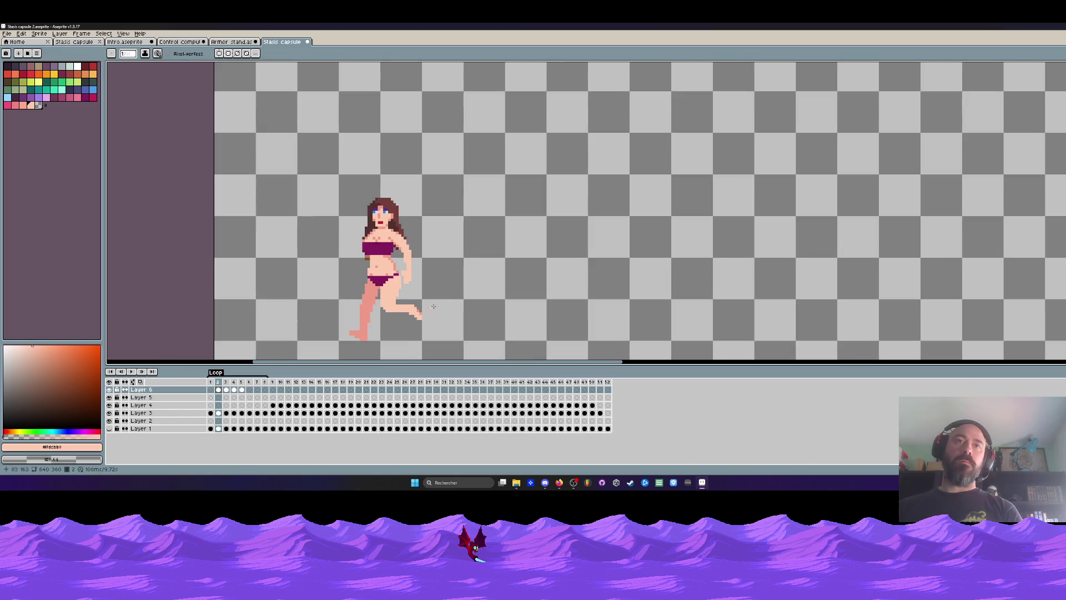
key(Left)
key(Right)
key(Right)
key(Right)
key(Left)
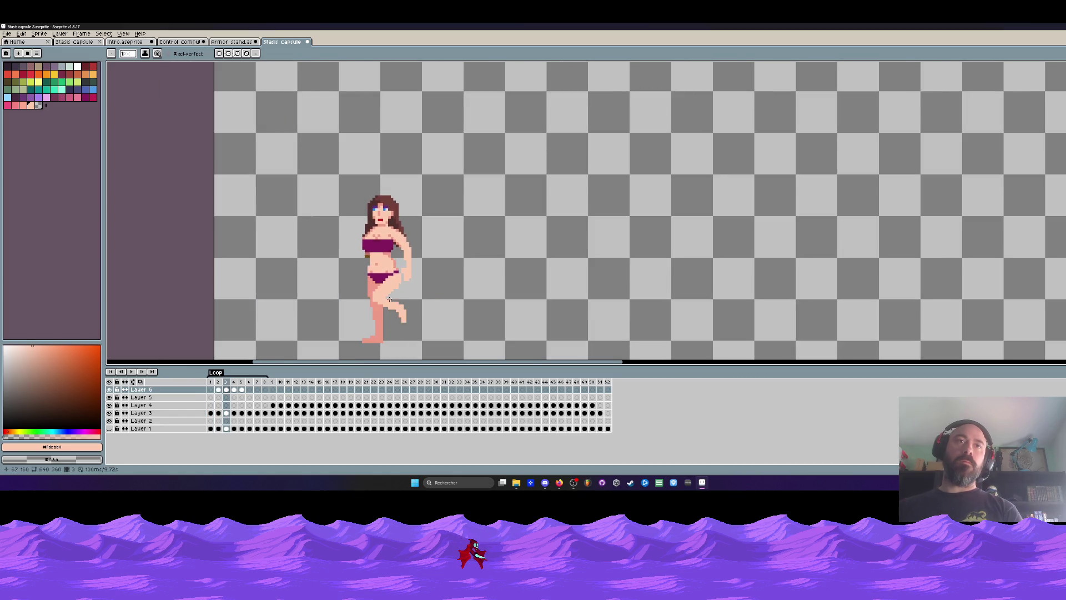
scroll(413, 269, up, 3)
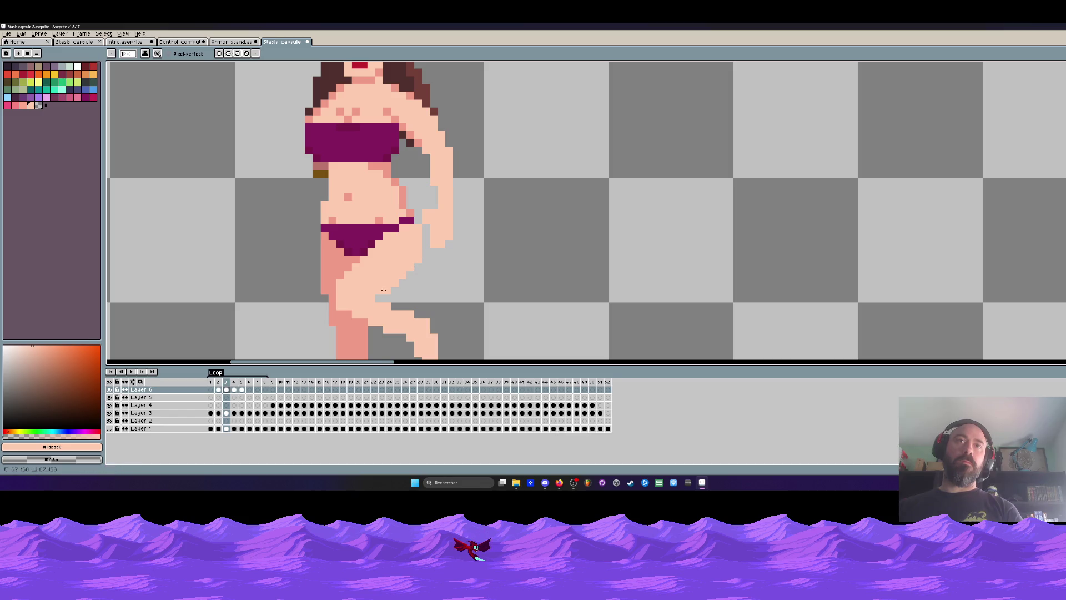
scroll(383, 289, down, 3)
key(Right)
key(Left)
scroll(367, 285, up, 3)
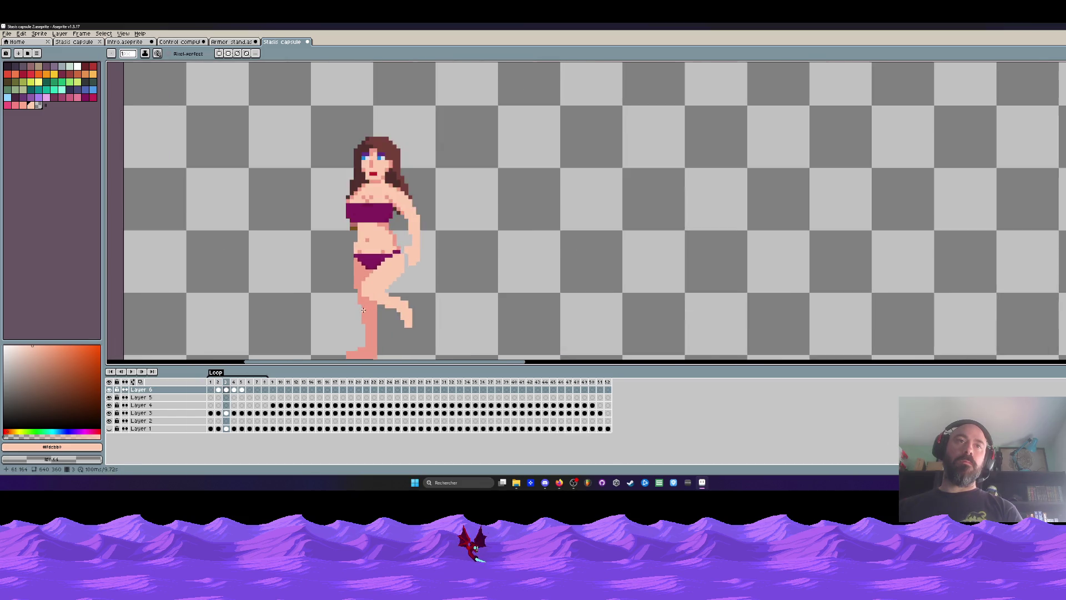
scroll(435, 314, down, 3)
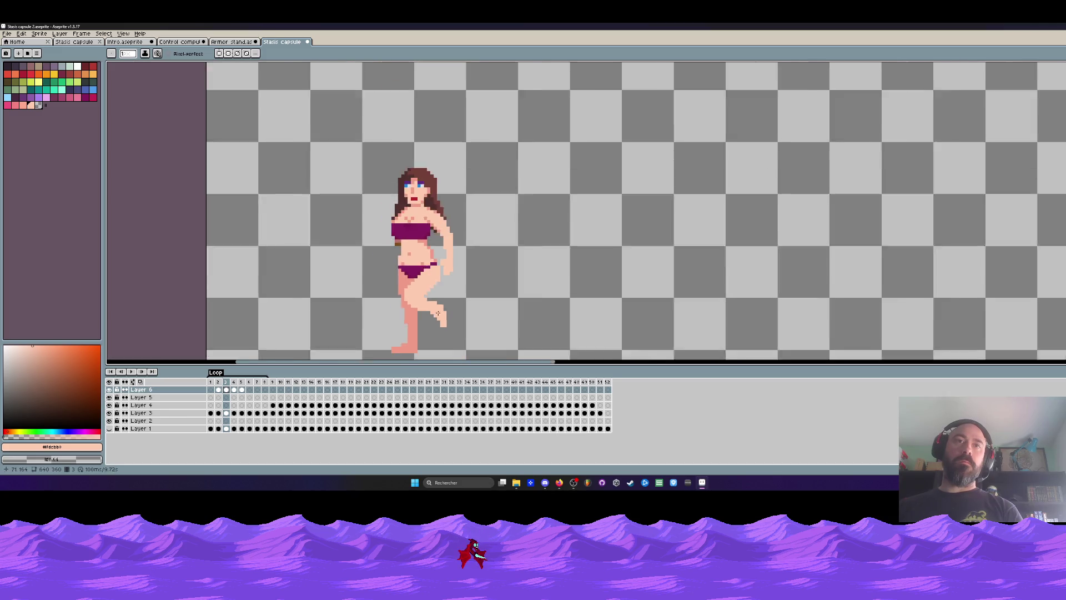
scroll(438, 311, down, 1)
scroll(441, 310, up, 2)
key(ctrl)
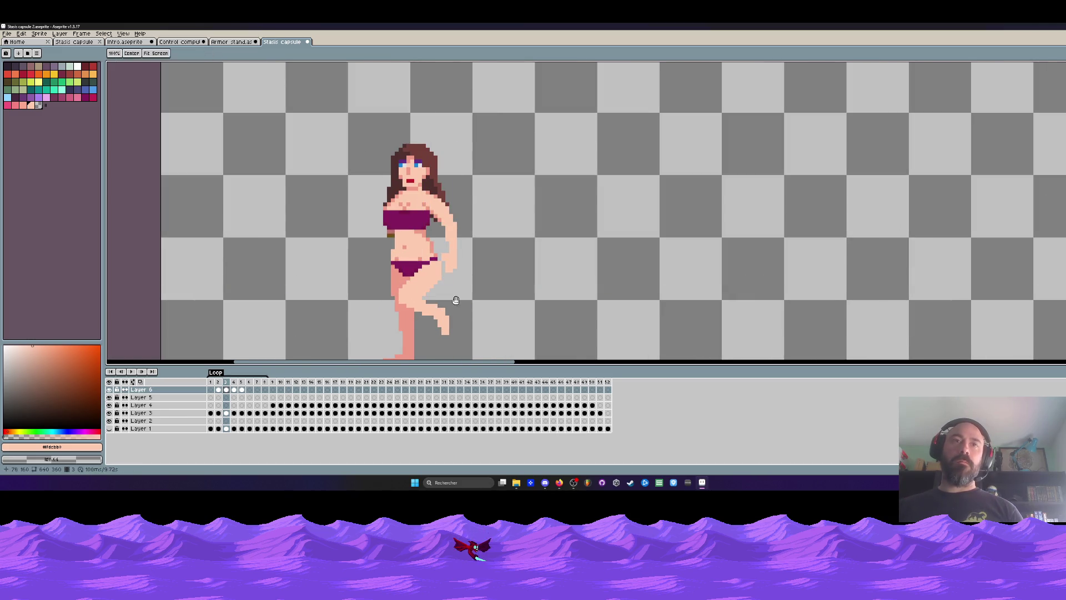
scroll(459, 283, down, 1)
key(Return)
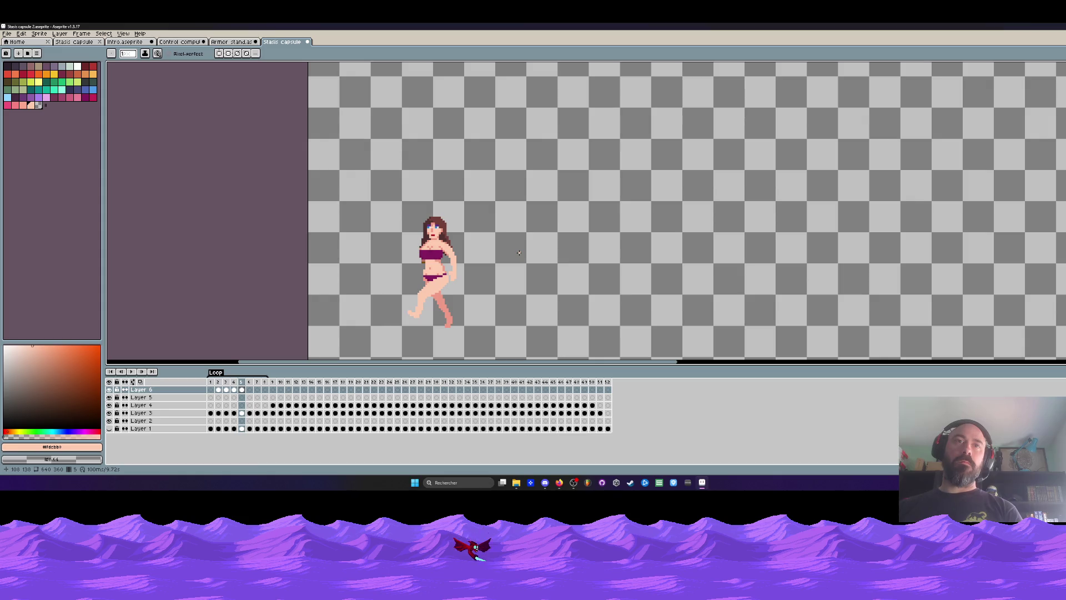
scroll(458, 281, up, 3)
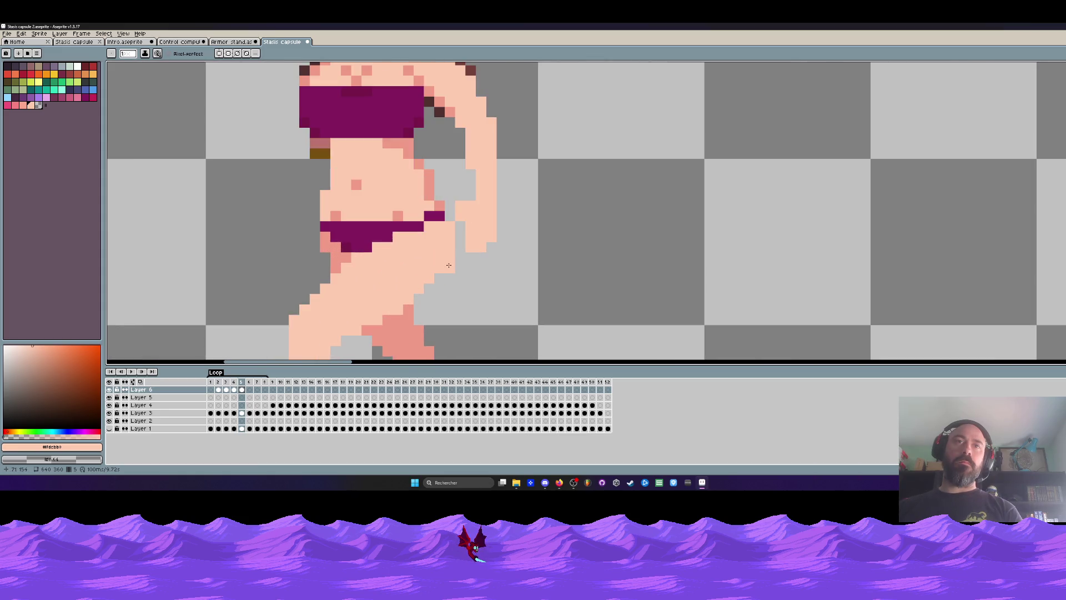
scroll(428, 291, down, 3)
scroll(418, 294, up, 3)
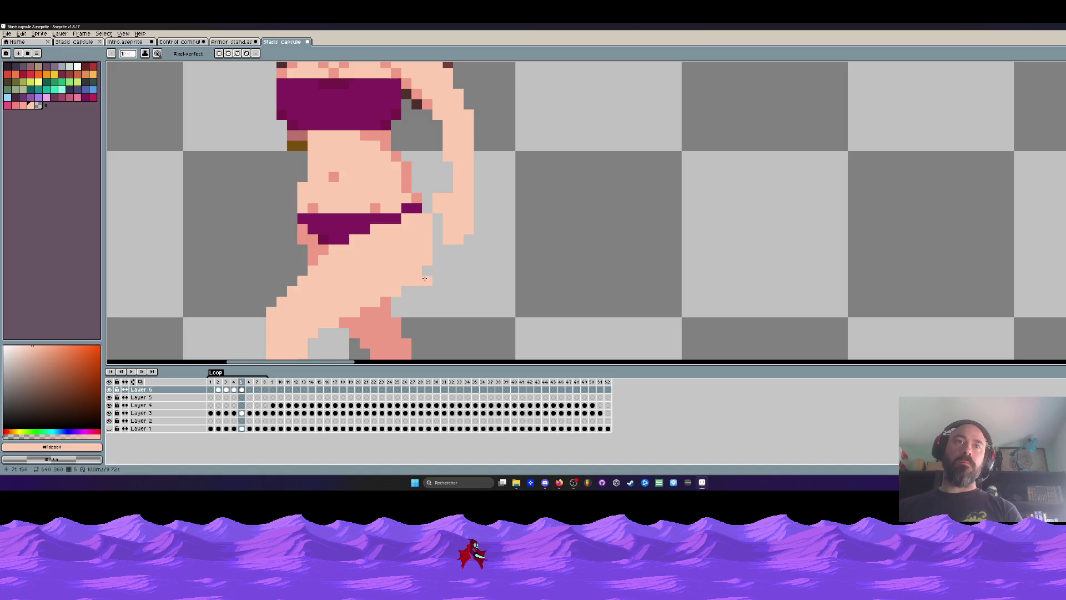
scroll(445, 277, down, 3)
scroll(408, 297, up, 3)
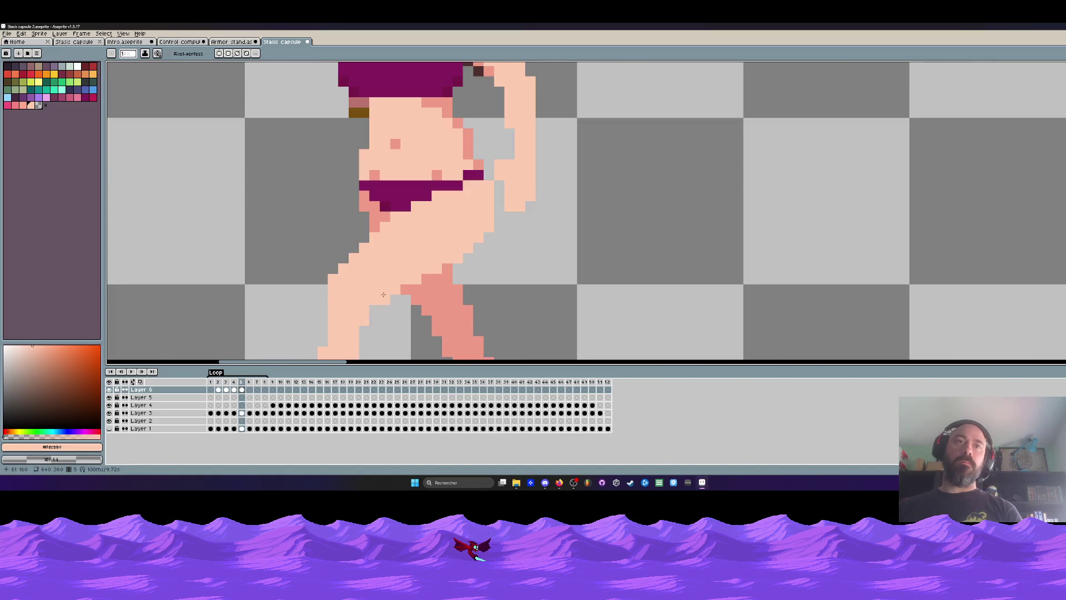
scroll(393, 320, down, 3)
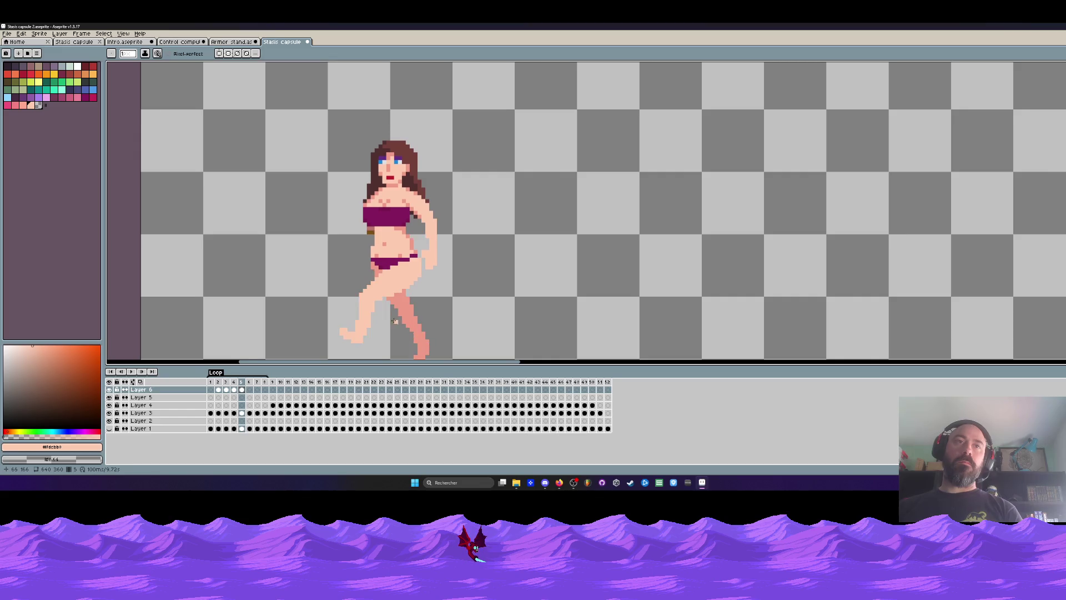
scroll(378, 305, up, 2)
scroll(307, 289, down, 1)
scroll(307, 288, down, 2)
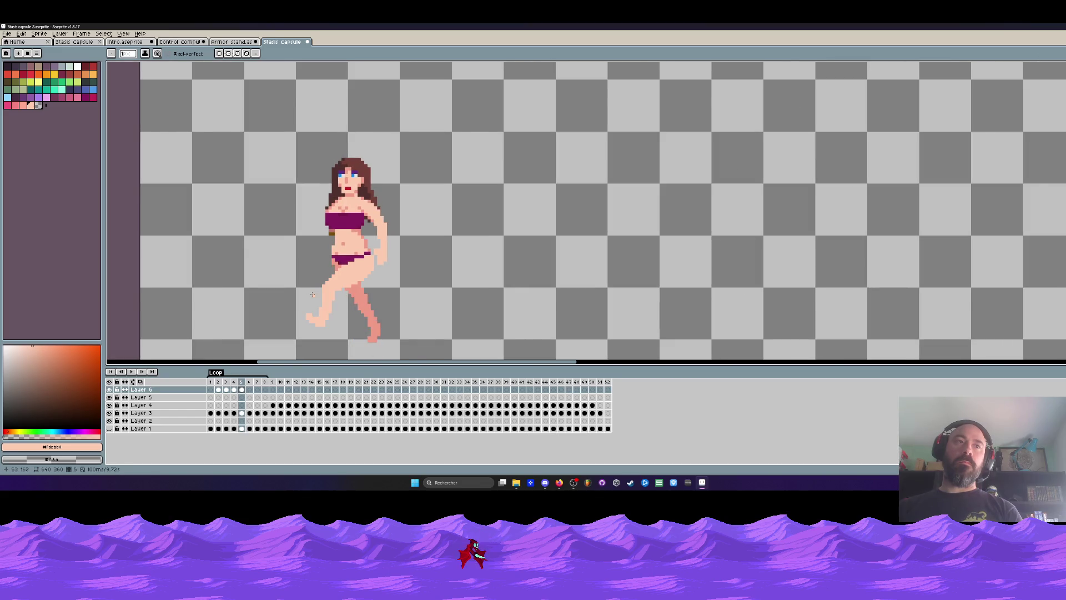
scroll(311, 289, up, 2)
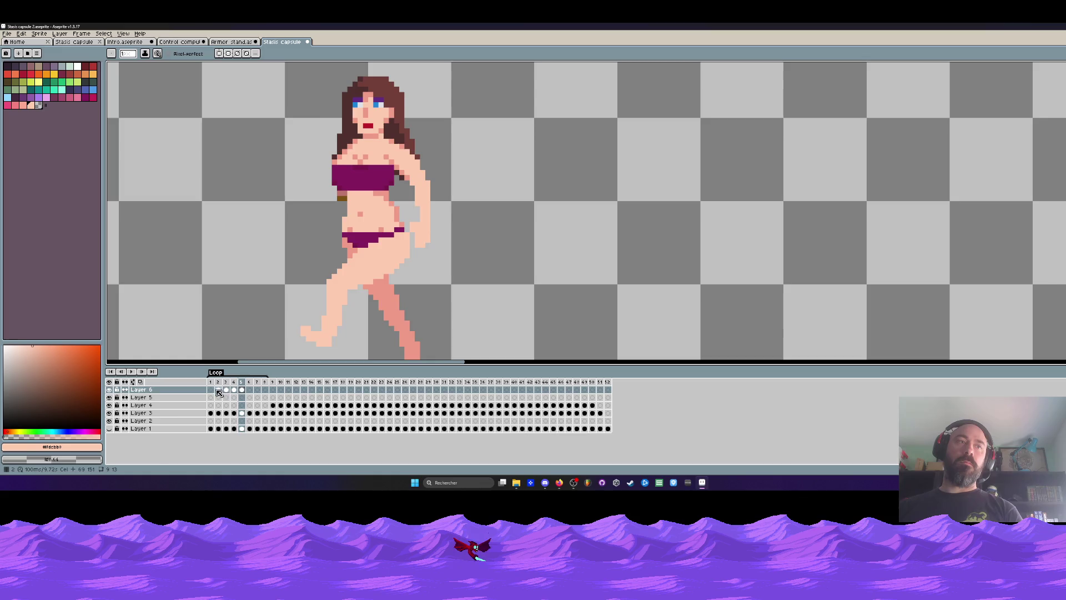
Step: Move Layer 6 directly above Layer 3 and merge it down into Layer 3
click(249, 390)
drag(198, 391, 188, 412)
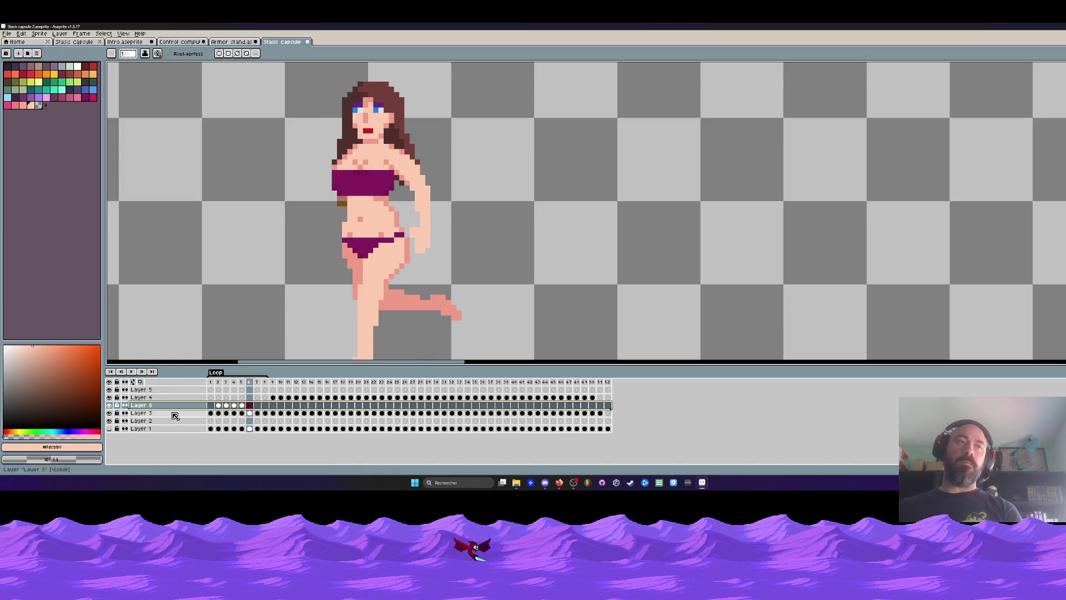
click(110, 412)
click(110, 412)
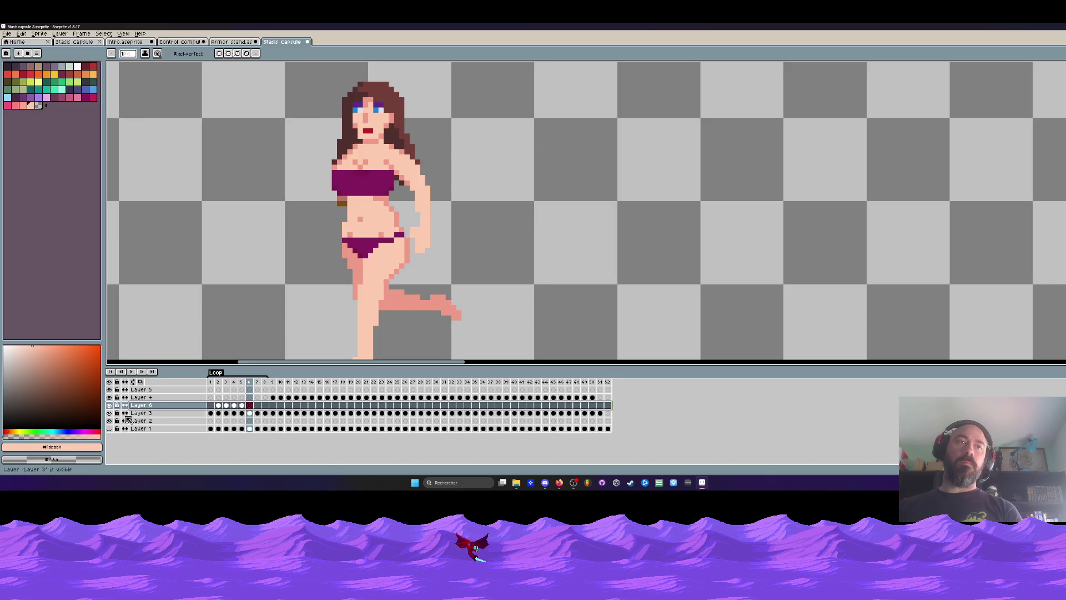
right_click(187, 405)
click(225, 447)
Step: Flip between frames 1 and 2 to check the merged leg drawing
key(Home)
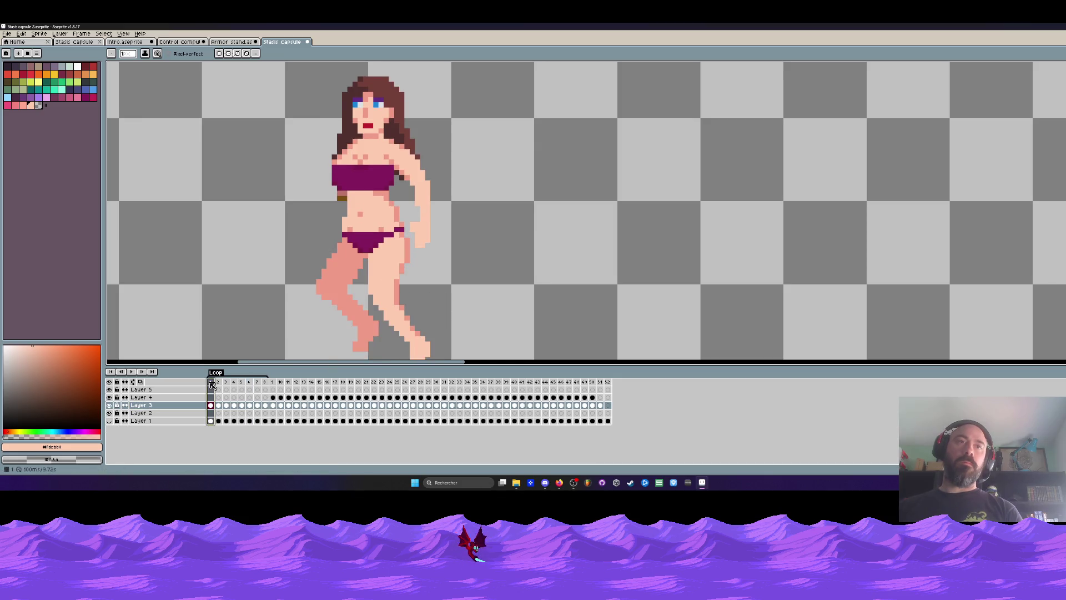
scroll(408, 243, down, 3)
key(Right)
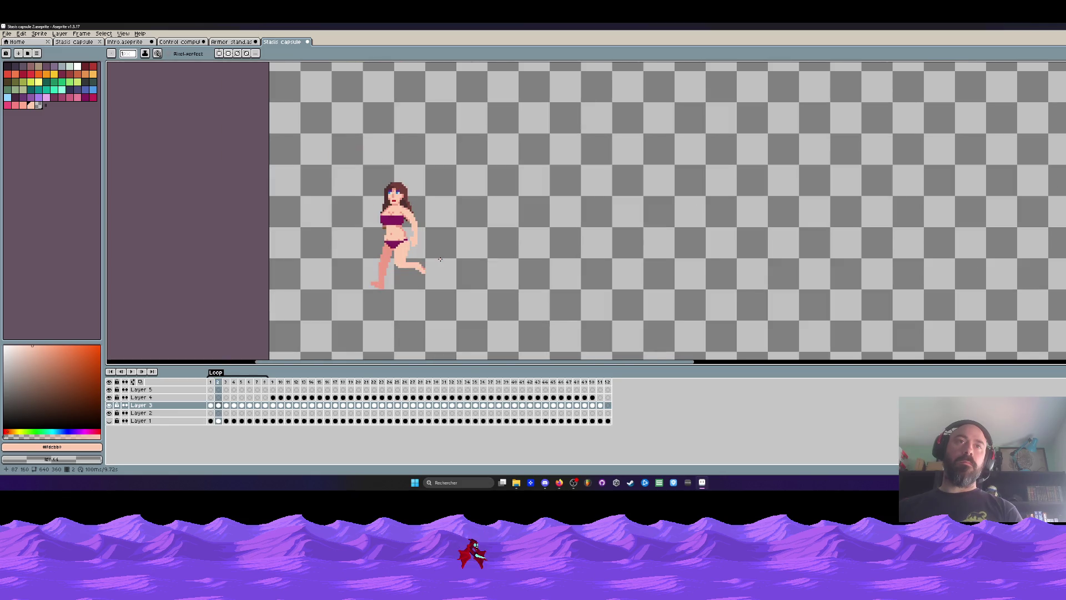
key(Left)
key(Right)
key(Left)
scroll(380, 232, up, 3)
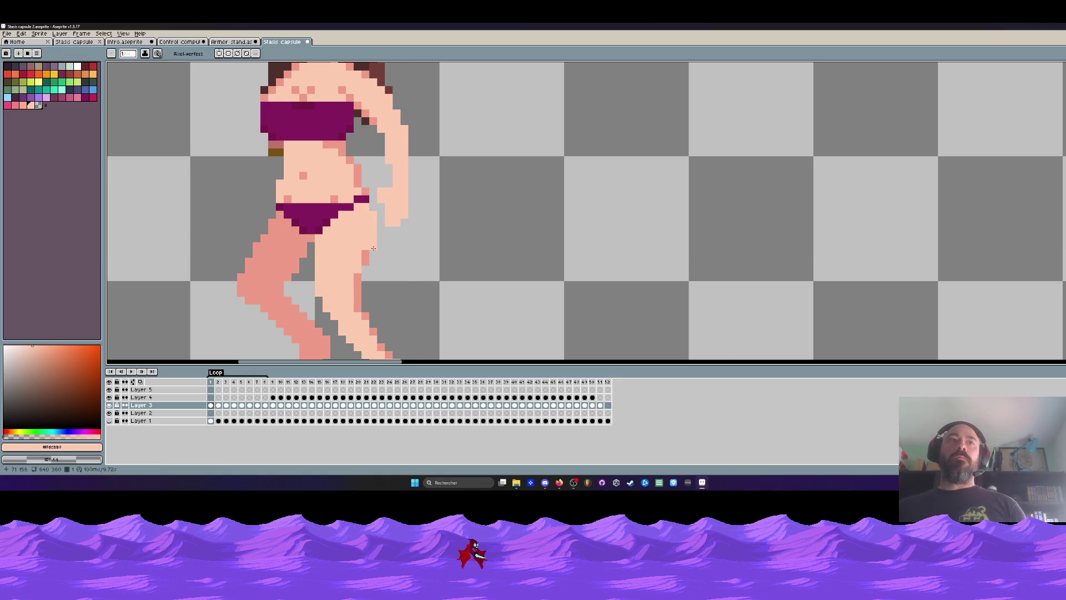
scroll(363, 271, down, 2)
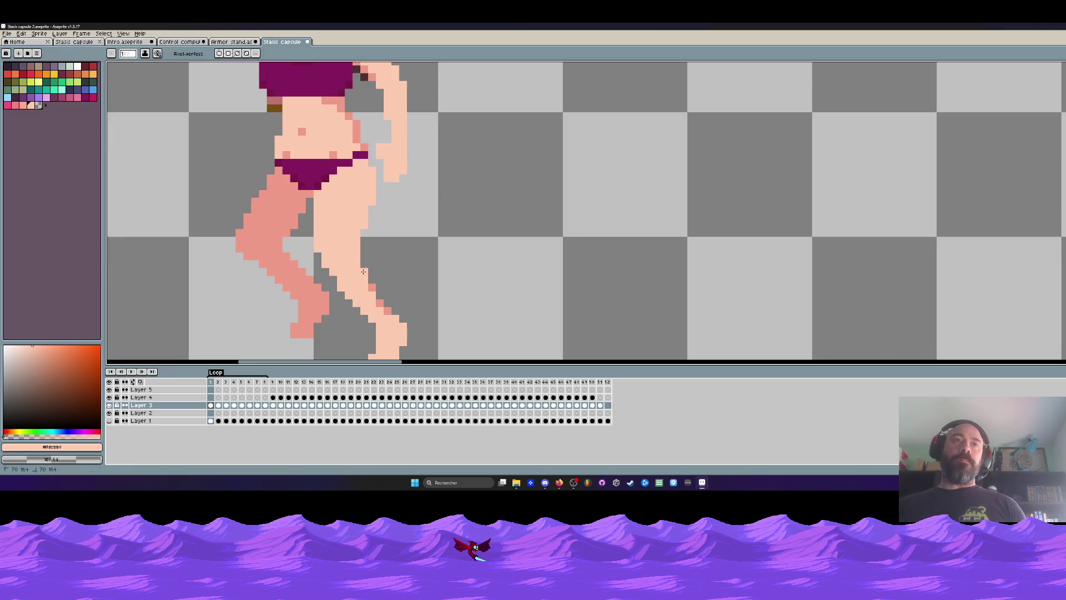
scroll(363, 272, down, 3)
key(Right)
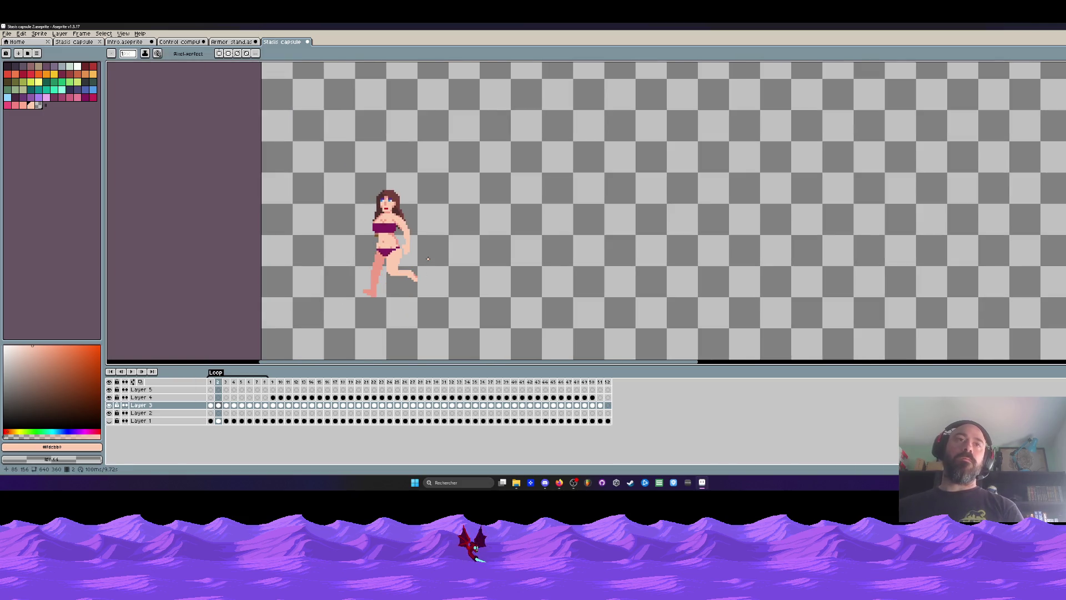
scroll(428, 259, up, 3)
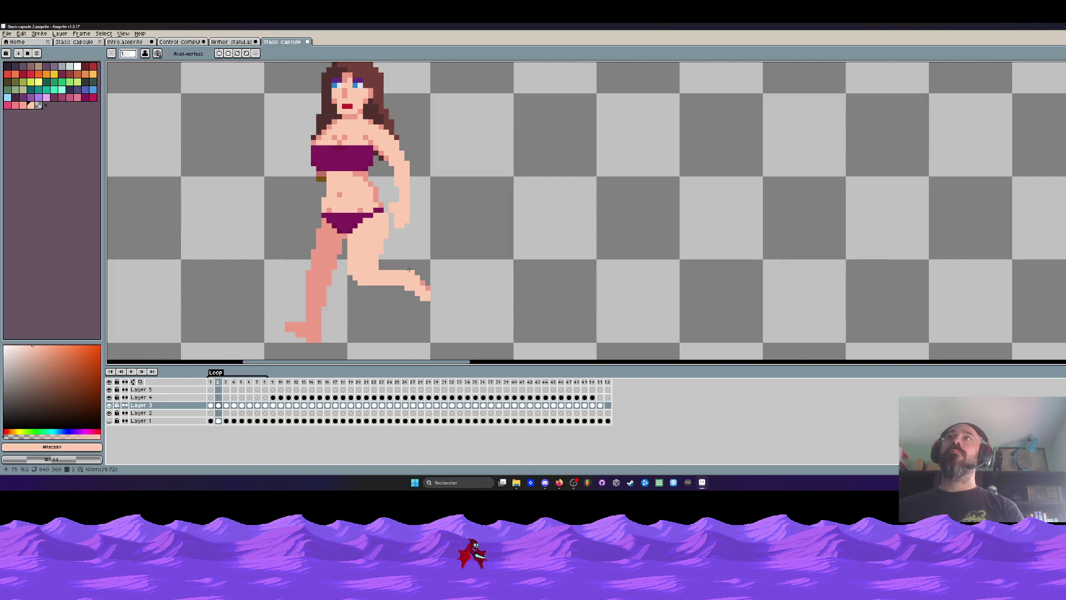
scroll(409, 270, up, 3)
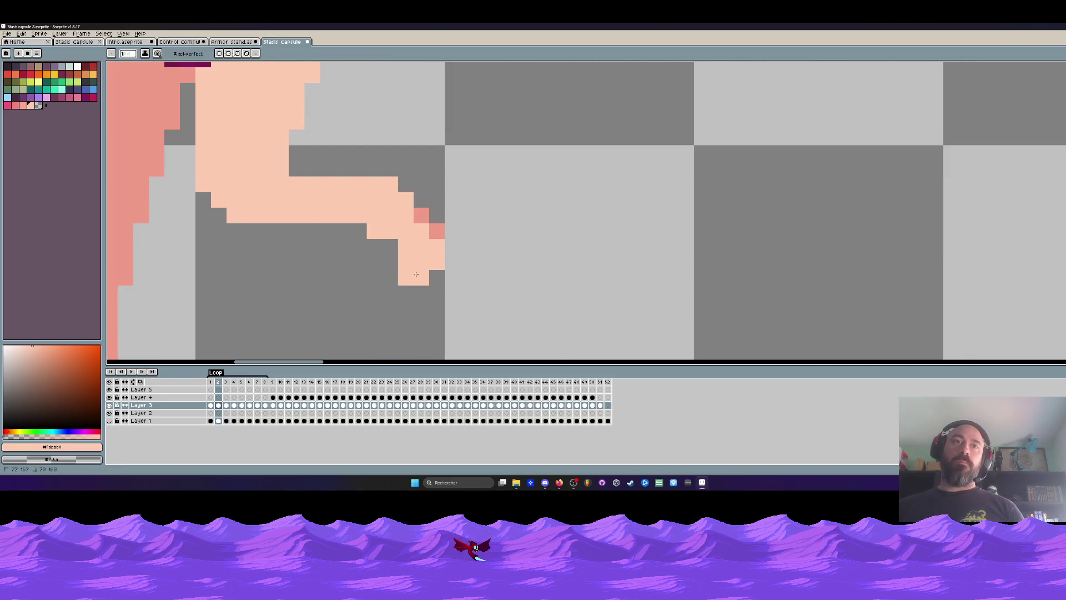
Step: Reshape the running foot's toe pixels, undoing the extra toe pixels
scroll(429, 240, down, 2)
click(433, 233)
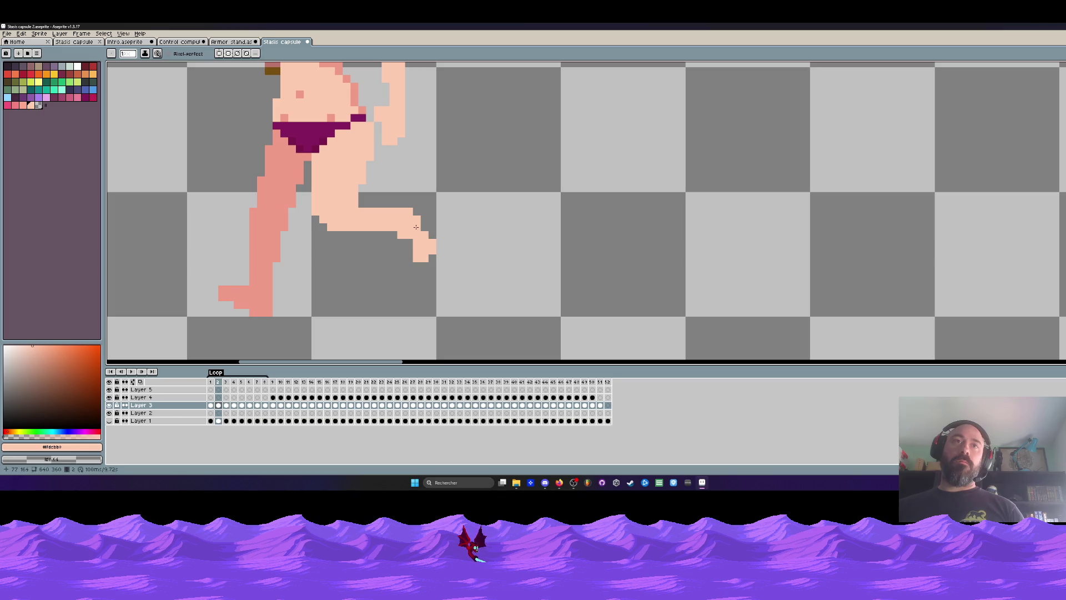
scroll(454, 228, down, 1)
scroll(454, 228, up, 1)
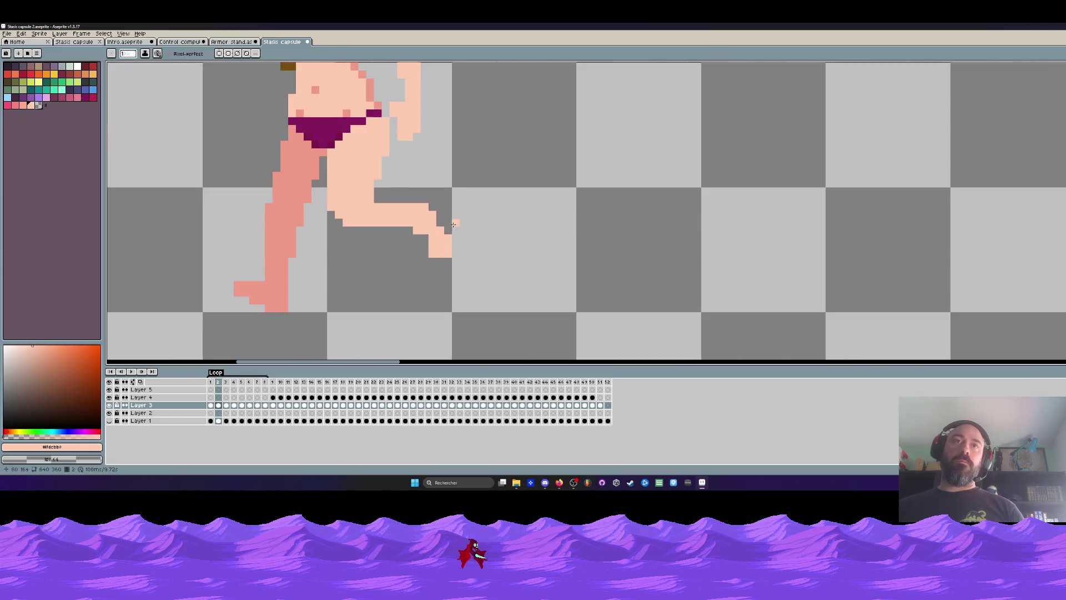
click(421, 239)
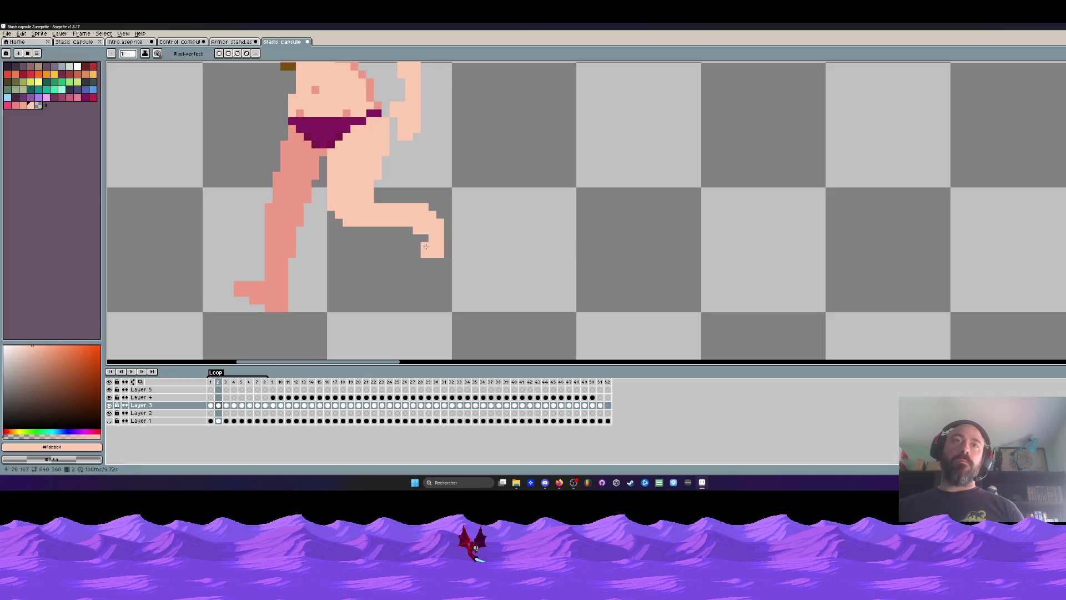
scroll(426, 247, down, 3)
scroll(426, 247, up, 2)
key(ctrl+z)
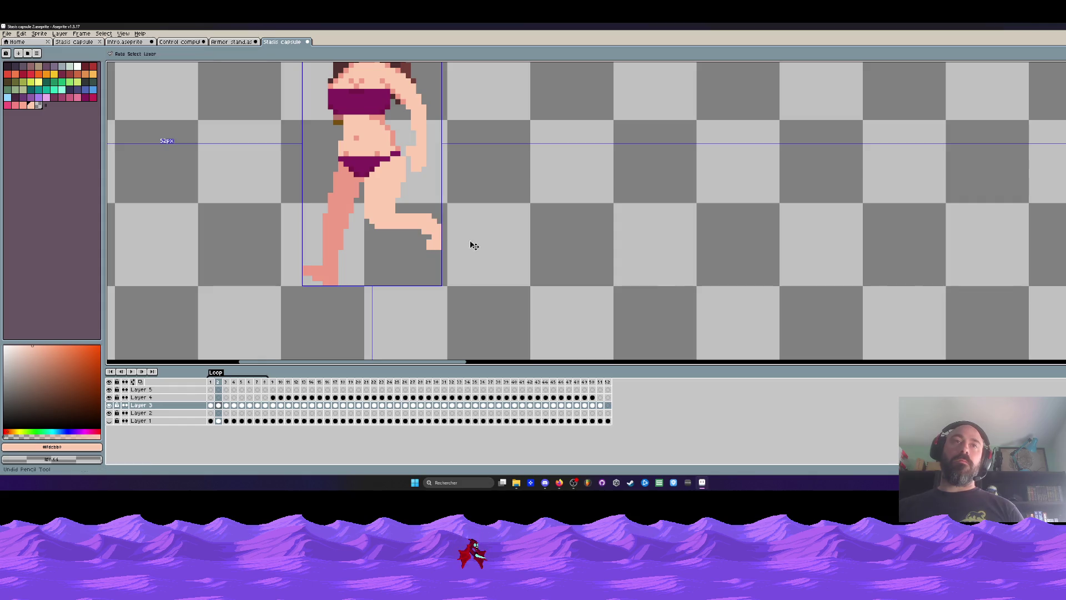
key(ctrl+z)
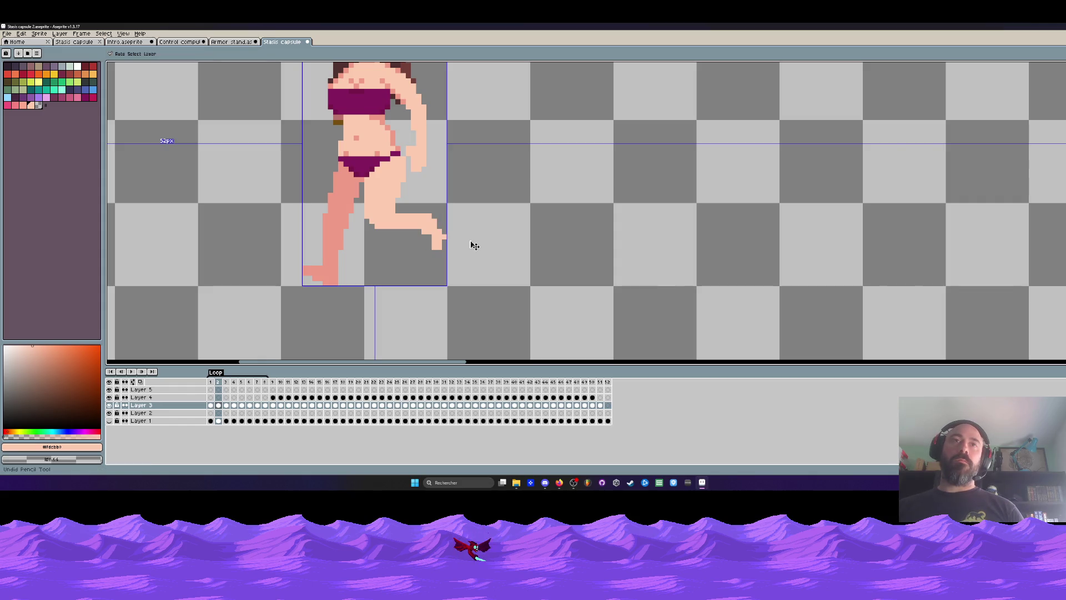
scroll(477, 242, up, 2)
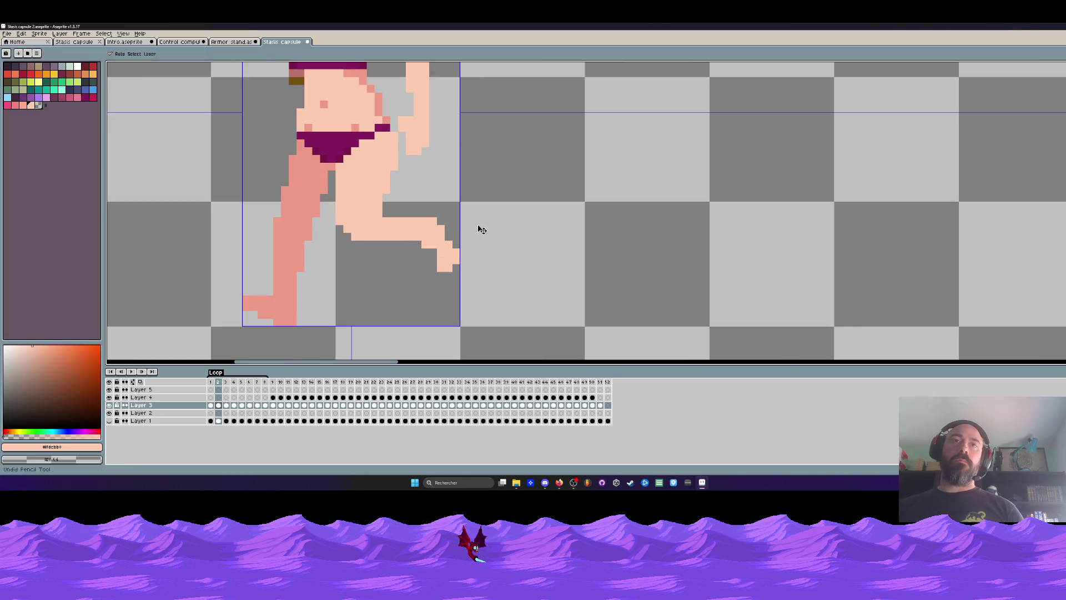
scroll(481, 229, down, 3)
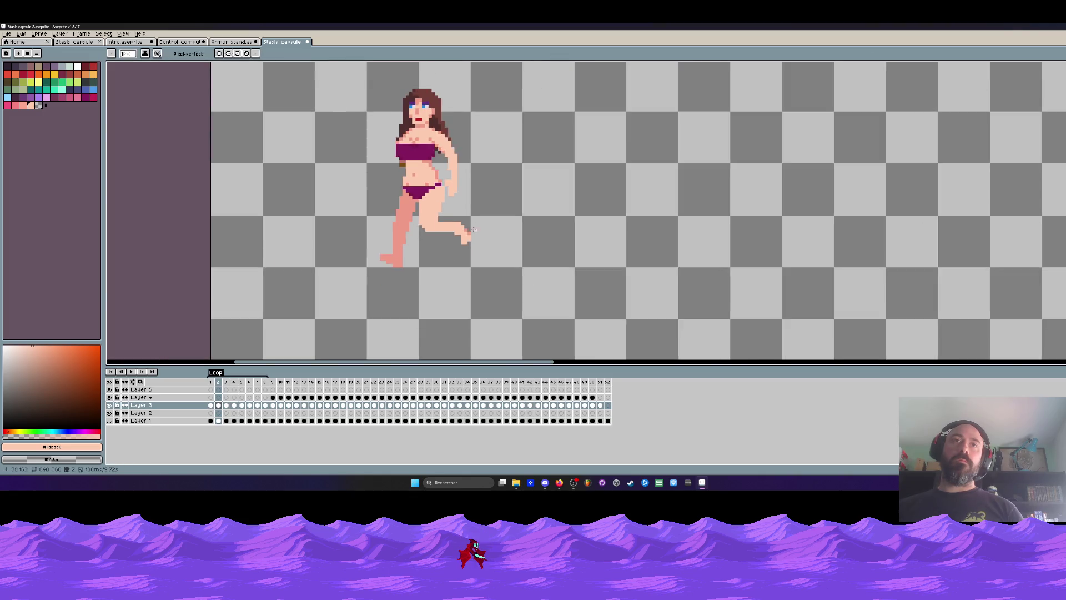
scroll(504, 250, up, 4)
key(ctrl+z)
key(ctrl+z)
scroll(497, 249, down, 3)
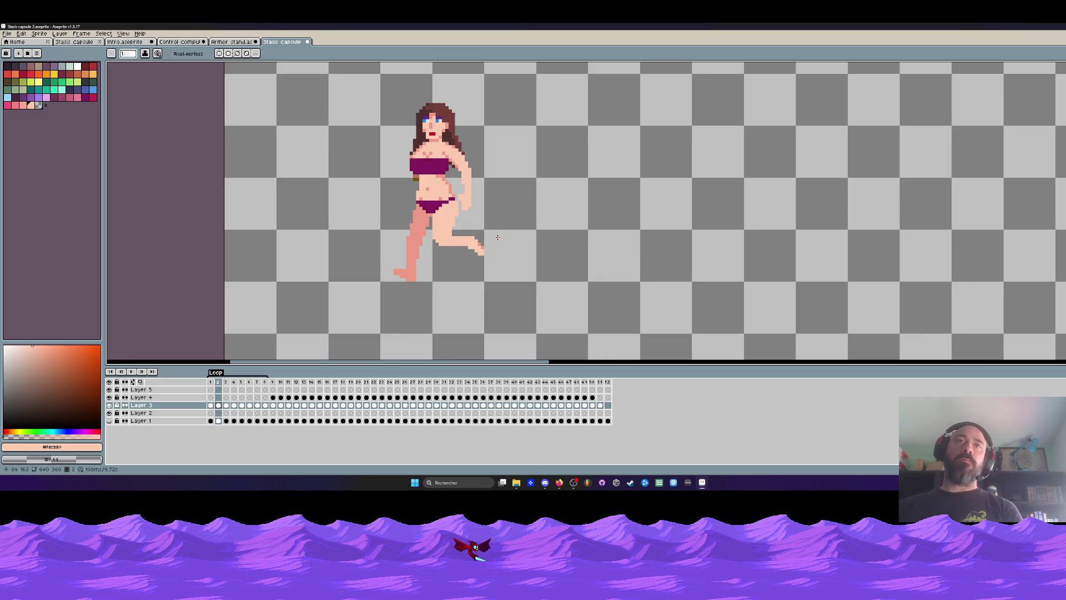
Step: Compare neighbouring frames, then erase frame 4's skin strip between arm and thigh
key(Right)
key(Left)
key(Right)
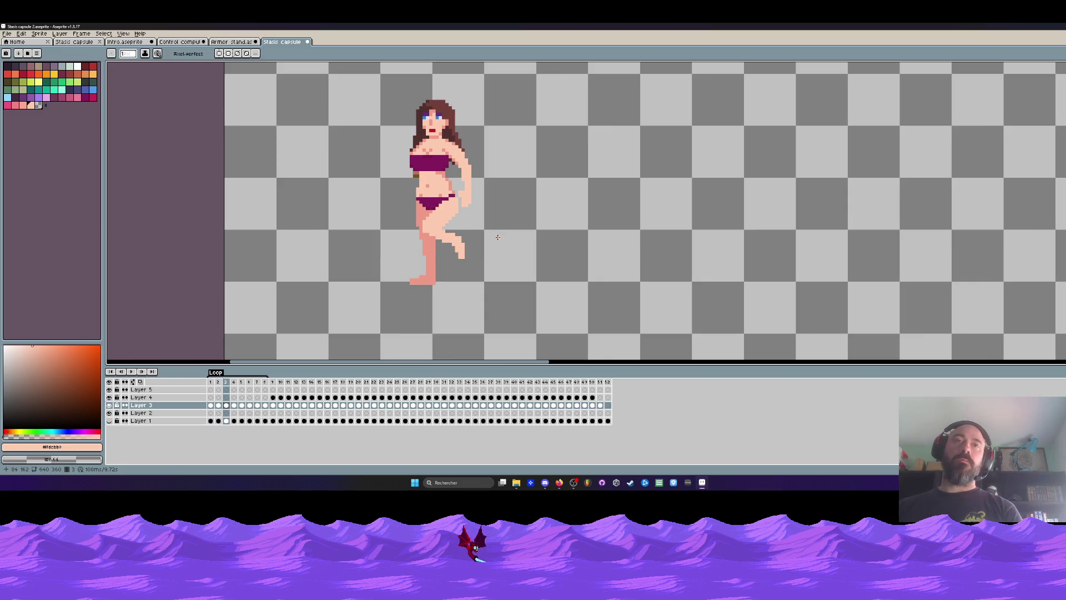
key(Left)
key(Right)
key(Right)
key(Left)
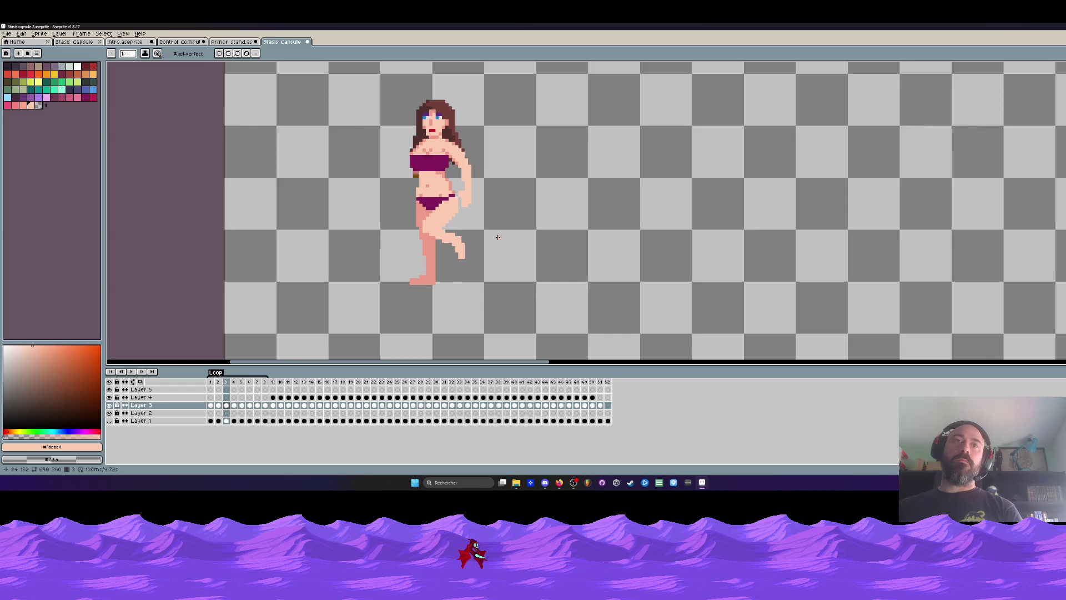
key(Left)
key(Right)
key(Right)
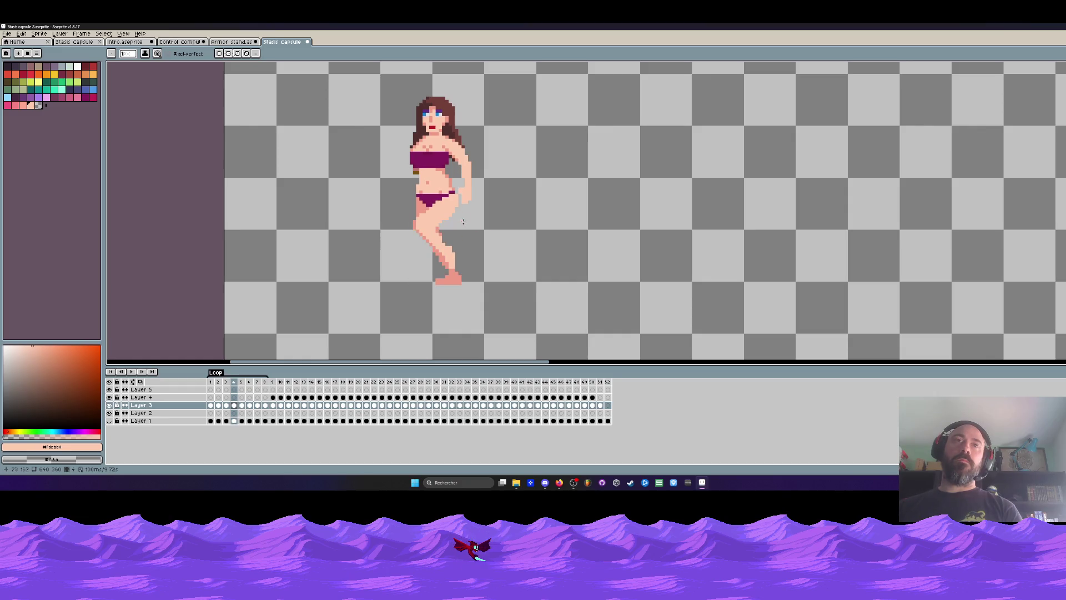
scroll(458, 169, up, 2)
drag(462, 178, 459, 194)
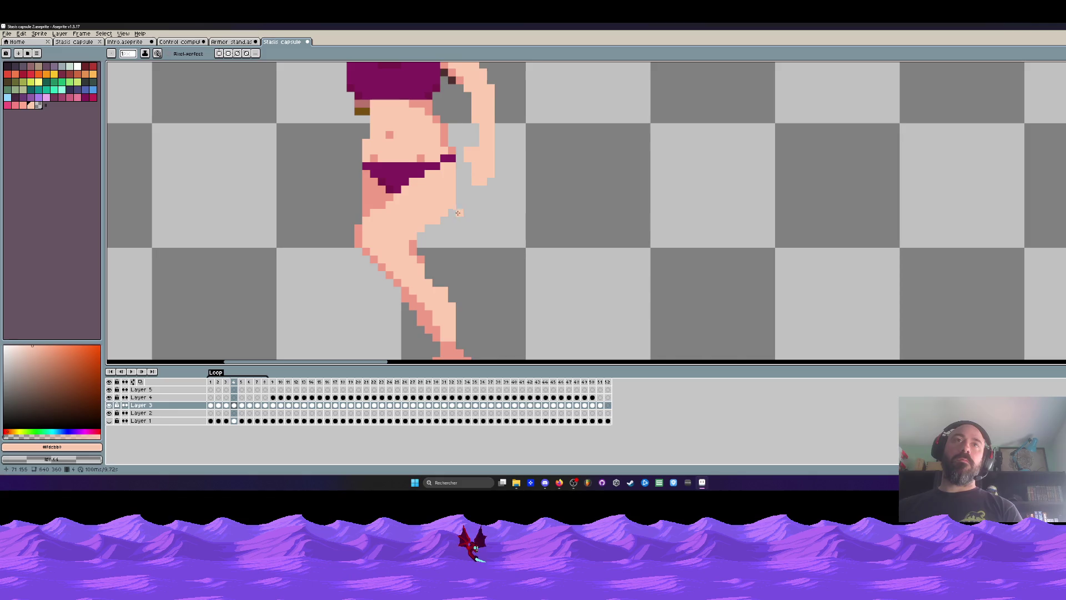
scroll(461, 192, down, 3)
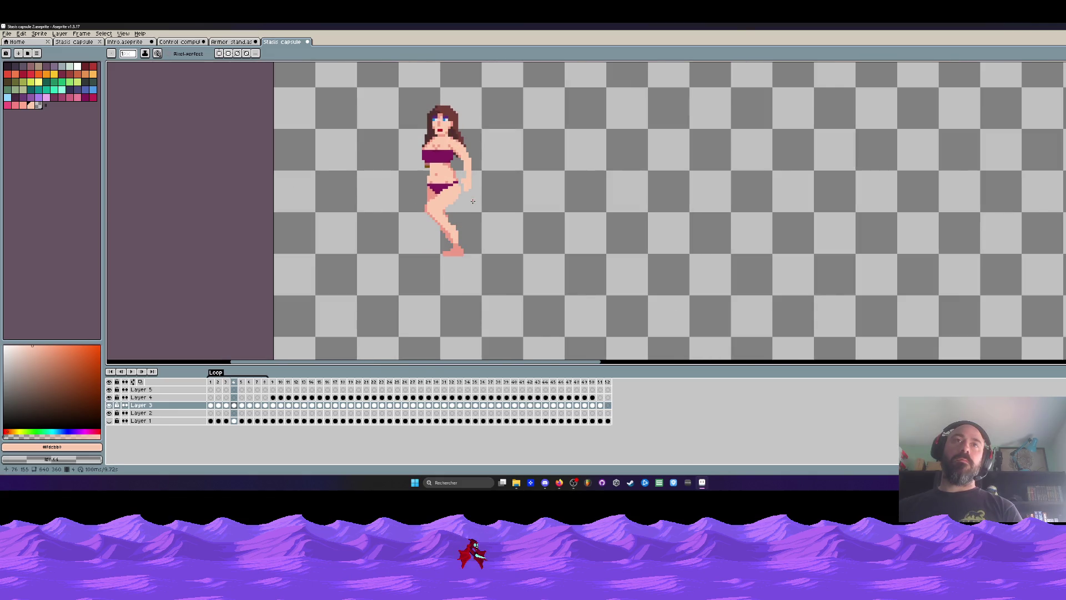
Step: Flip between frames 3 and 4 to compare the leg poses
key(Left)
scroll(463, 181, up, 2)
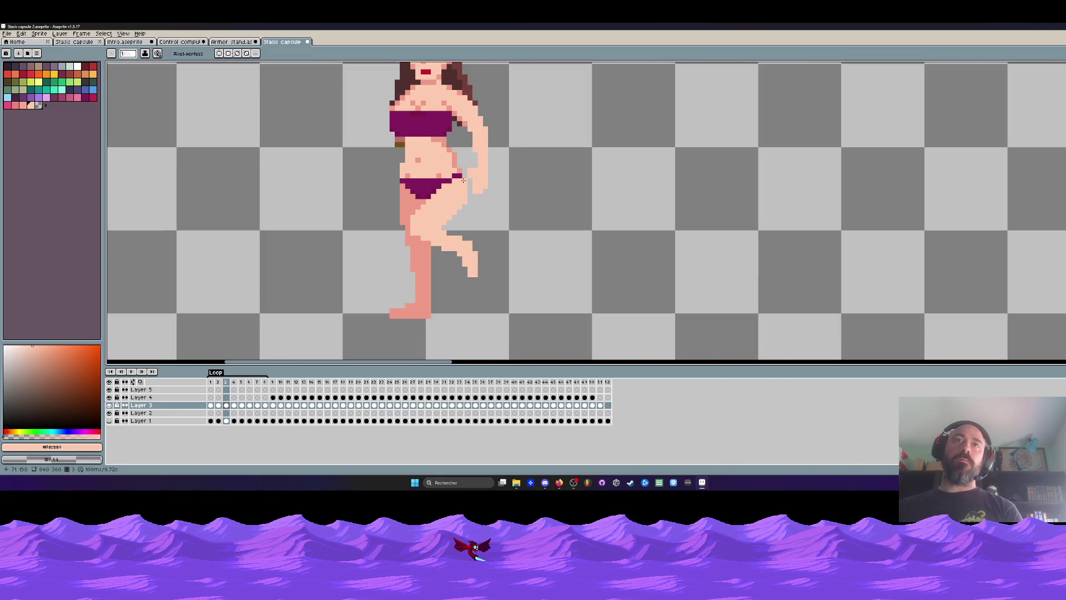
key(Right)
key(Left)
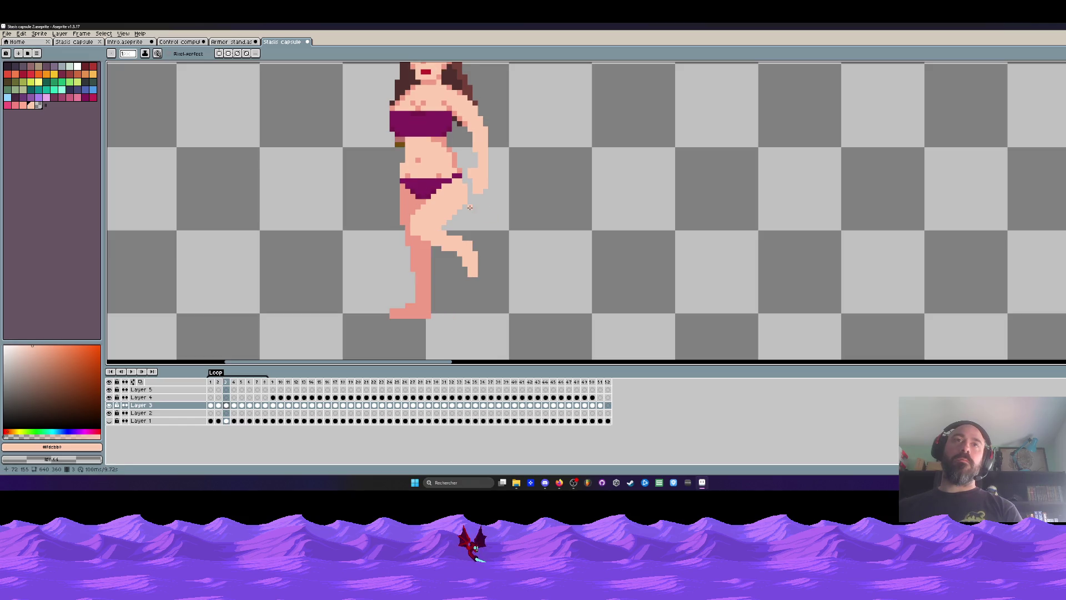
key(Right)
key(Left)
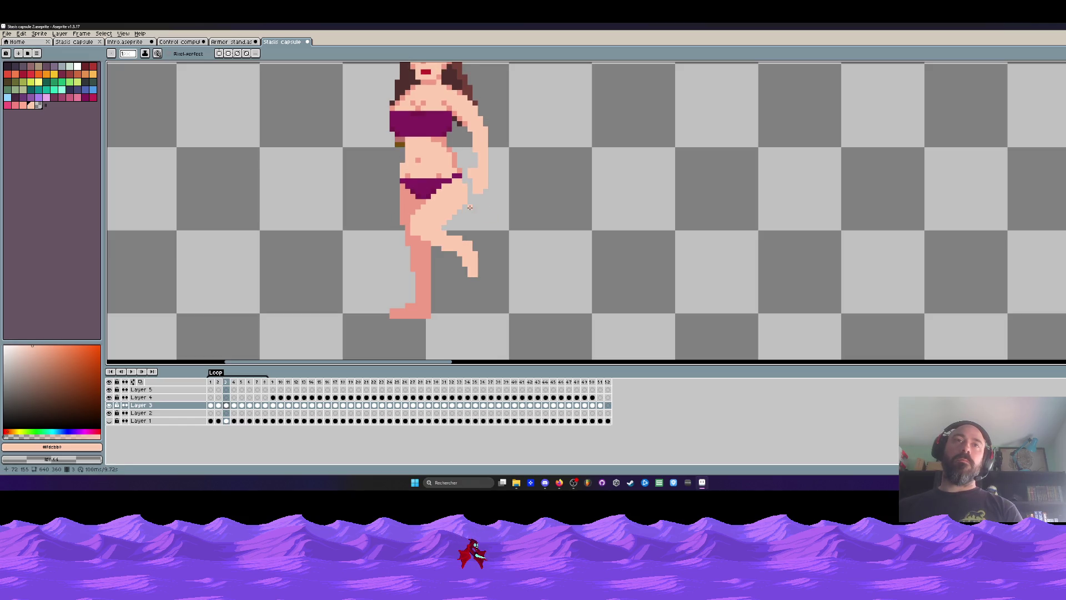
scroll(465, 233, up, 1)
scroll(465, 233, down, 2)
Step: Compare frame 3 with frame 2, then lasso-select frame 3's lower leg
key(Left)
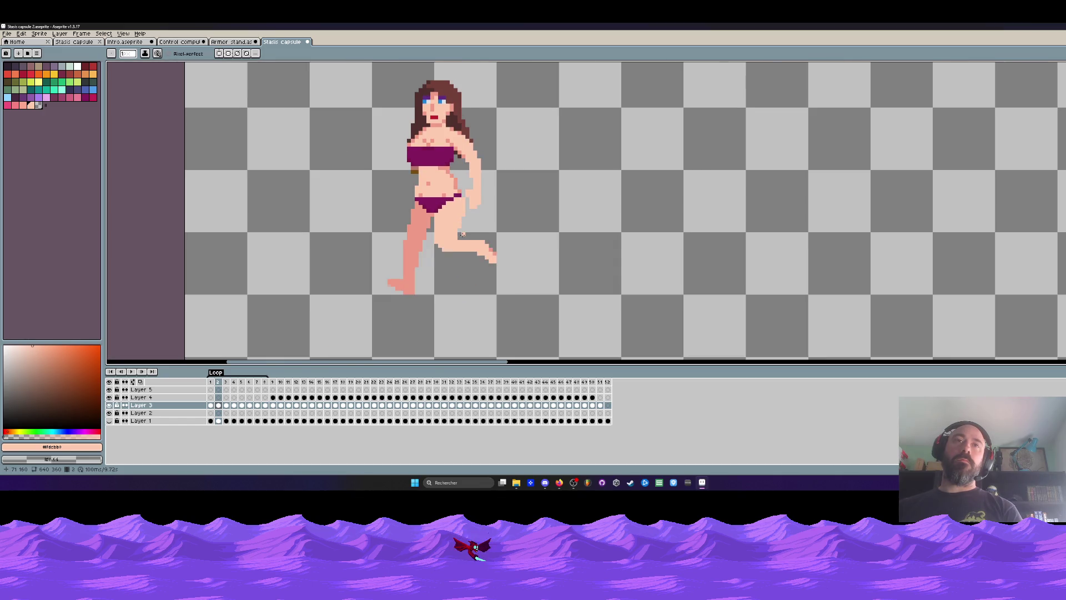
key(Right)
key(Left)
key(Right)
key(Left)
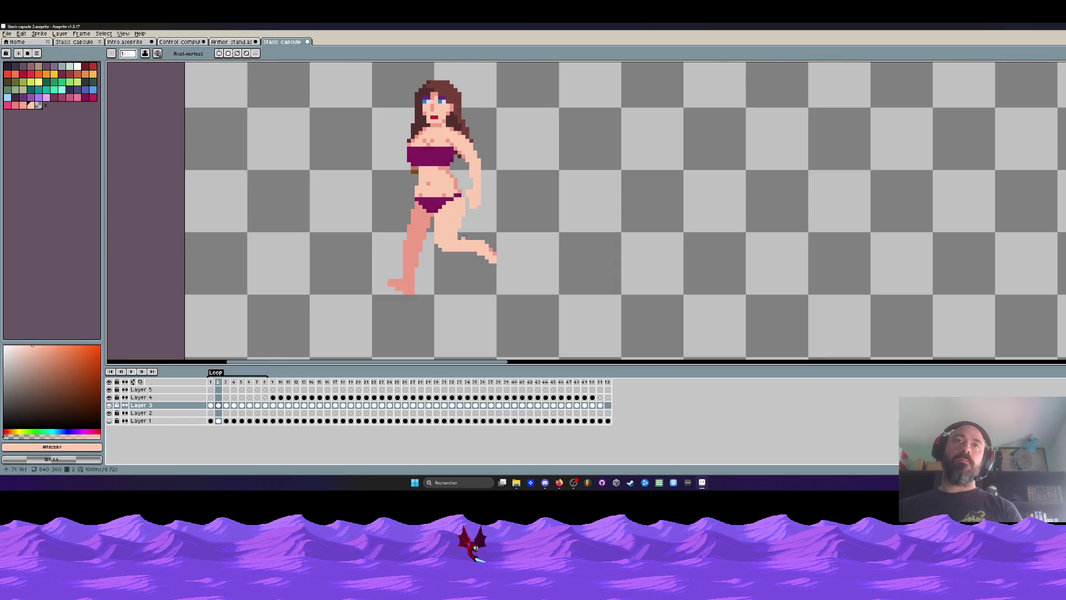
key(Right)
scroll(425, 233, up, 2)
key(q)
mouse_move(430, 210)
mouse_down()
mouse_move(503, 310)
mouse_move(497, 228)
mouse_move(436, 207)
mouse_move(436, 231)
mouse_up()
Step: Paint peach skin pixels over frame 3's knee gap and leg edge, then play the animation
key(Return)
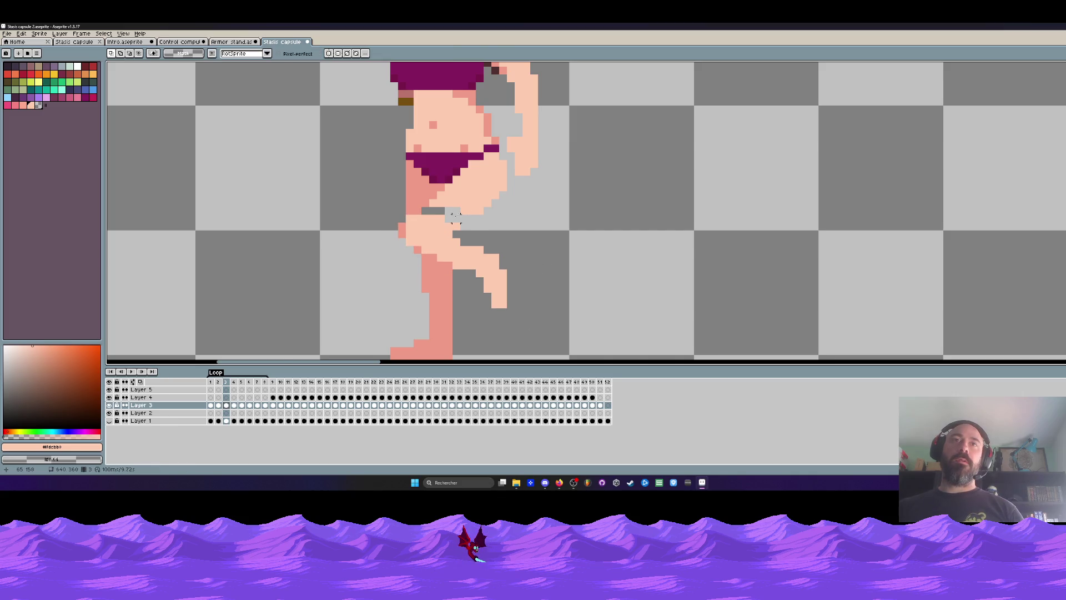
key(b)
scroll(470, 202, up, 2)
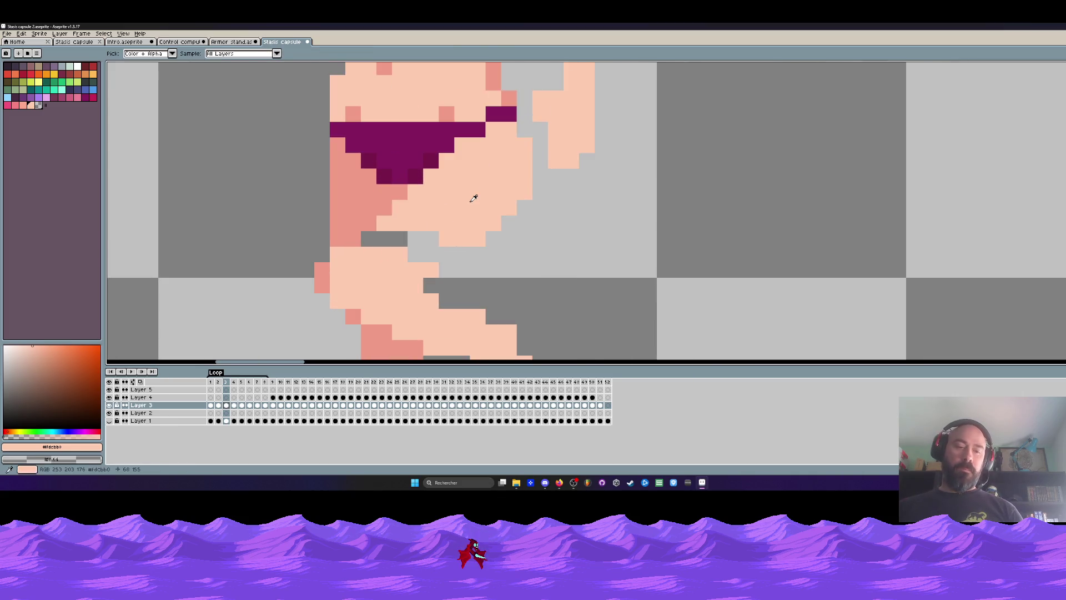
mouse_move(435, 246)
mouse_down()
mouse_move(447, 253)
mouse_move(365, 249)
mouse_up()
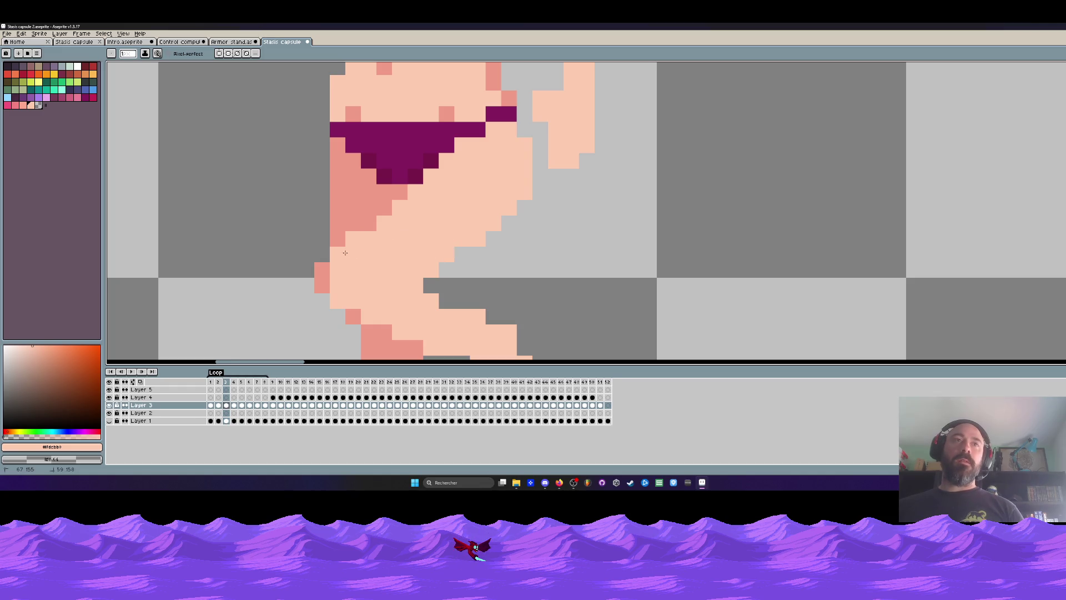
scroll(345, 252, down, 3)
scroll(353, 230, up, 3)
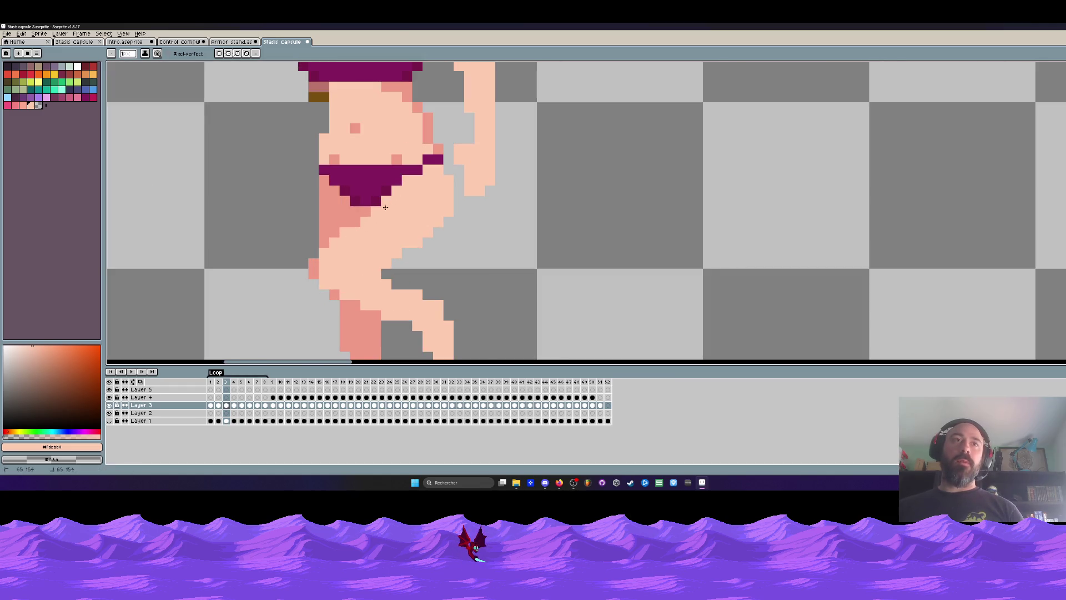
scroll(401, 191, down, 3)
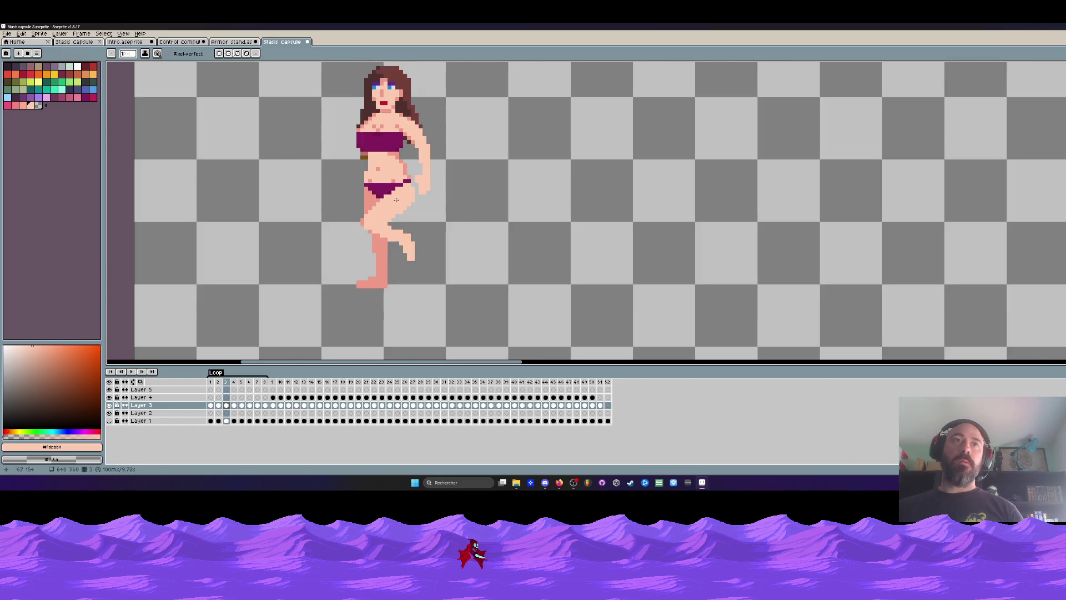
scroll(404, 195, up, 3)
click(303, 247)
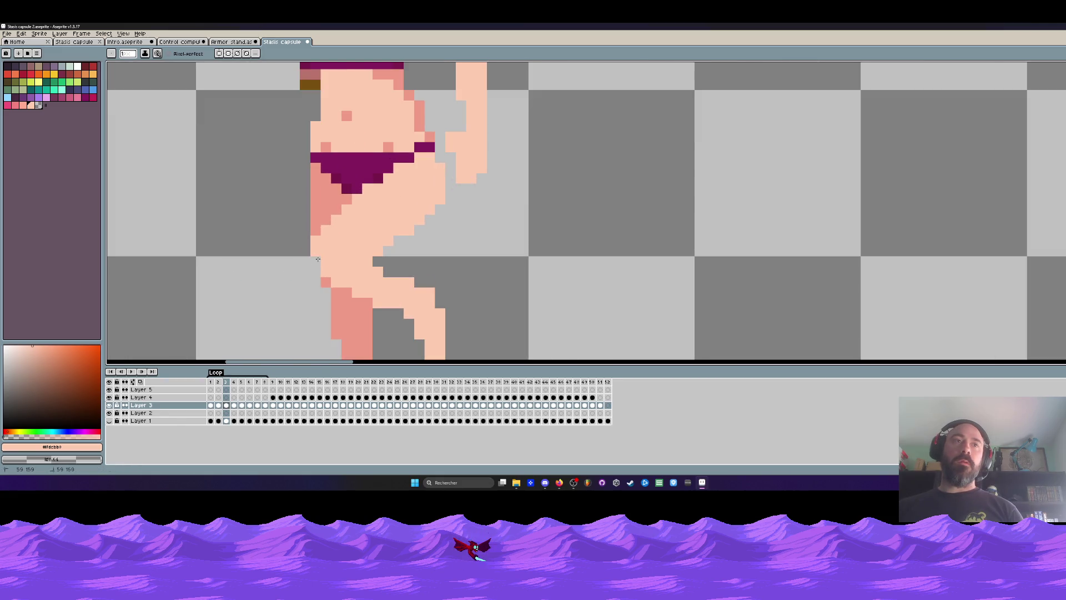
scroll(375, 252, down, 3)
key(Return)
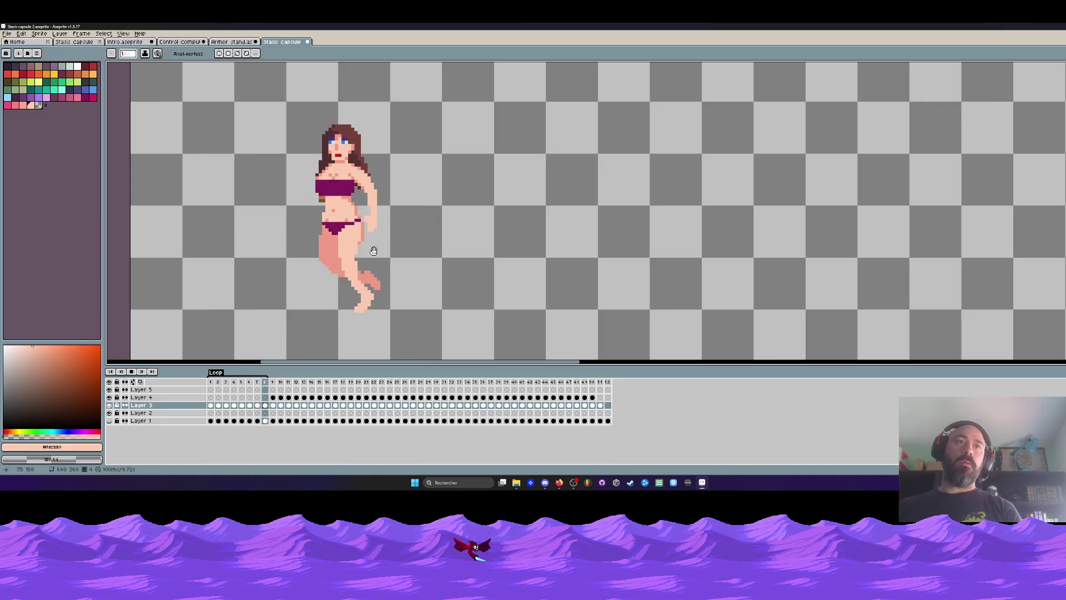
scroll(375, 250, down, 2)
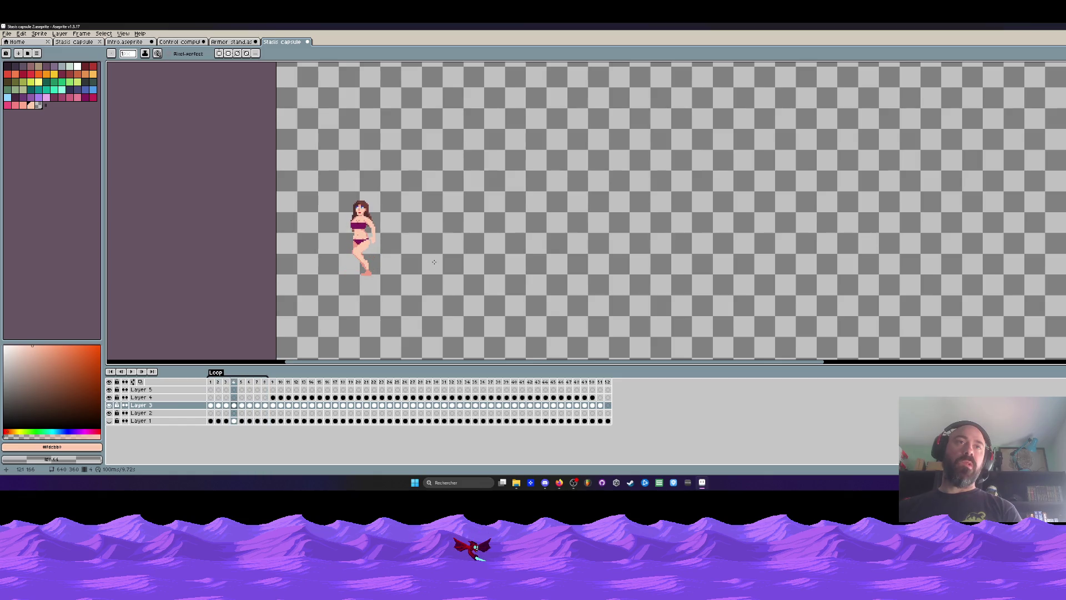
Step: Reselect the lower leg and shift it one pixel right and down
scroll(510, 238, up, 3)
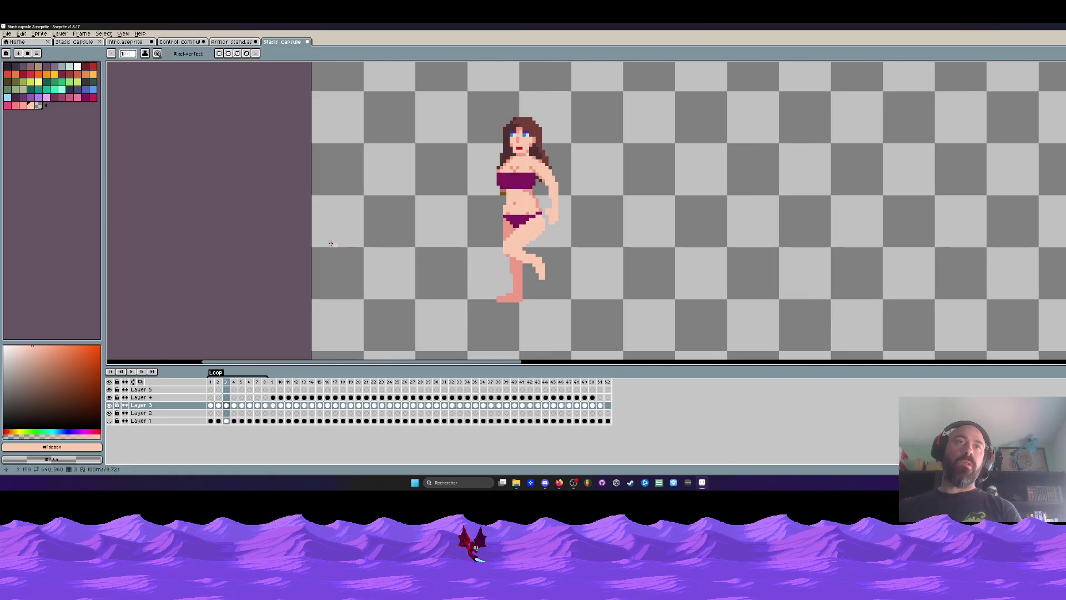
scroll(510, 238, up, 1)
scroll(509, 238, up, 2)
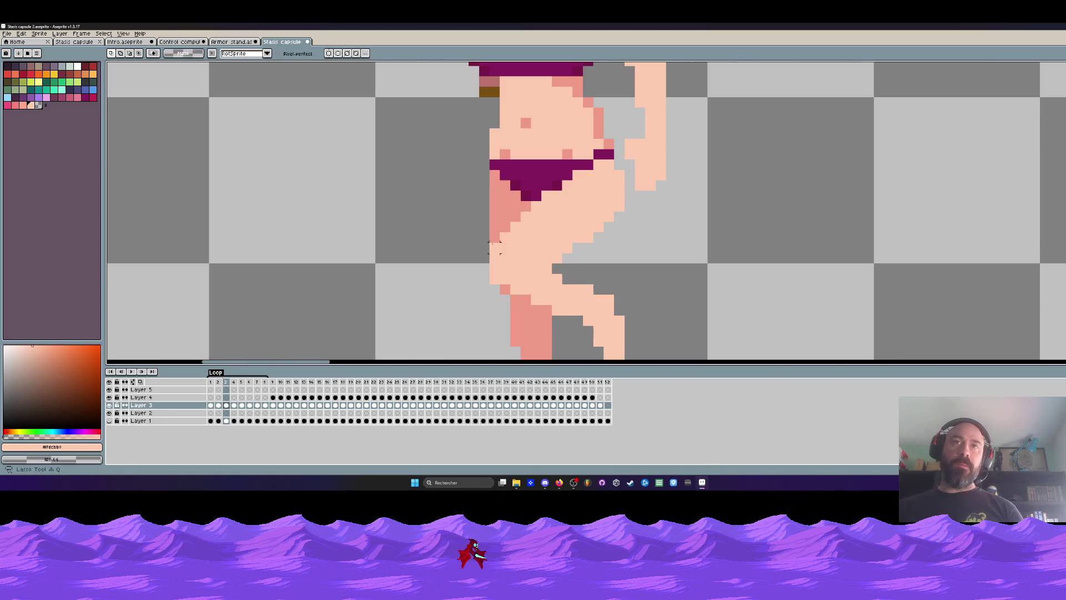
drag(482, 248, 524, 298)
key(ctrl+z)
mouse_move(494, 246)
mouse_down()
mouse_move(496, 284)
mouse_move(611, 358)
mouse_move(622, 275)
mouse_move(583, 236)
mouse_move(536, 222)
mouse_move(550, 258)
mouse_move(552, 250)
mouse_up()
scroll(546, 310, down, 1)
click(562, 225)
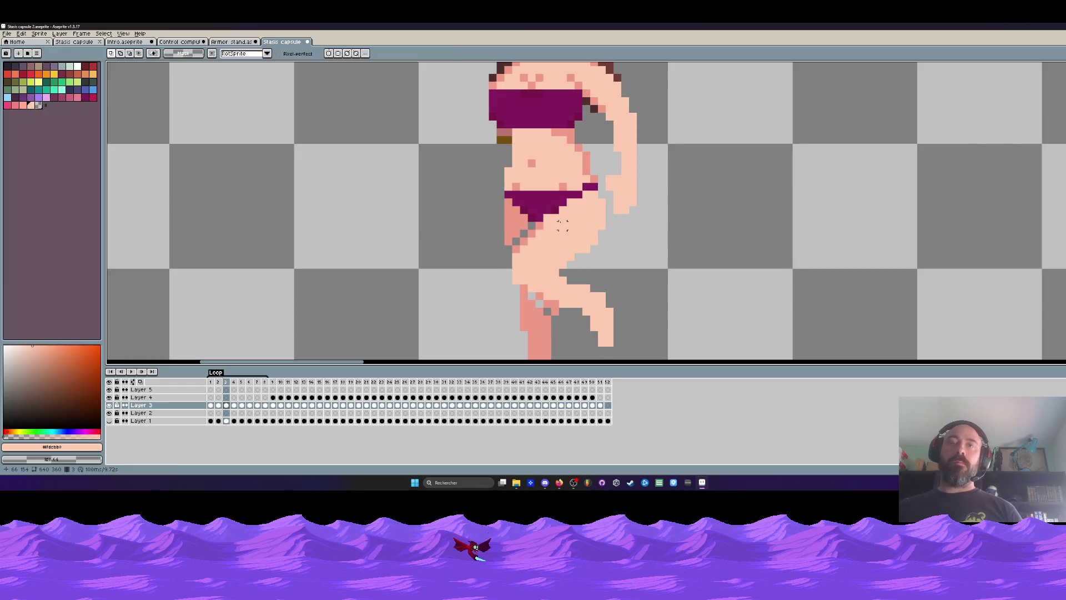
key(ctrl+z)
key(ctrl+z)
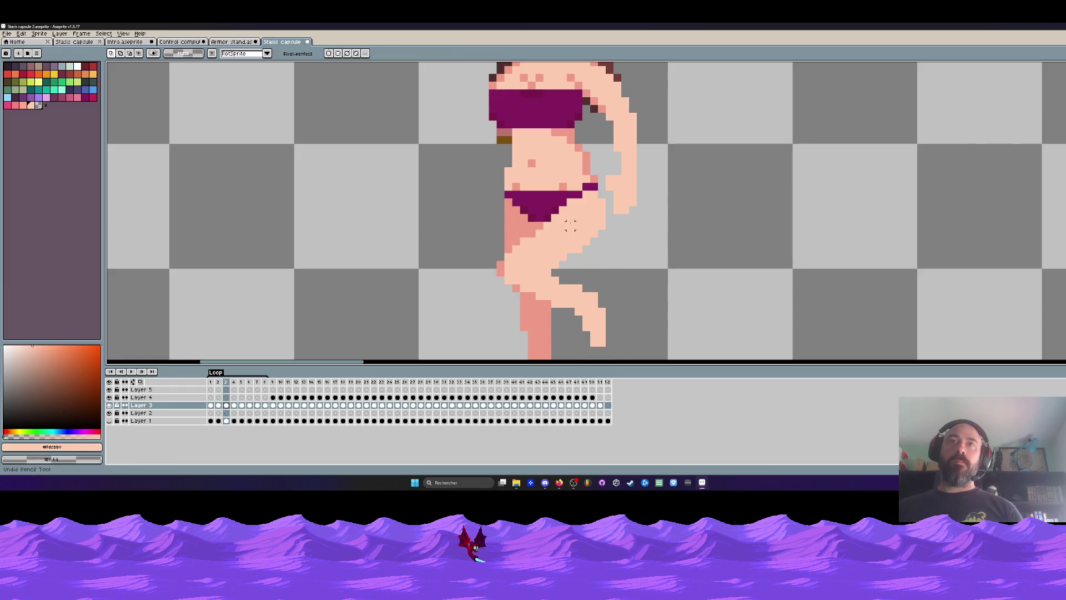
key(ctrl+y)
key(ctrl+y)
key(ctrl+y)
drag(560, 274, 567, 282)
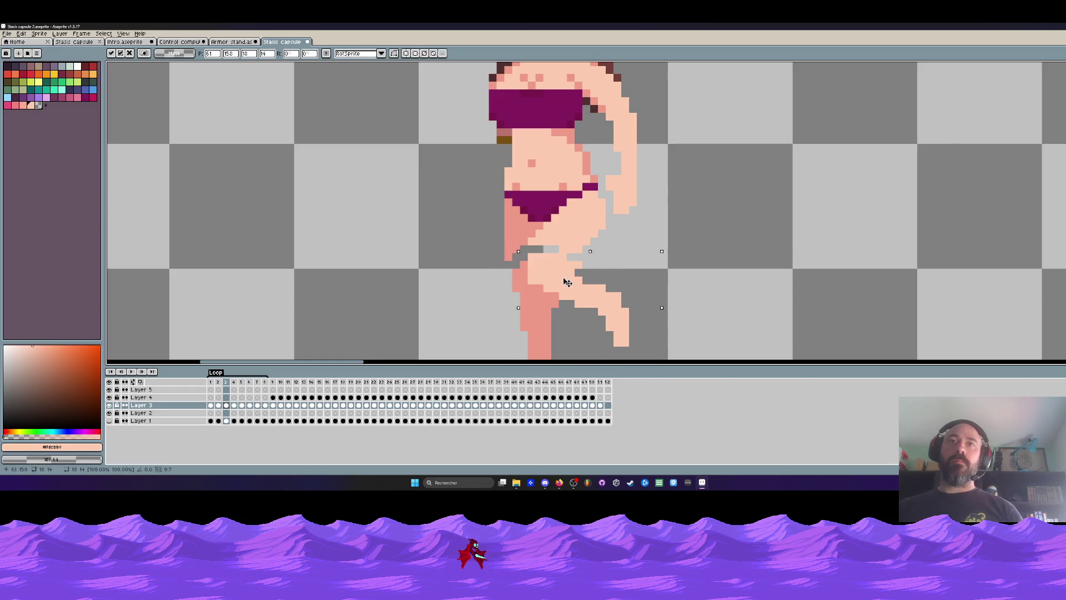
key(ctrl+d)
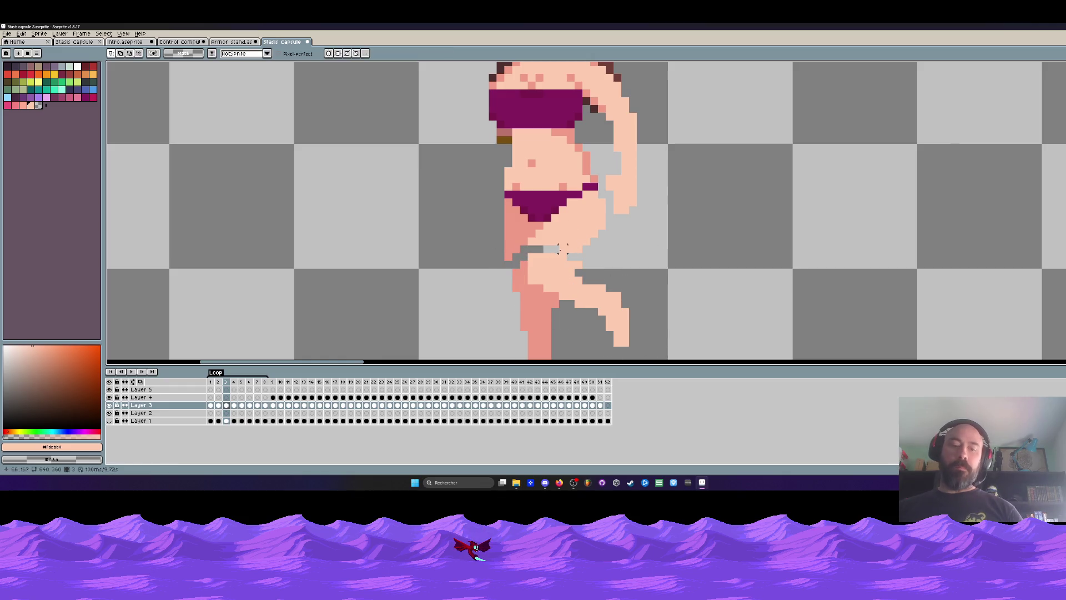
Step: Patch the leftover leg gaps with light skin-coloured pixels
key(b)
scroll(533, 261, up, 1)
mouse_move(533, 261)
mouse_down()
mouse_move(503, 266)
mouse_move(490, 283)
mouse_up()
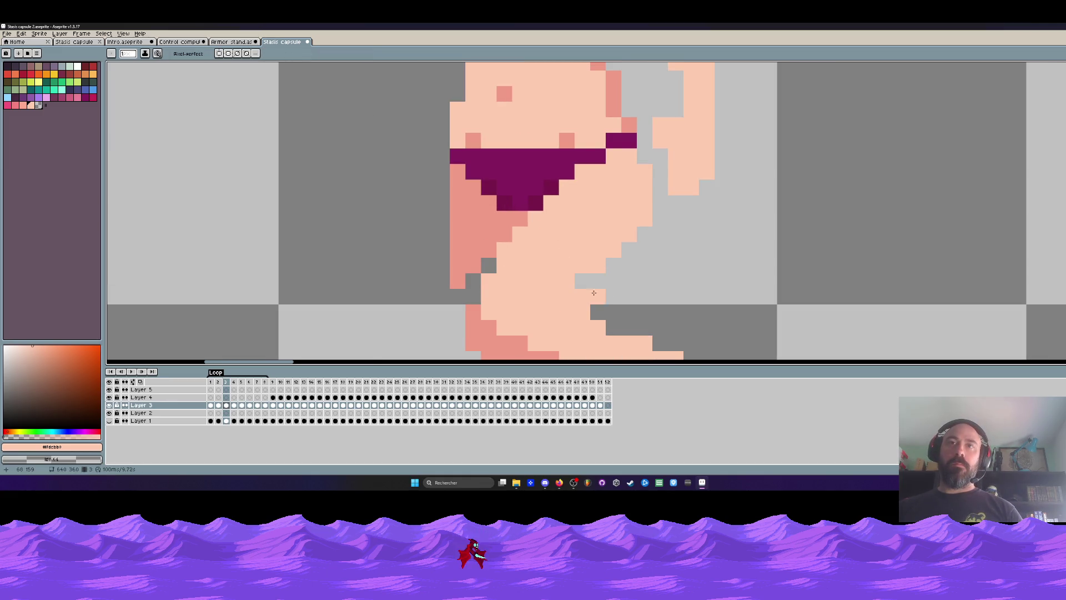
scroll(592, 272, down, 4)
Step: Play the animation through, then select frames 9 to 26 in the timeline
key(Return)
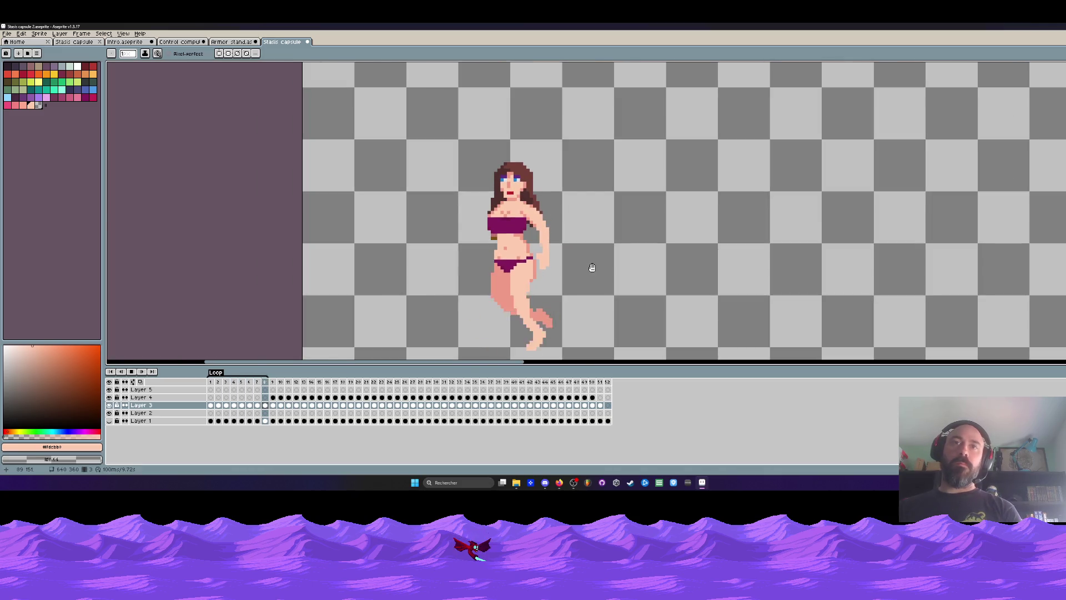
scroll(593, 270, down, 2)
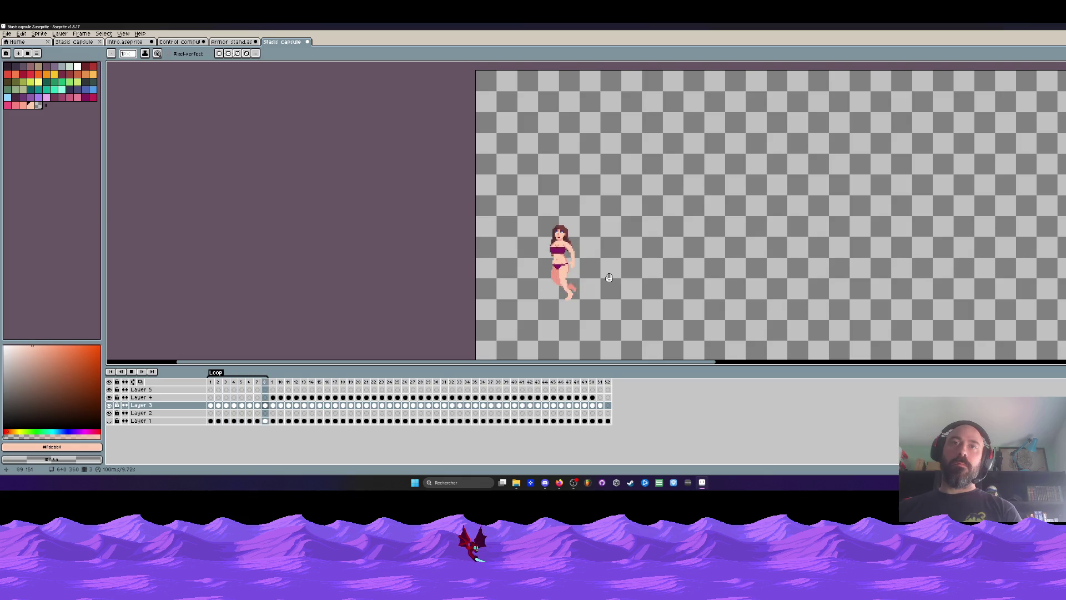
scroll(545, 285, up, 2)
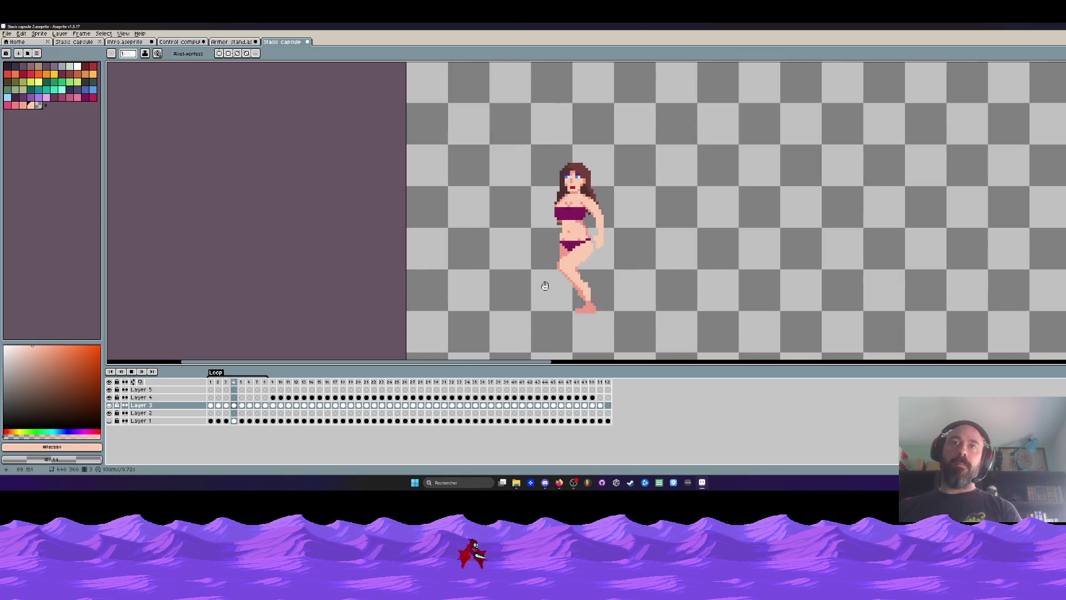
drag(275, 382, 410, 395)
Step: Go to frame 13 and briefly show Layer 3 alone to inspect it
click(332, 392)
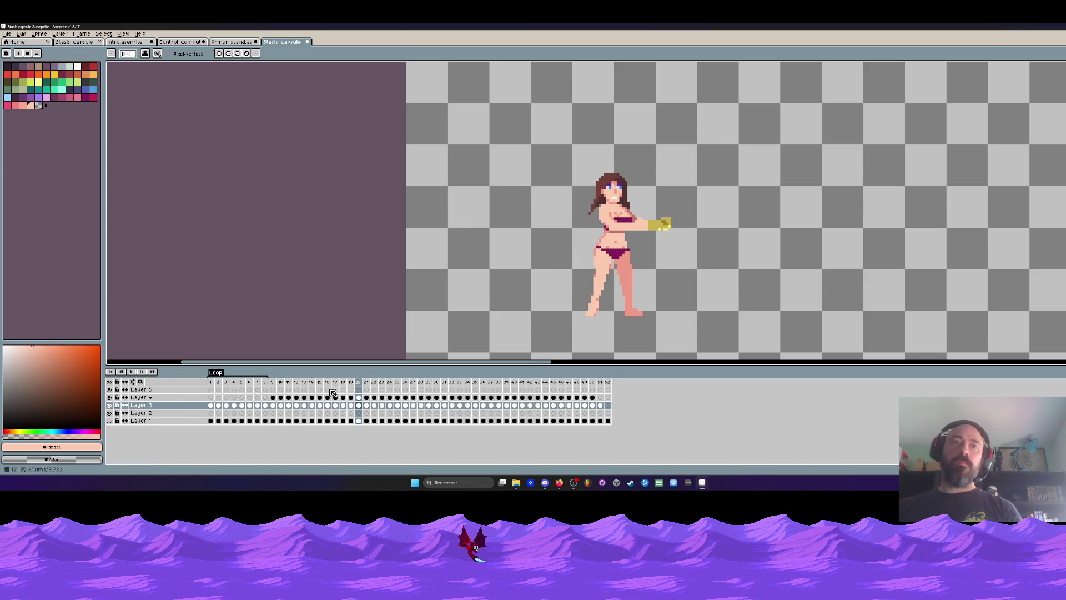
mouse_move(276, 386)
mouse_down()
mouse_move(261, 383)
mouse_move(281, 383)
mouse_up()
key(Right)
key(Right)
key(Right)
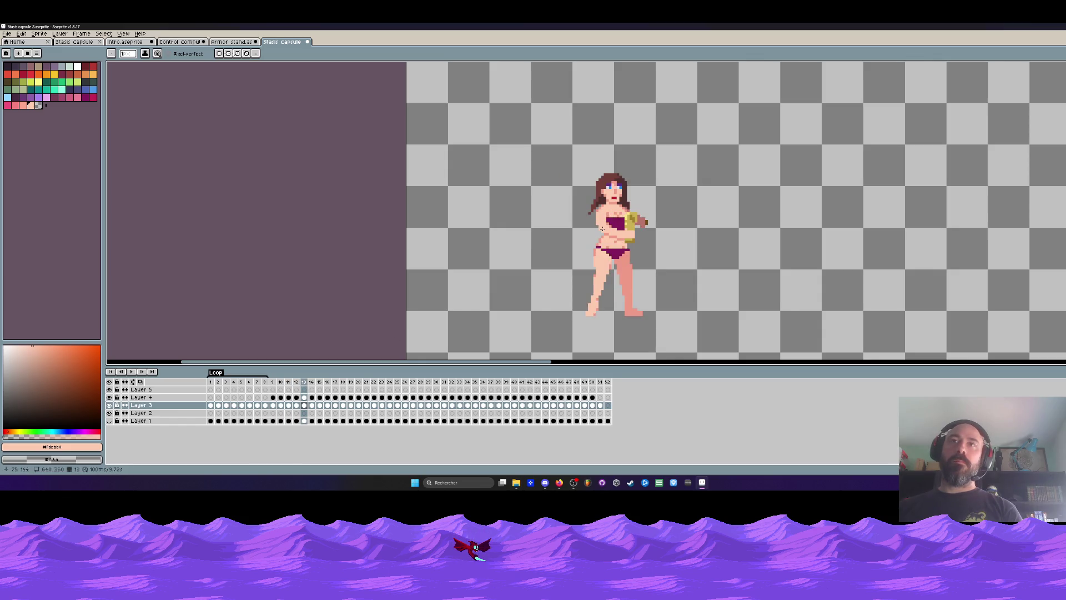
key(Left)
key(Left)
key(Right)
key(Right)
scroll(602, 222, up, 4)
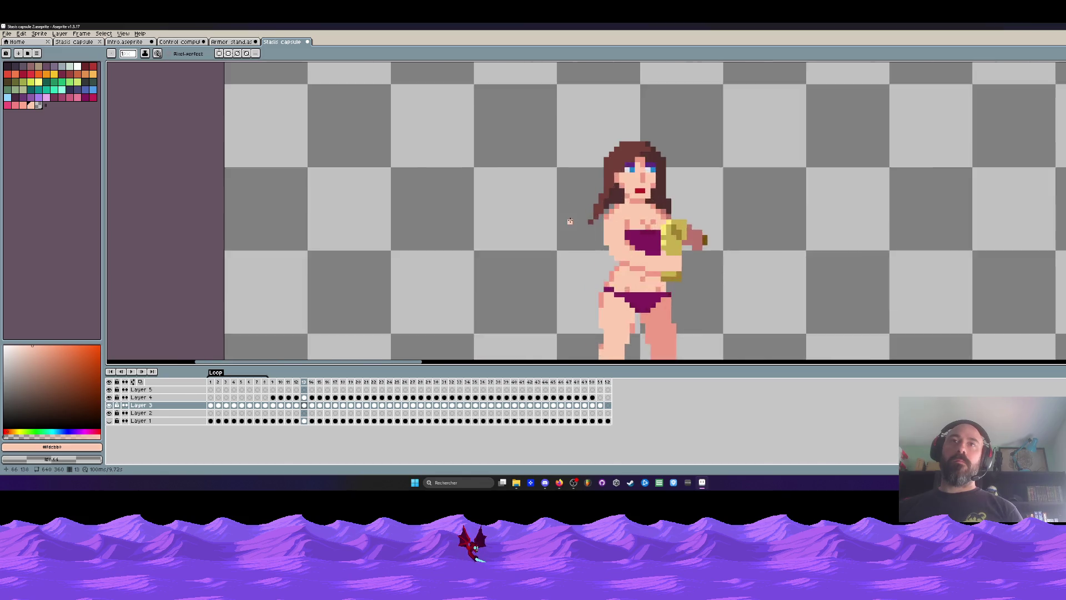
alt+click(601, 205)
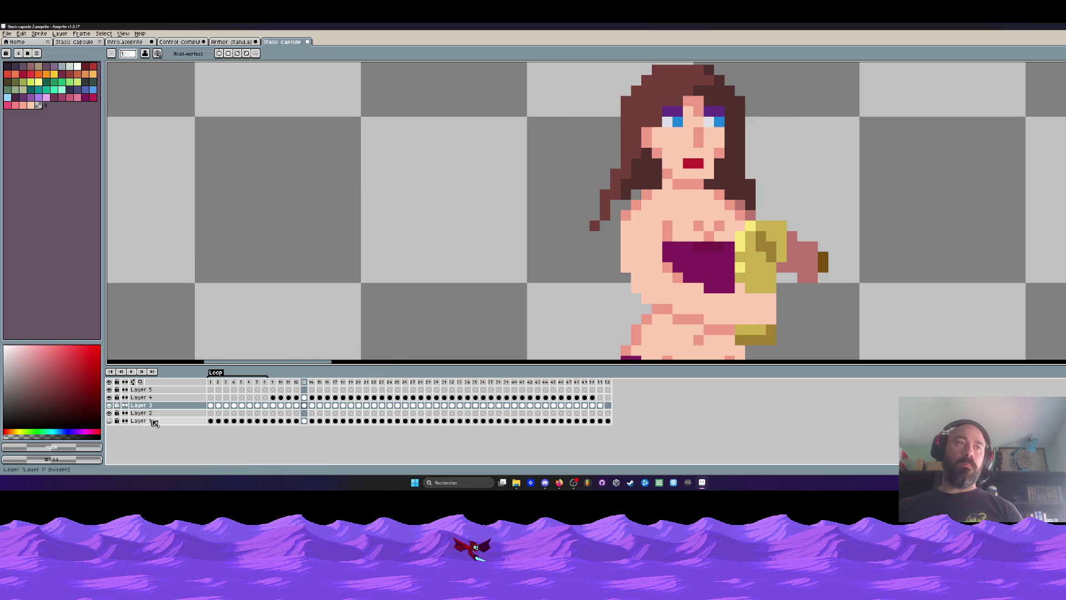
alt+click(110, 405)
alt+click(110, 406)
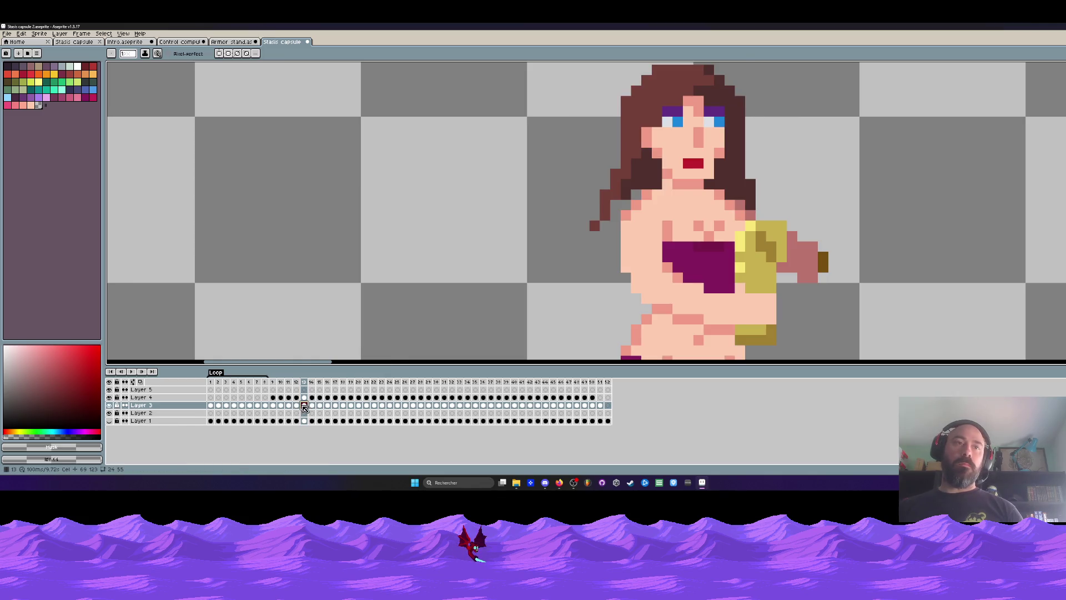
Step: Pick the hair brown and paint hair pixels left of her face on frame 13
key(alt)
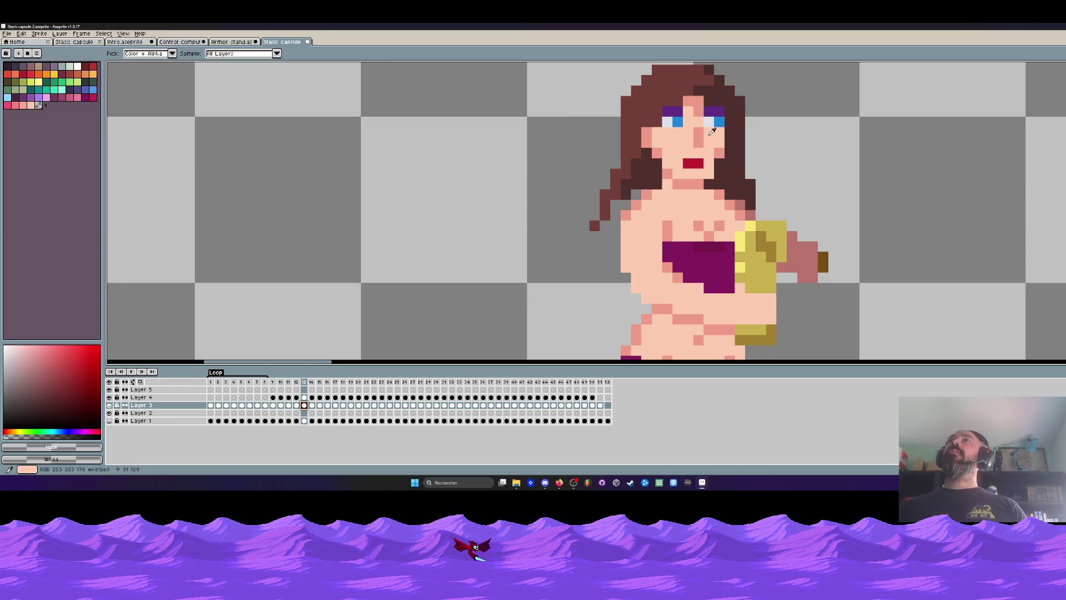
alt+click(605, 206)
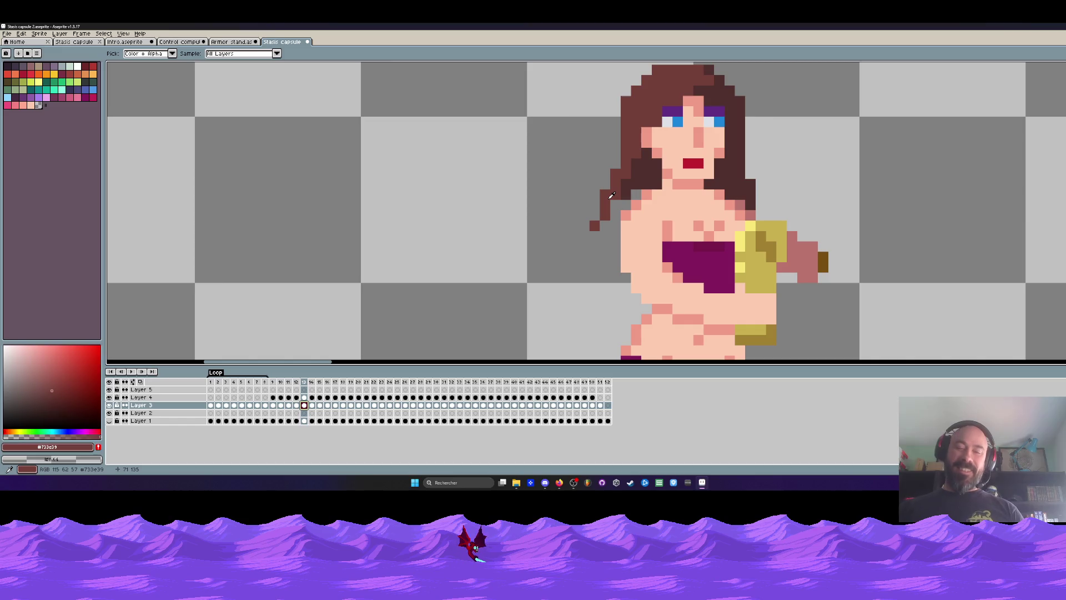
scroll(628, 220, up, 2)
key(ctrl+z)
drag(622, 210, 622, 314)
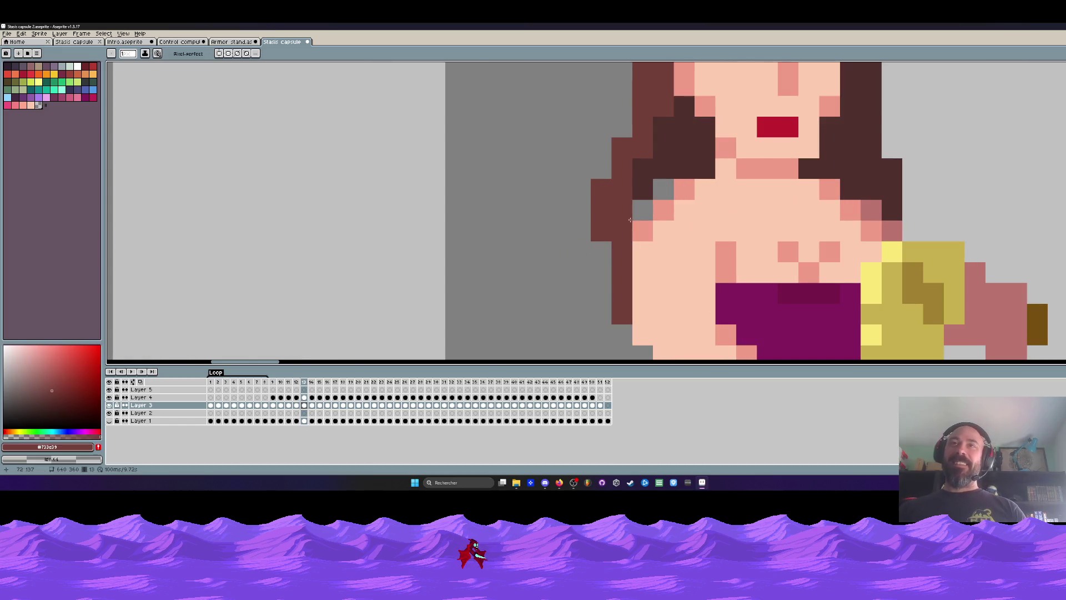
click(643, 210)
key(ctrl+z)
click(643, 168)
drag(663, 127, 664, 190)
click(634, 212)
scroll(633, 212, down, 4)
scroll(623, 216, up, 1)
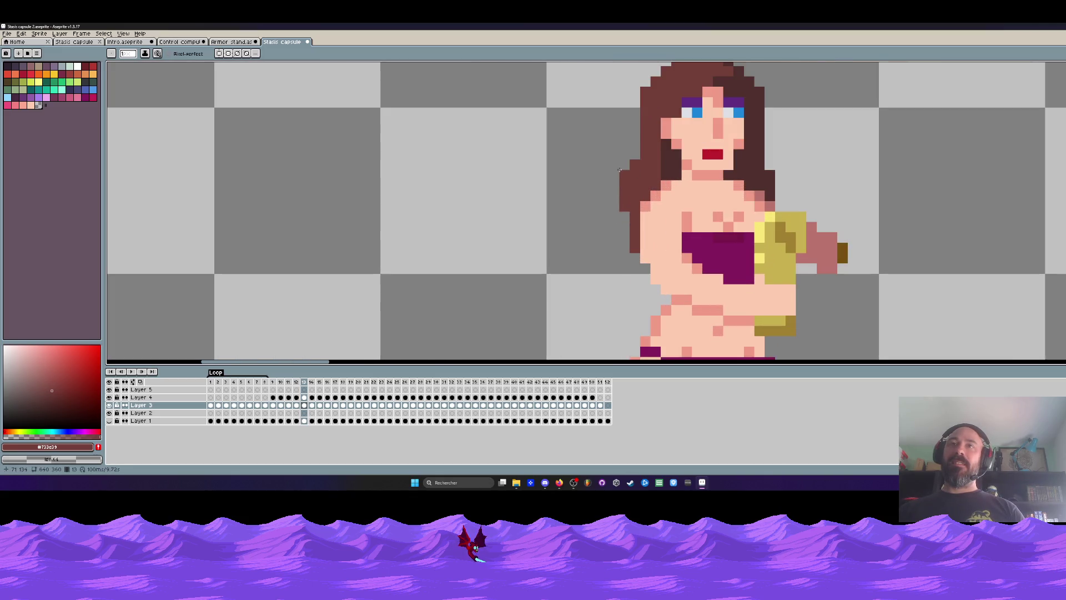
scroll(667, 188, down, 1)
key(Left)
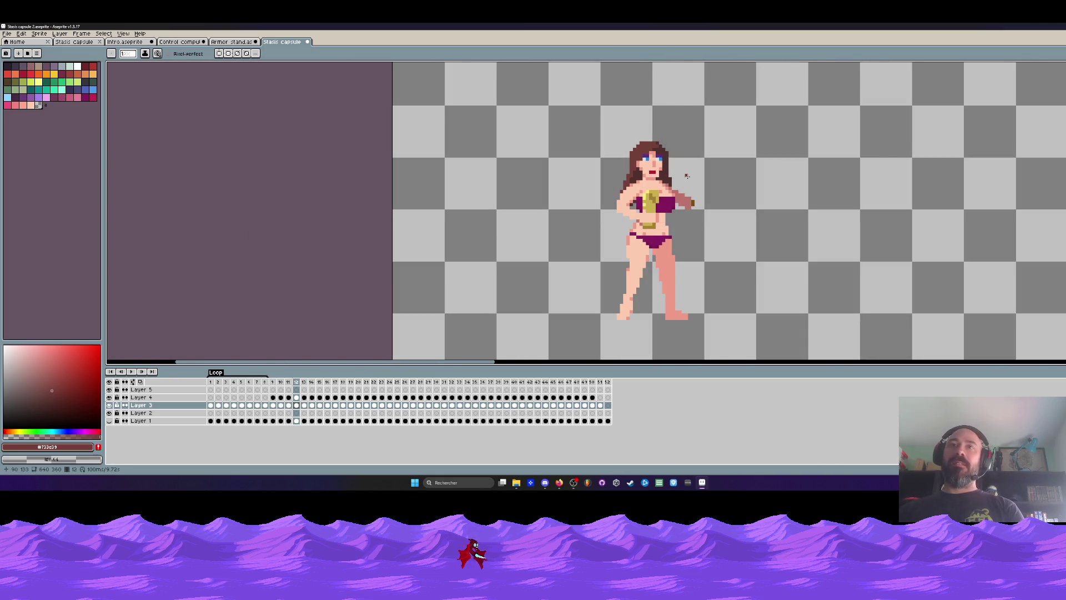
Step: Flip between frames 12 and 13 to compare the poses, then open the Start menu
key(Right)
scroll(636, 171, up, 3)
key(Left)
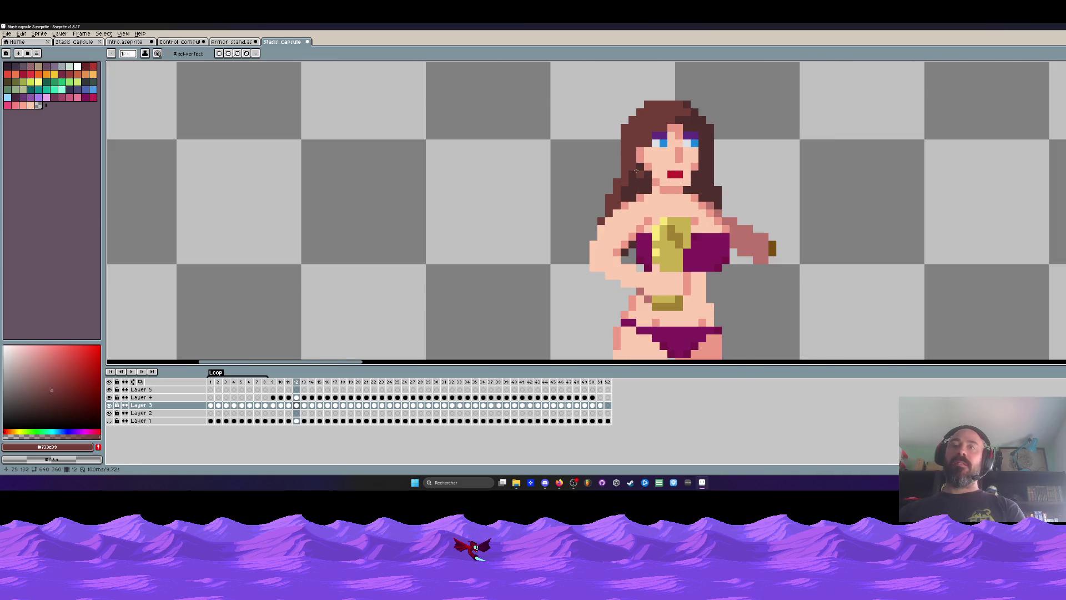
scroll(629, 195, down, 2)
key(Right)
key(Left)
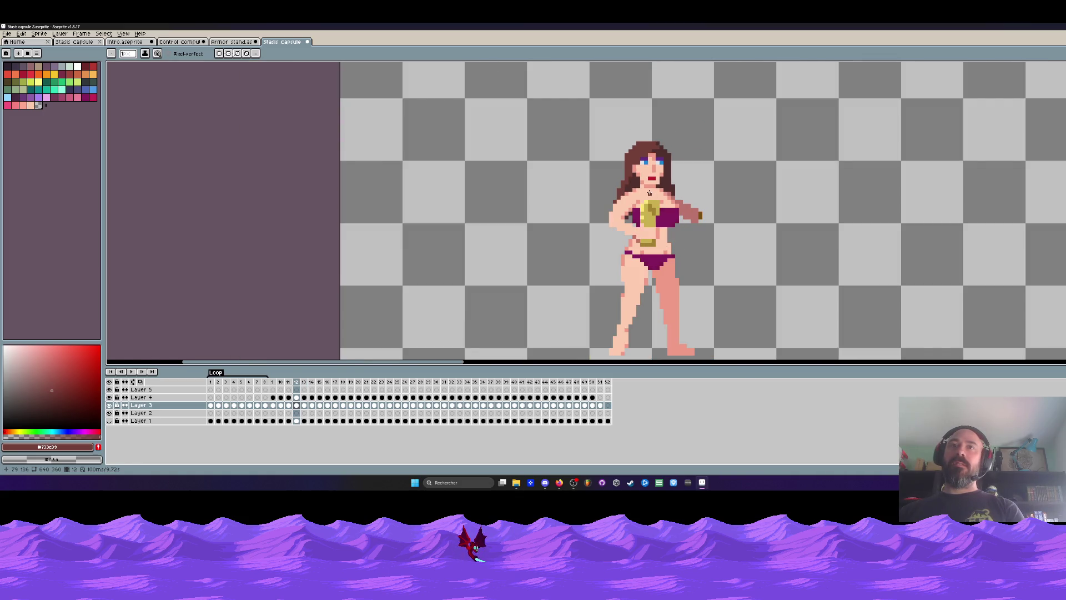
key(Right)
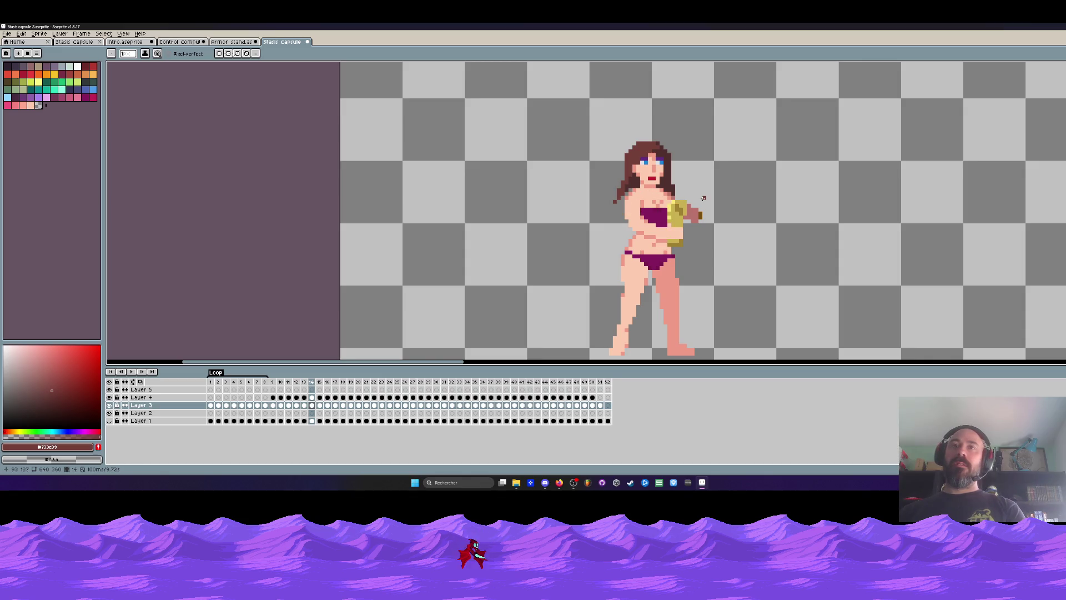
key(Left)
key(Right)
scroll(618, 221, up, 1)
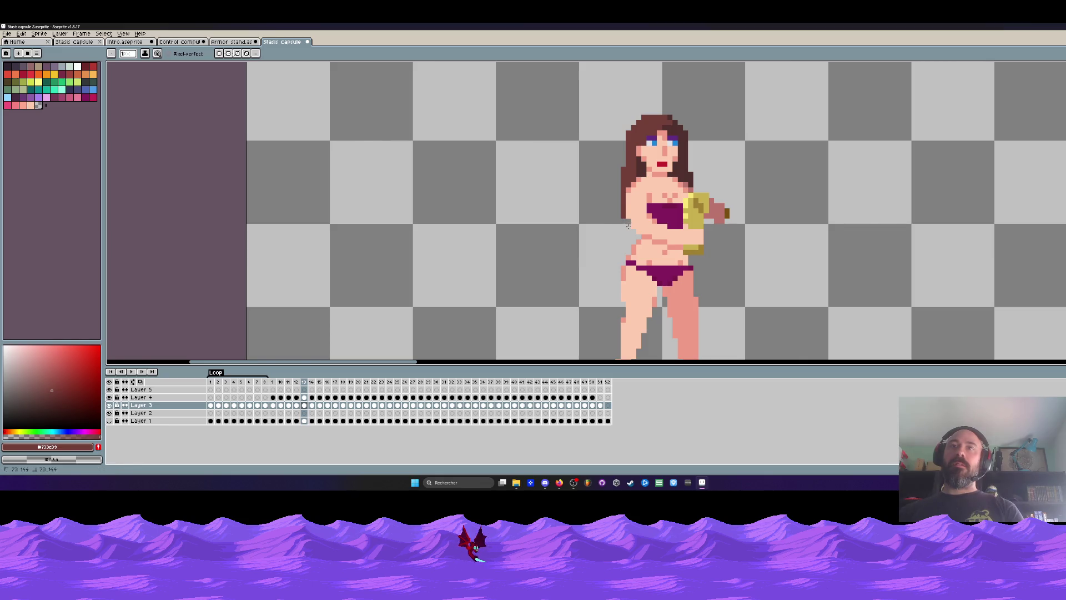
scroll(751, 169, down, 2)
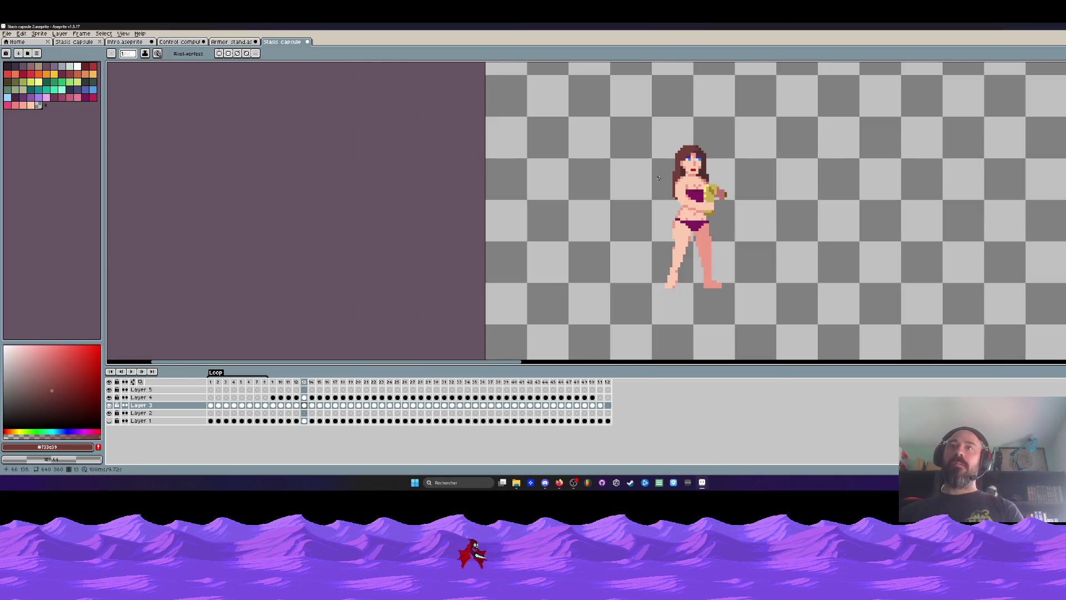
scroll(658, 177, up, 2)
key(super)
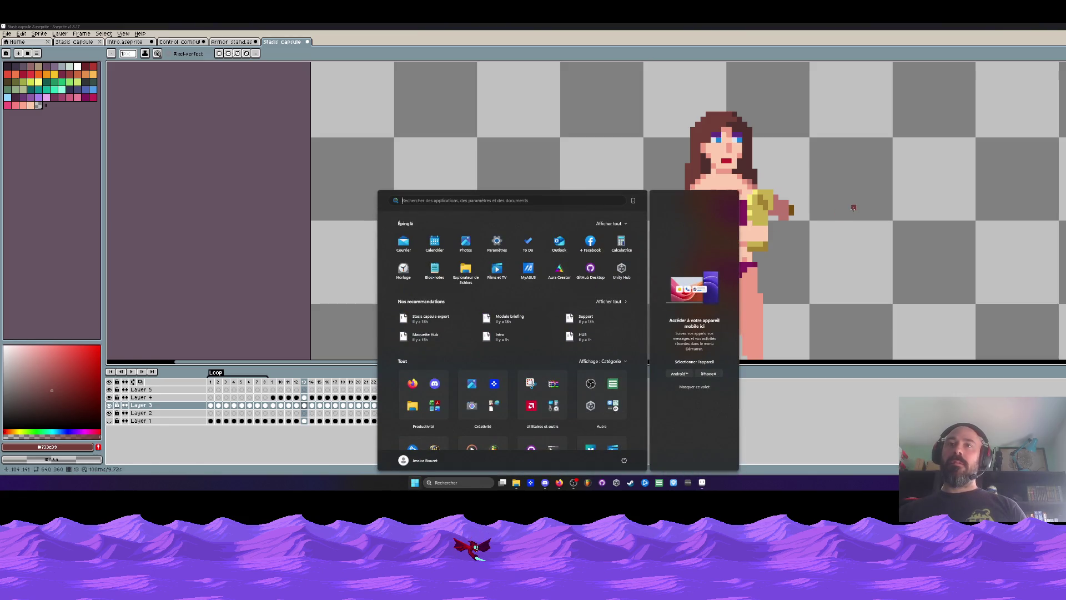
Step: Close the Start menu, save the Stasis capsule 2 sprite, and switch to Firefox
key(super)
key(v)
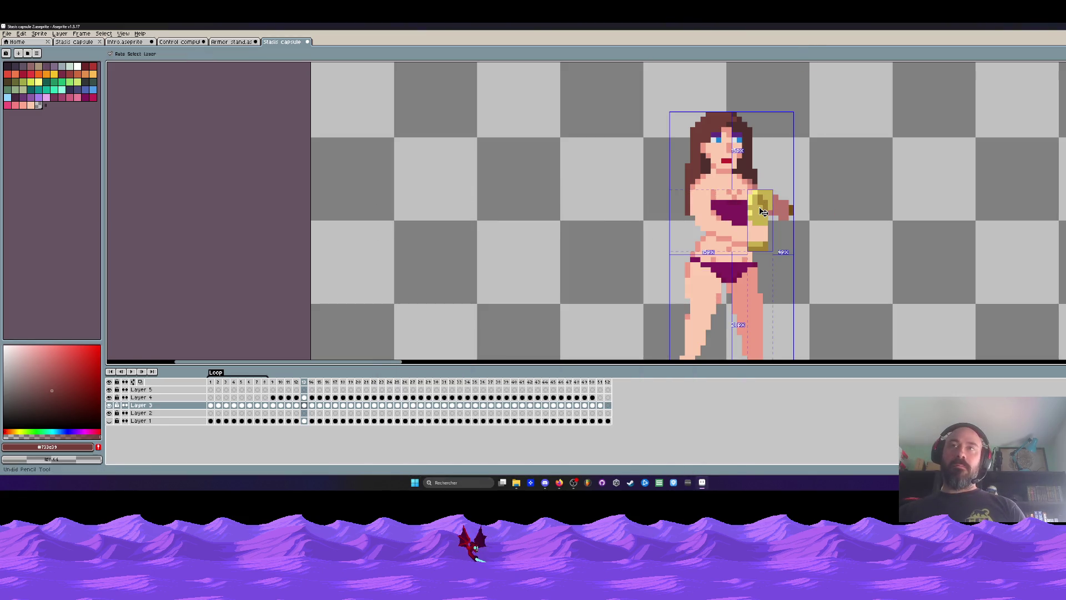
key(b)
mouse_move(560, 487)
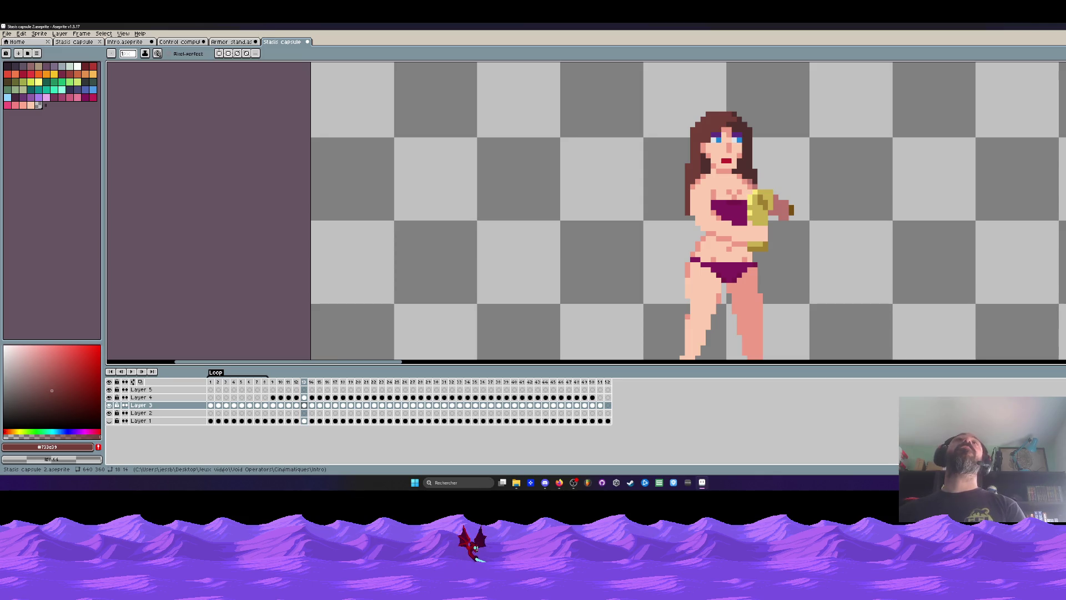
key(alt+Tab)
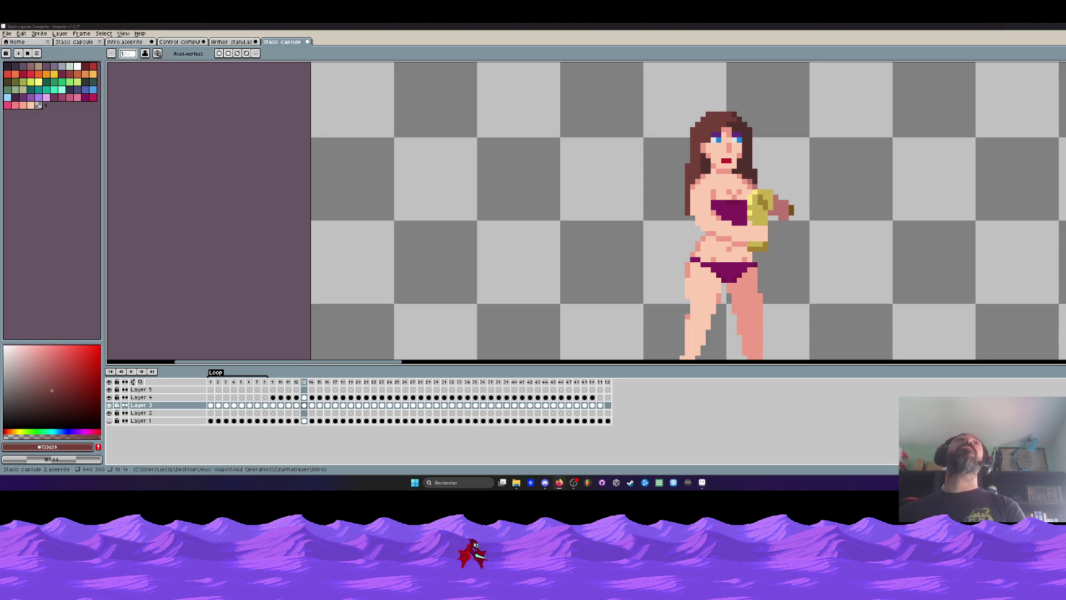
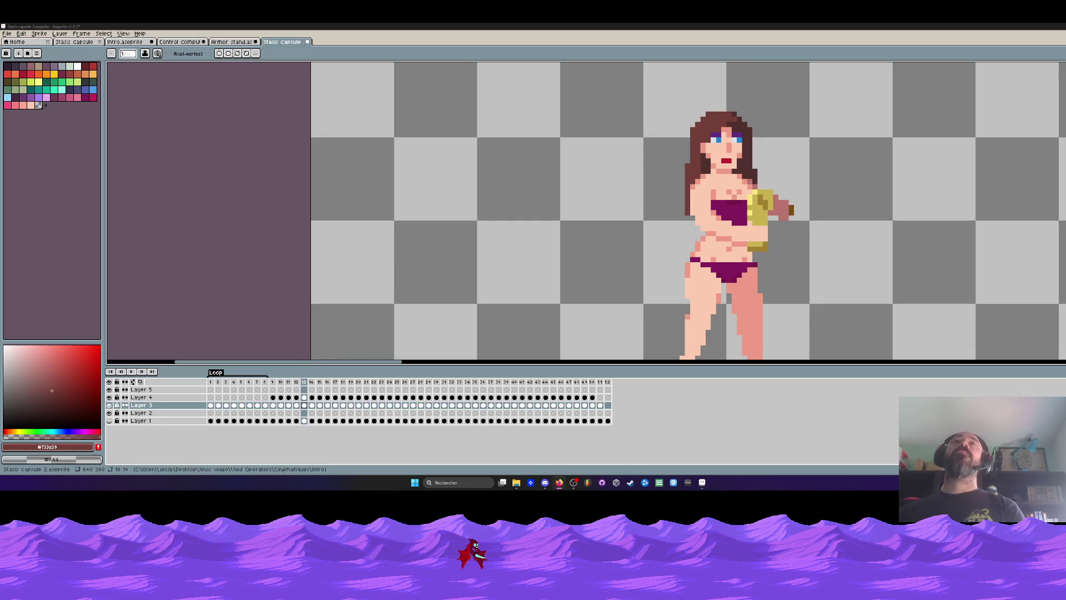
Step: Compare frames 12 and 13, then sample the darker hair brown as the drawing colour
scroll(667, 153, down, 2)
scroll(667, 153, up, 2)
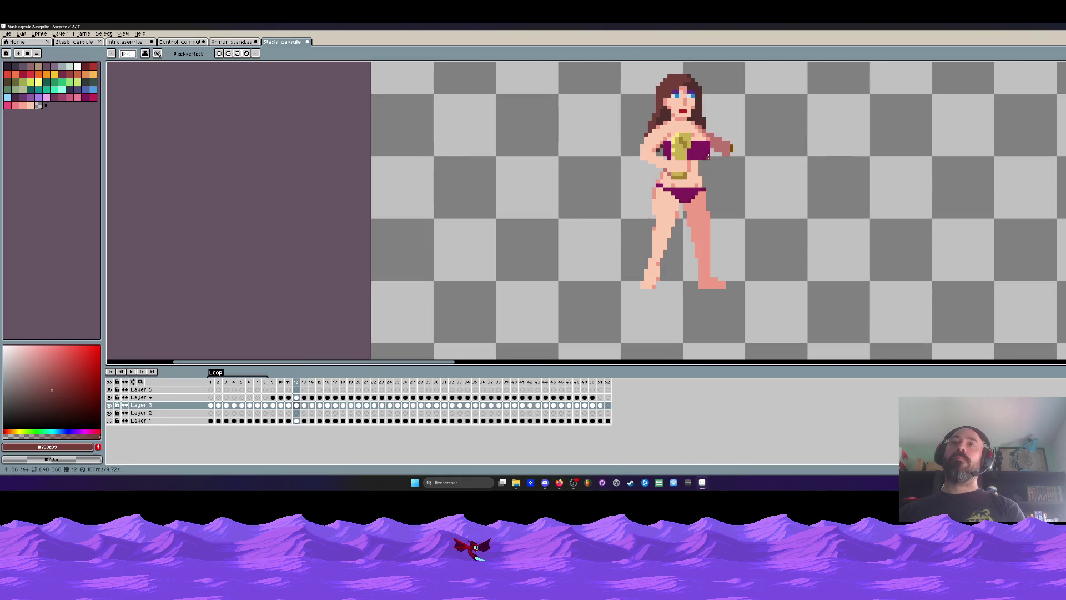
scroll(666, 153, up, 2)
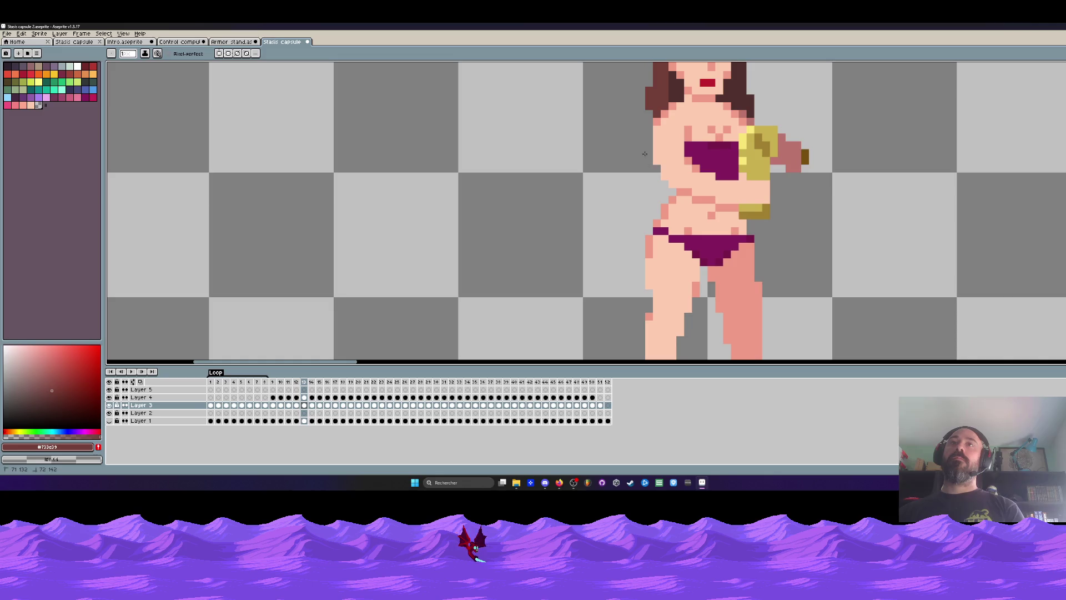
scroll(648, 83, down, 3)
scroll(647, 83, up, 1)
key(Left)
key(Left)
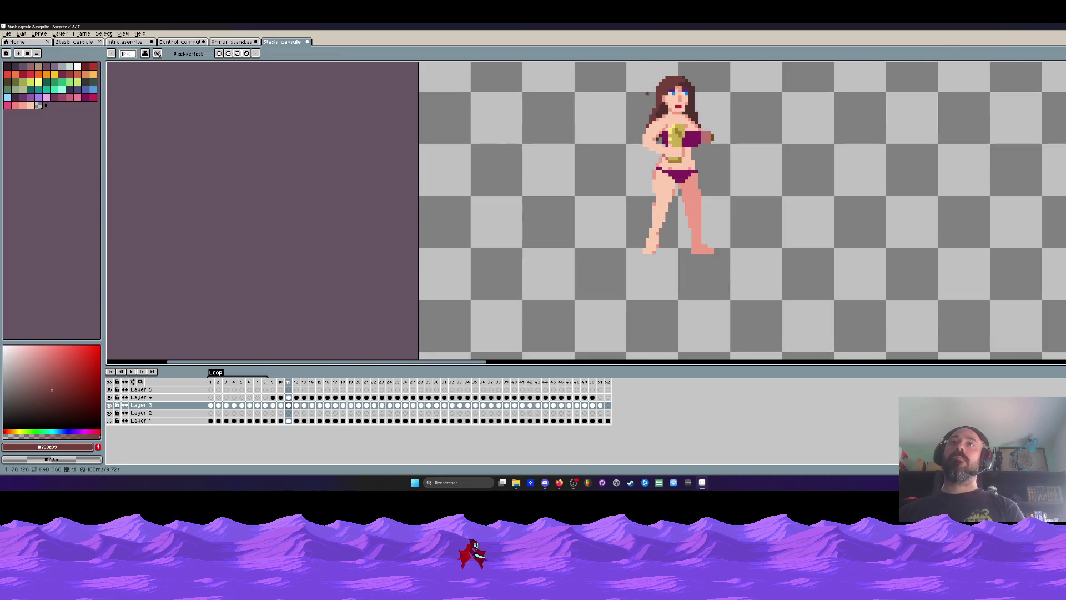
key(Right)
key(Right)
scroll(647, 93, up, 1)
key(Left)
key(Right)
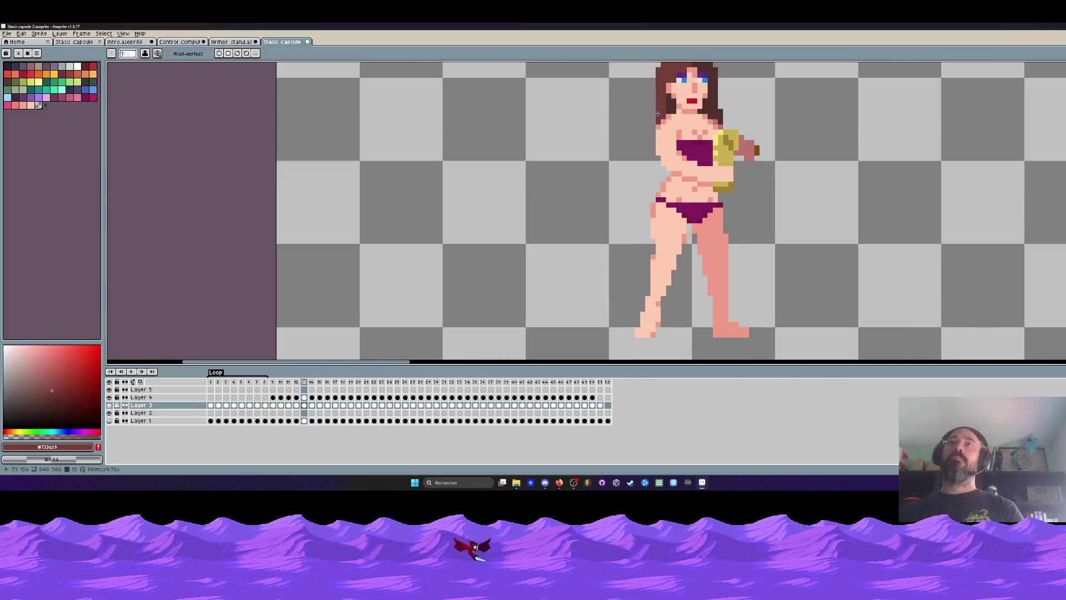
scroll(657, 114, up, 2)
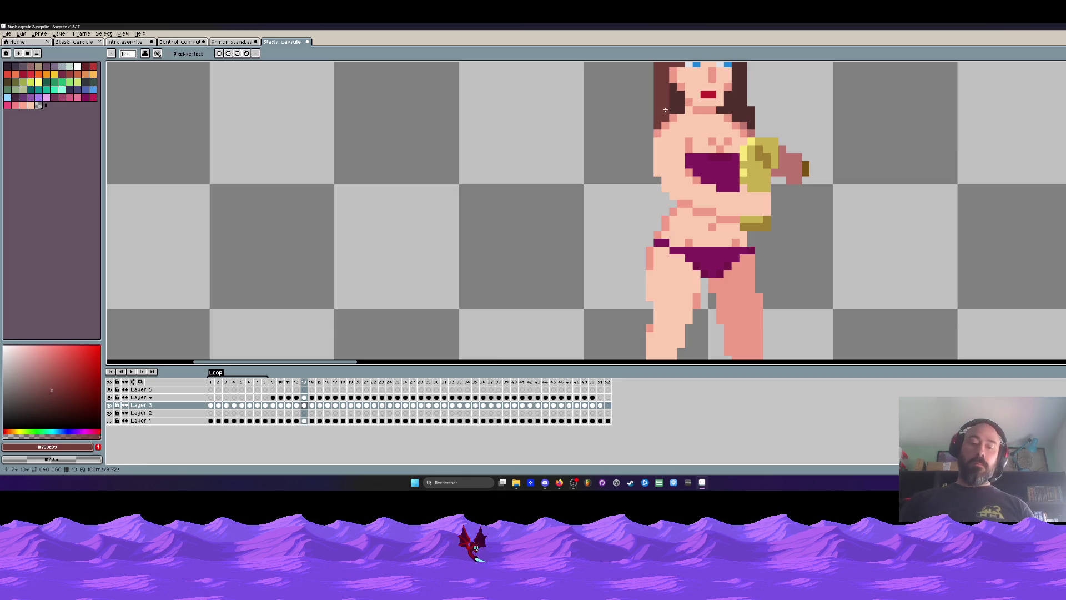
alt+click(677, 99)
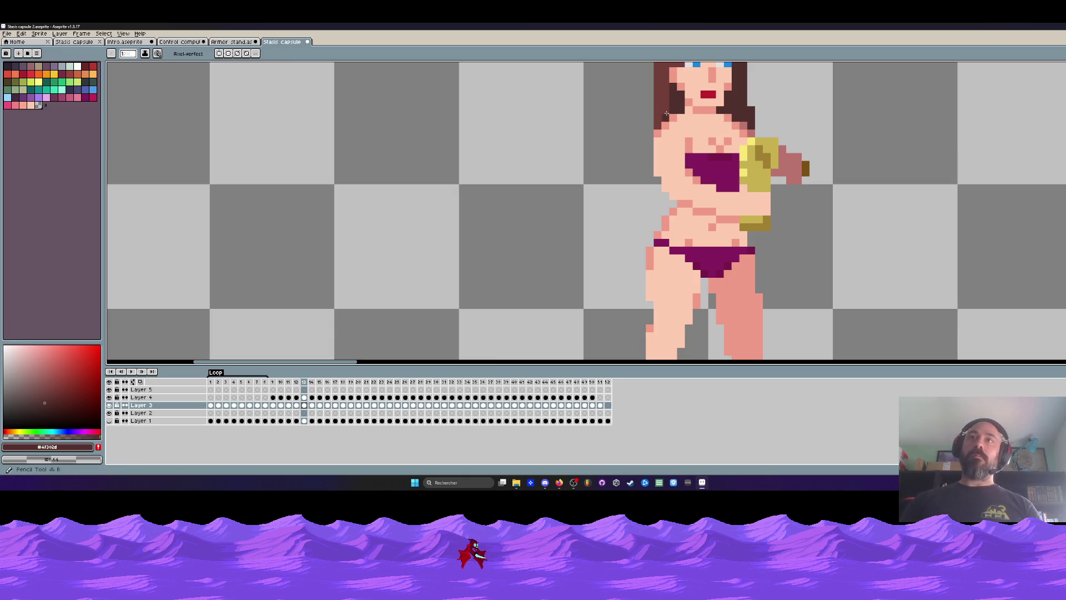
Step: Recheck frame 12, then sample the lighter hair brown from the hair edge
scroll(667, 113, down, 2)
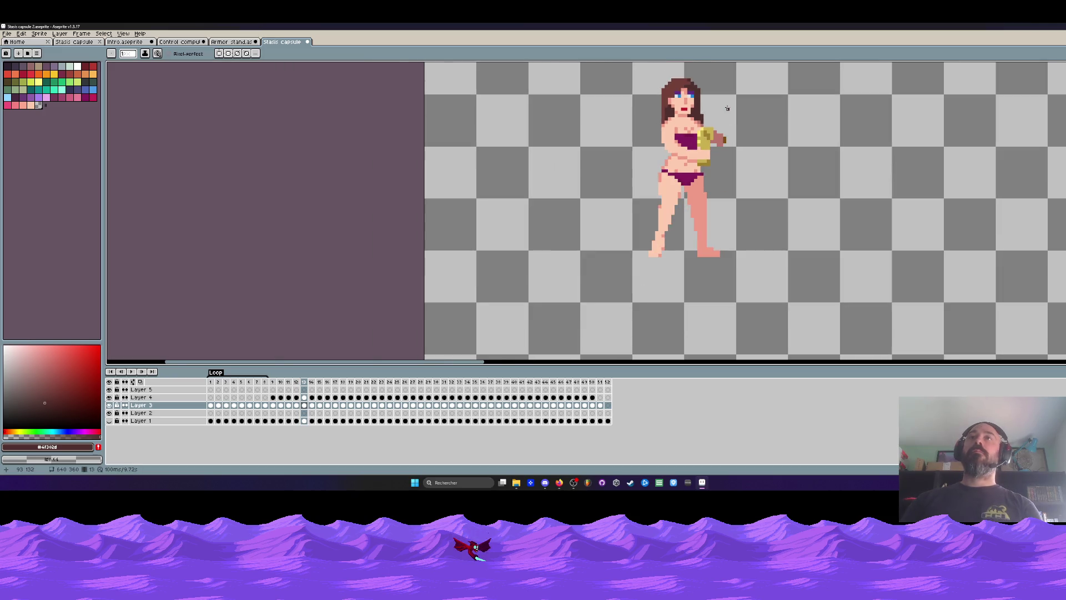
key(Left)
key(Right)
scroll(662, 117, up, 2)
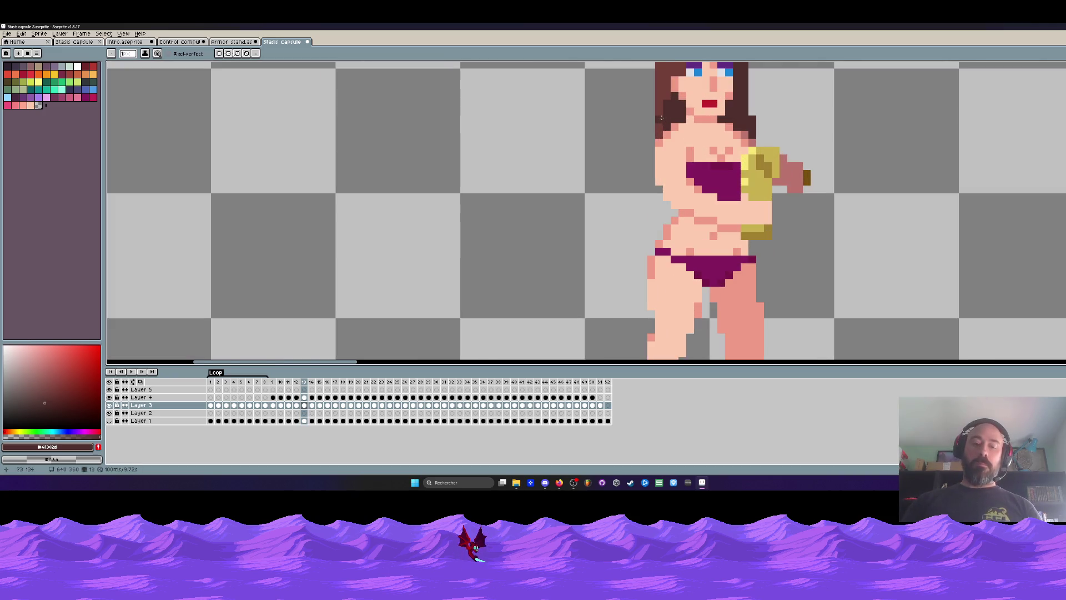
alt+click(655, 110)
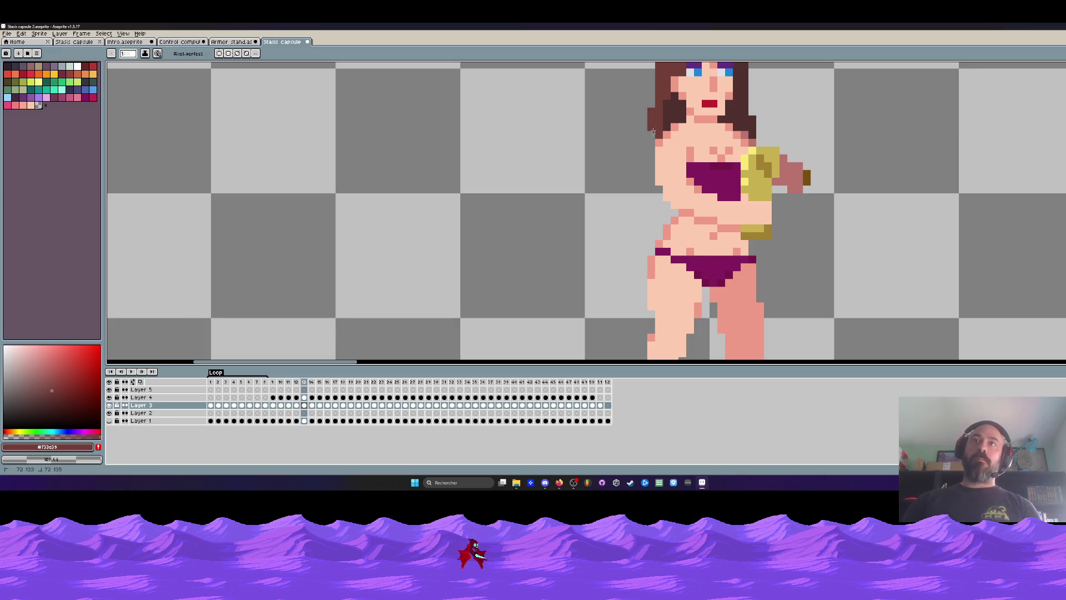
Step: Flip repeatedly between frames 12 and 13 to check the arm pose
scroll(655, 111, down, 2)
key(Left)
key(Right)
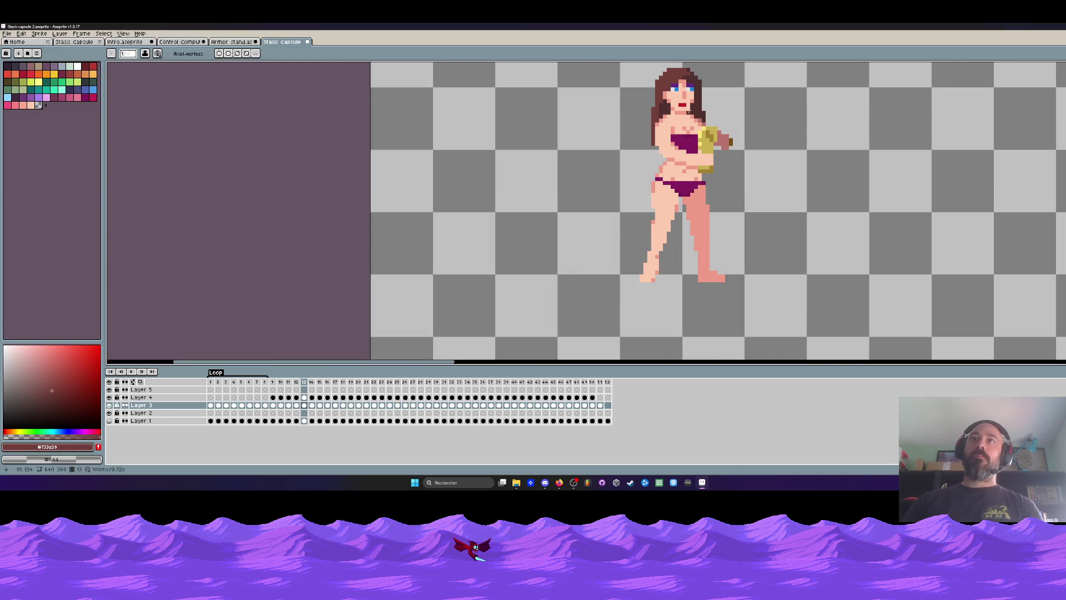
scroll(655, 106, up, 2)
scroll(656, 99, down, 2)
key(Left)
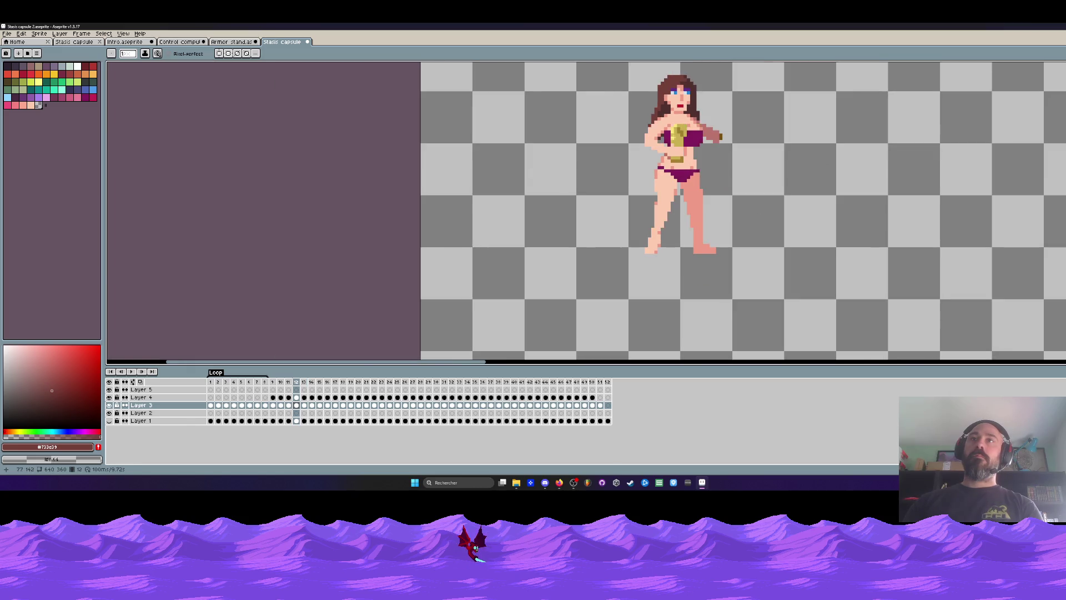
key(Right)
scroll(649, 98, up, 2)
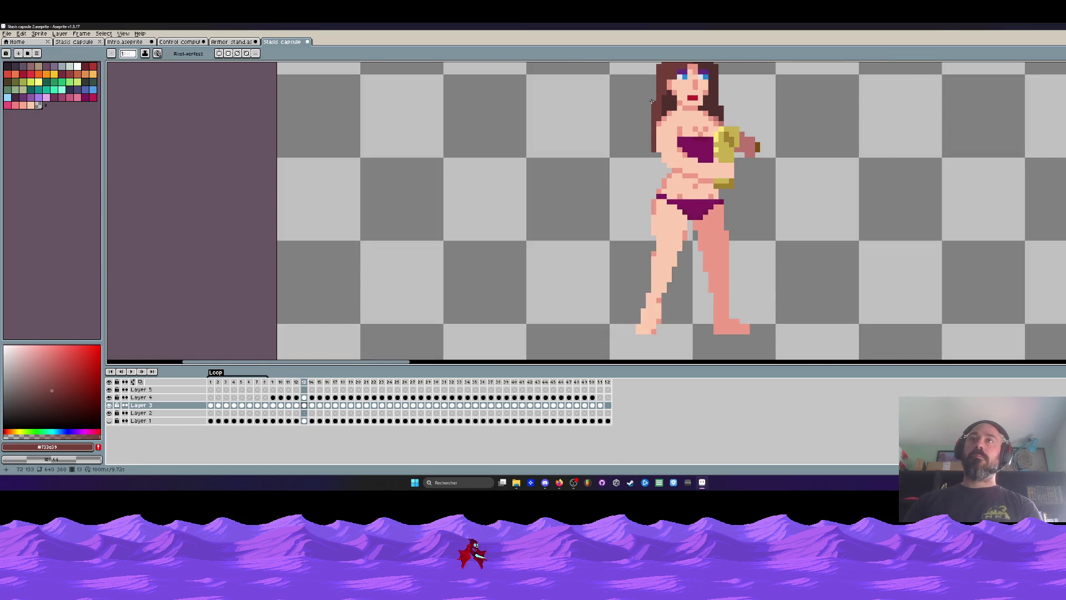
key(Left)
key(Right)
key(Left)
key(Right)
scroll(668, 104, up, 2)
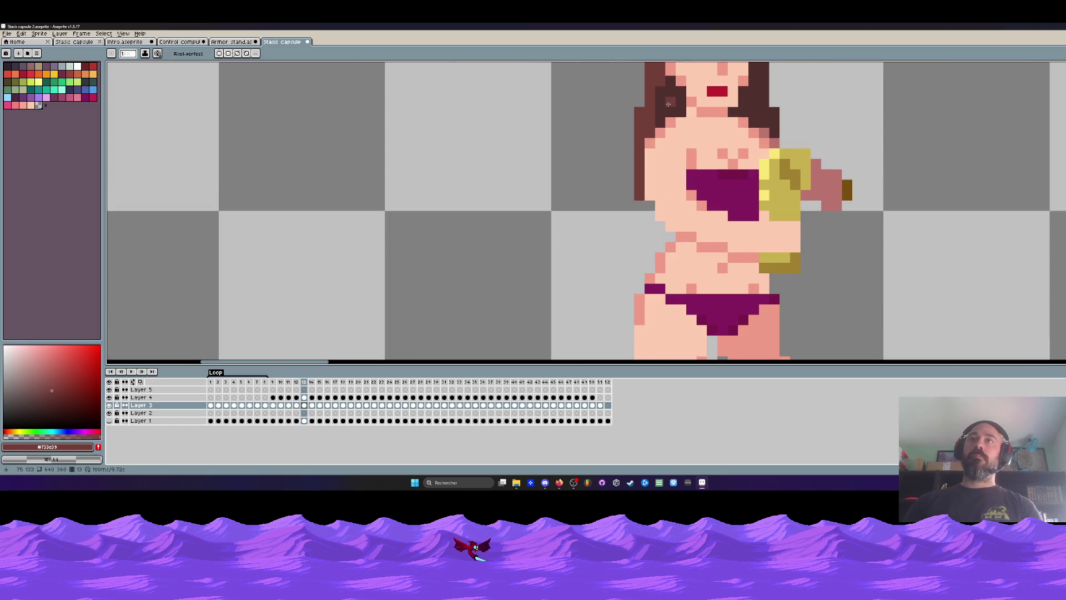
scroll(669, 104, down, 2)
Step: Resample the darker brown and paint two hair pixels on her left side in frame 13
alt+click(664, 94)
click(669, 100)
scroll(655, 120, up, 2)
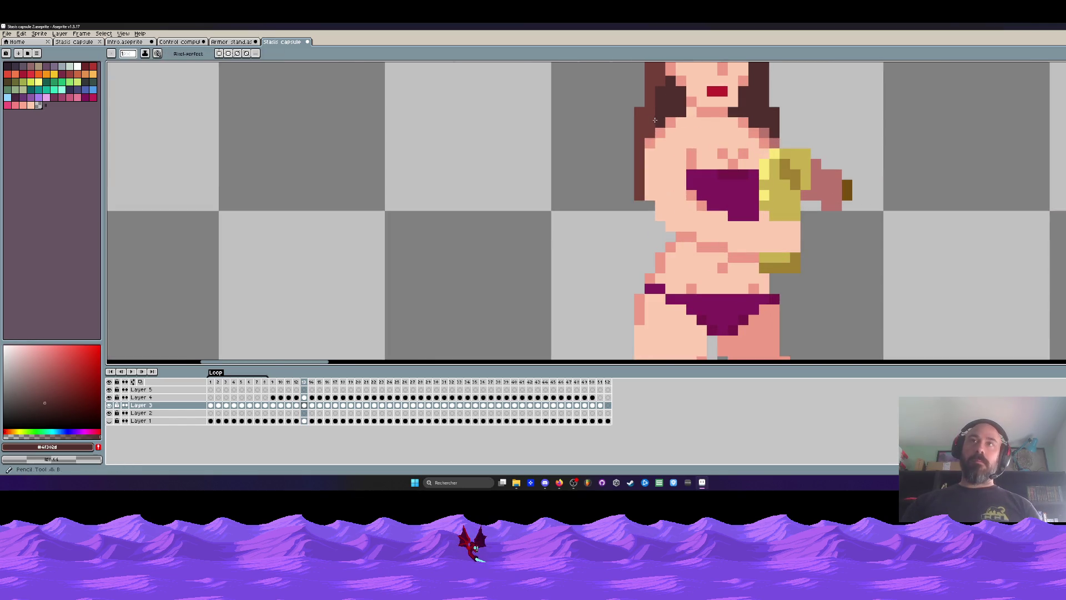
click(653, 128)
scroll(653, 127, down, 2)
key(Left)
key(Right)
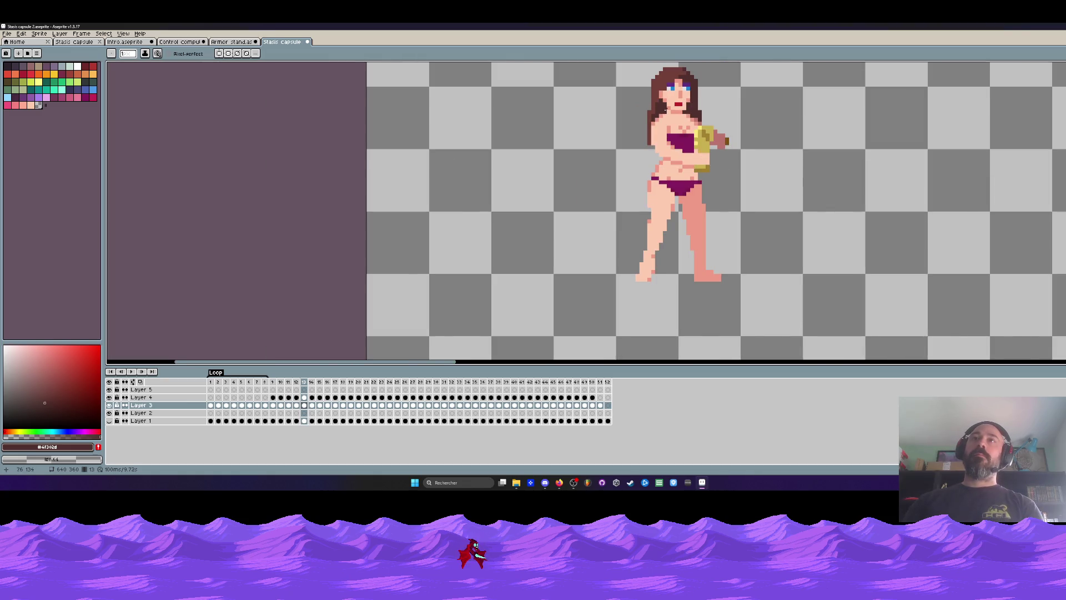
scroll(698, 114, down, 1)
key(Left)
key(Right)
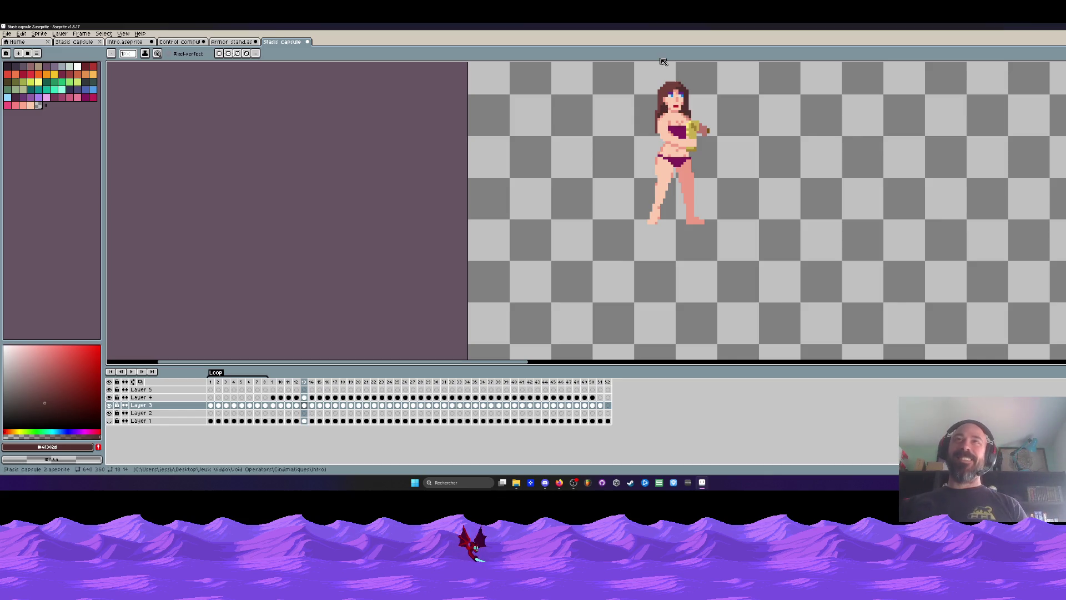
scroll(650, 139, up, 5)
scroll(621, 196, down, 4)
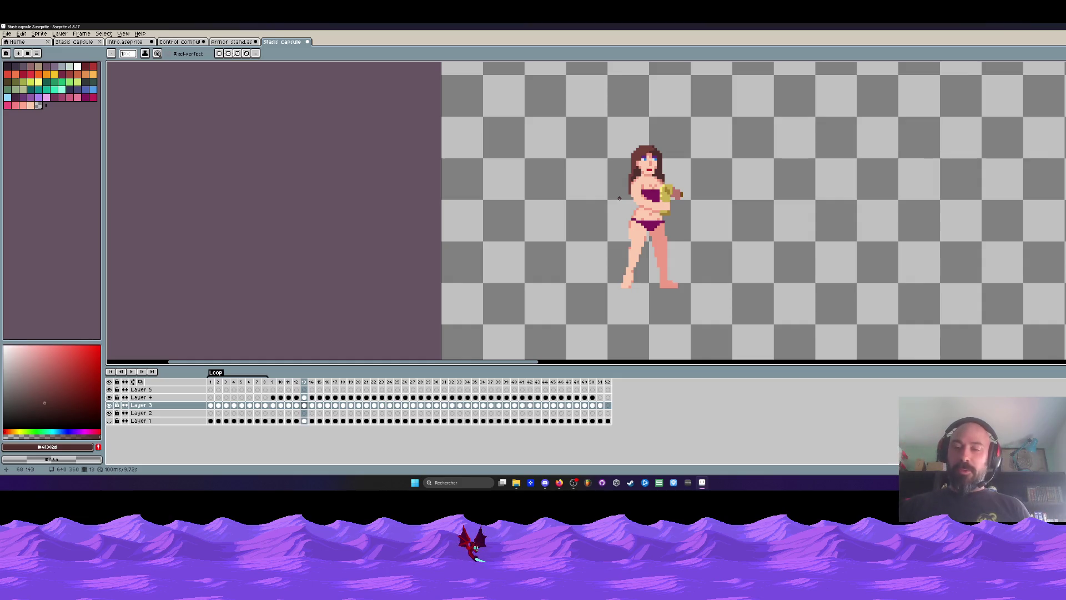
Step: Move to frame 14, ready the Pencil, and compare it against frame 13
scroll(619, 198, down, 2)
scroll(619, 198, up, 2)
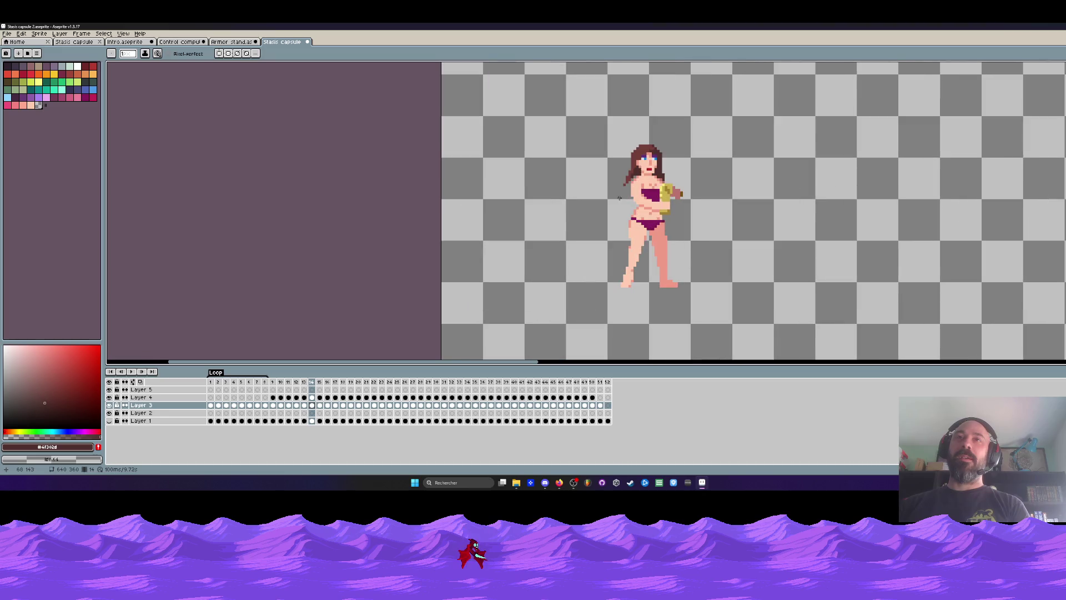
key(Right)
scroll(618, 199, up, 3)
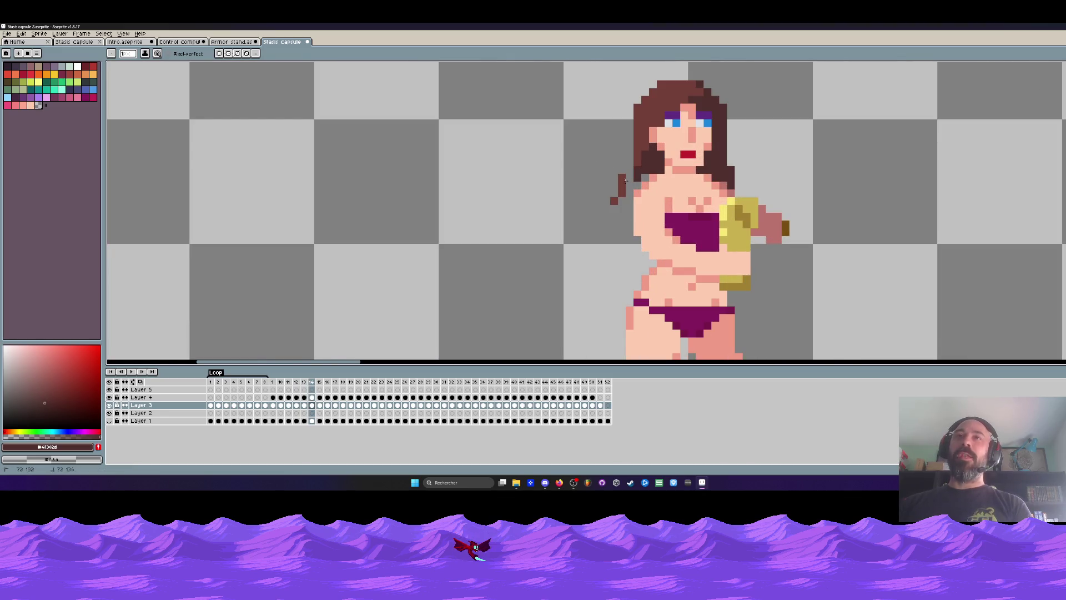
scroll(614, 201, up, 1)
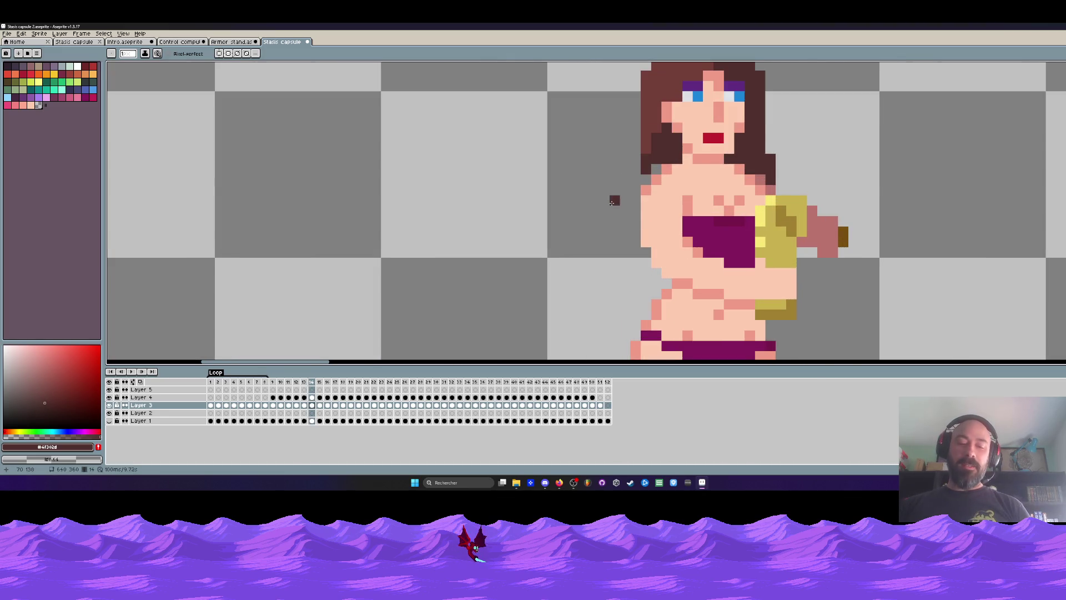
key(i)
key(b)
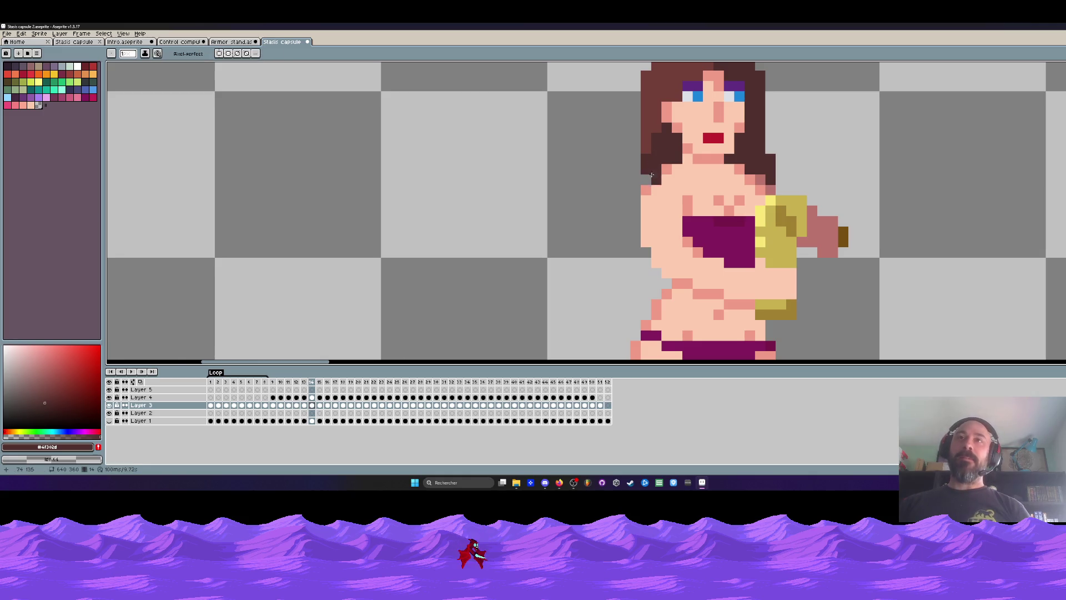
scroll(655, 183, down, 4)
key(Left)
key(Right)
scroll(652, 184, up, 2)
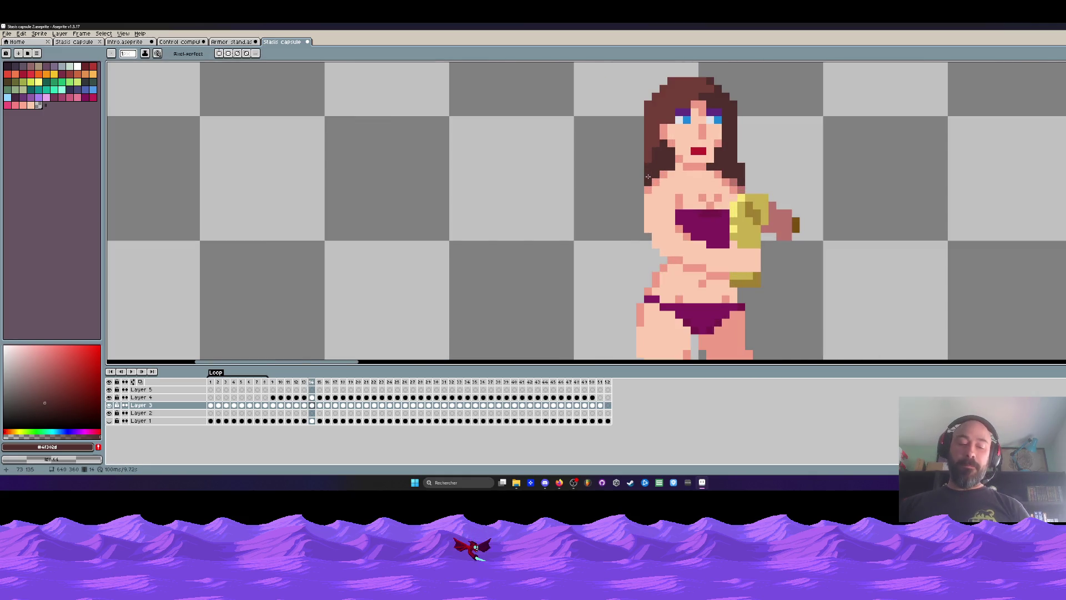
Step: Sample the hair brown and draw a strand down her left side on frame 14
alt+click(648, 176)
scroll(648, 176, up, 1)
scroll(659, 185, down, 3)
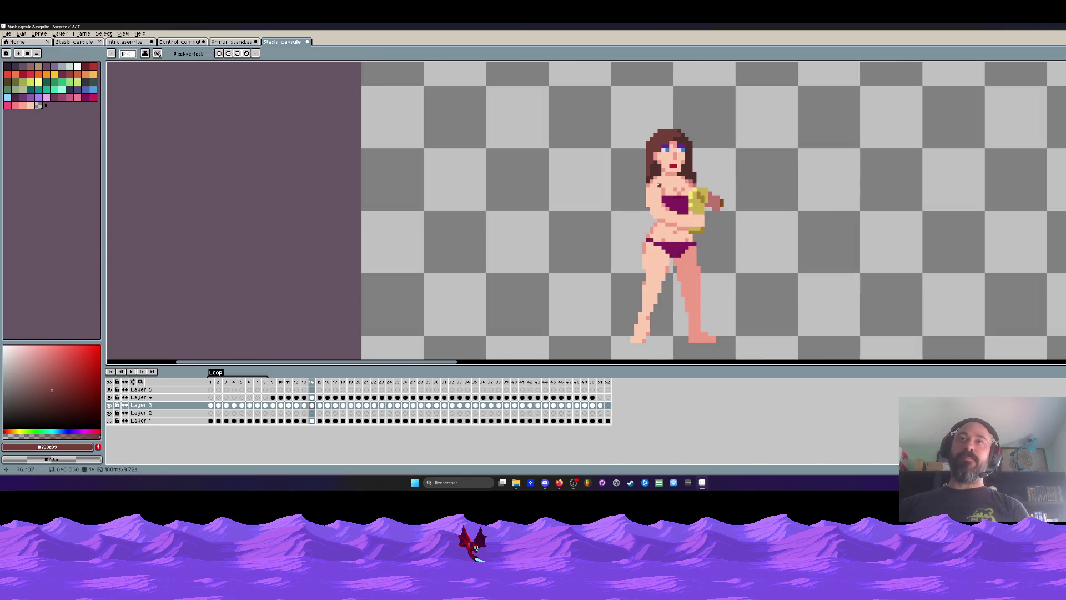
scroll(645, 182, up, 2)
drag(630, 161, 630, 220)
Step: Compare neighbouring frames and settle on frame 15
key(Left)
scroll(631, 175, down, 1)
key(Left)
key(Right)
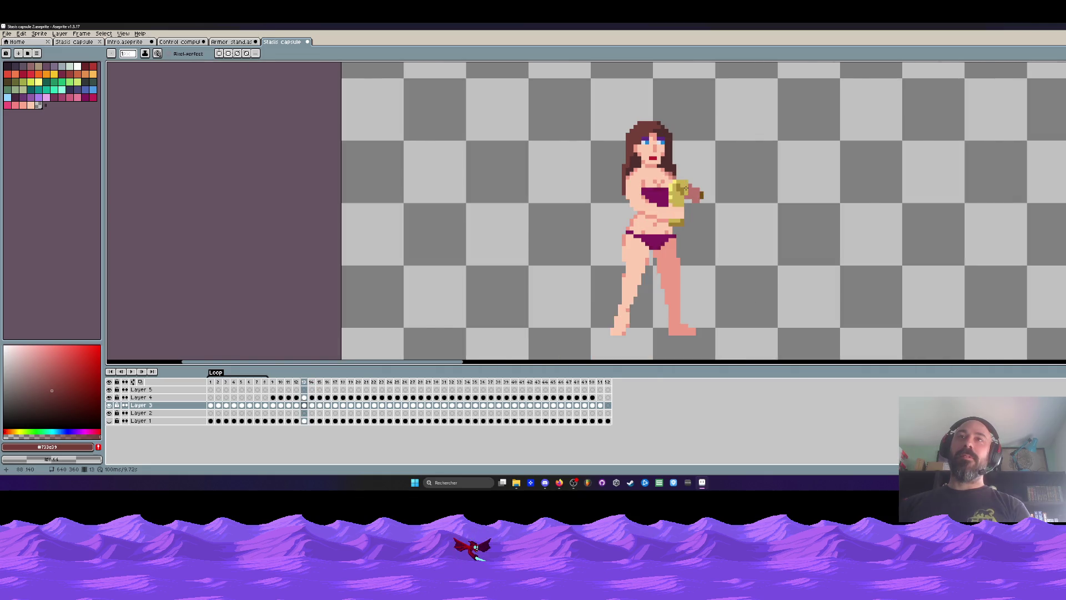
key(Left)
key(Right)
key(Right)
key(Right)
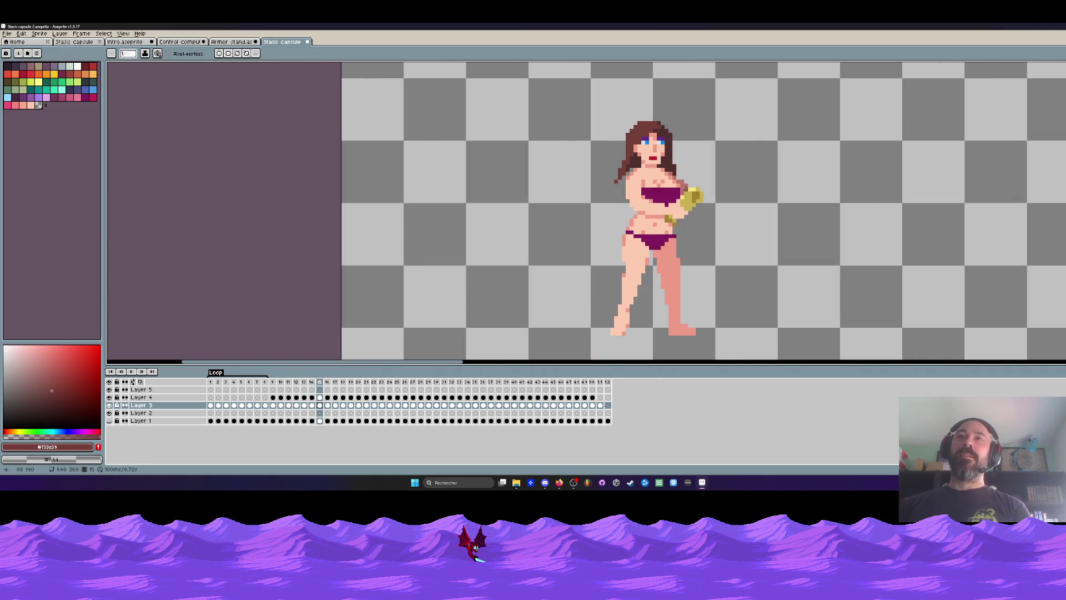
key(Left)
key(Left)
key(Left)
key(Right)
scroll(619, 167, up, 3)
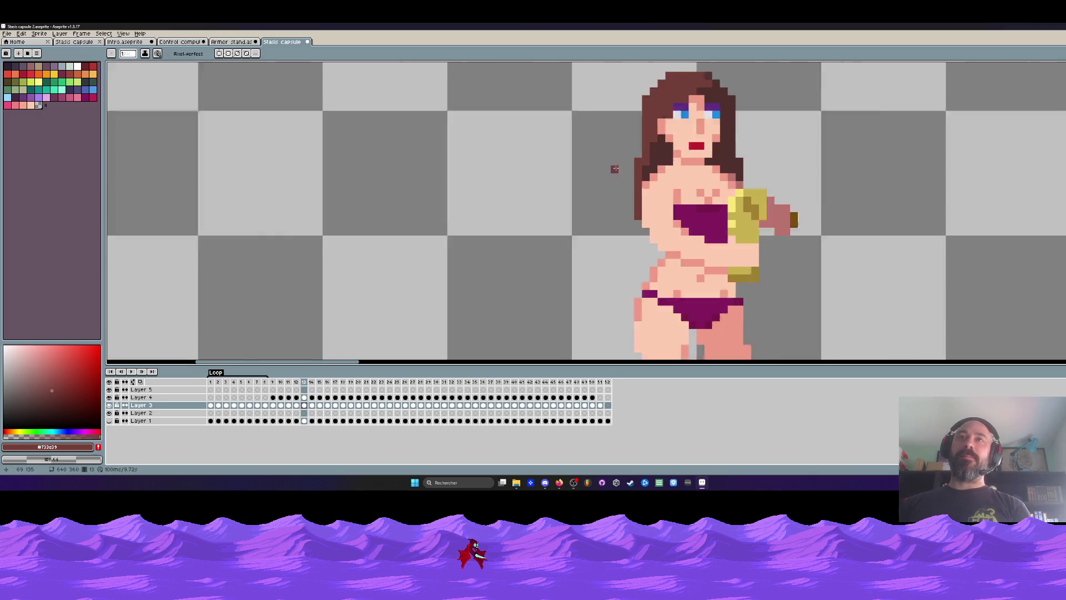
key(Right)
key(Right)
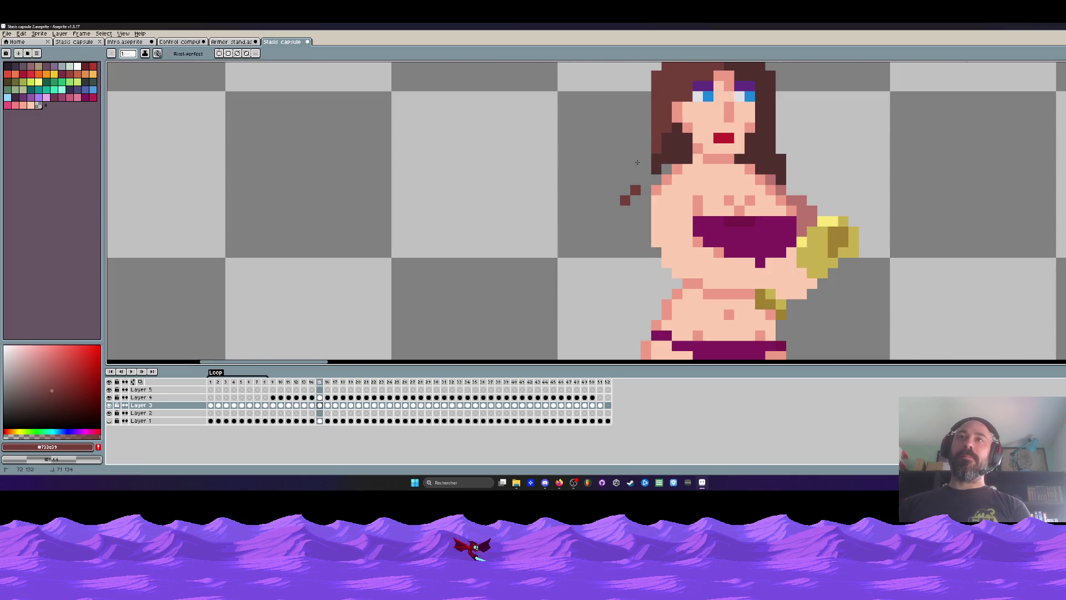
Step: Draw a dark brown hair strand down her left edge on frame 15, then reach frame 16
key(Right)
key(Left)
drag(645, 156, 644, 239)
key(Right)
key(Left)
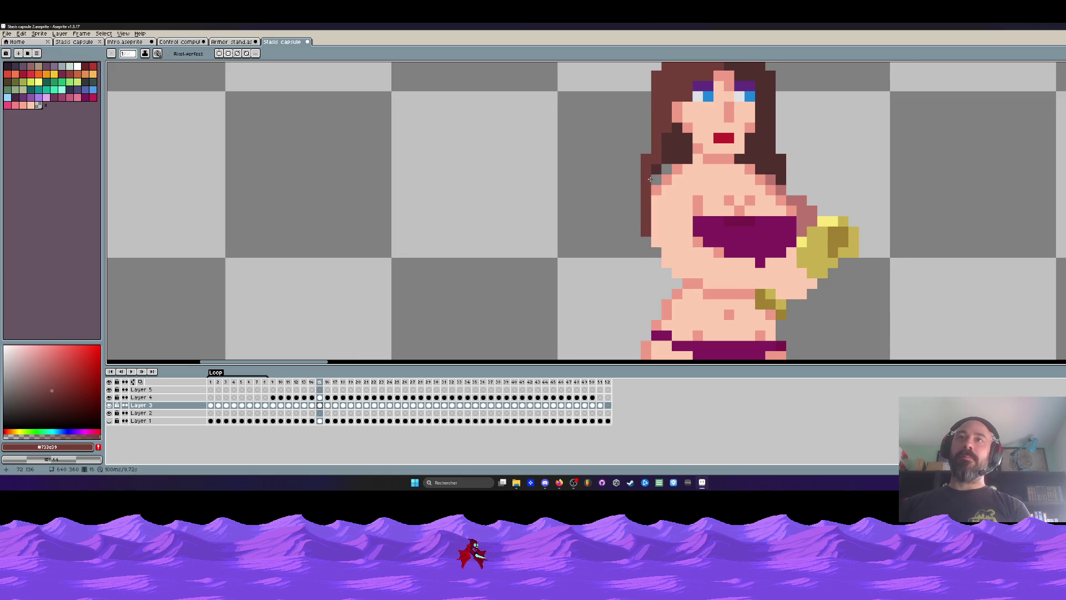
scroll(649, 178, down, 3)
key(Right)
scroll(643, 188, up, 2)
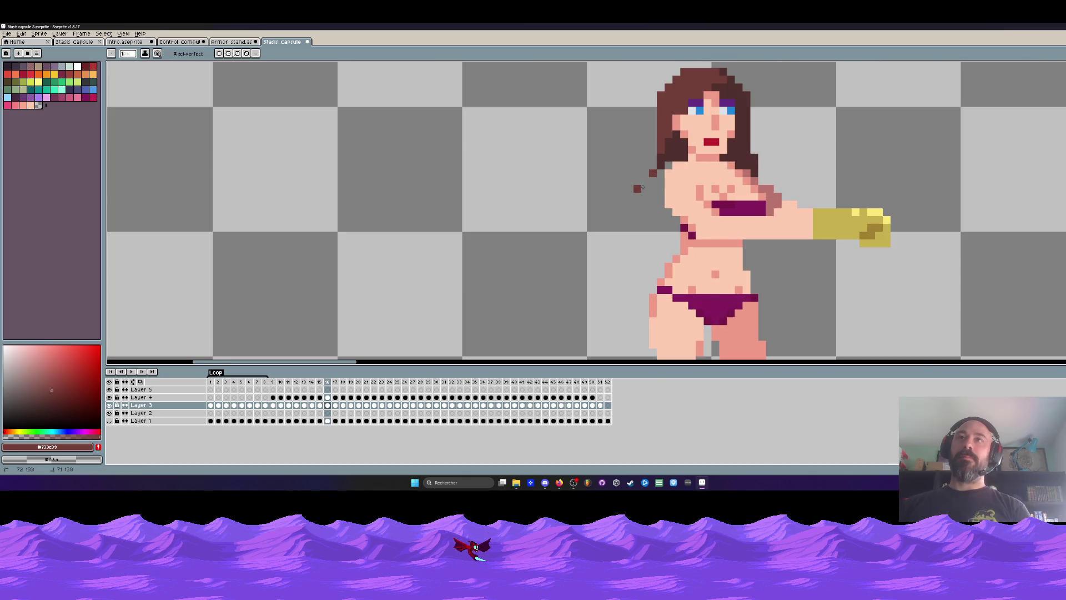
Step: Draw a dark hair strand down the hair's left edge, moving its bottom pixel one left
key(Left)
key(Right)
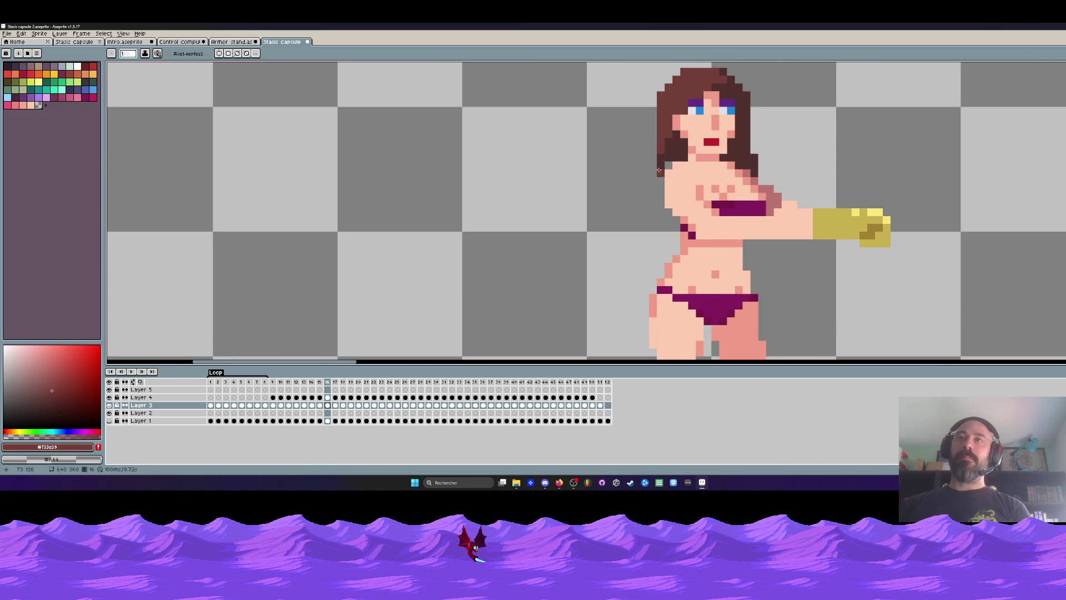
drag(655, 157, 653, 207)
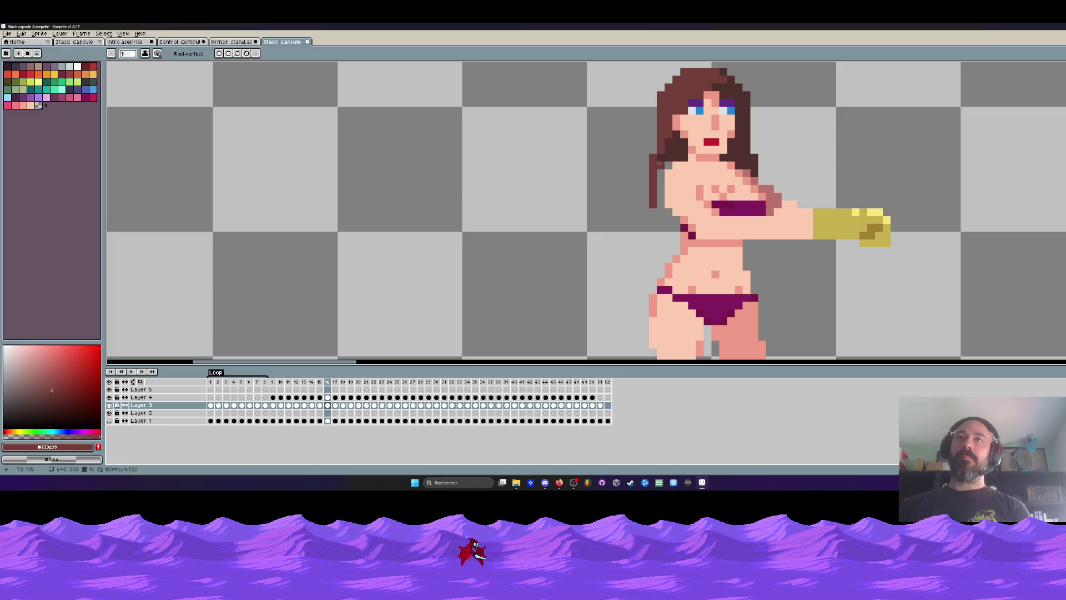
key(ctrl+z)
key(Left)
key(Right)
click(647, 212)
Step: Compare frames 14–16 and eyedrop the dark hair colour from the sprite
scroll(653, 212, down, 3)
key(Left)
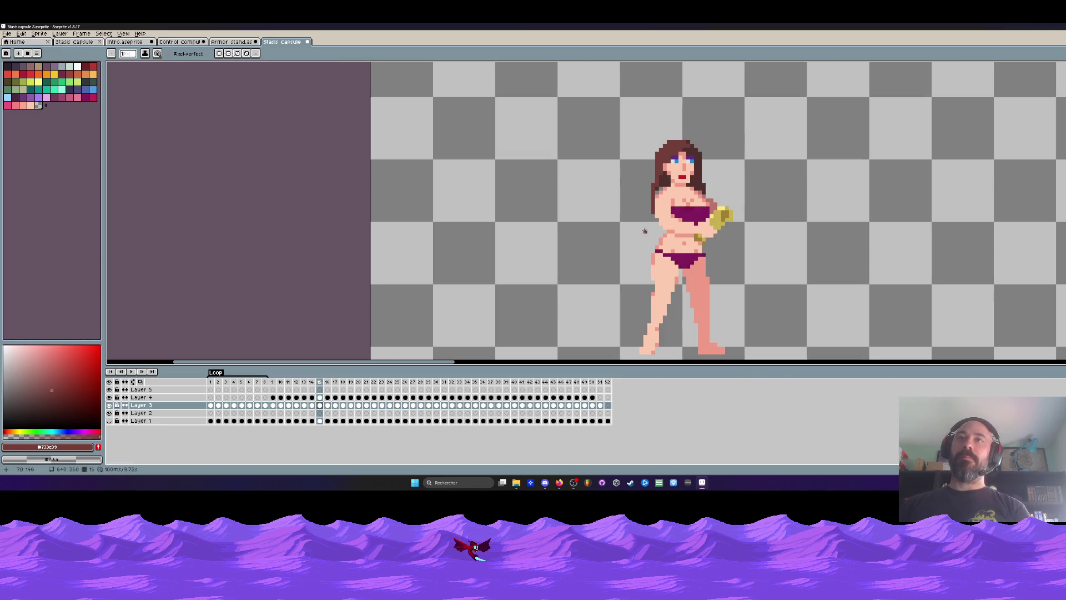
key(Right)
key(Left)
key(Right)
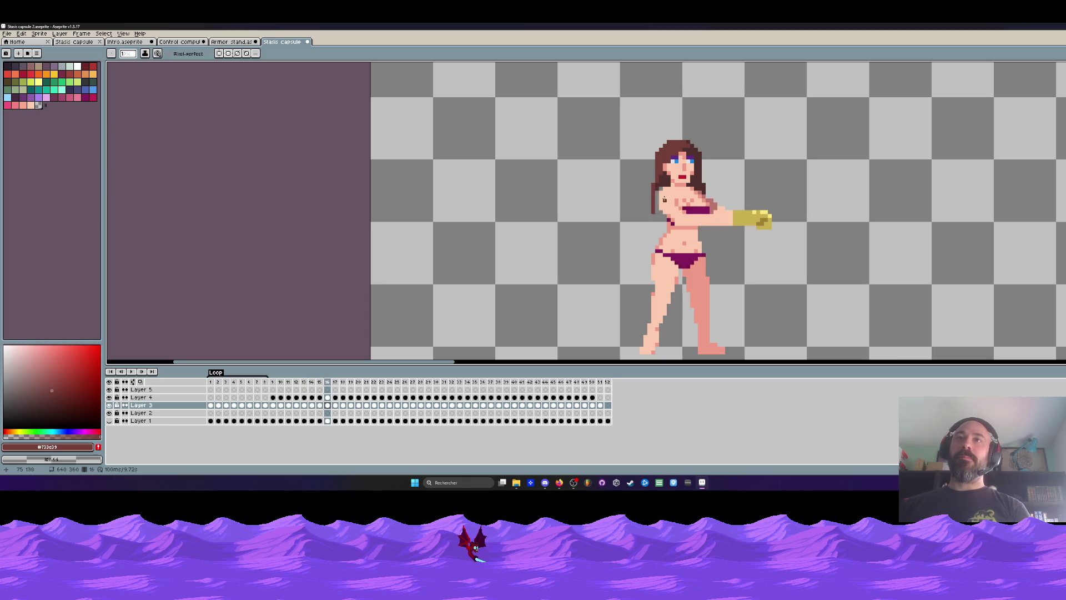
scroll(611, 214, up, 2)
scroll(608, 212, down, 1)
key(Left)
key(Left)
key(Right)
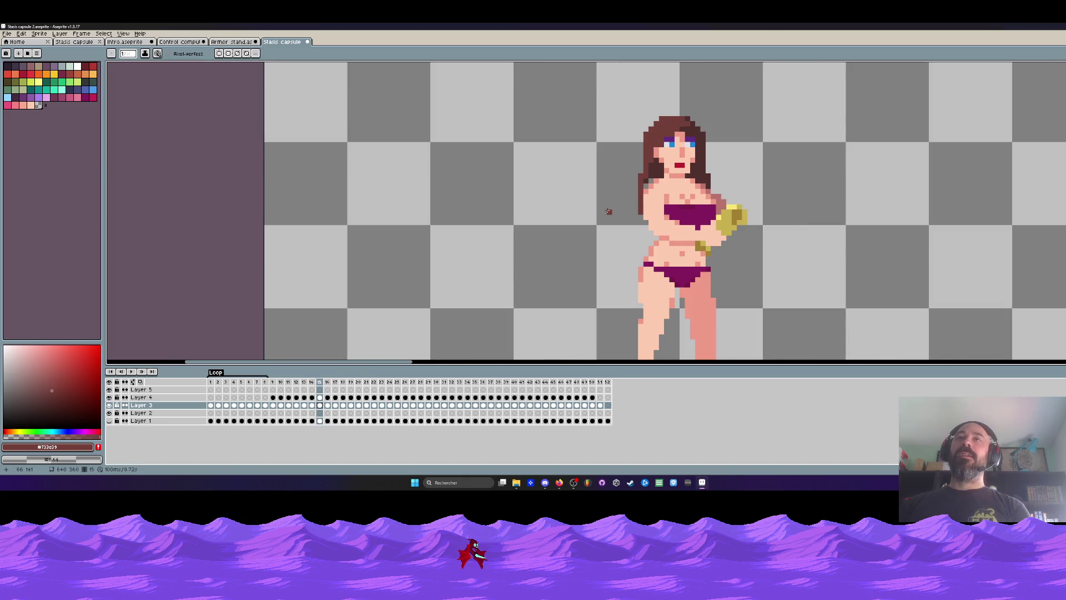
scroll(608, 212, up, 3)
key(i)
click(720, 131)
scroll(720, 131, down, 4)
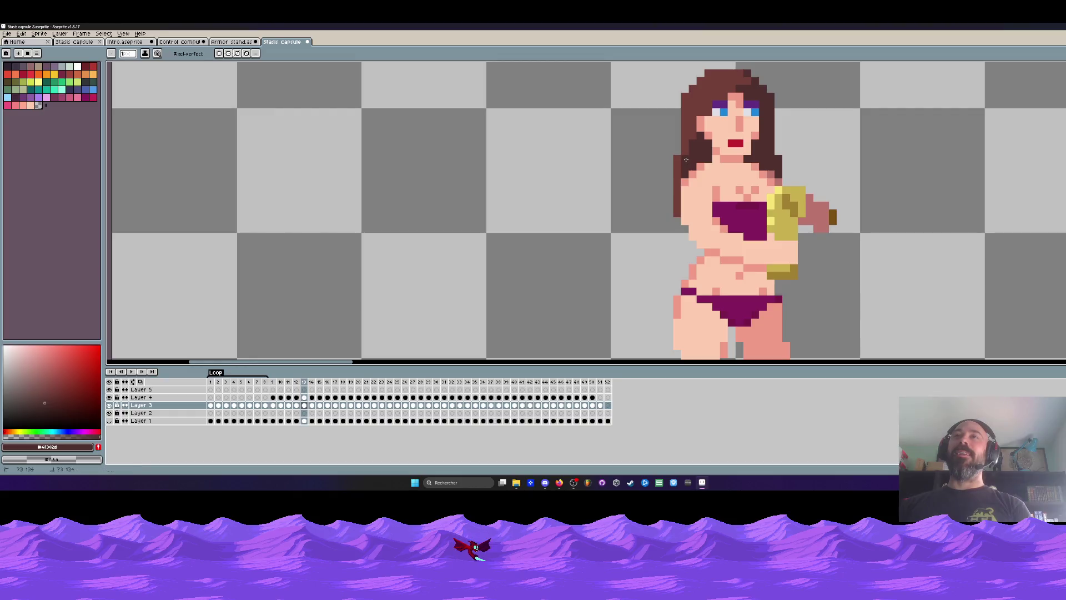
key(Left)
key(Left)
key(b)
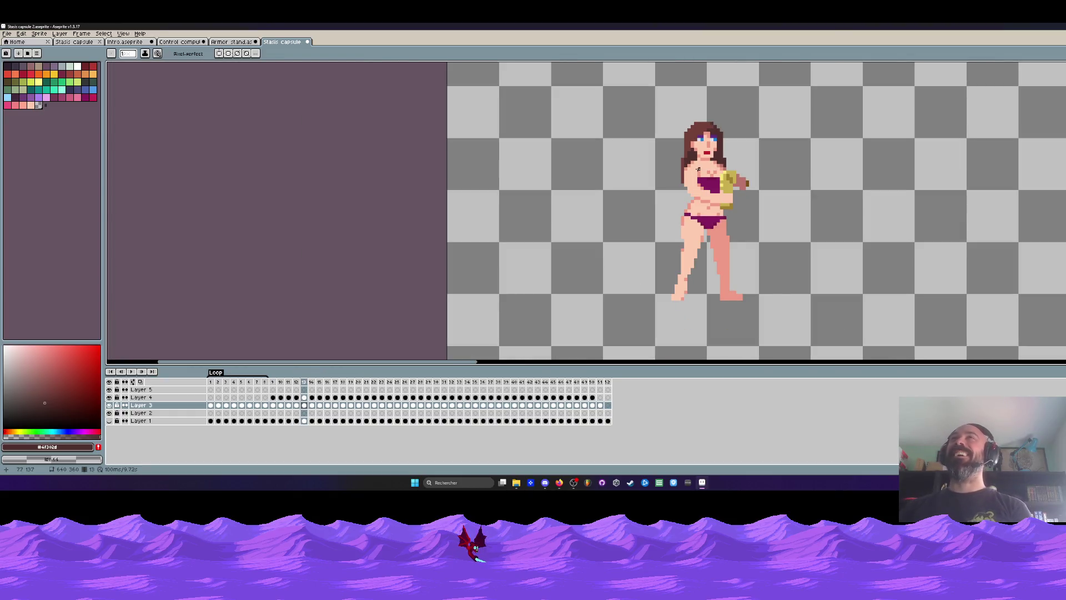
Step: Step between frames 12 through 15 to compare the woman's arm poses
scroll(699, 169, up, 1)
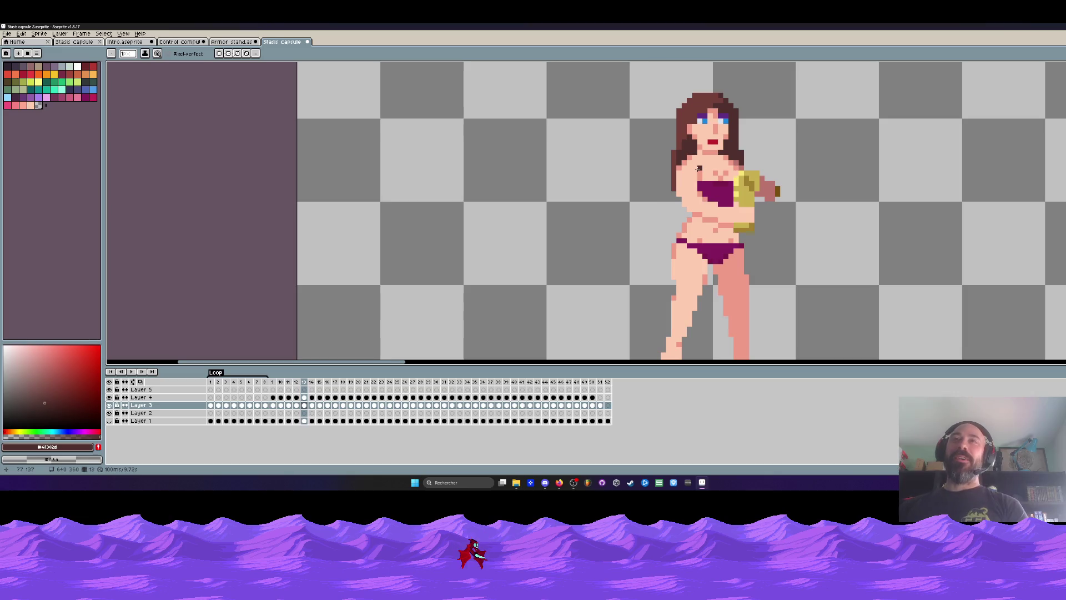
key(Left)
key(Right)
key(Left)
key(Right)
key(Right)
key(Right)
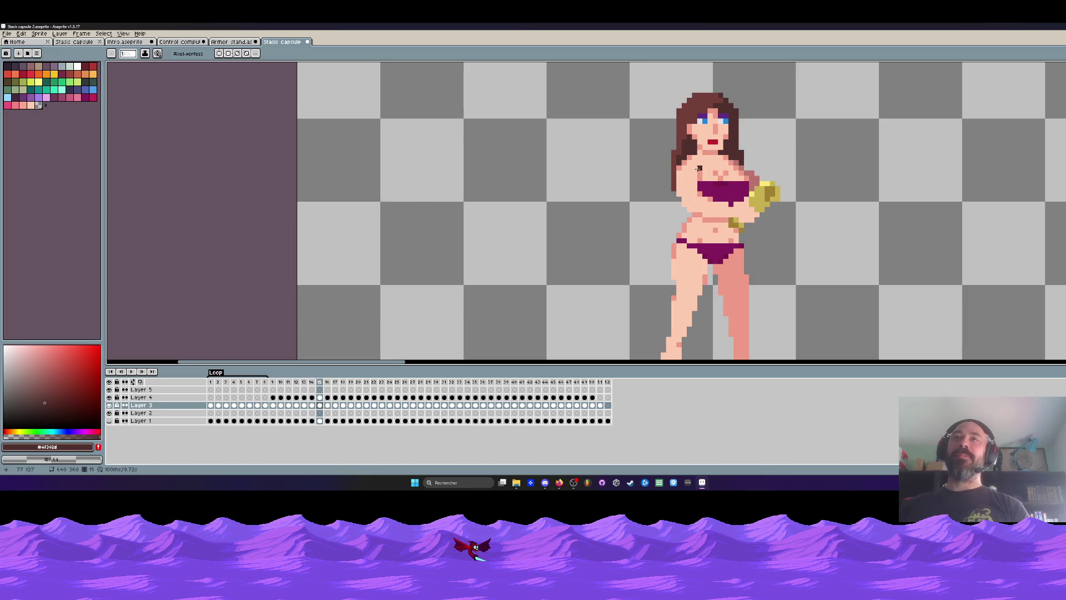
key(Left)
key(Left)
key(Left)
scroll(698, 170, down, 1)
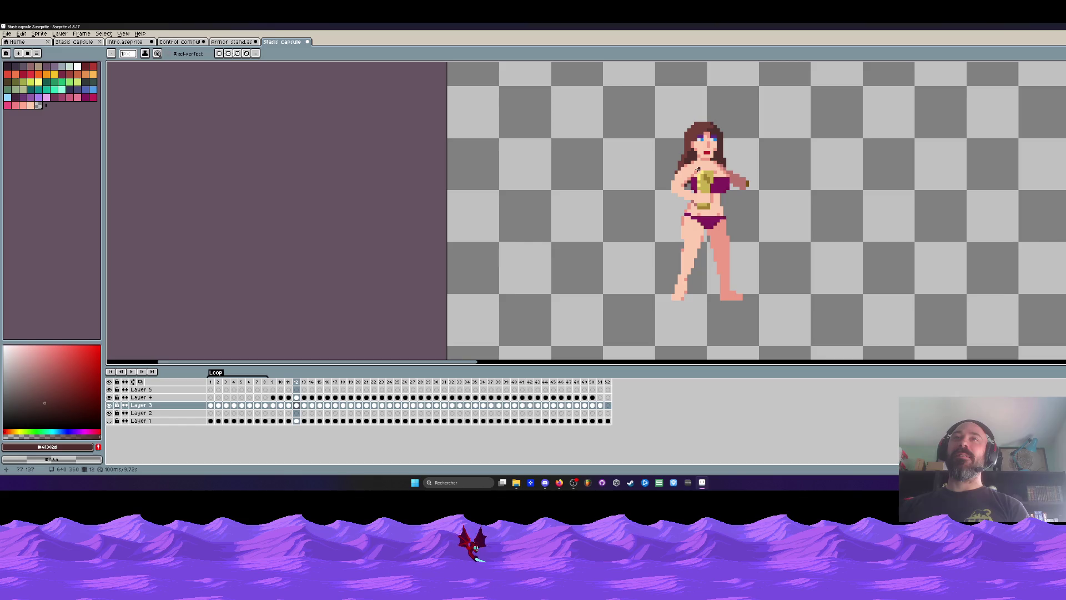
key(Right)
key(Right)
scroll(698, 170, up, 1)
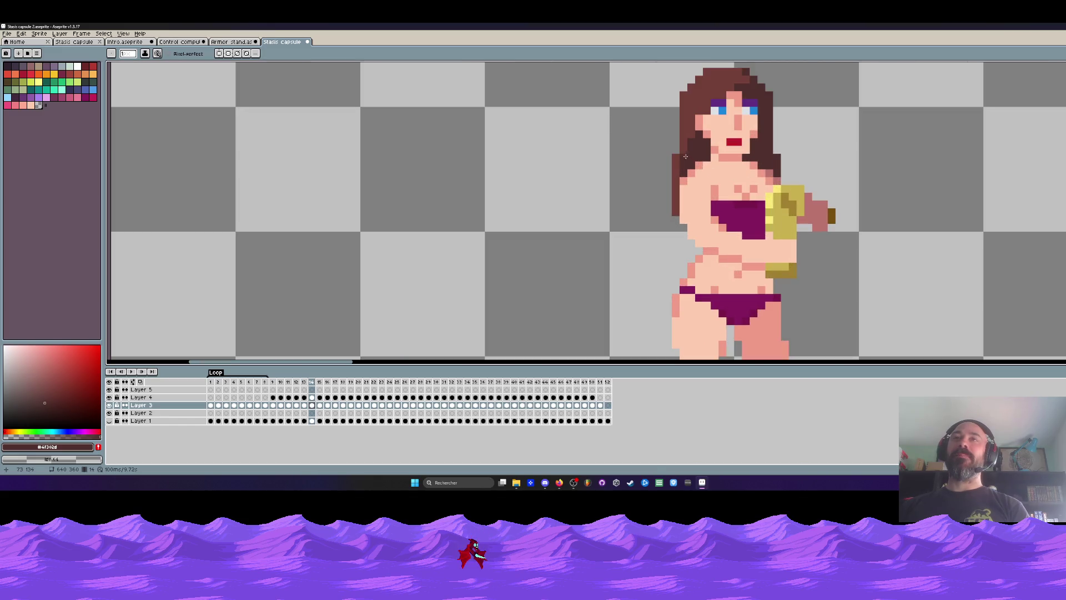
scroll(698, 169, down, 1)
key(Left)
key(Left)
key(Right)
key(Right)
key(Right)
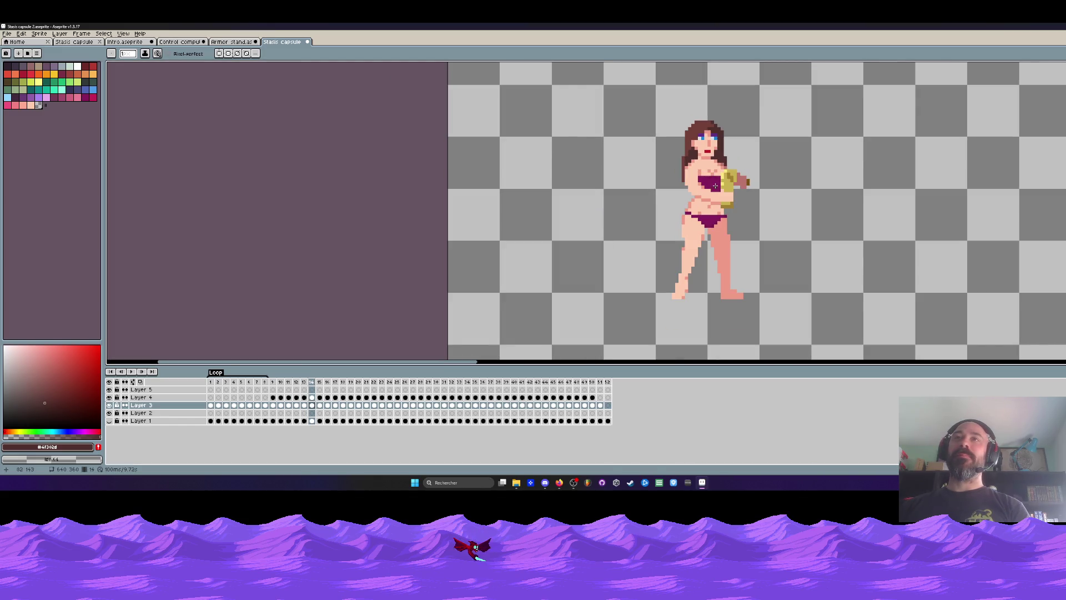
scroll(675, 128, up, 3)
scroll(675, 128, down, 3)
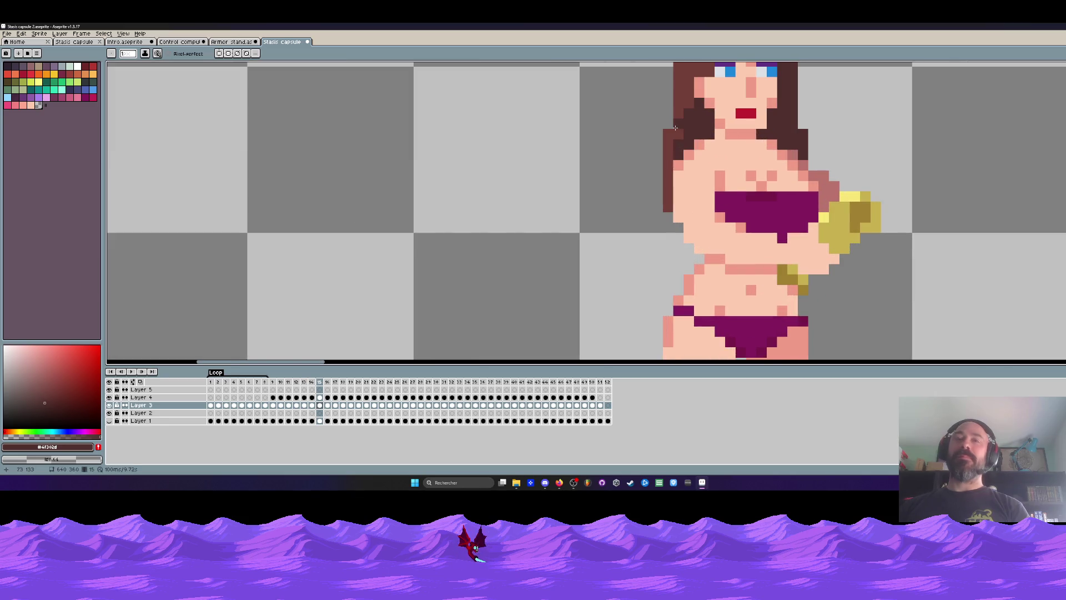
scroll(714, 157, down, 2)
Step: Flip through frames 11 to 18 comparing arm poses, ending on frame 16
key(Left)
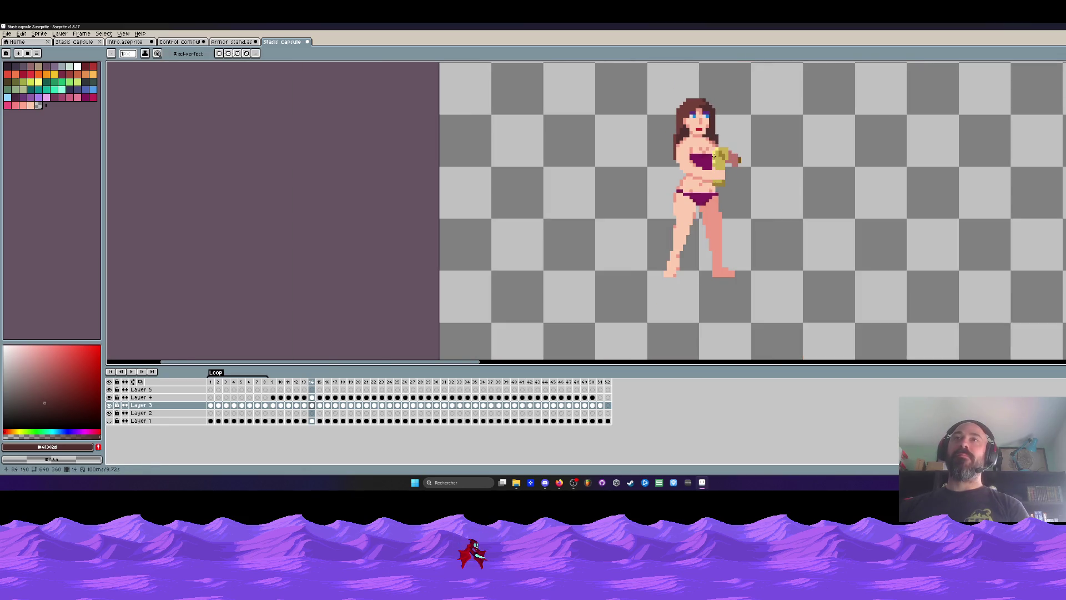
key(Right)
key(Right)
key(Left)
key(Left)
key(Right)
key(Right)
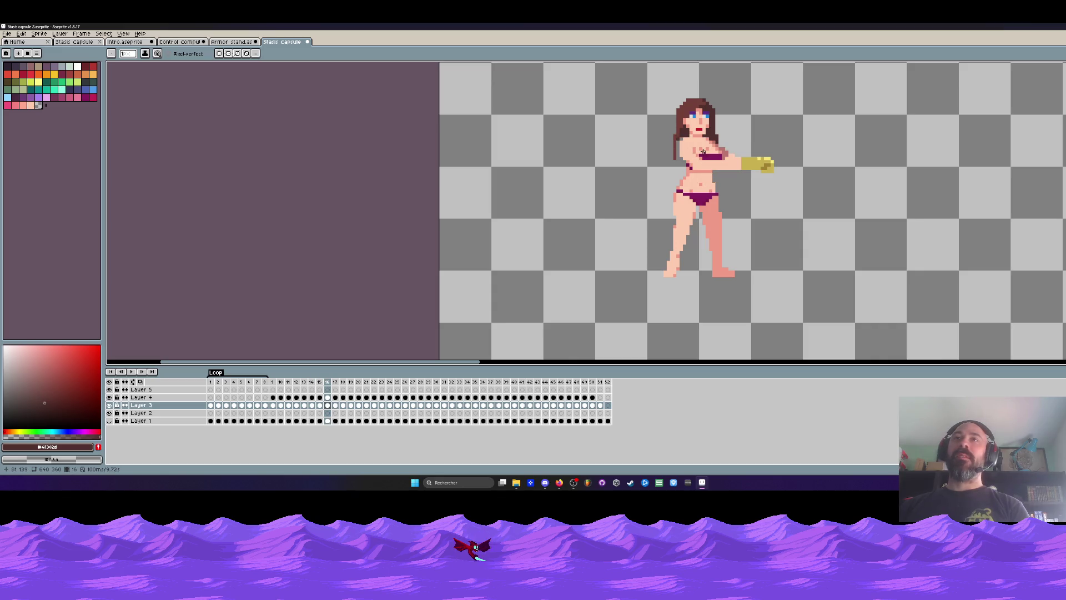
key(Right)
key(Right)
key(Left)
key(Left)
key(Left)
key(Left)
key(Left)
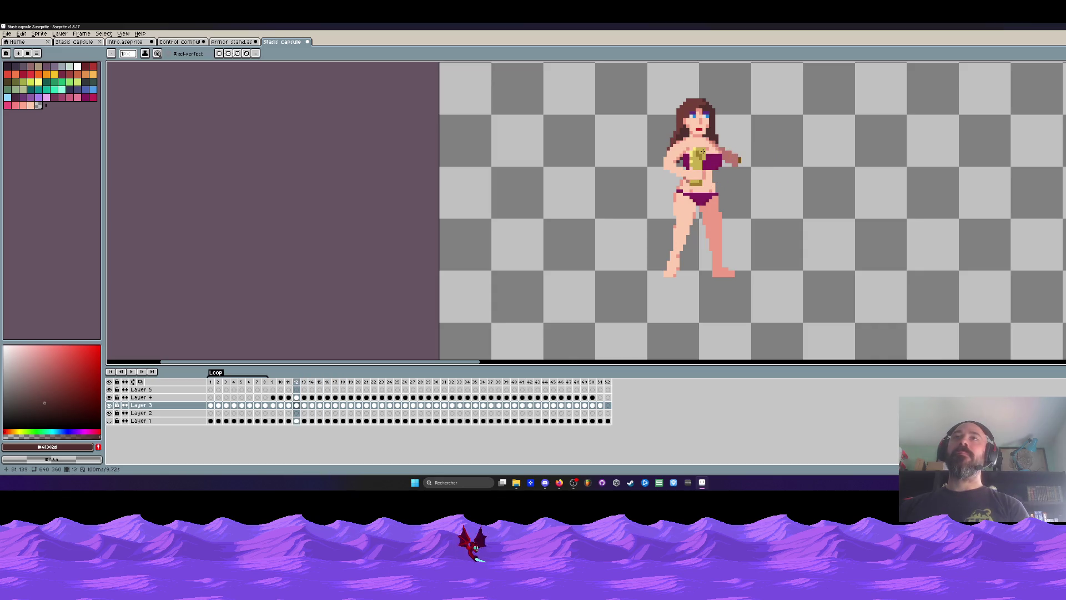
key(Left)
key(Left)
key(Right)
key(Right)
key(Left)
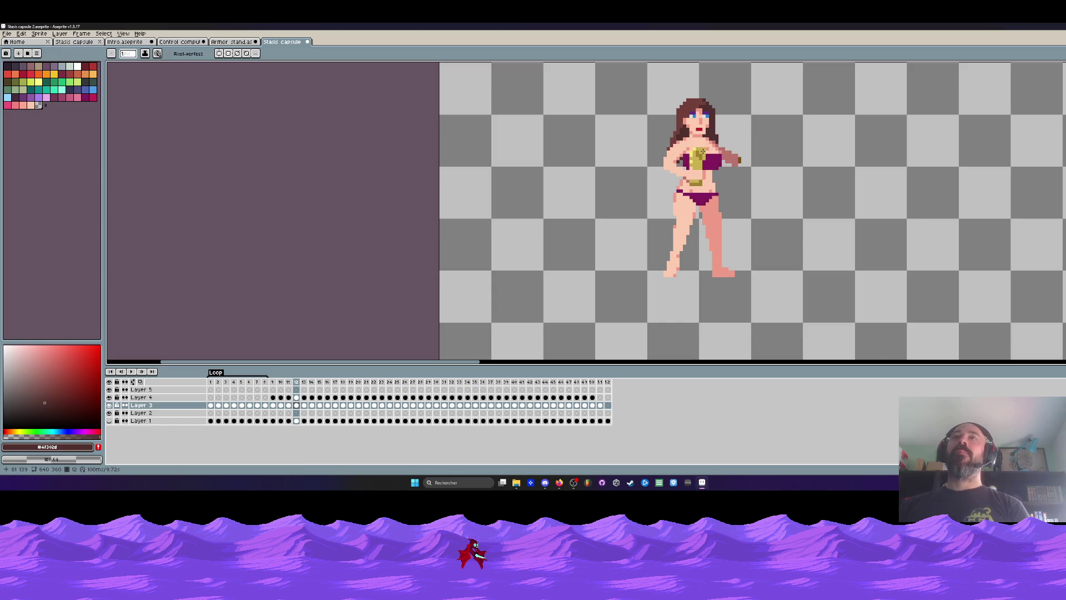
key(Left)
key(Right)
key(Right)
key(Left)
key(Right)
key(Right)
key(Right)
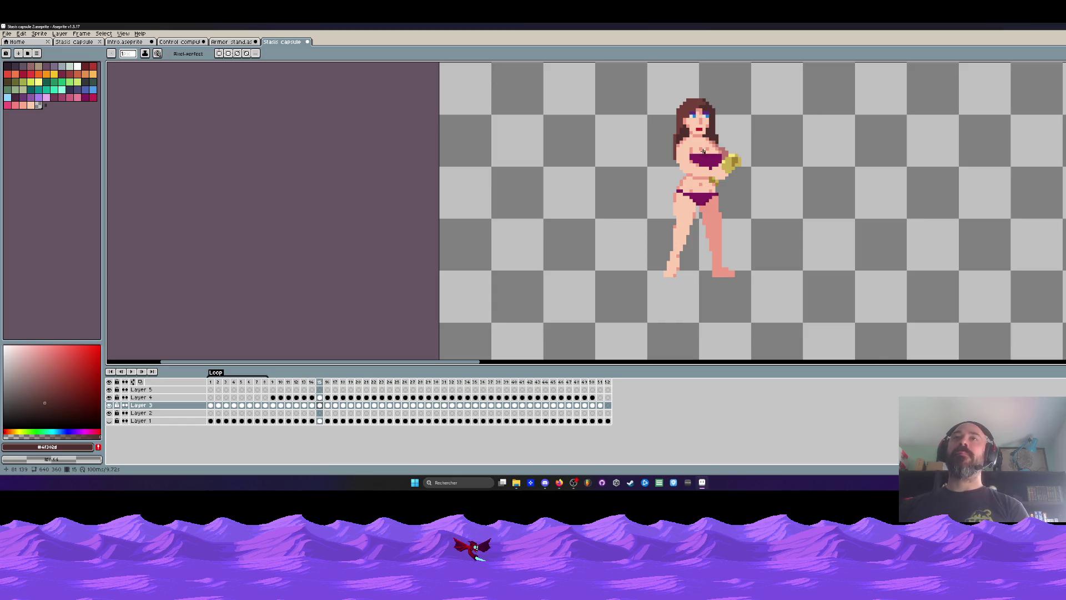
key(Right)
scroll(675, 134, up, 3)
scroll(681, 135, down, 1)
key(Left)
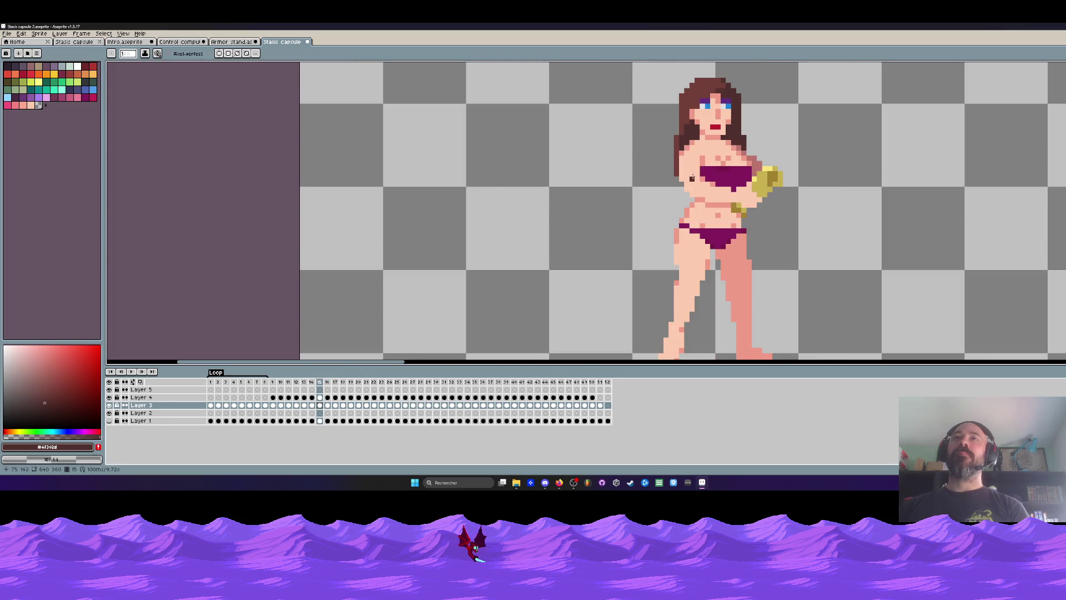
key(Right)
scroll(679, 139, up, 2)
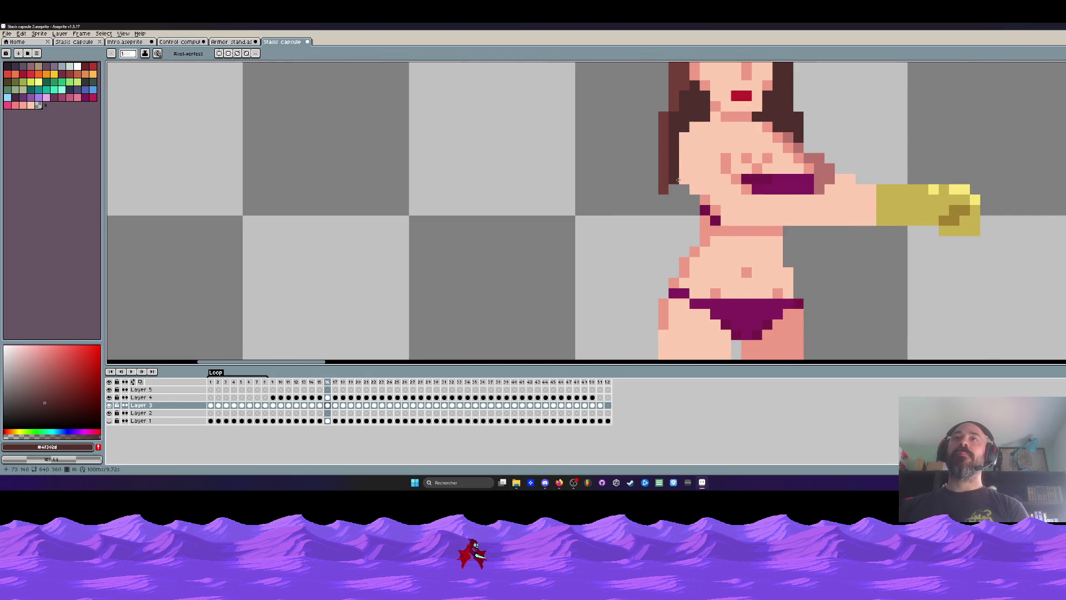
scroll(677, 194, down, 3)
key(Left)
key(Right)
scroll(676, 195, up, 2)
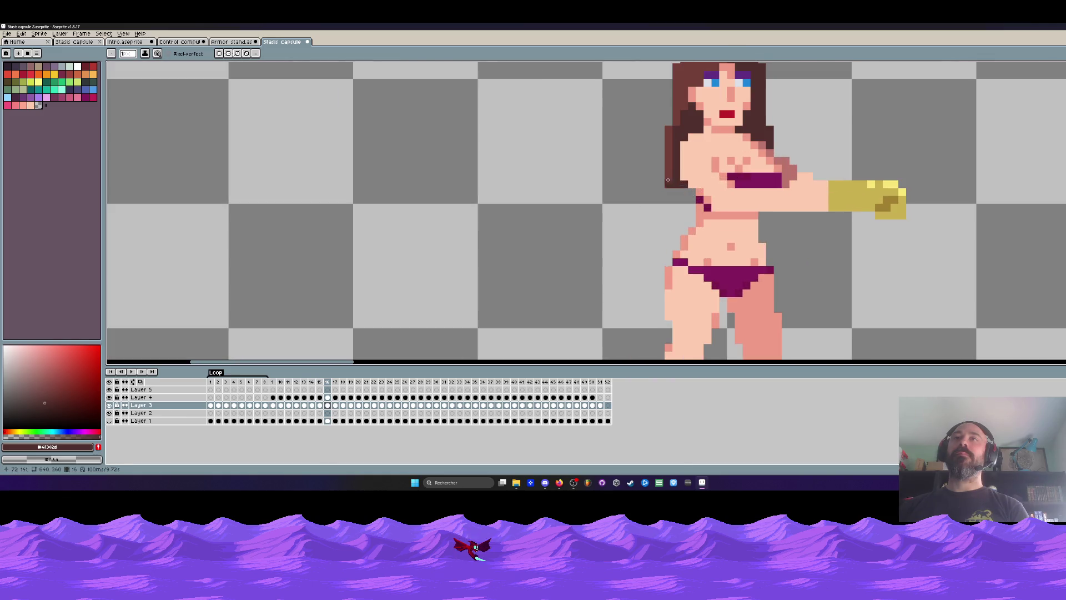
scroll(674, 199, down, 3)
key(Left)
key(Right)
scroll(674, 194, up, 2)
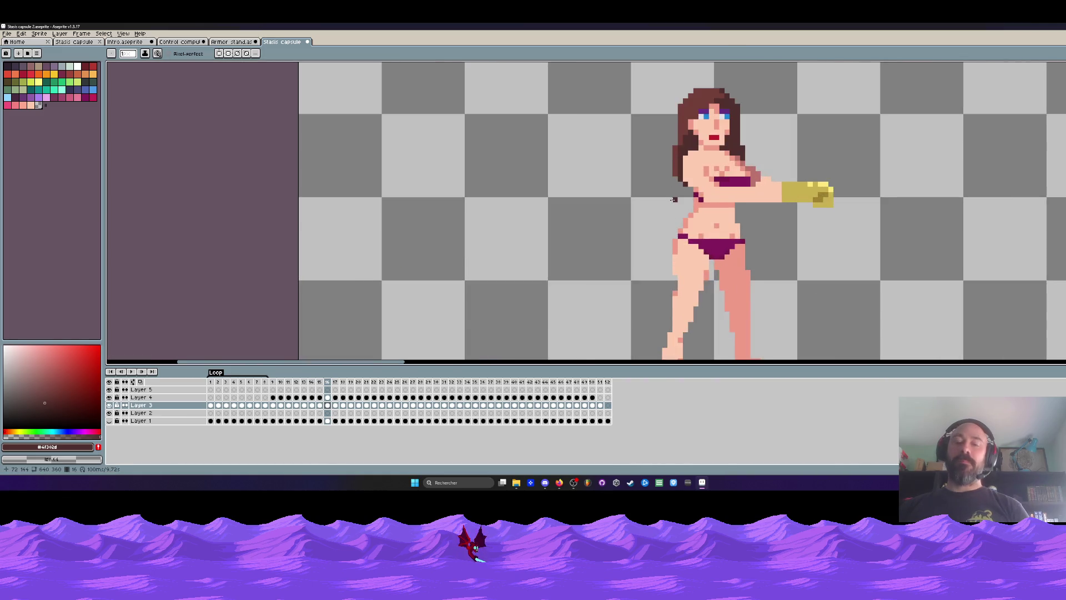
Step: In frame 16, paint dark hair pixels and a column down the hair's left edge
key(i)
click(684, 135)
key(b)
click(677, 158)
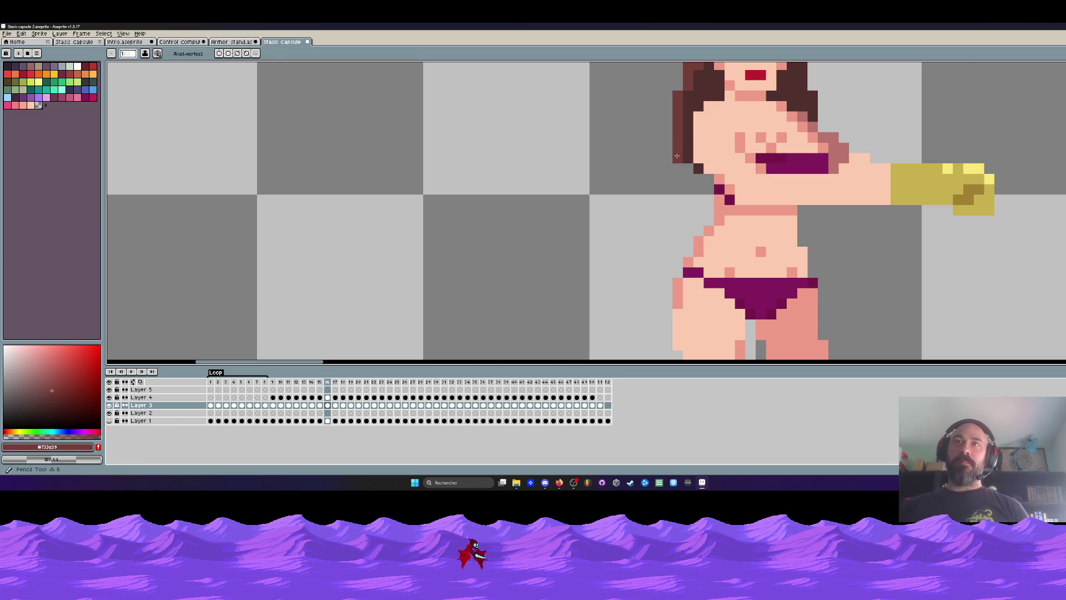
click(688, 168)
drag(688, 123, 688, 162)
scroll(694, 172, down, 3)
key(Left)
key(Right)
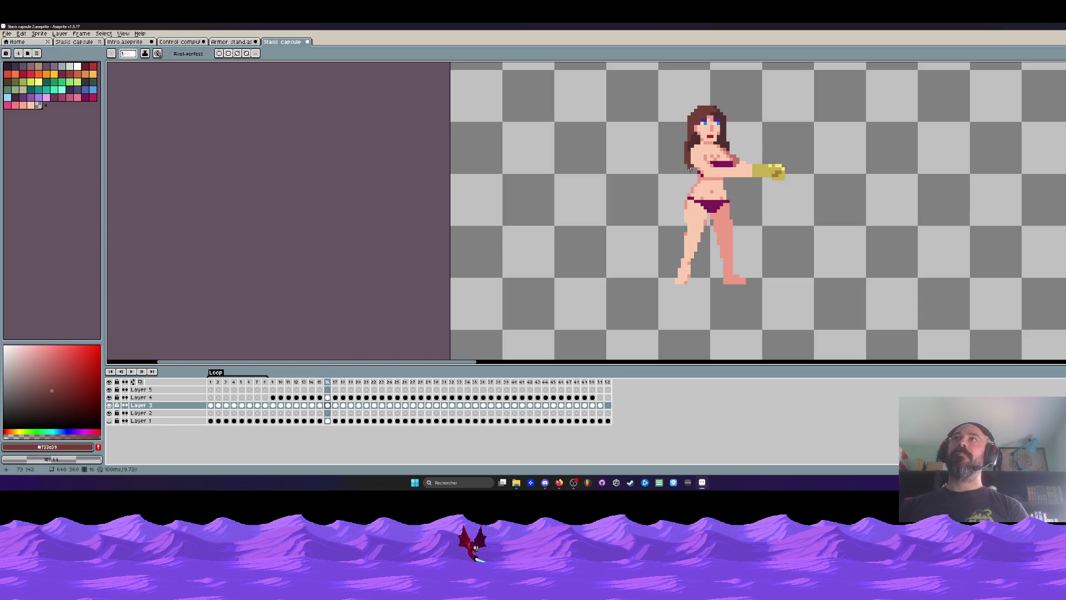
scroll(690, 170, up, 3)
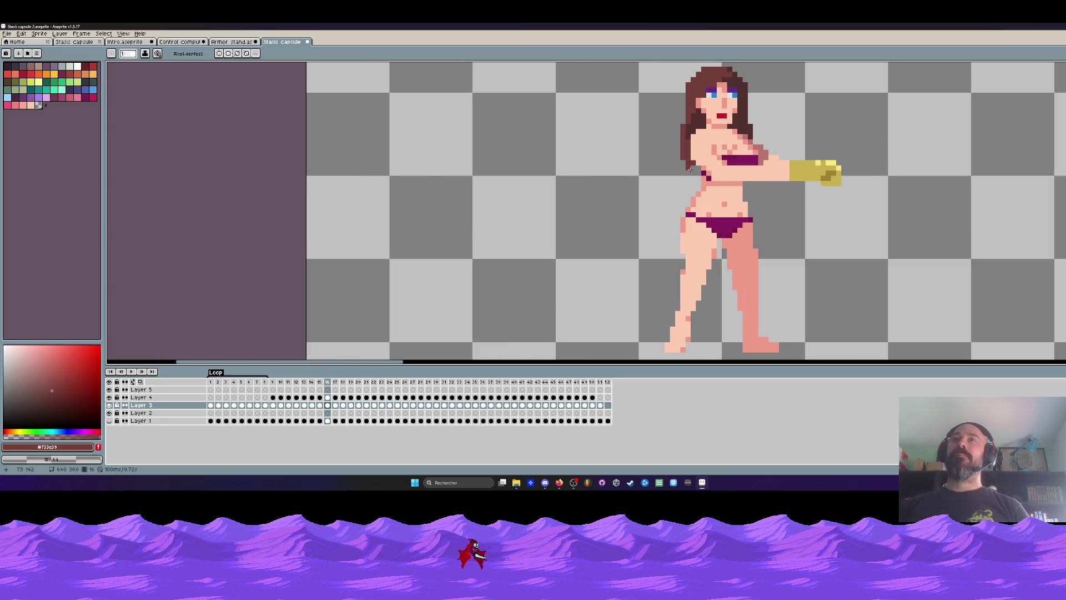
Step: Paint a darkest-brown column down the hair's left edge and check it against frames 13–16
key(i)
click(690, 90)
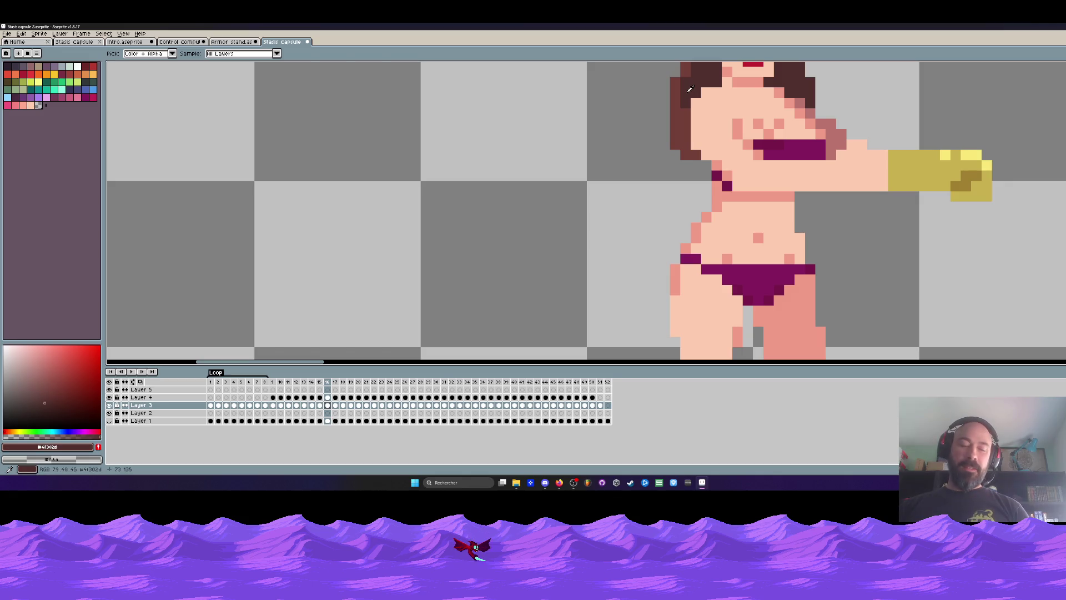
key(b)
drag(685, 108, 695, 158)
scroll(706, 171, down, 3)
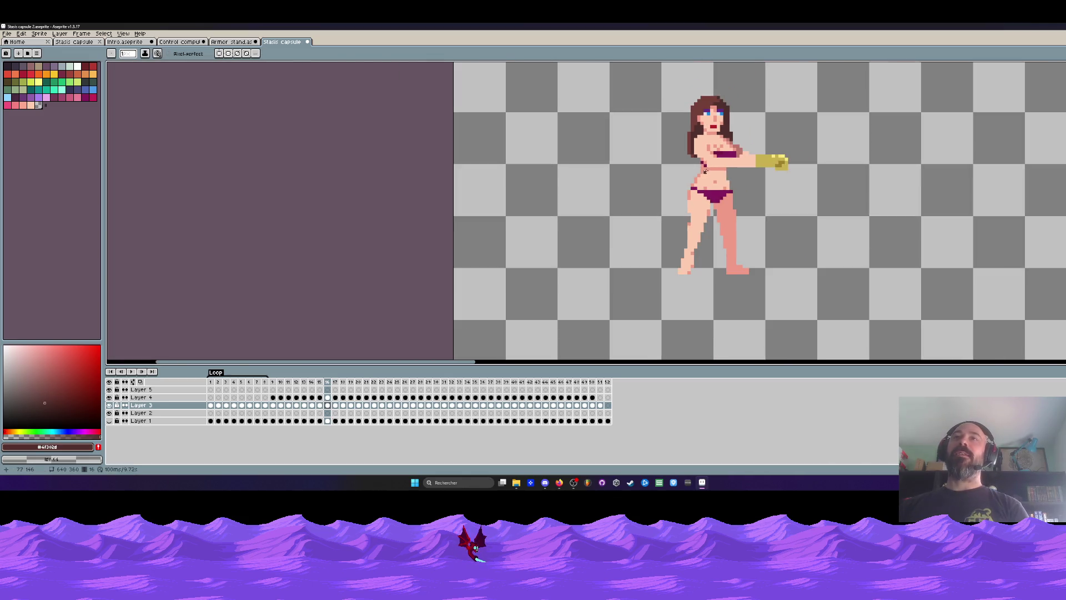
key(Left)
key(Right)
key(Left)
key(Left)
key(Left)
key(Left)
key(Right)
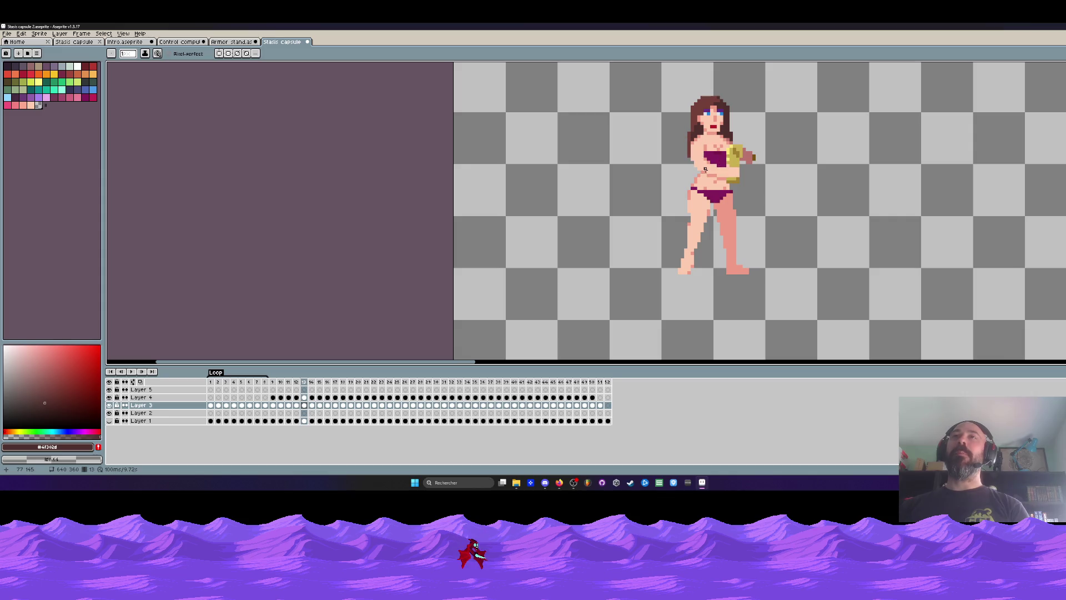
key(Right)
key(Right)
key(Right)
key(Left)
key(Right)
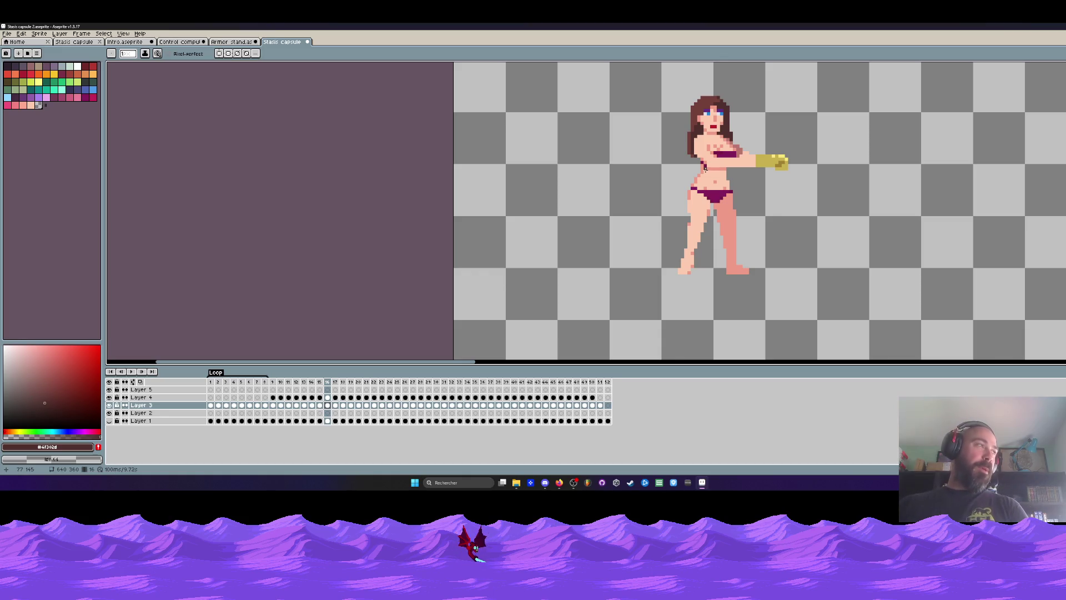
Step: On frame 17, eyedrop the hair colour and draw a strand down the hair's left side
scroll(708, 167, down, 2)
key(Left)
key(Right)
key(Right)
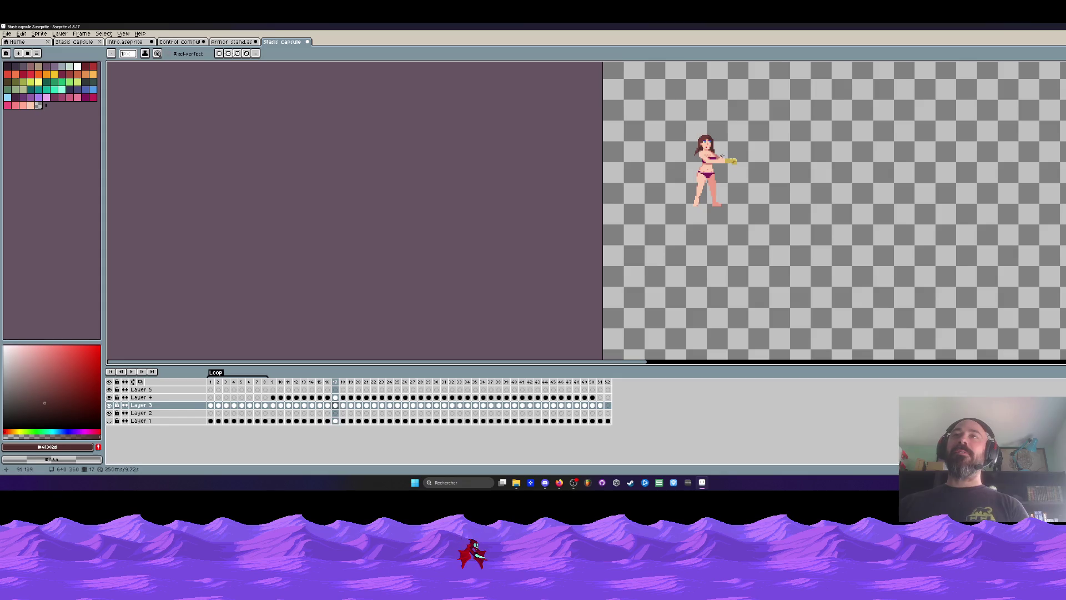
scroll(706, 154, up, 2)
scroll(706, 154, up, 3)
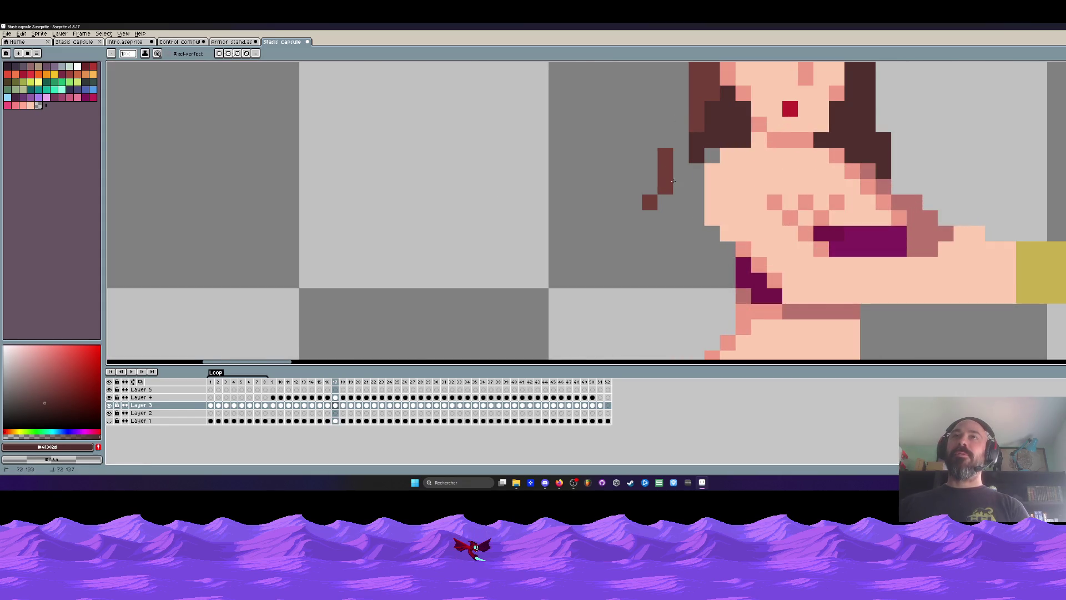
key(alt)
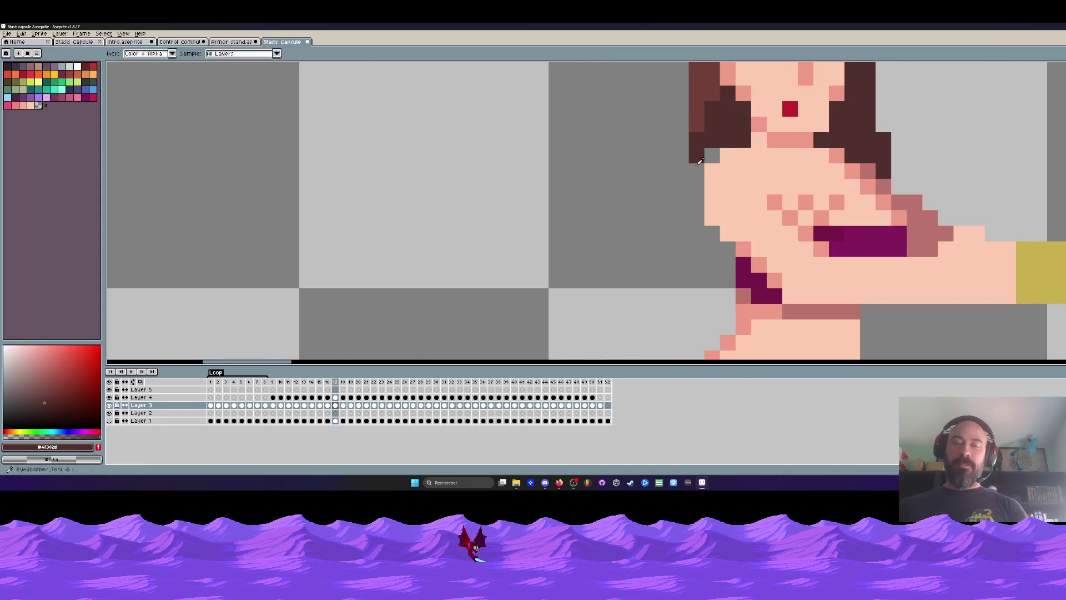
alt+click(702, 112)
mouse_move(697, 139)
mouse_down()
mouse_move(681, 161)
mouse_move(675, 225)
mouse_up()
scroll(674, 225, down, 3)
Step: After comparing frames 16 and 17, darken the frame 17 strand with a darker brown
key(comma)
key(period)
scroll(673, 226, up, 3)
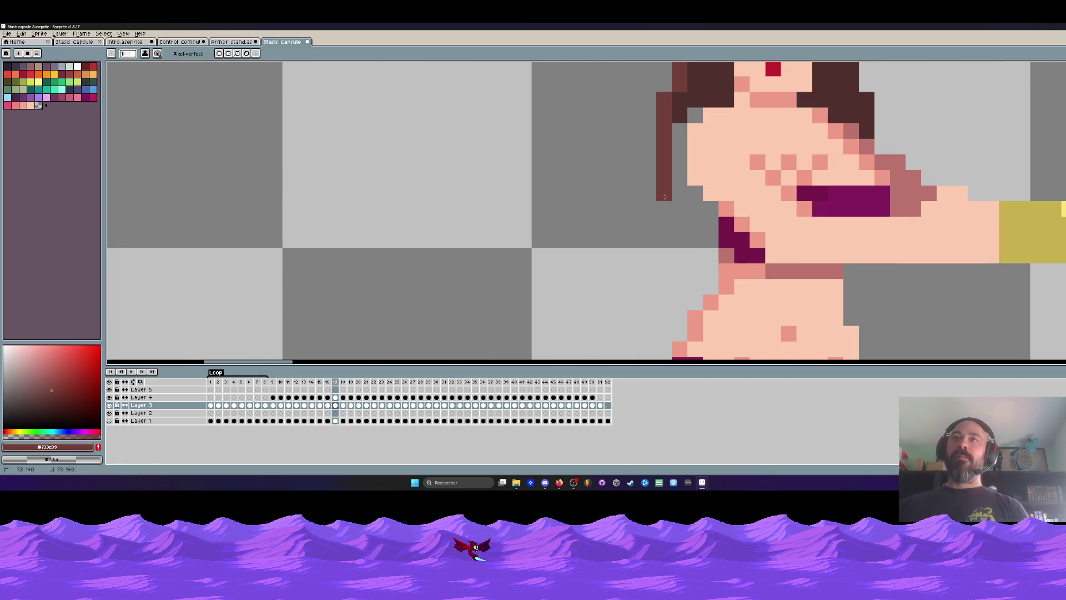
key(comma)
key(period)
key(comma)
key(period)
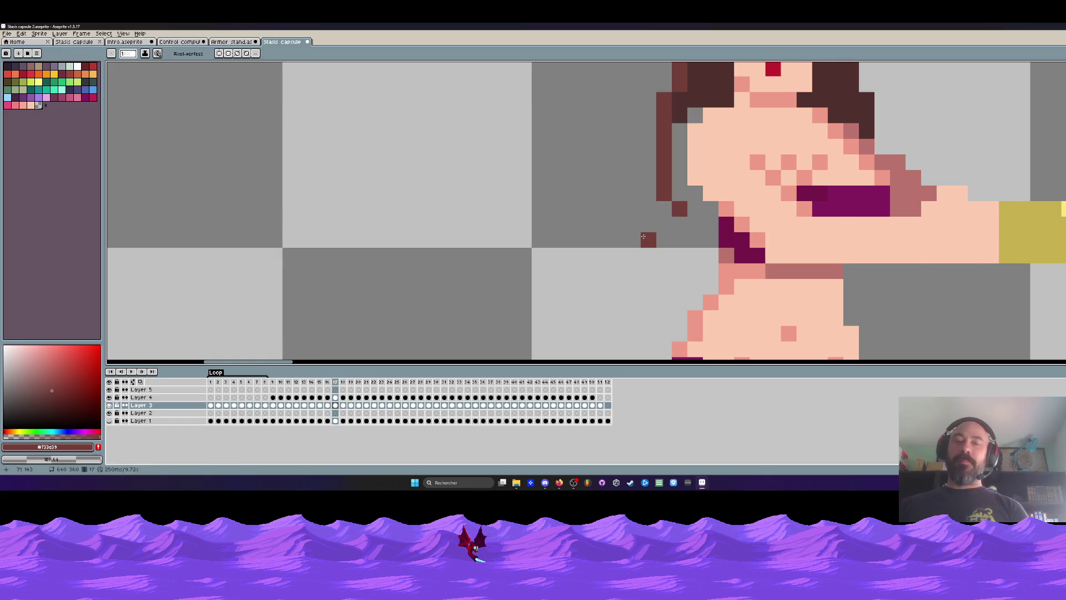
key(alt)
alt+click(698, 95)
mouse_move(695, 115)
mouse_down()
mouse_move(679, 167)
mouse_move(695, 209)
mouse_up()
Step: Flip through frames 14–17 to compare the hair strand and arm poses, ending on frame 17
key(comma)
key(period)
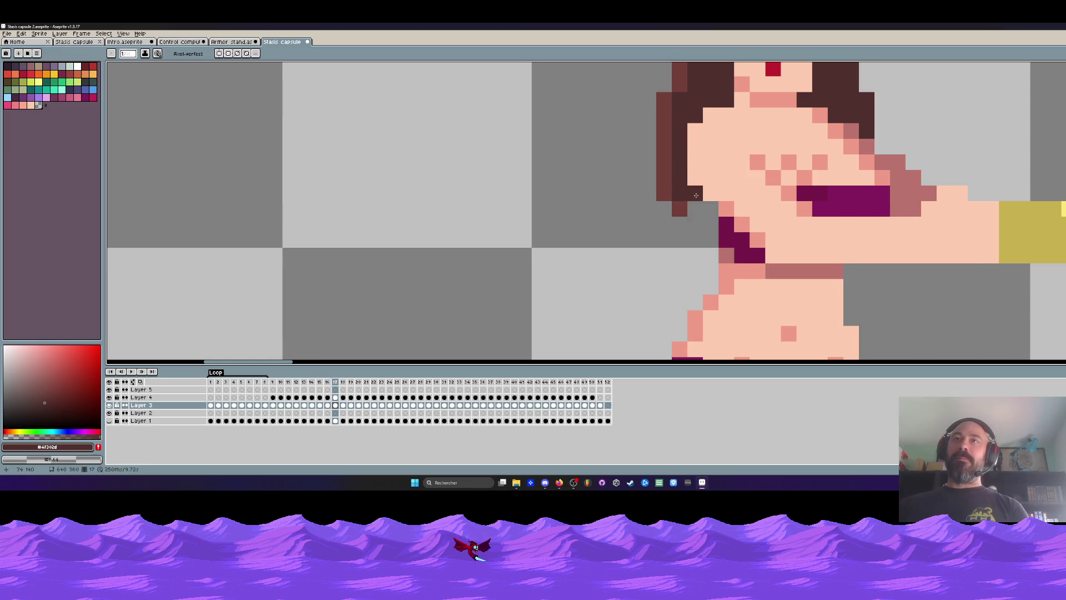
scroll(694, 208, down, 2)
scroll(696, 206, up, 2)
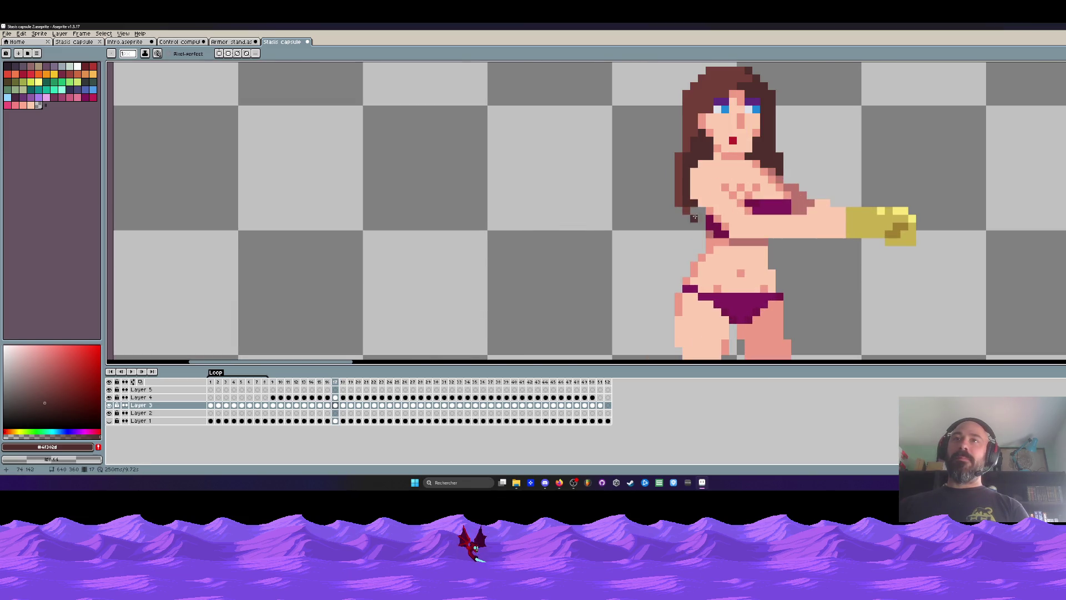
scroll(697, 207, down, 2)
key(comma)
key(comma)
key(period)
key(period)
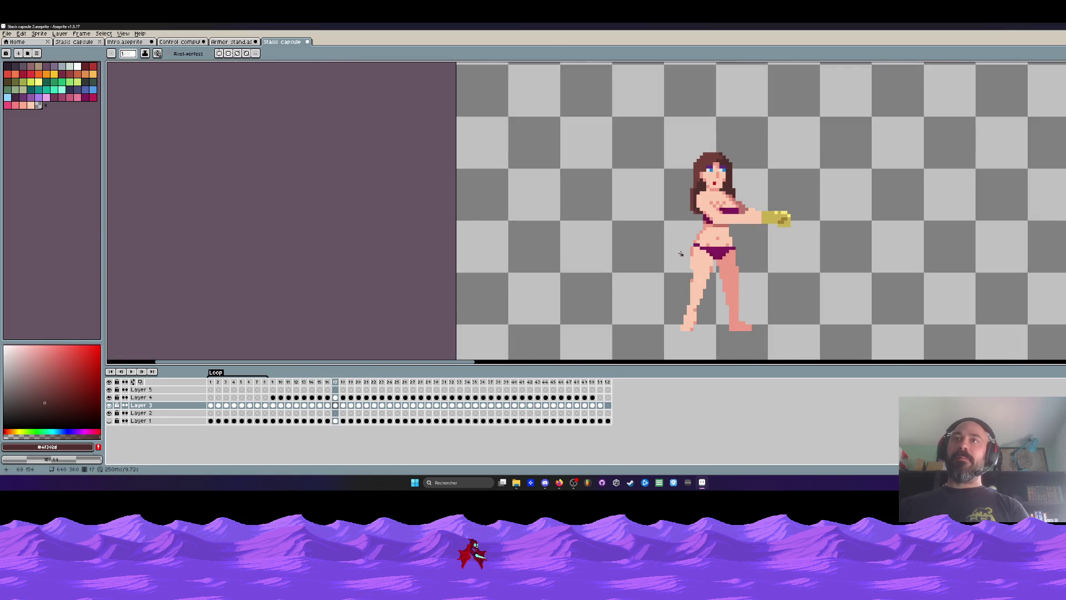
scroll(681, 254, up, 2)
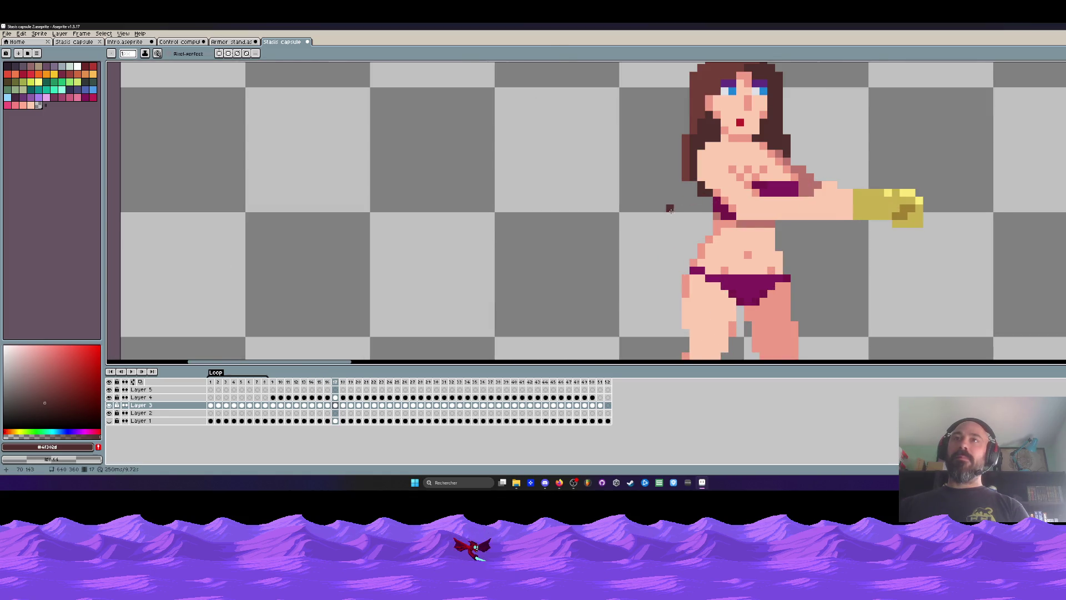
key(comma)
scroll(678, 194, down, 3)
key(comma)
key(comma)
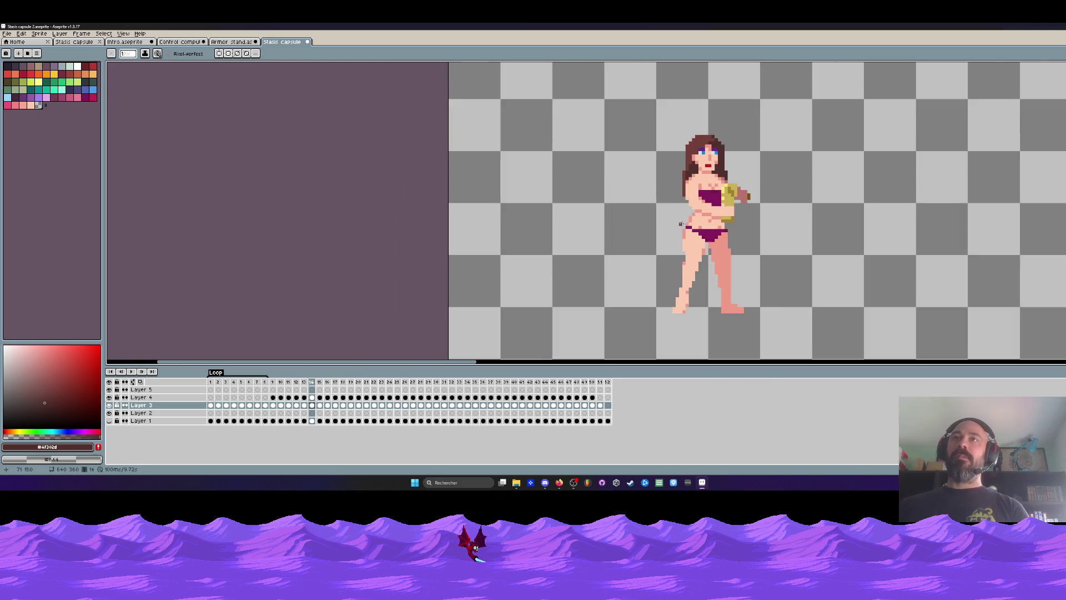
key(period)
key(period)
scroll(683, 222, down, 3)
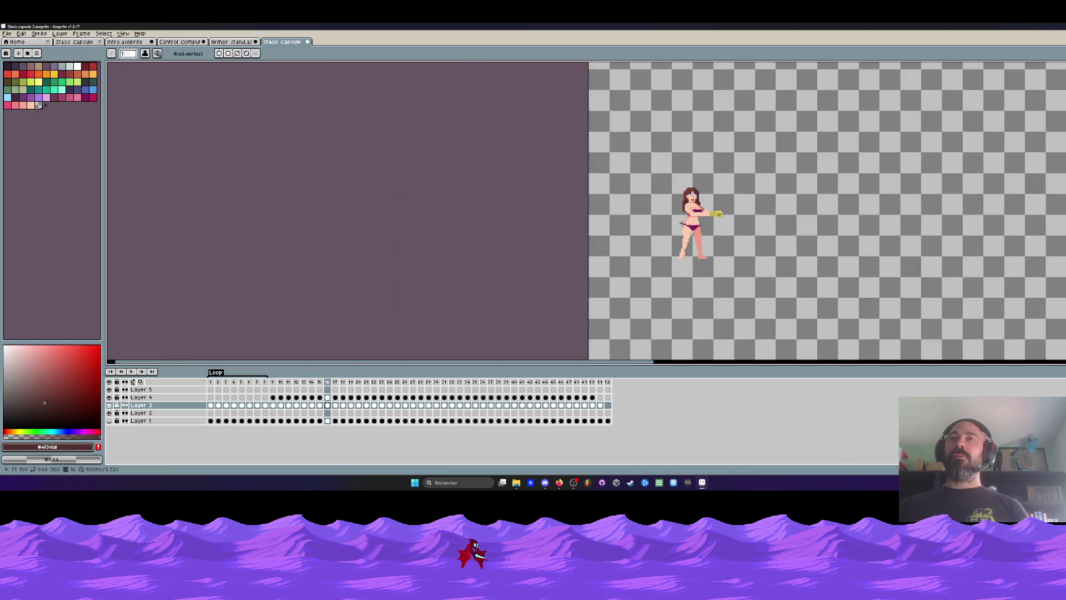
key(comma)
key(comma)
key(period)
key(period)
key(period)
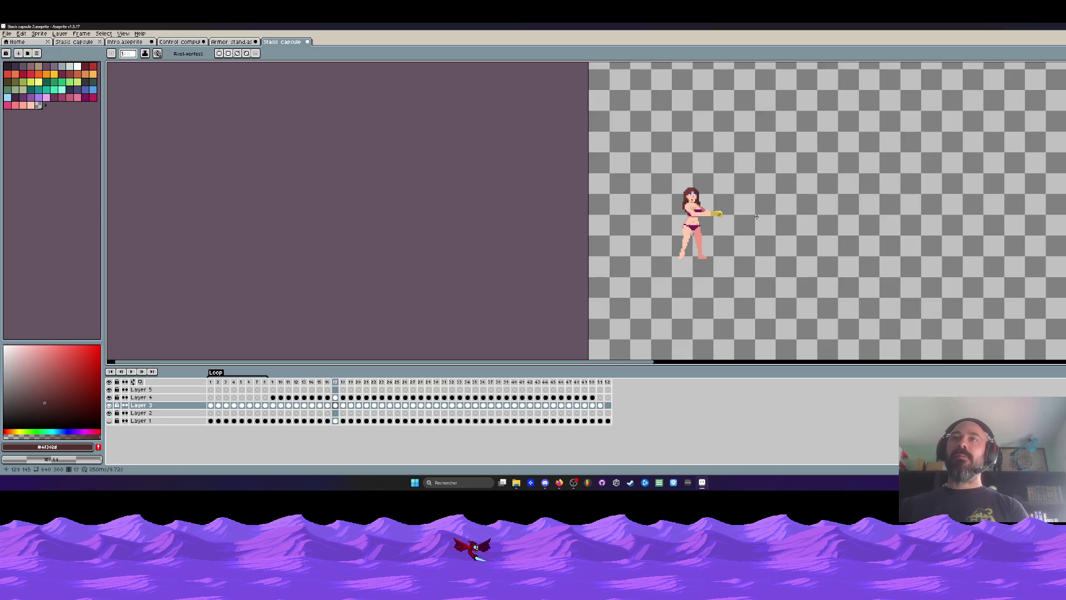
scroll(672, 177, up, 5)
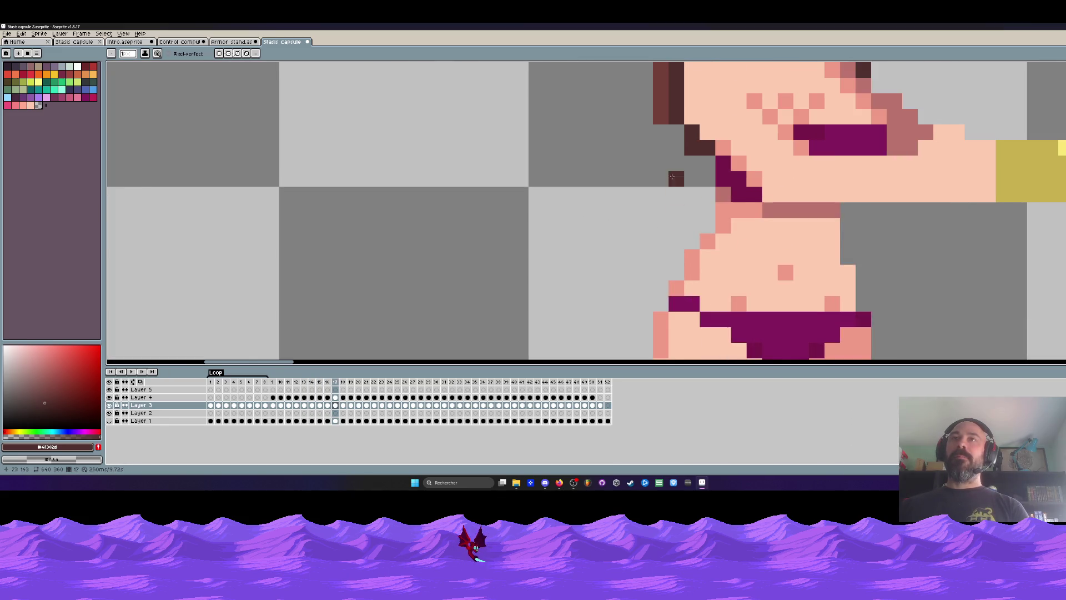
key(comma)
key(period)
key(comma)
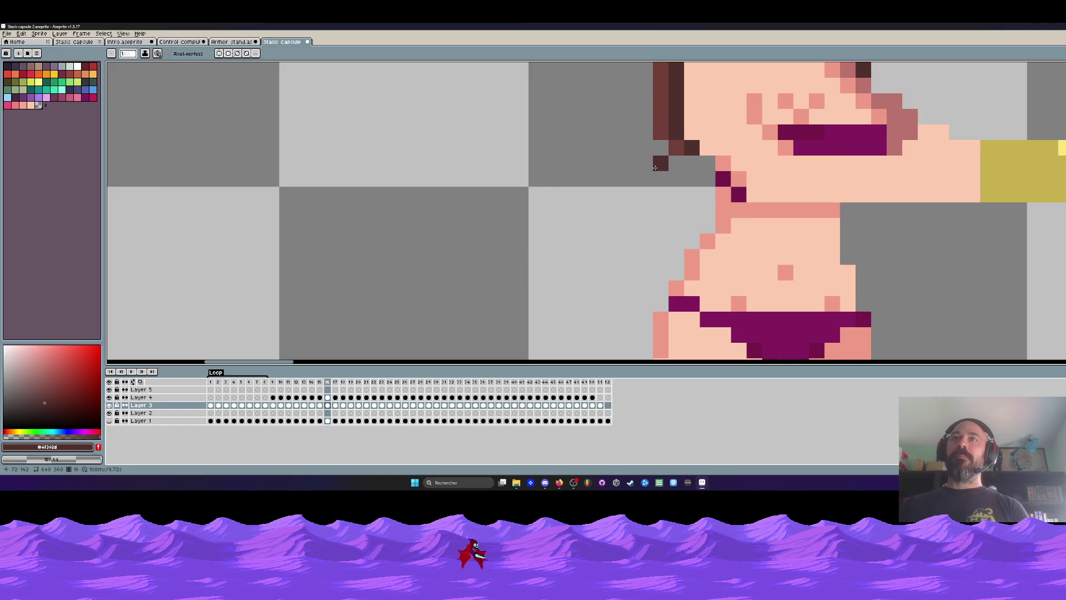
key(period)
Step: Eyedrop the dark brown and add two more dark pixels to the frame 17 hair strand
alt+click(663, 105)
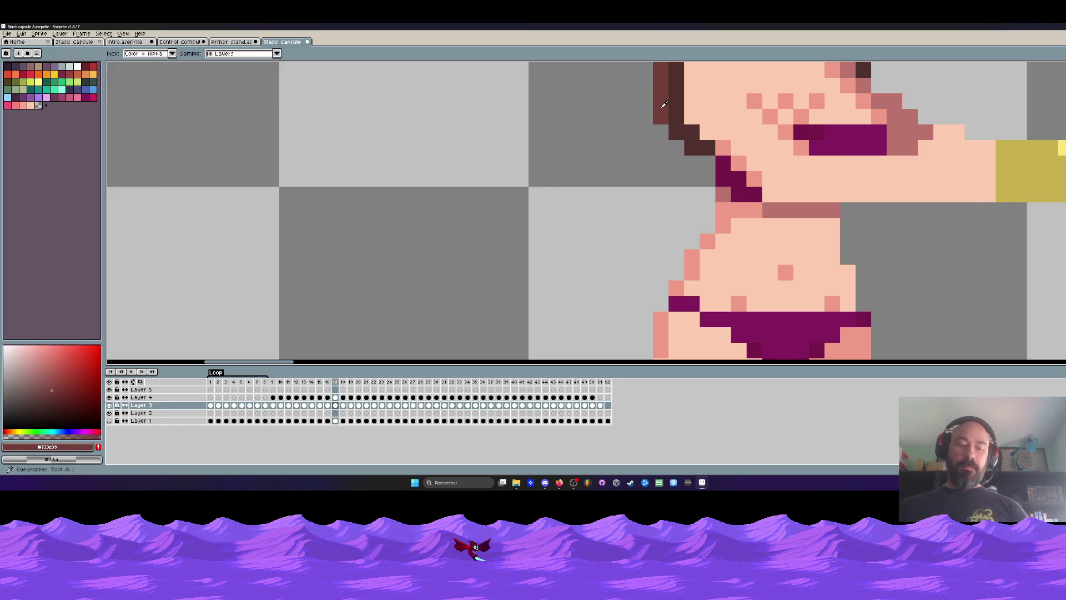
scroll(663, 105, down, 3)
scroll(661, 117, up, 2)
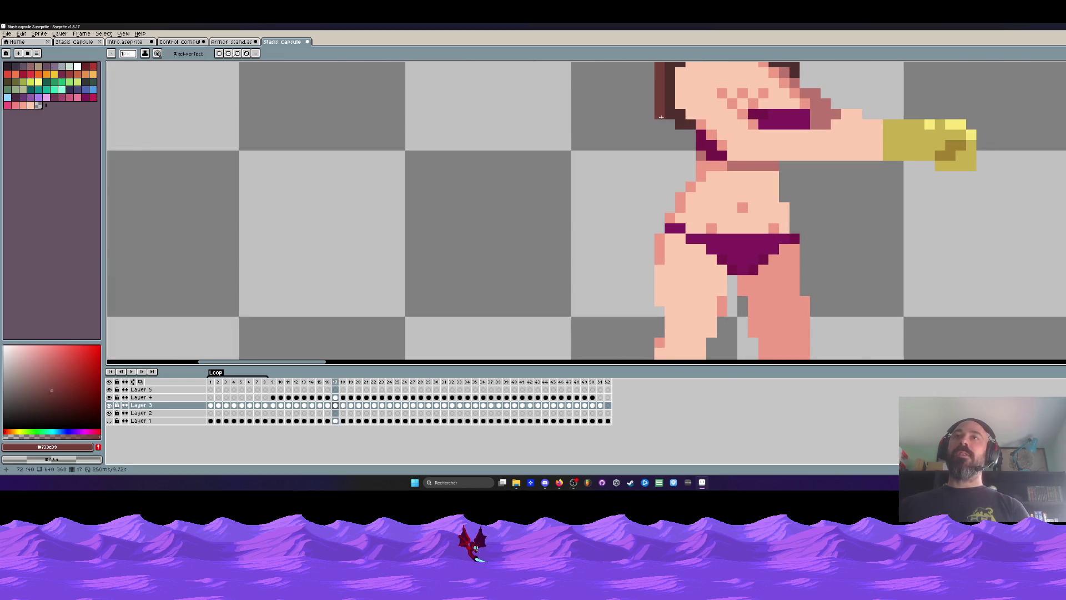
click(661, 123)
key(comma)
key(period)
click(659, 134)
Step: Step through the capsule frames to compare the arm poses, ending on frame 24
scroll(641, 167, down, 1)
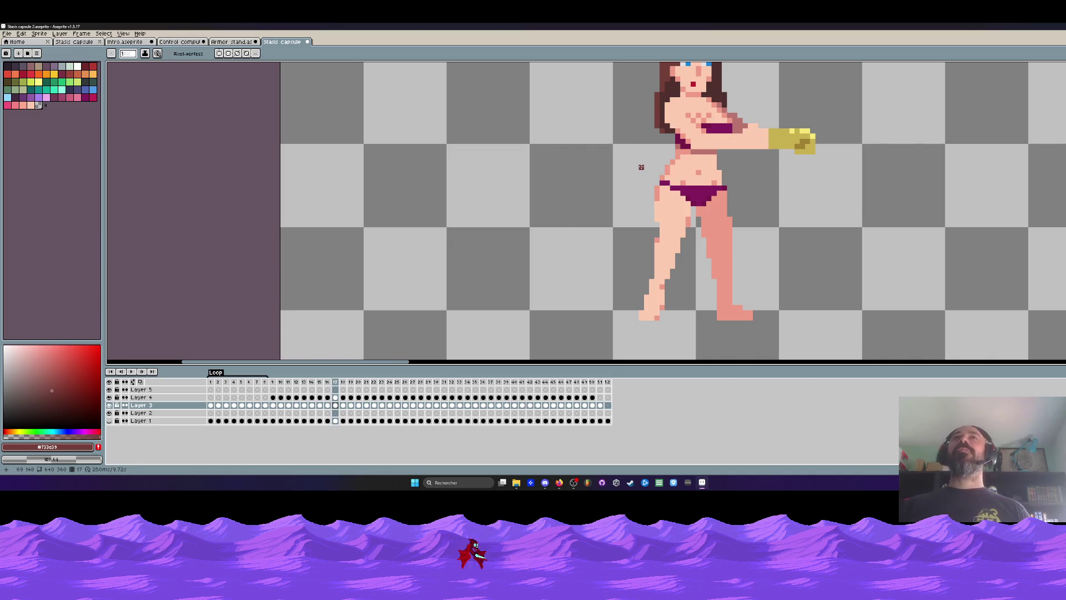
scroll(641, 166, down, 2)
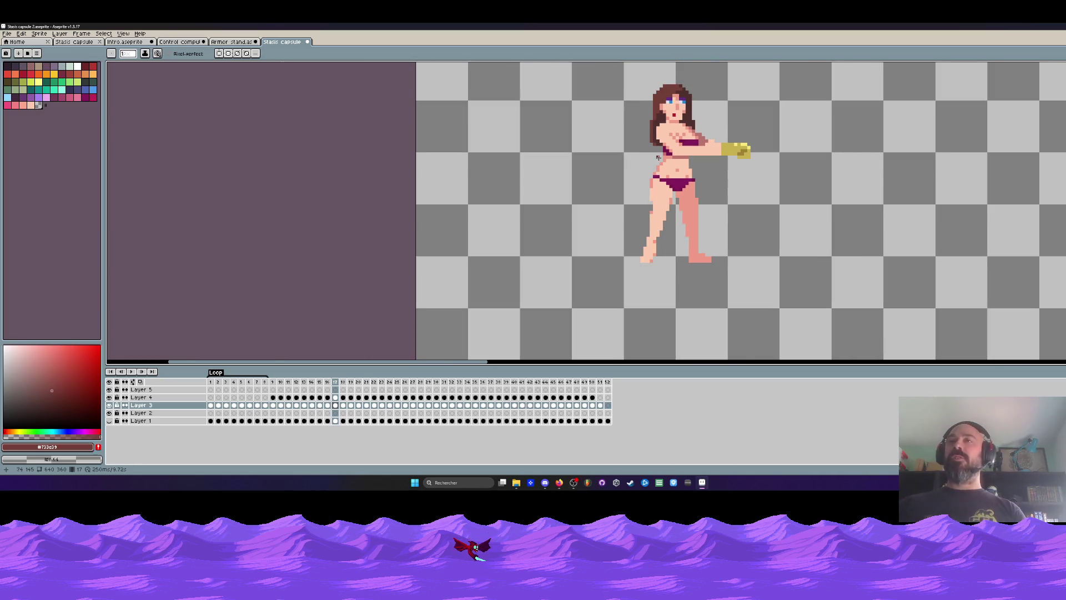
scroll(659, 158, down, 1)
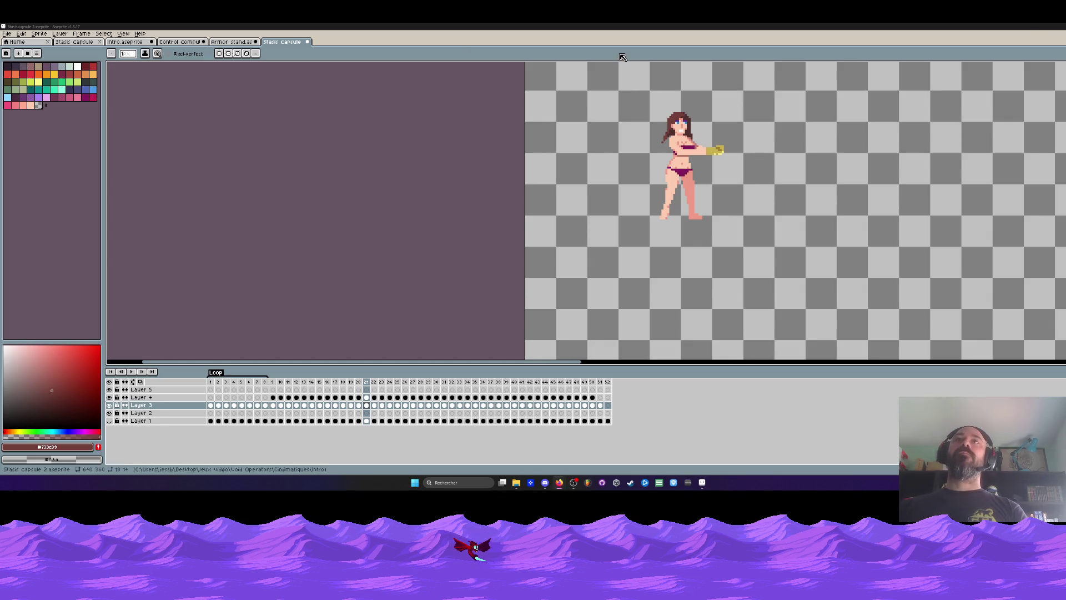
scroll(679, 126, down, 1)
scroll(678, 126, up, 2)
key(Left)
key(Left)
key(Left)
key(Left)
key(Right)
key(Right)
key(Right)
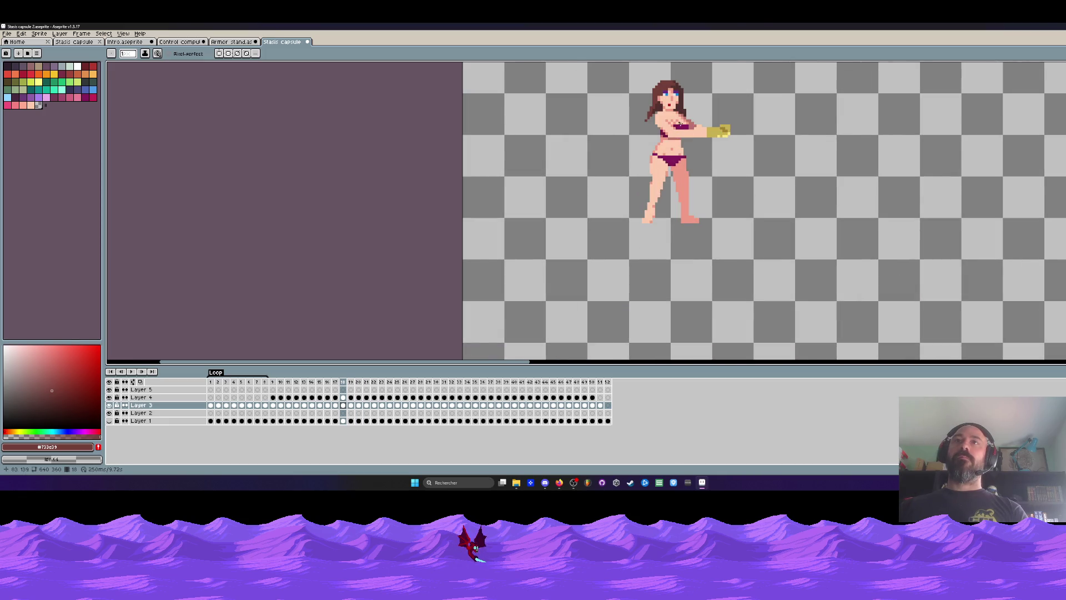
key(Right)
key(Right)
key(Right)
scroll(656, 111, up, 3)
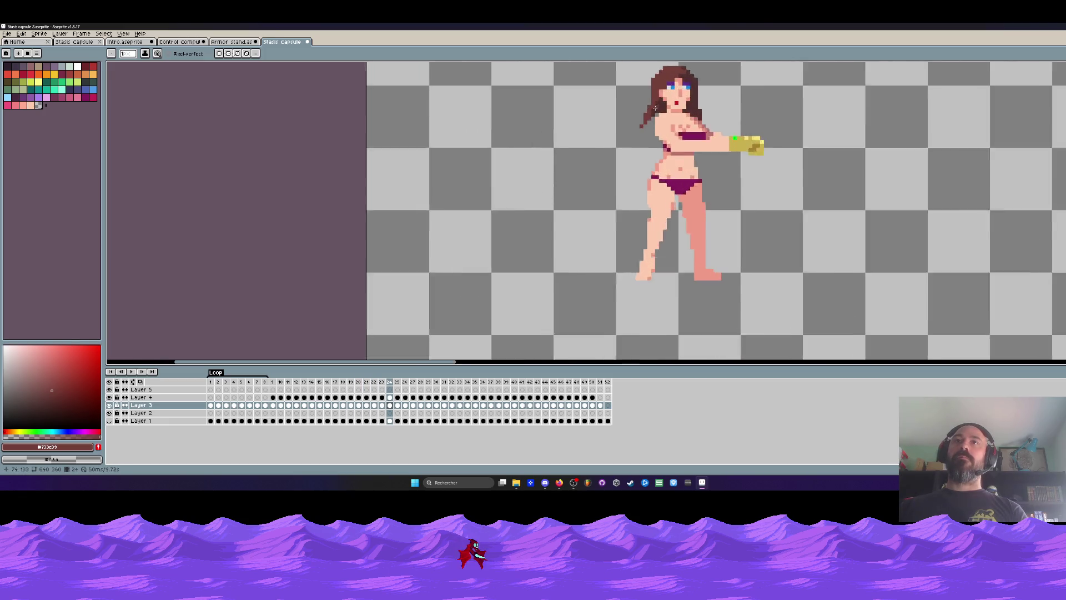
Step: Check the File menu, then cycle through the Armor stand and Control computeurs documents
click(7, 33)
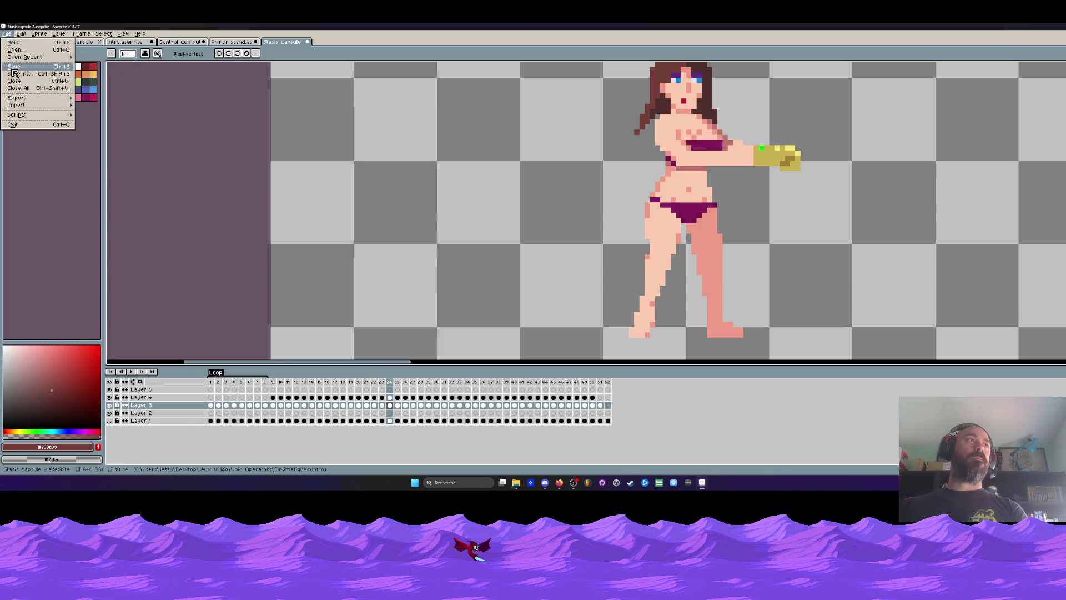
key(Escape)
click(217, 43)
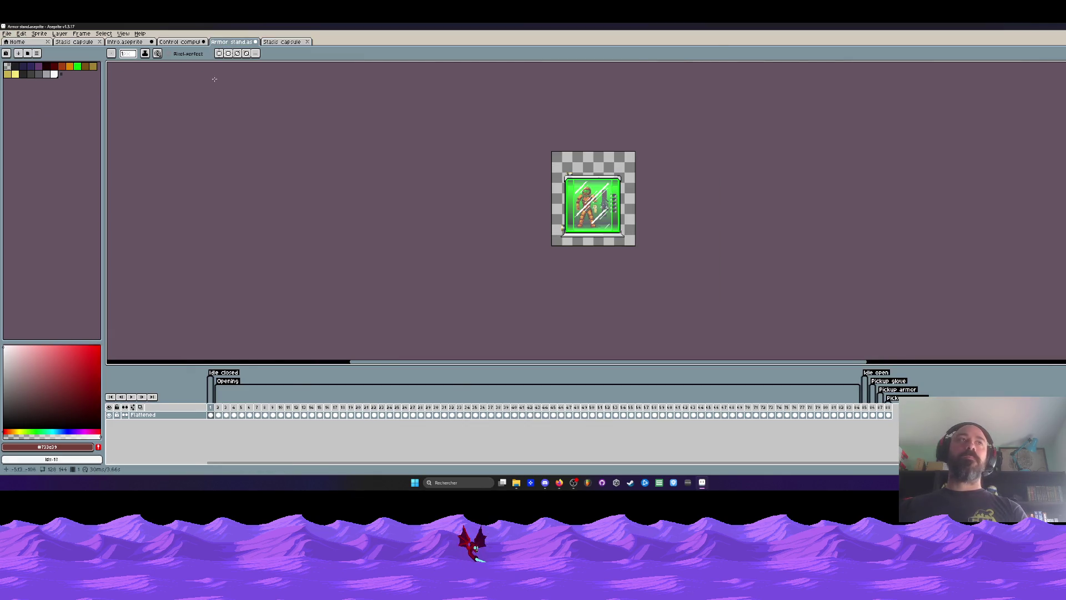
click(180, 42)
Step: Look over the Stasis capsule export sprite and return it to its first frame
click(125, 42)
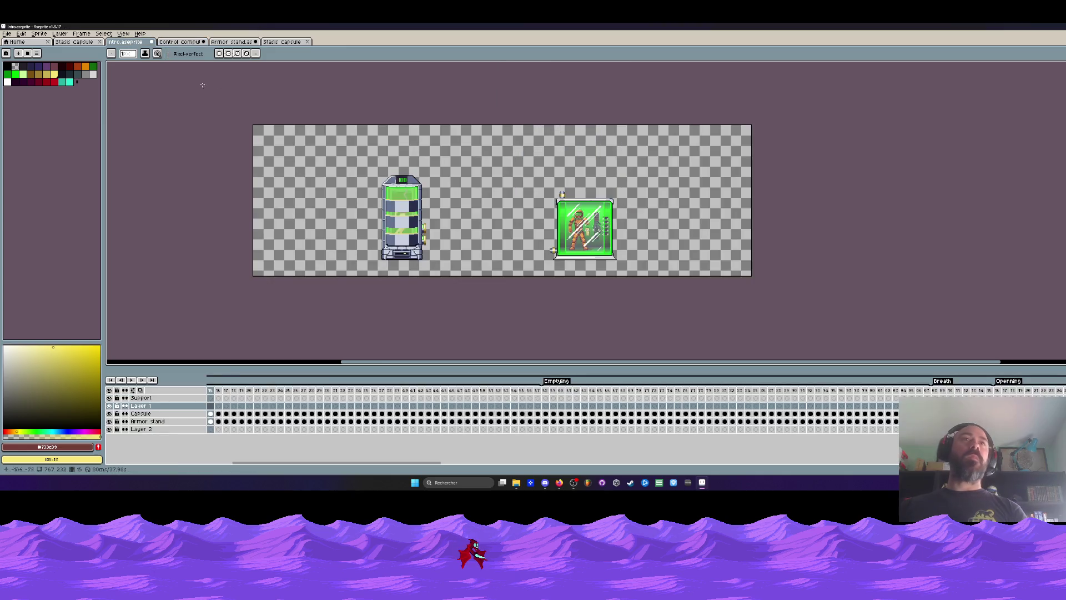
click(75, 42)
scroll(710, 145, down, 1)
scroll(710, 144, up, 2)
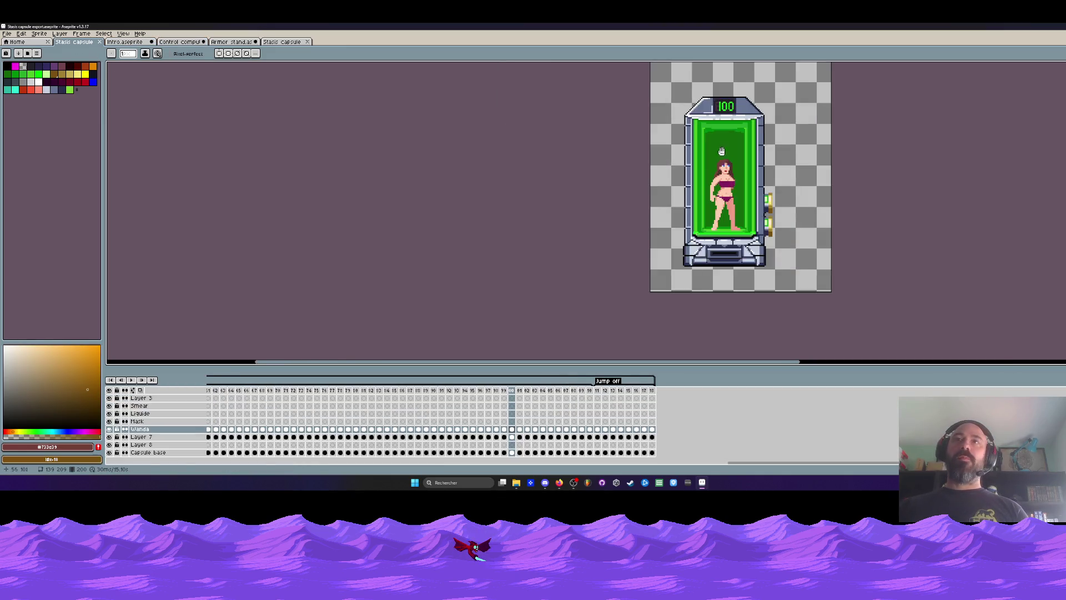
drag(711, 144, 628, 145)
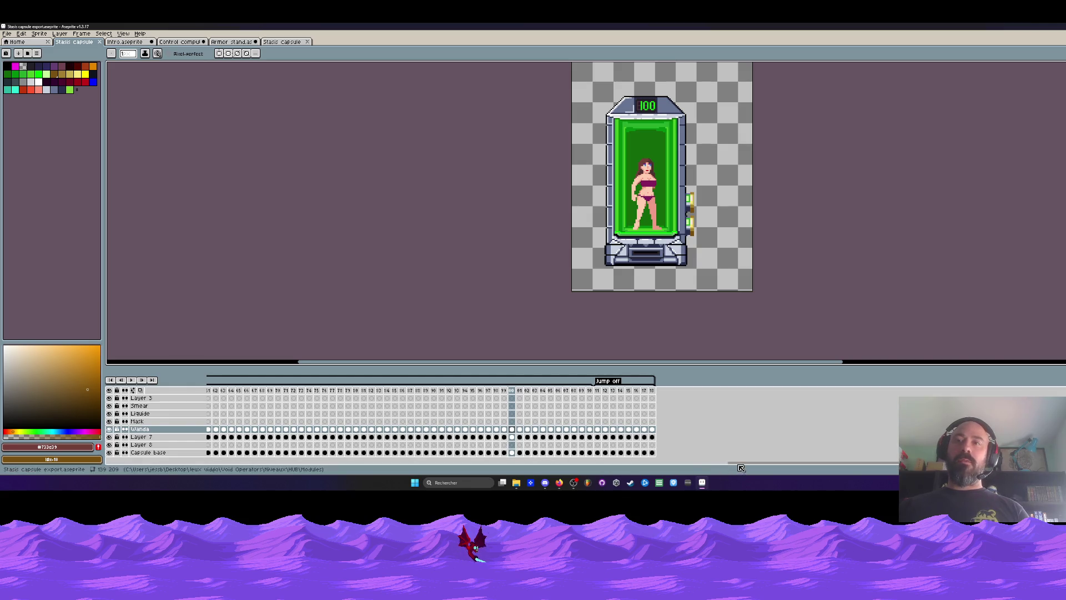
key(Home)
Step: Back in intro.aseprite, make frame 1 current and zoom into the lab scene
key(ctrl+Tab)
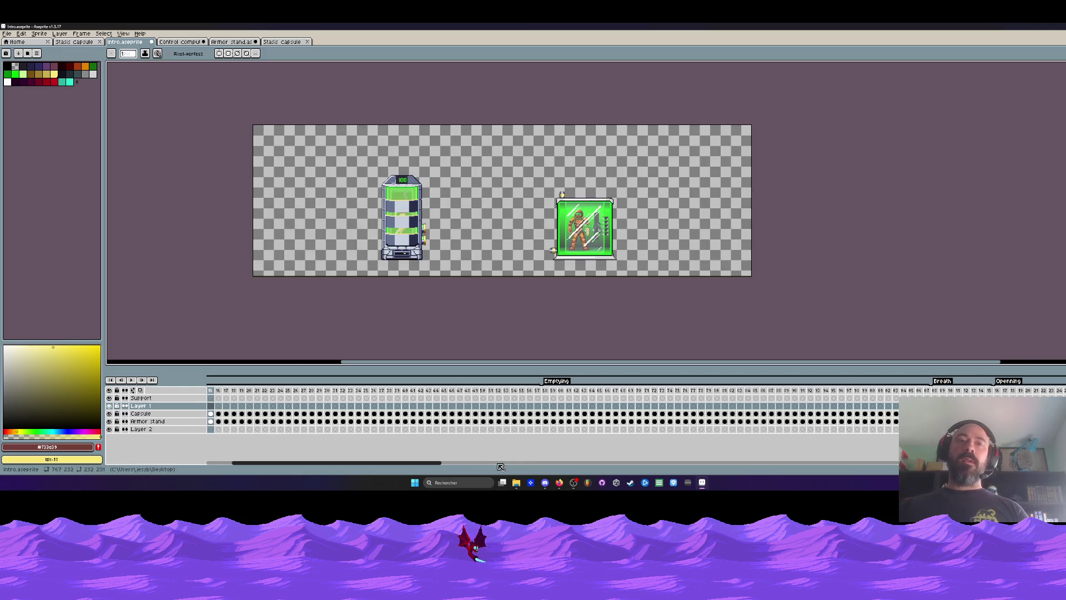
drag(416, 465, 391, 465)
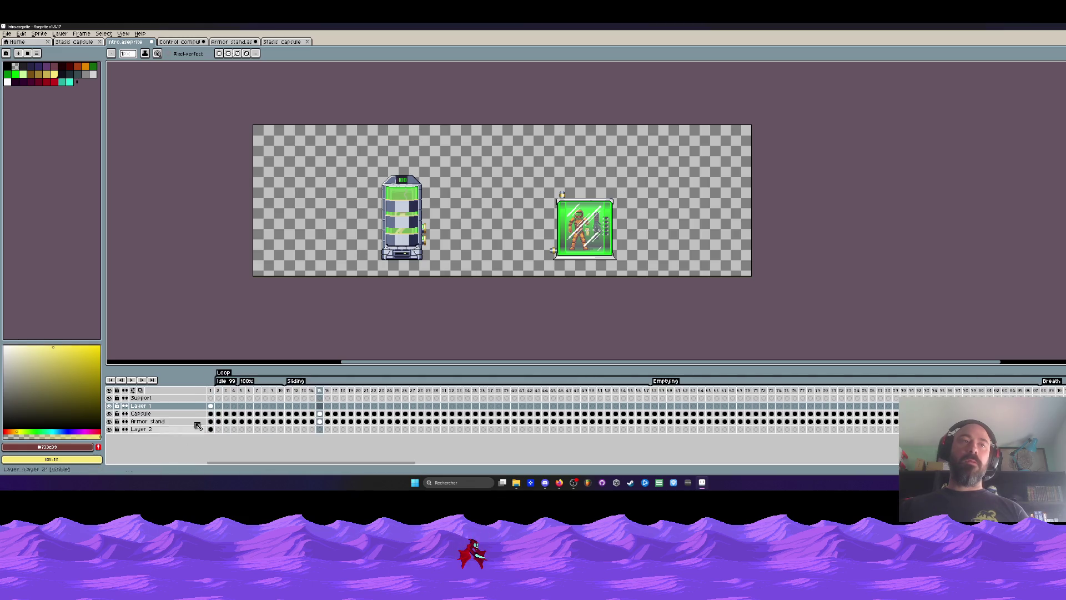
click(211, 406)
scroll(441, 240, up, 1)
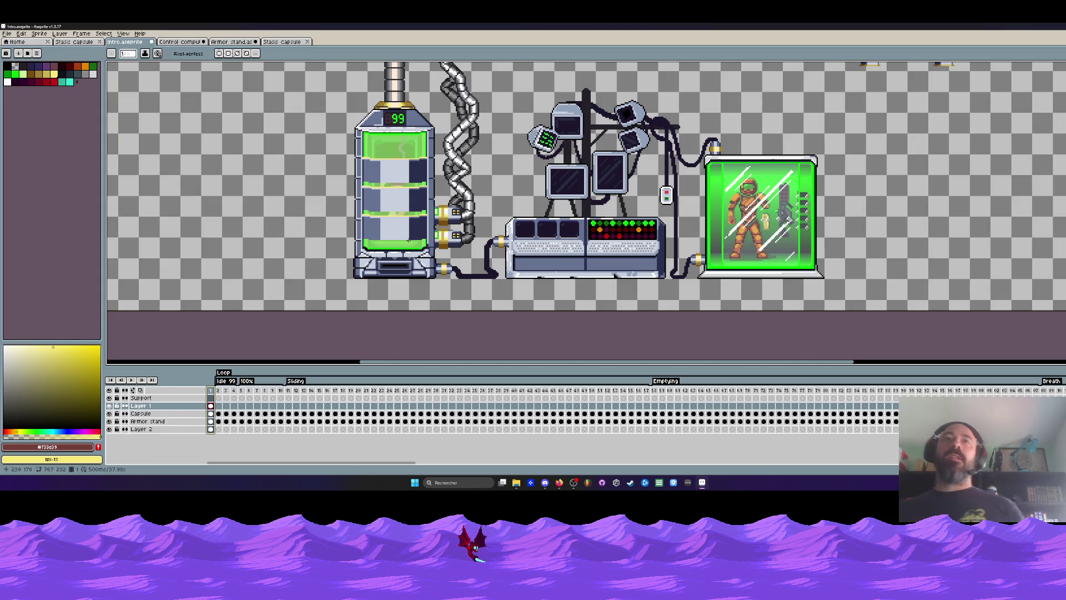
scroll(409, 241, down, 1)
key(space)
scroll(576, 97, up, 1)
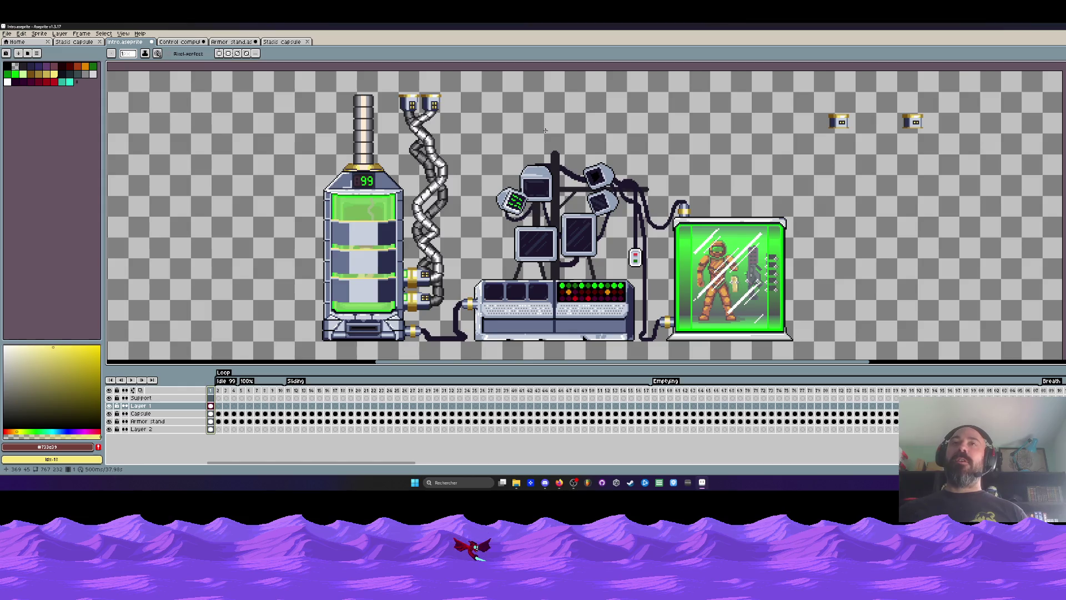
Step: Select and move the two small icons near the top right, then drop the selection
scroll(565, 147, down, 1)
scroll(645, 120, up, 1)
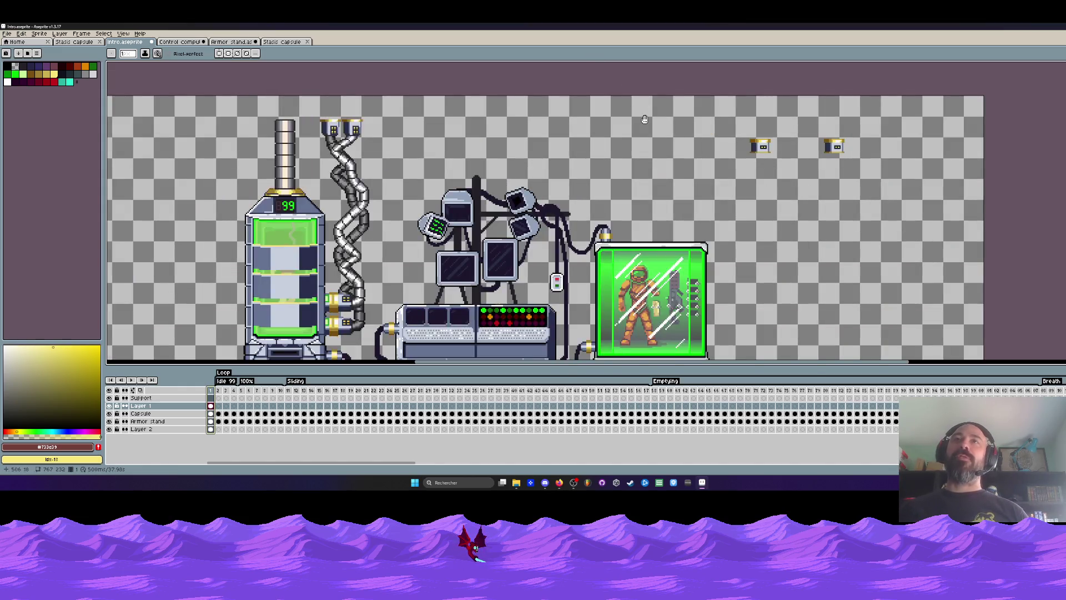
scroll(644, 120, down, 1)
drag(641, 145, 542, 126)
scroll(541, 126, up, 1)
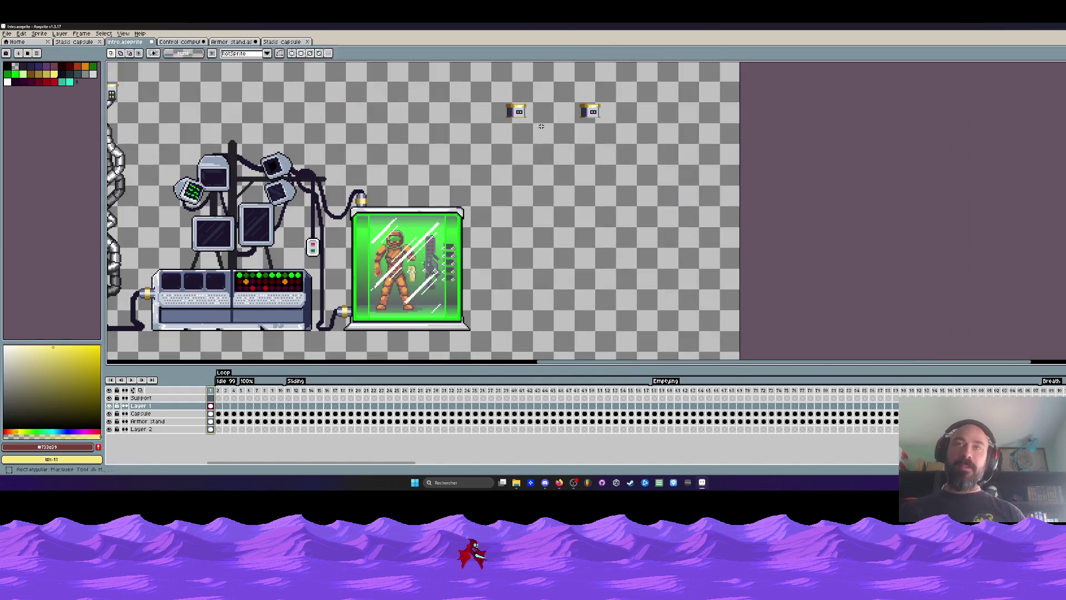
mouse_move(455, 72)
mouse_down()
mouse_move(657, 131)
mouse_move(635, 153)
mouse_move(608, 153)
mouse_up()
scroll(650, 136, down, 2)
scroll(621, 147, up, 2)
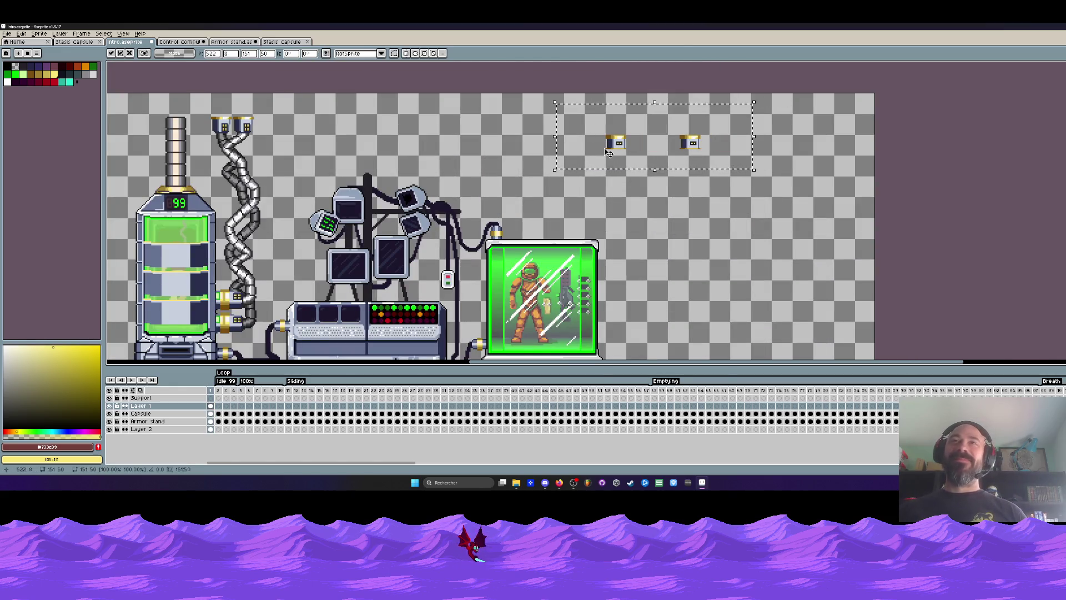
key(ctrl+d)
Step: Select intro frames 1–30, return to frame 1, then step to frame 2
scroll(675, 190, down, 2)
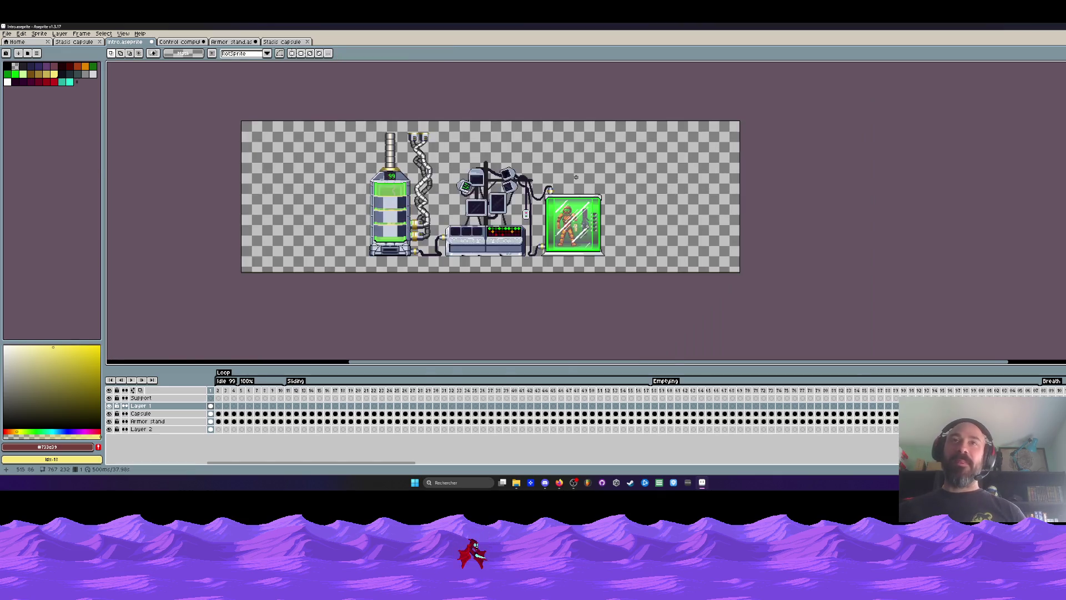
scroll(676, 191, up, 1)
scroll(676, 190, down, 1)
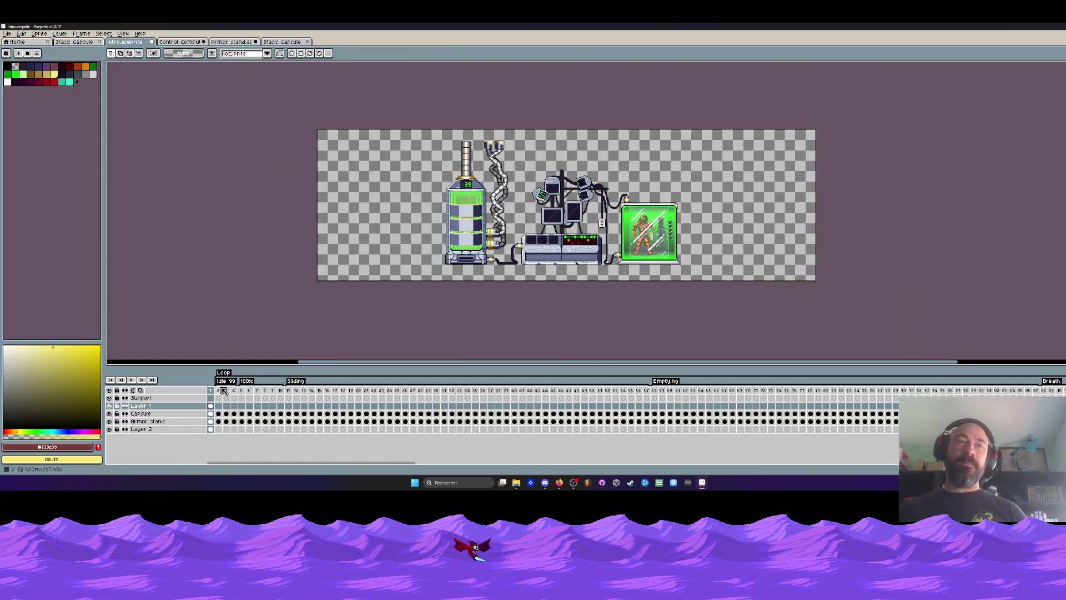
mouse_move(214, 391)
mouse_down()
mouse_move(671, 406)
mouse_move(437, 414)
mouse_up()
key(Home)
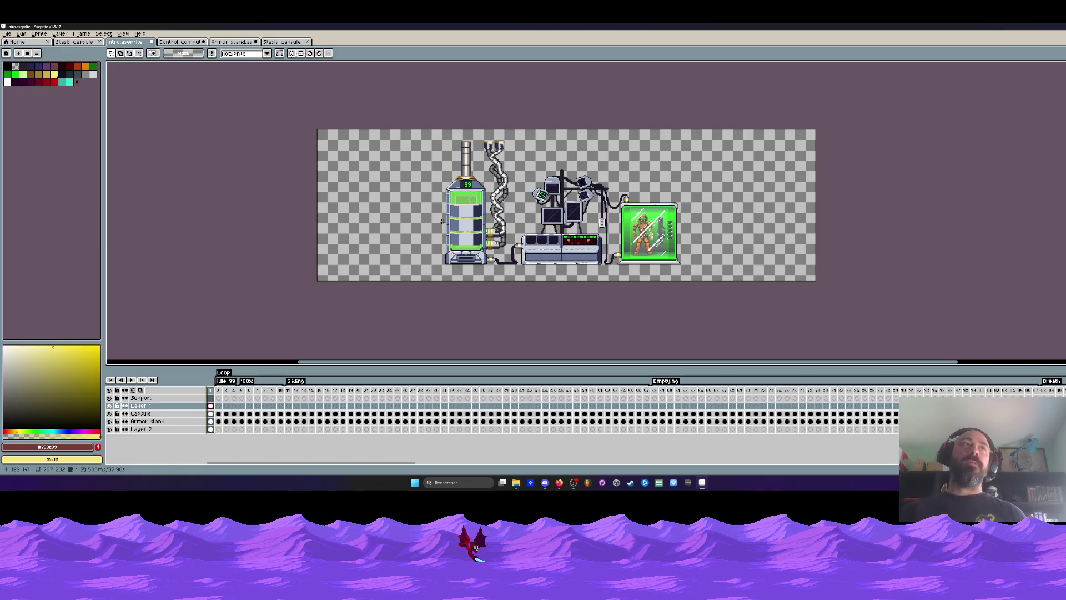
key(Right)
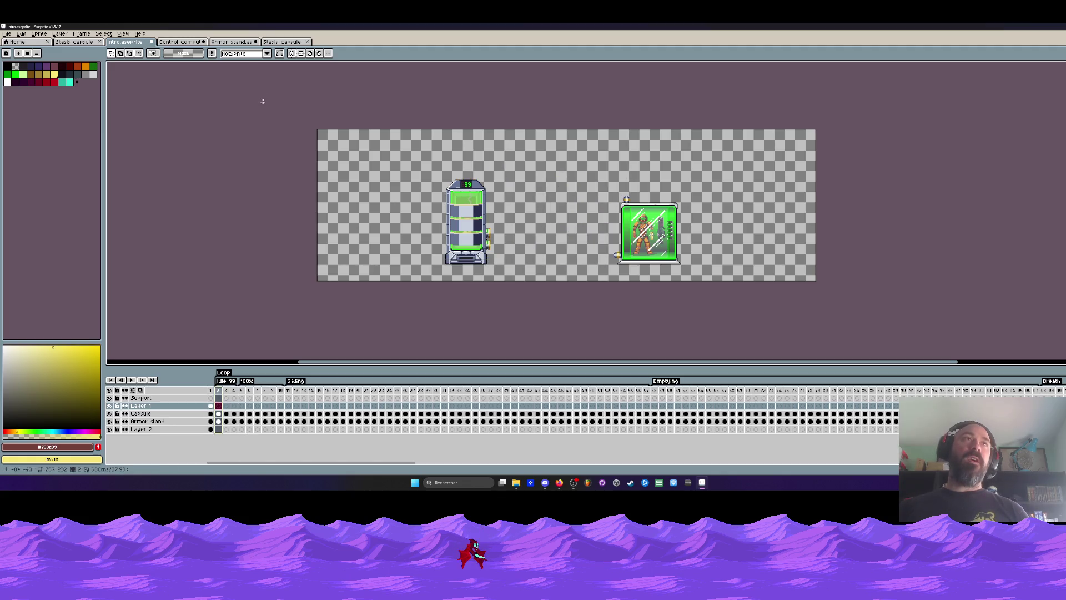
Step: Switch to the stasis capsule girl sprite and select its frames 1 to 33
key(ctrl+Tab)
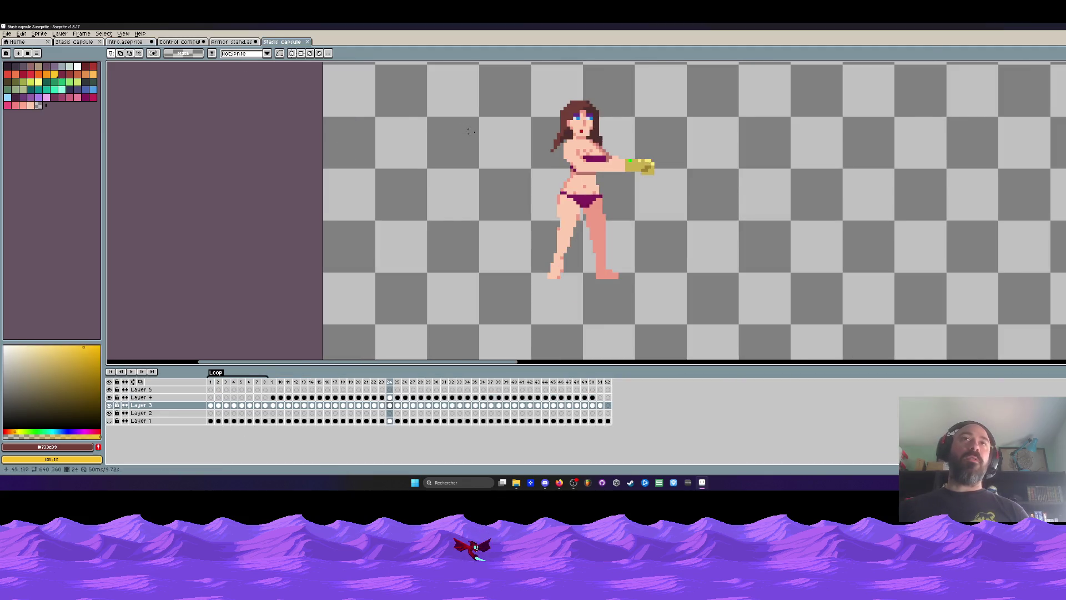
scroll(468, 131, down, 2)
drag(211, 382, 464, 382)
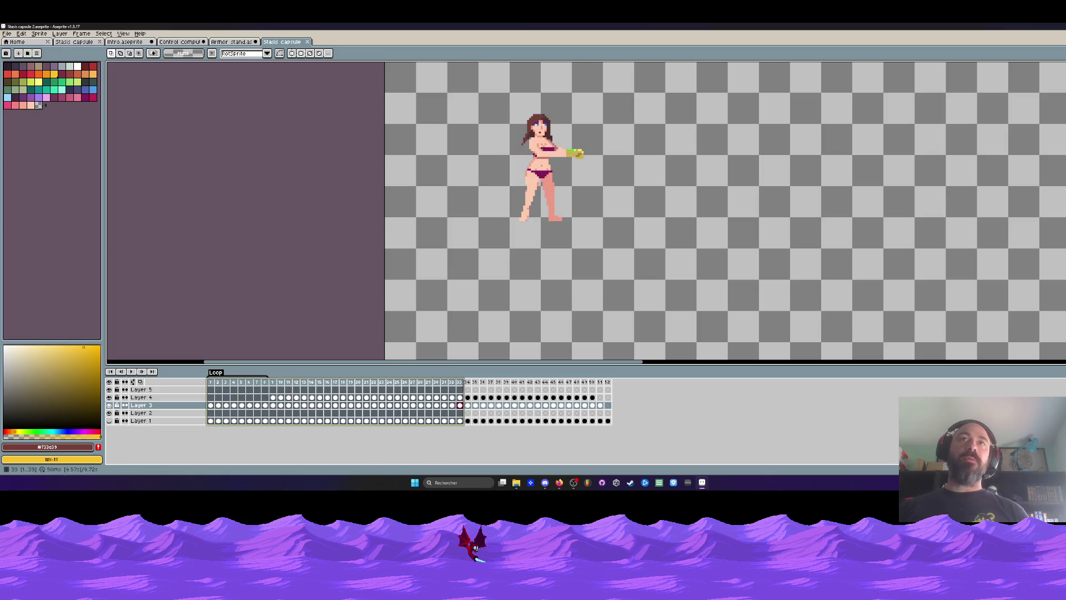
Step: Play the armor stand animation, then bring up the Control computeurs sprite
click(232, 44)
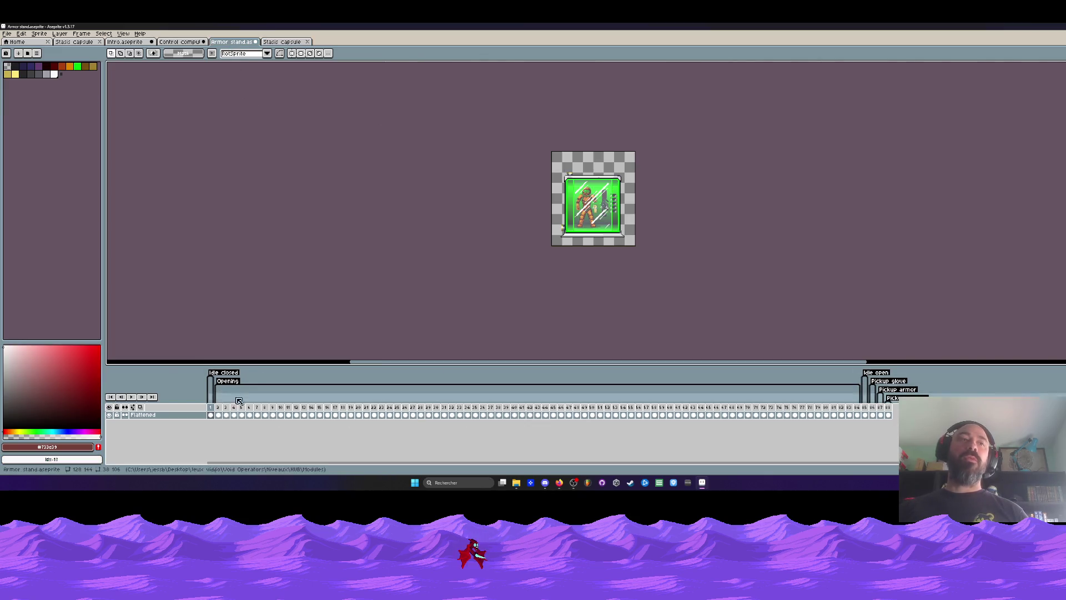
key(Return)
scroll(609, 227, up, 2)
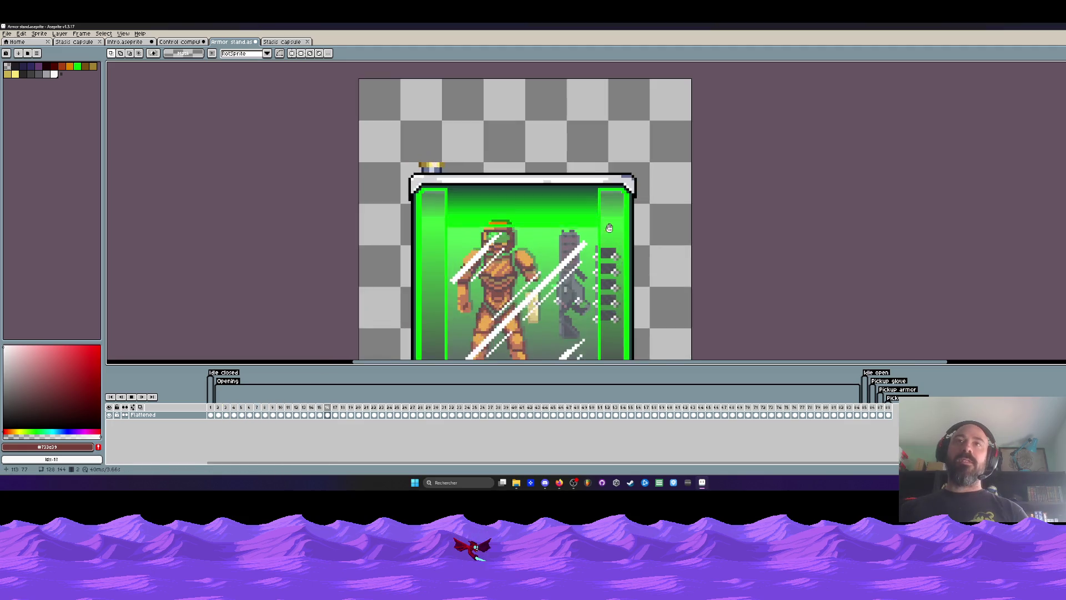
scroll(609, 228, down, 3)
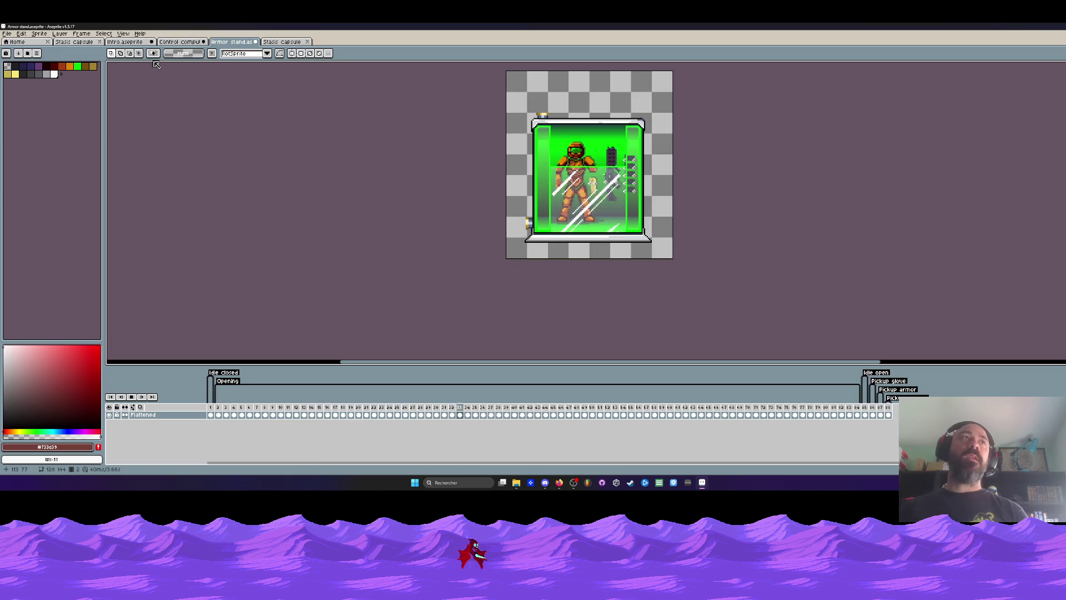
click(180, 42)
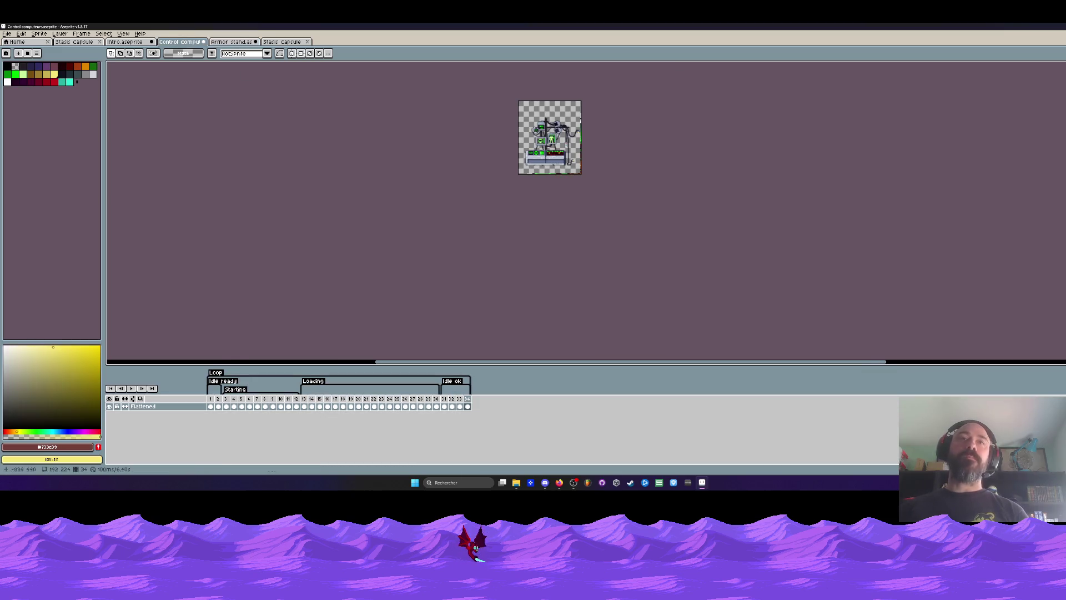
Step: Play the Control computeurs animation from frame 1
click(234, 380)
click(211, 390)
scroll(491, 242, up, 3)
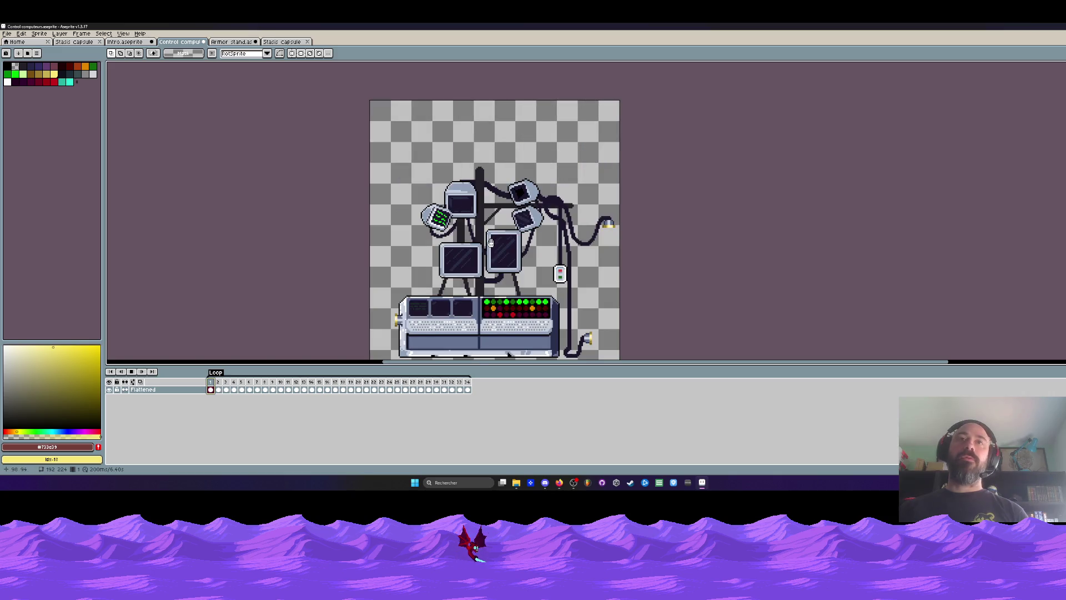
key(Return)
scroll(472, 278, up, 1)
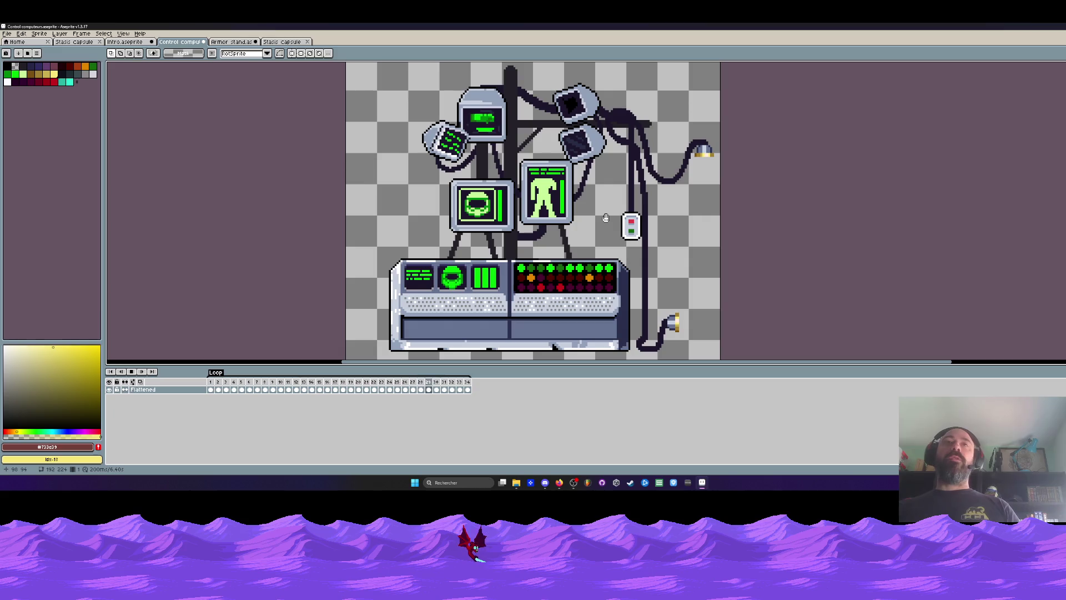
scroll(606, 218, down, 4)
scroll(554, 183, up, 5)
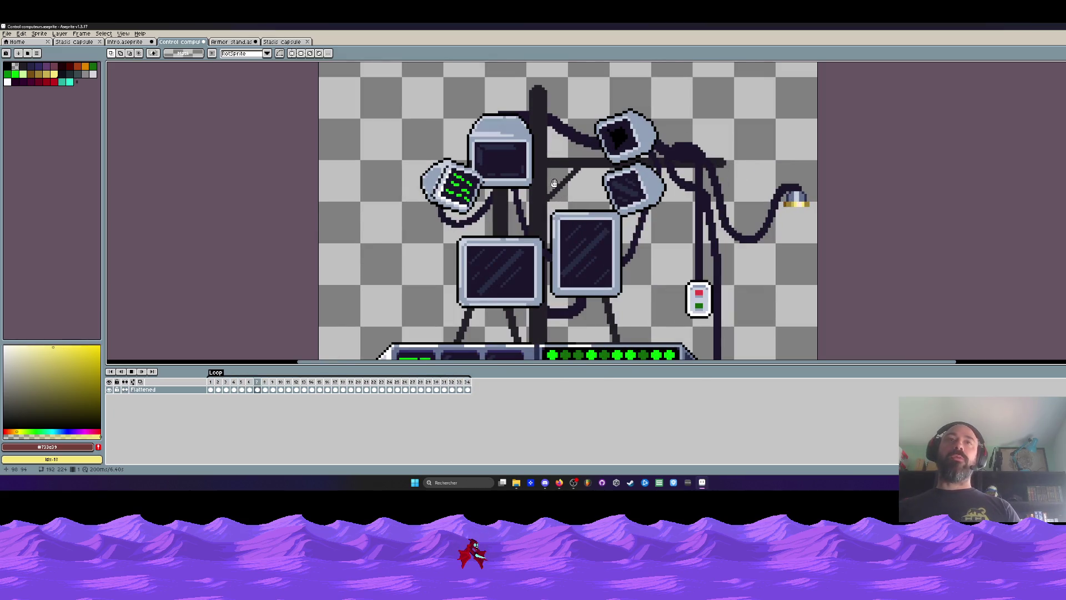
scroll(554, 183, up, 1)
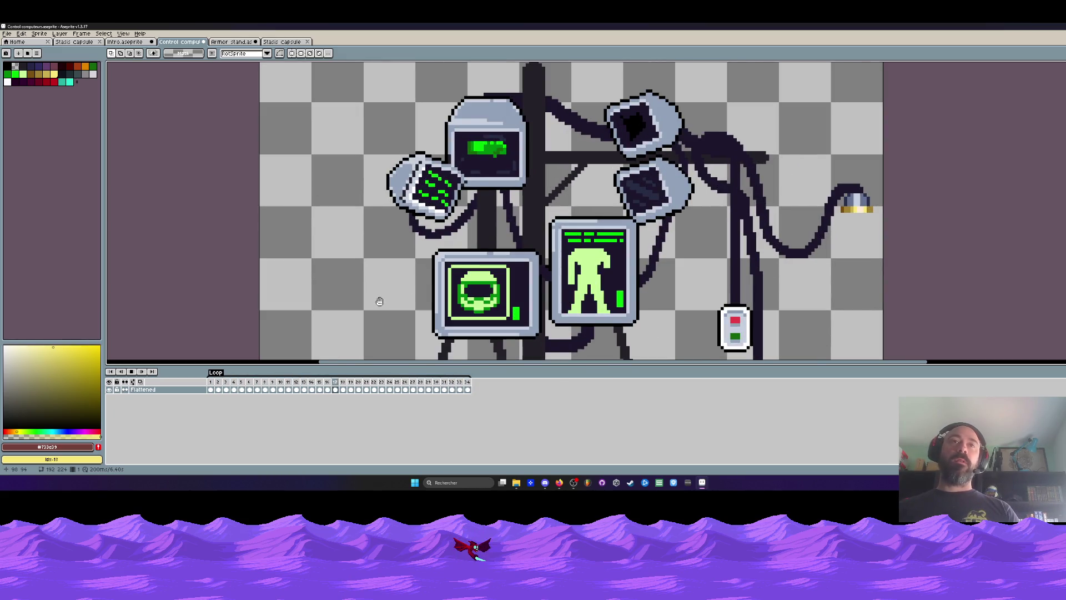
Step: Glance at the intro scene, then switch to the Stasis capsule export file
click(127, 42)
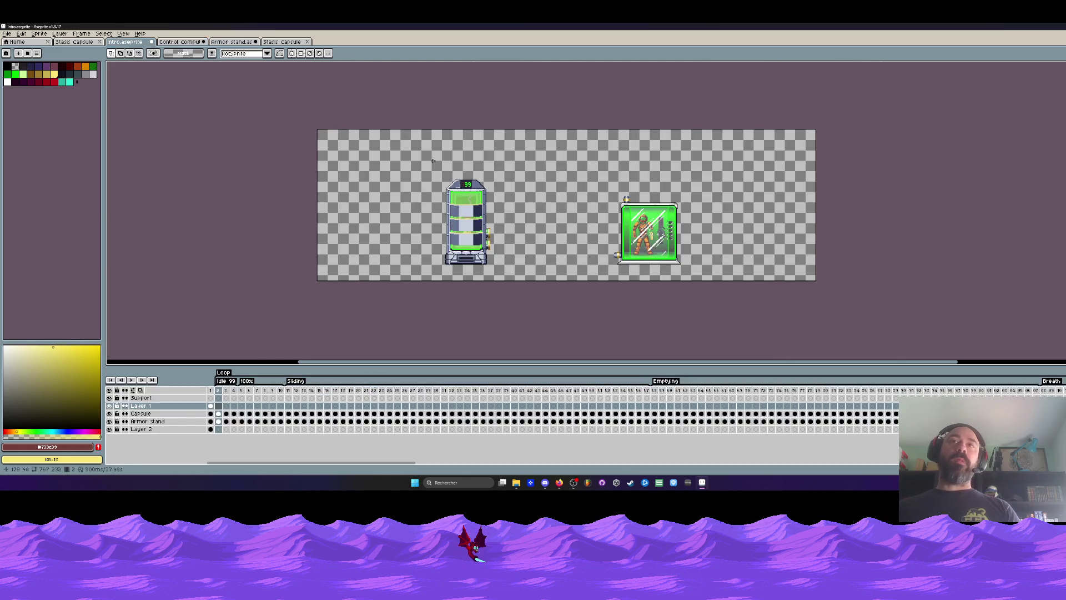
click(184, 42)
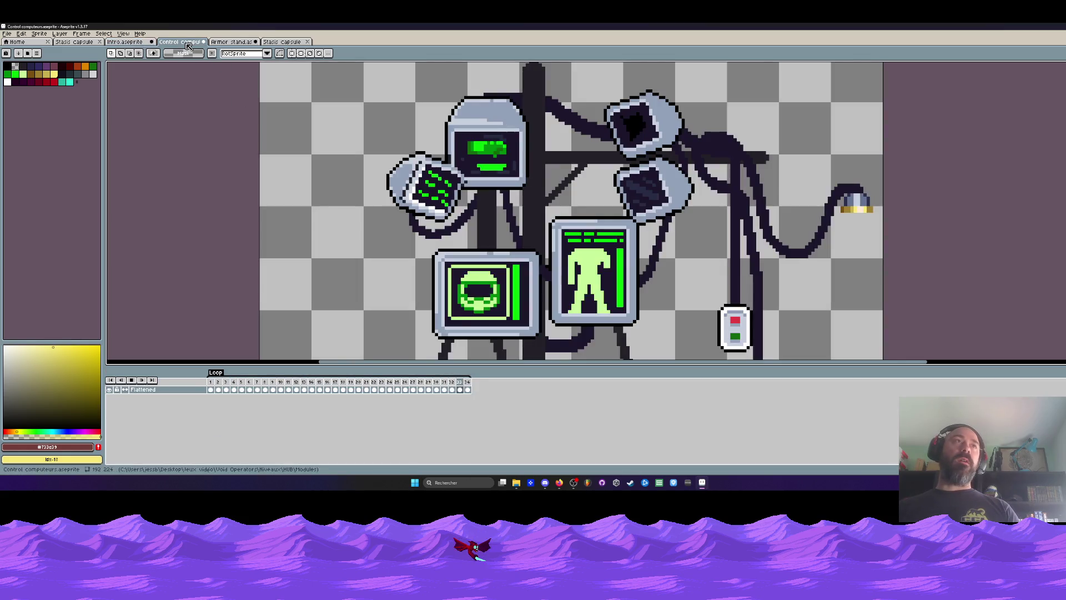
click(81, 34)
click(76, 42)
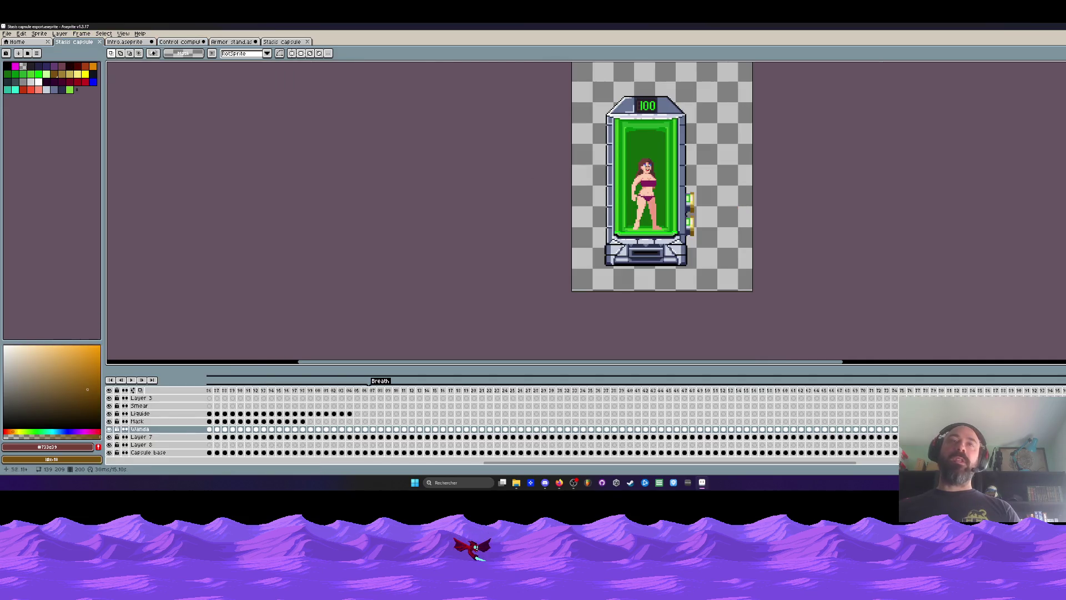
Step: Go to Layer 6's frame 1, step to frame 2, and play the Loop animation
drag(503, 465, 224, 464)
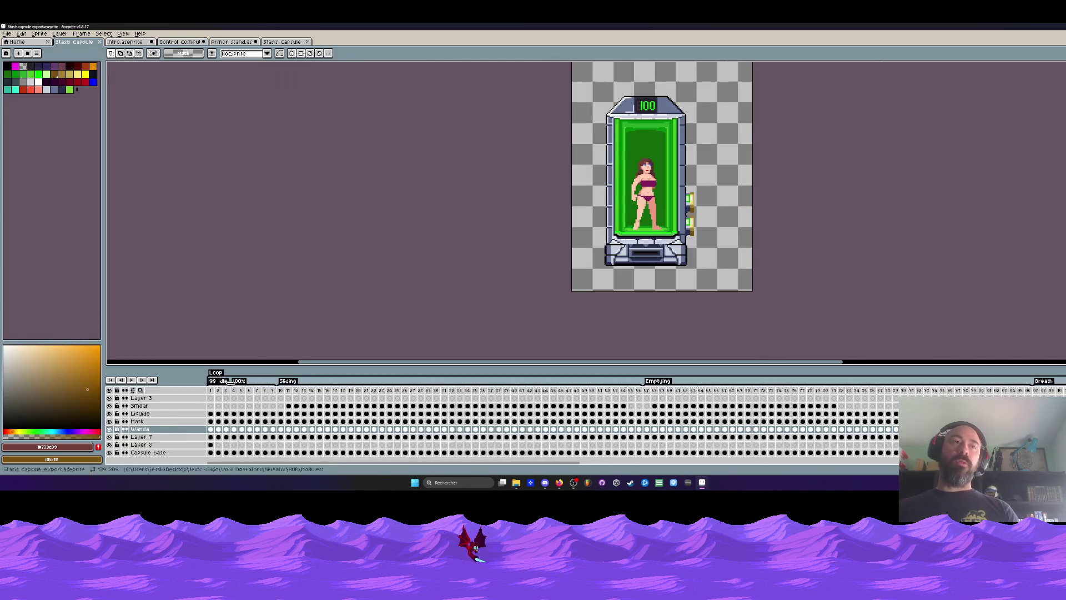
scroll(217, 391, up, 1)
click(211, 391)
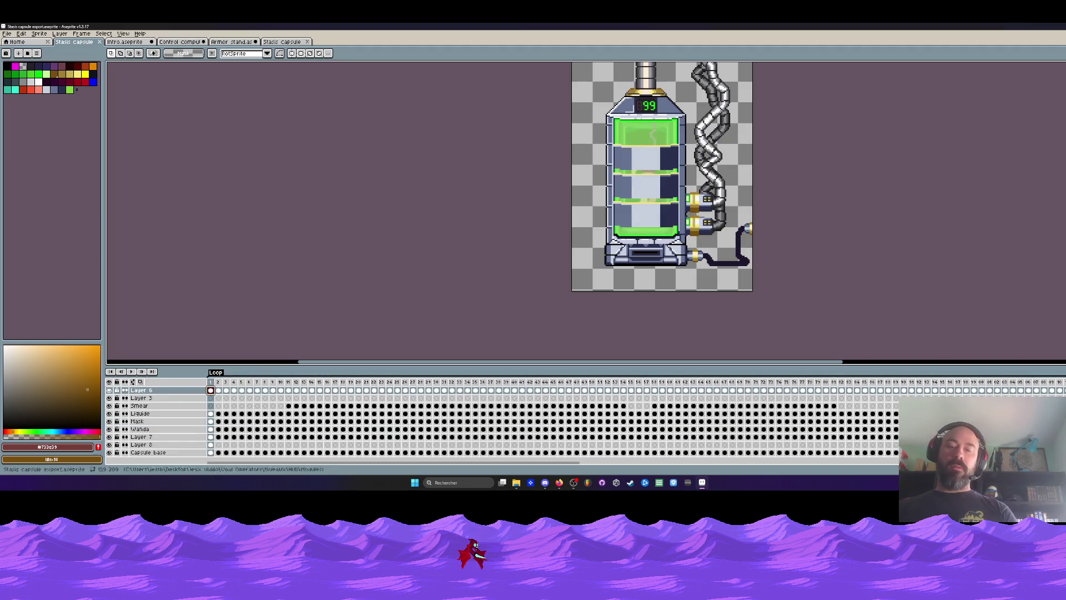
key(Right)
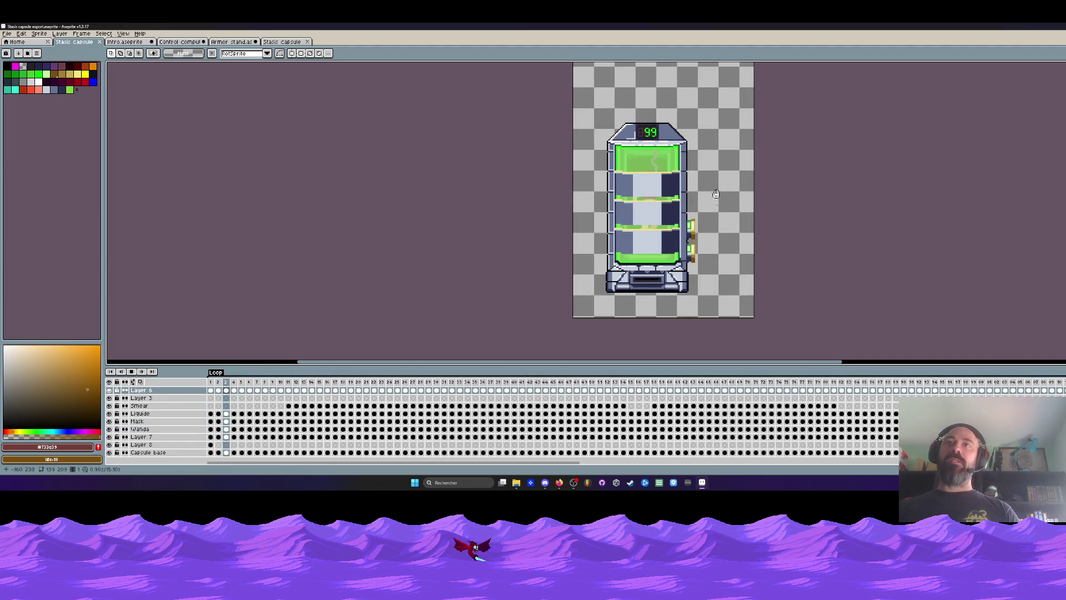
key(Return)
scroll(708, 178, up, 1)
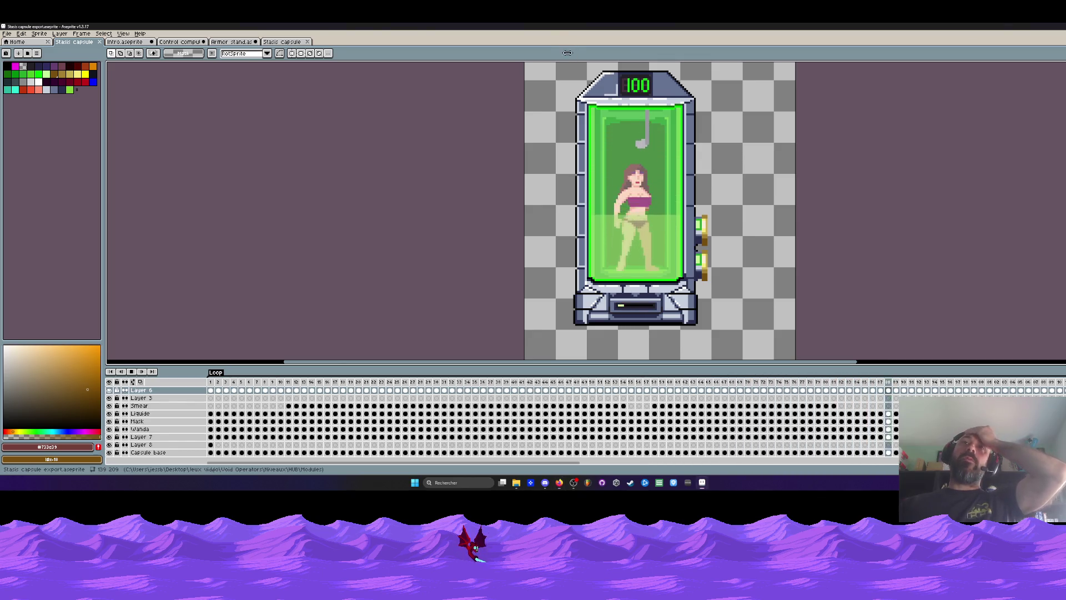
Step: Stop the capsule animation playback
scroll(593, 104, down, 2)
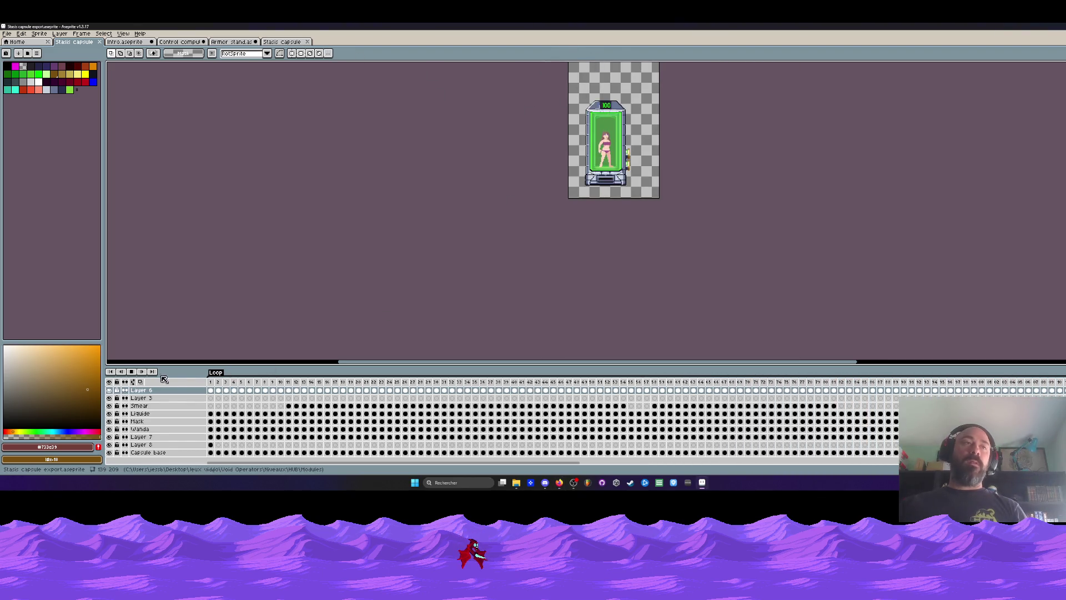
click(131, 371)
scroll(533, 131, down, 1)
scroll(528, 176, up, 1)
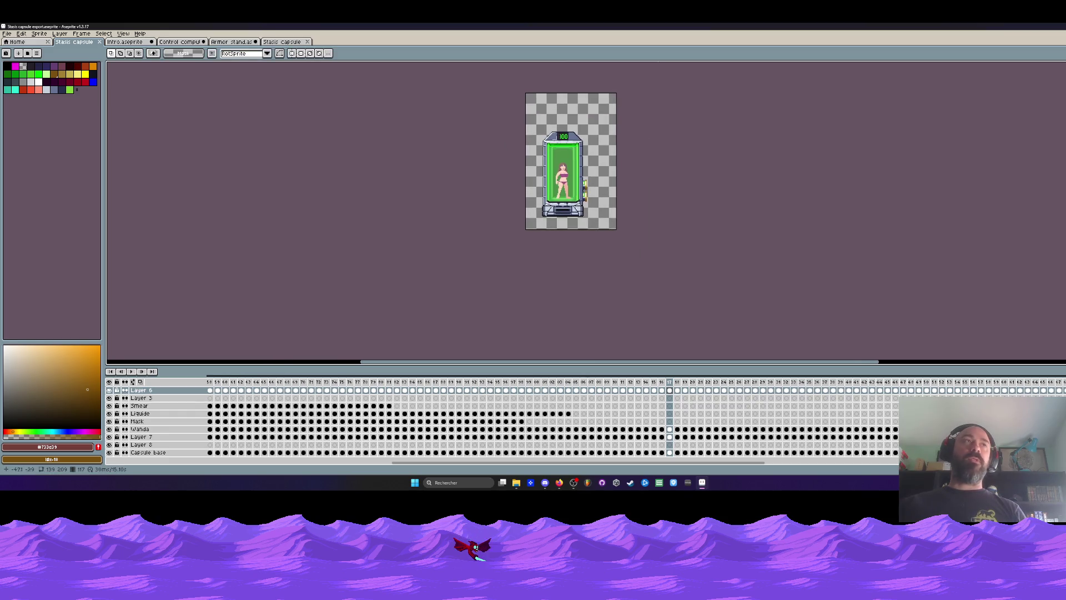
Step: Switch to Stasis capsule 2 and jump to an earlier frame of the golden-glove reaching pose
click(141, 44)
click(288, 44)
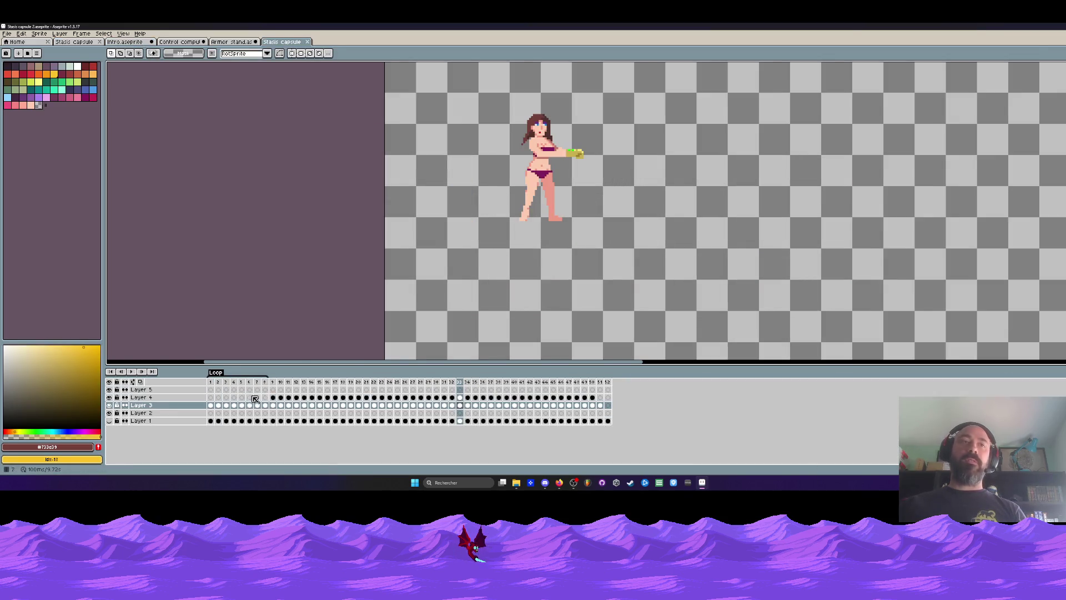
click(274, 385)
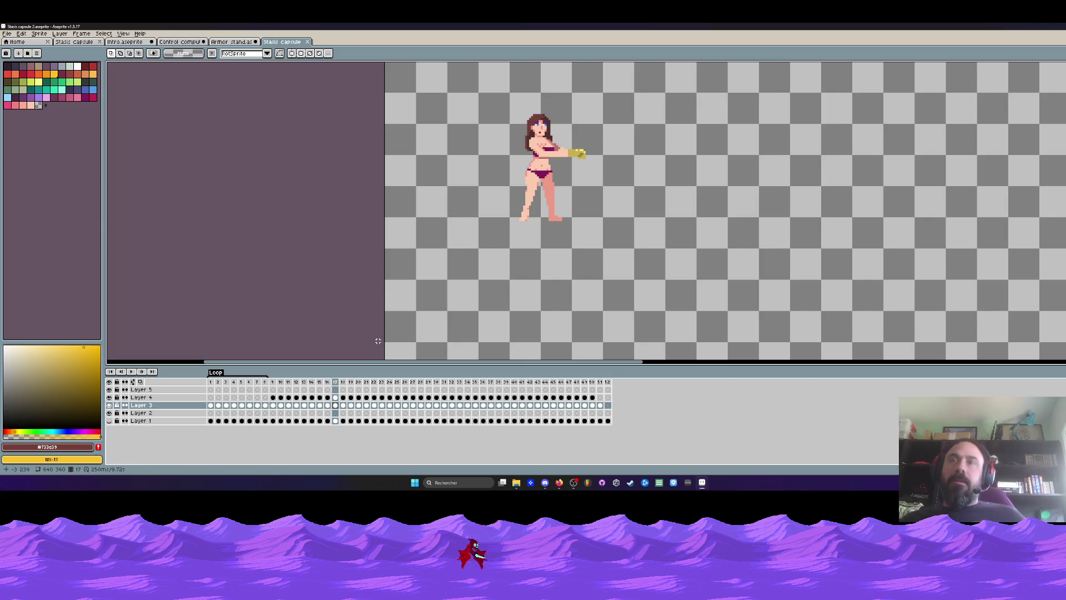
scroll(520, 119, down, 2)
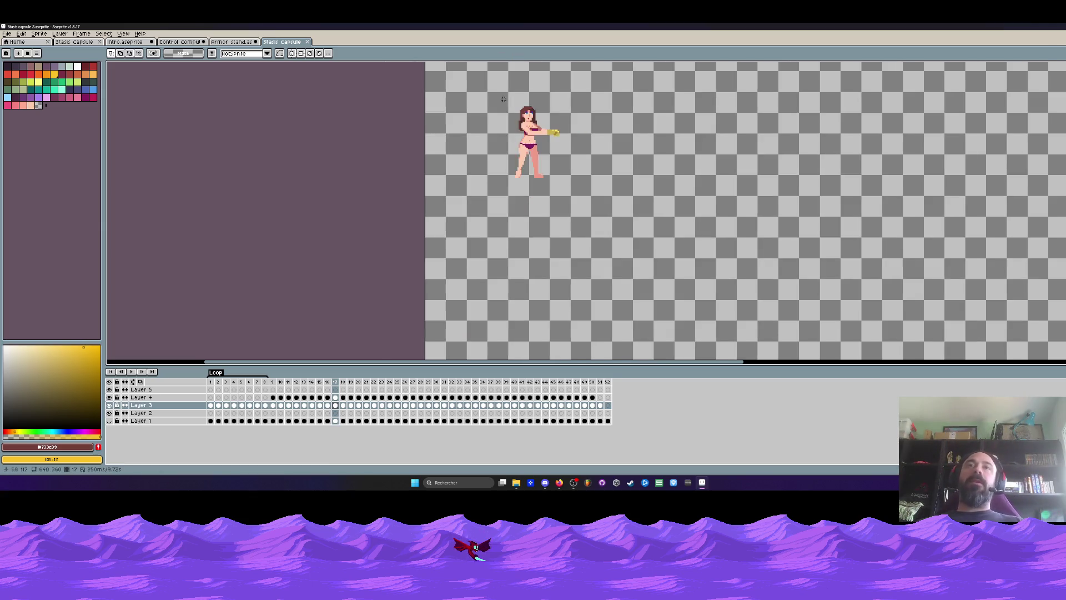
scroll(517, 166, up, 2)
Step: Minimize Aseprite, reposition the Intro folder window and go back up to Void Operators
click(702, 482)
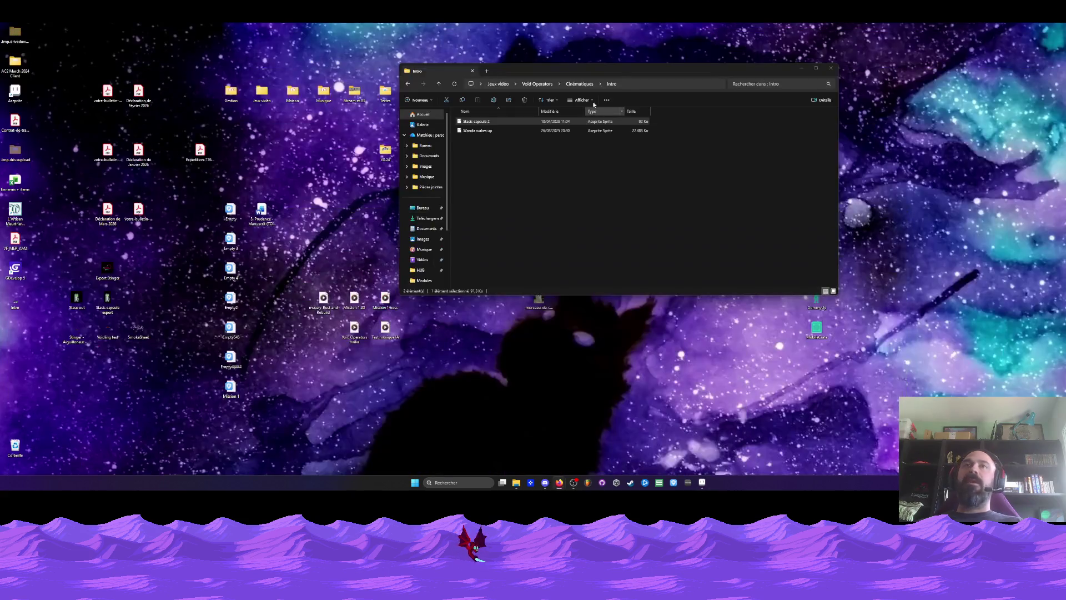
mouse_move(595, 65)
mouse_down()
mouse_move(571, 65)
mouse_move(527, 102)
mouse_up()
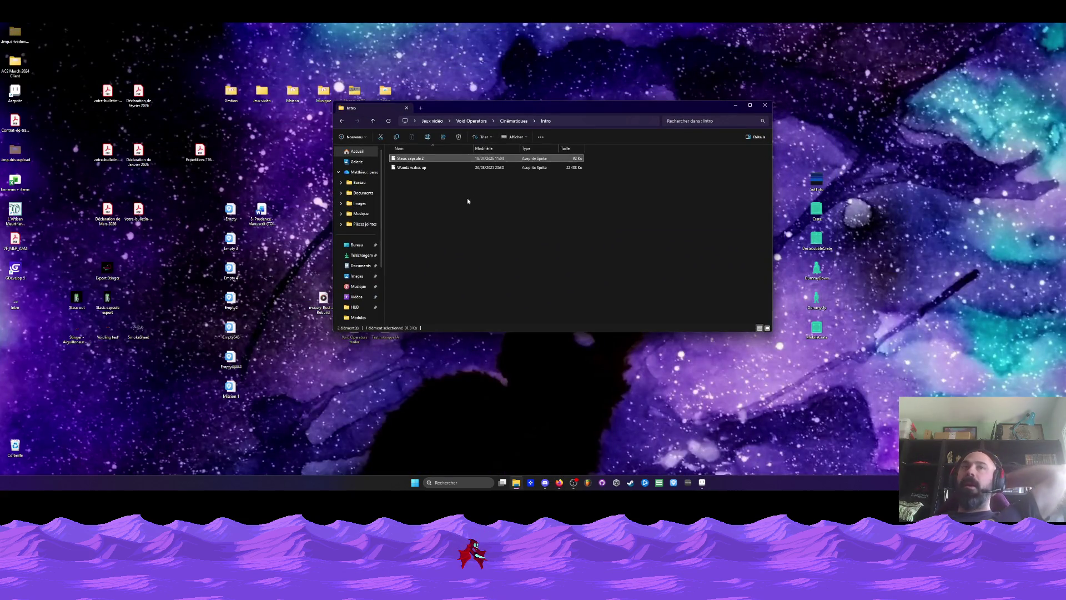
click(342, 121)
click(342, 121)
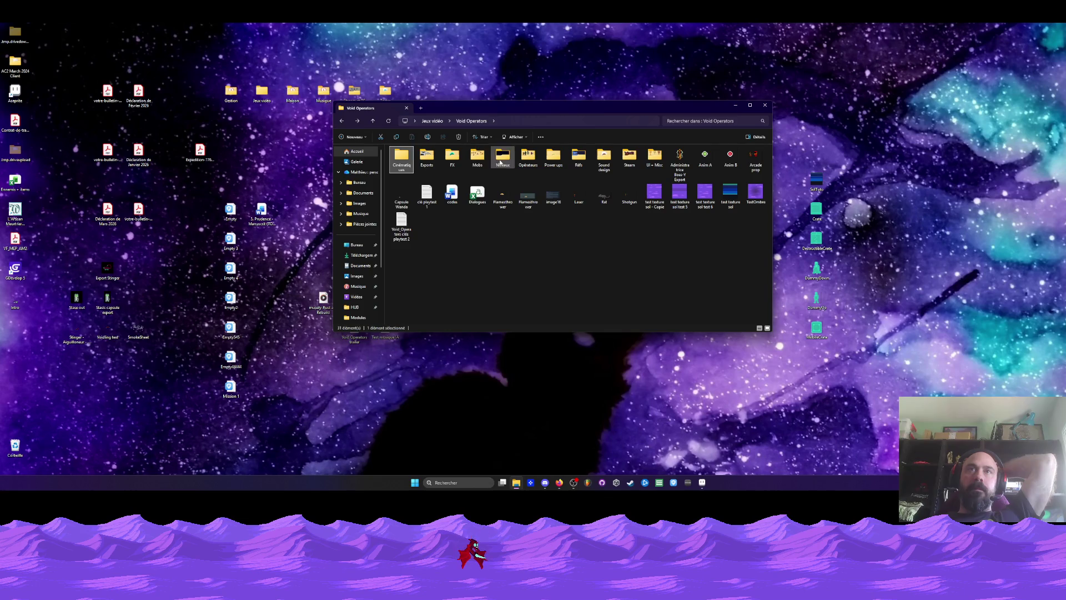
Step: Browse into Niveaux > HUB > Modules and open the Module briefing sprite
double_click(500, 160)
double_click(419, 162)
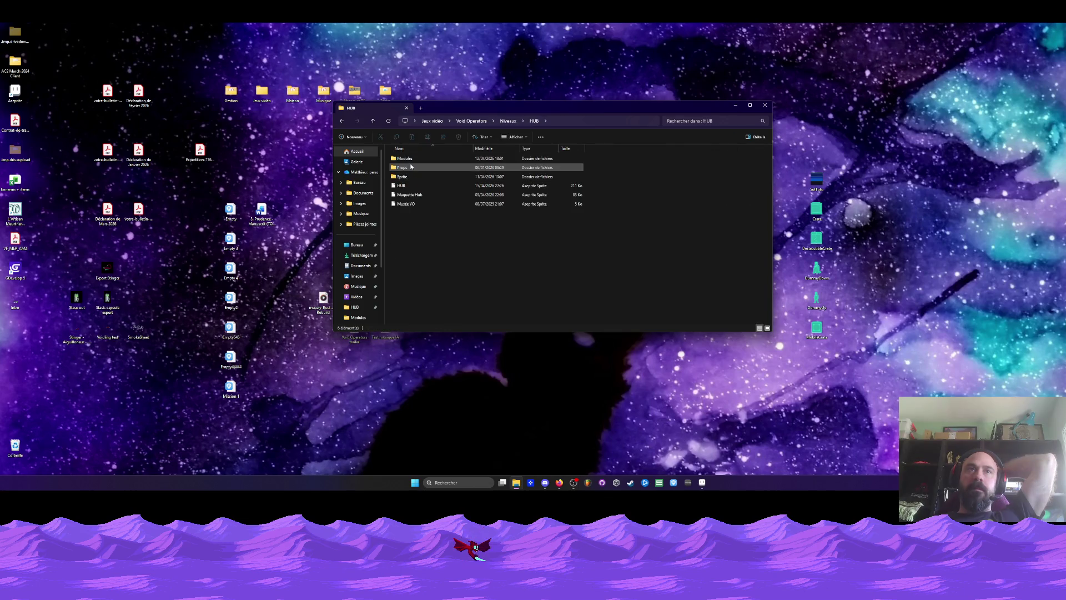
double_click(406, 159)
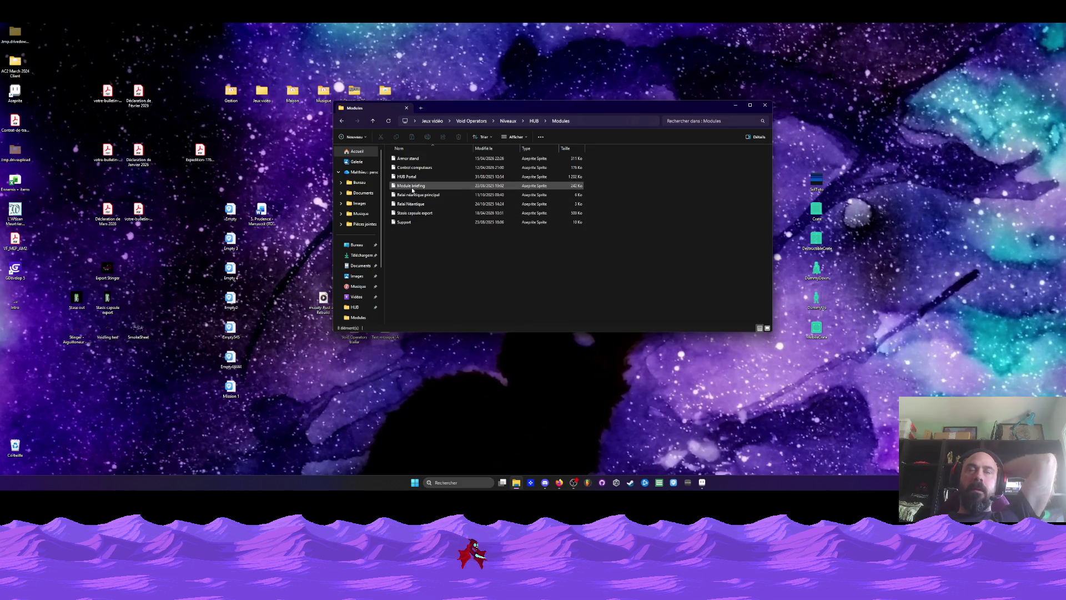
click(414, 186)
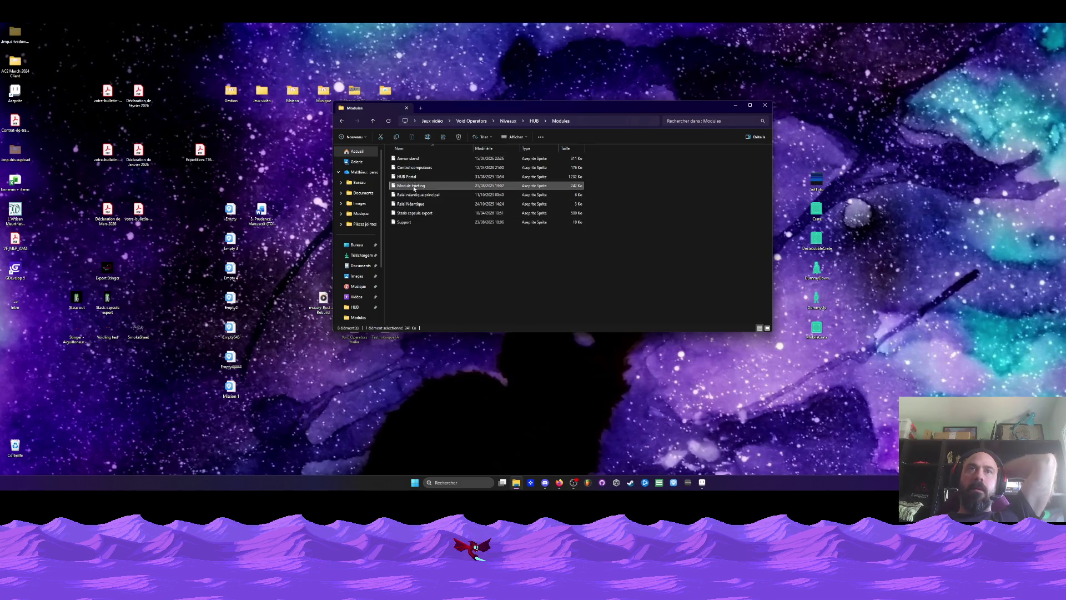
double_click(414, 187)
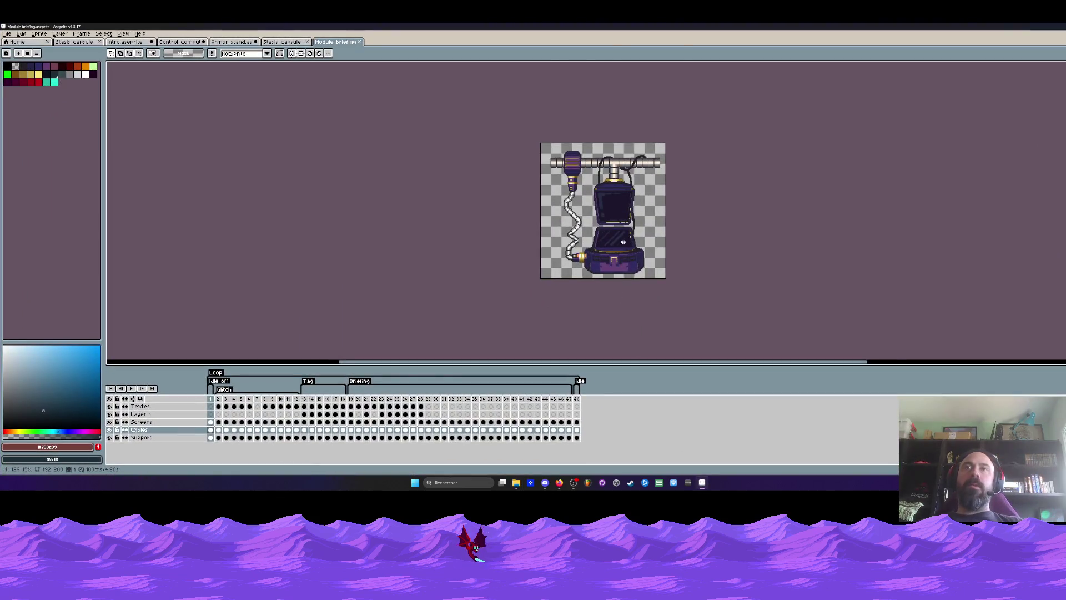
Step: Return to the HUB folder and show HUB.aseprite at frame 2 in Aseprite
scroll(617, 268, up, 1)
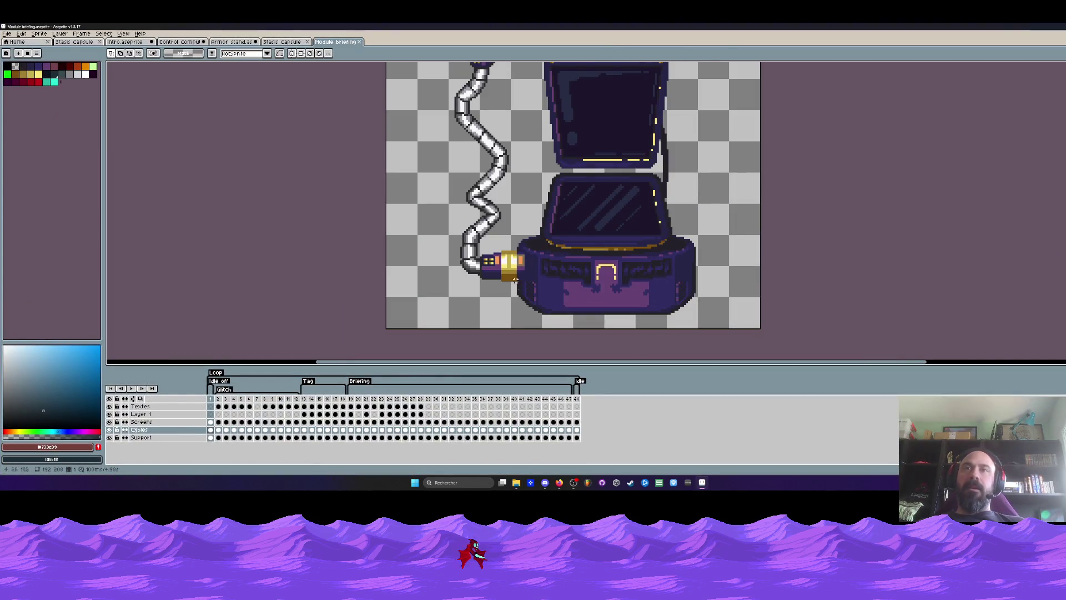
scroll(611, 245, down, 1)
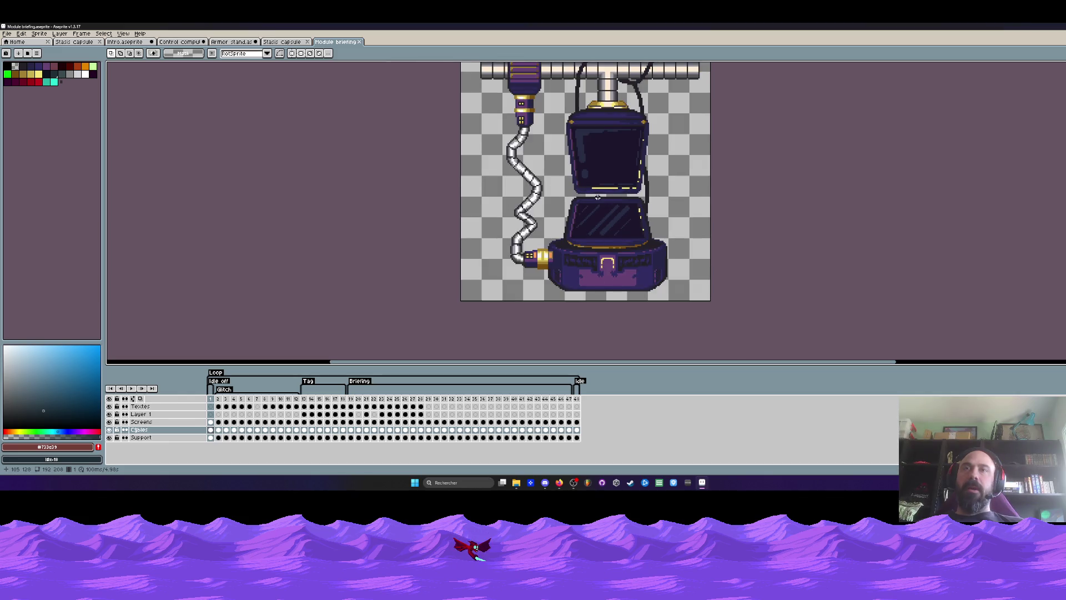
click(78, 42)
key(super+Down)
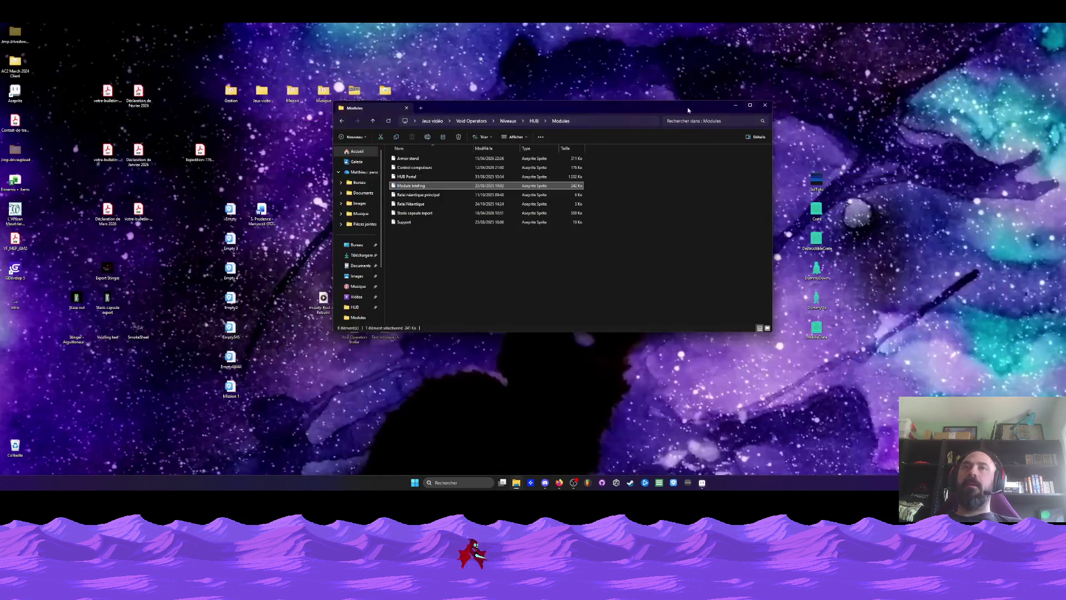
click(337, 119)
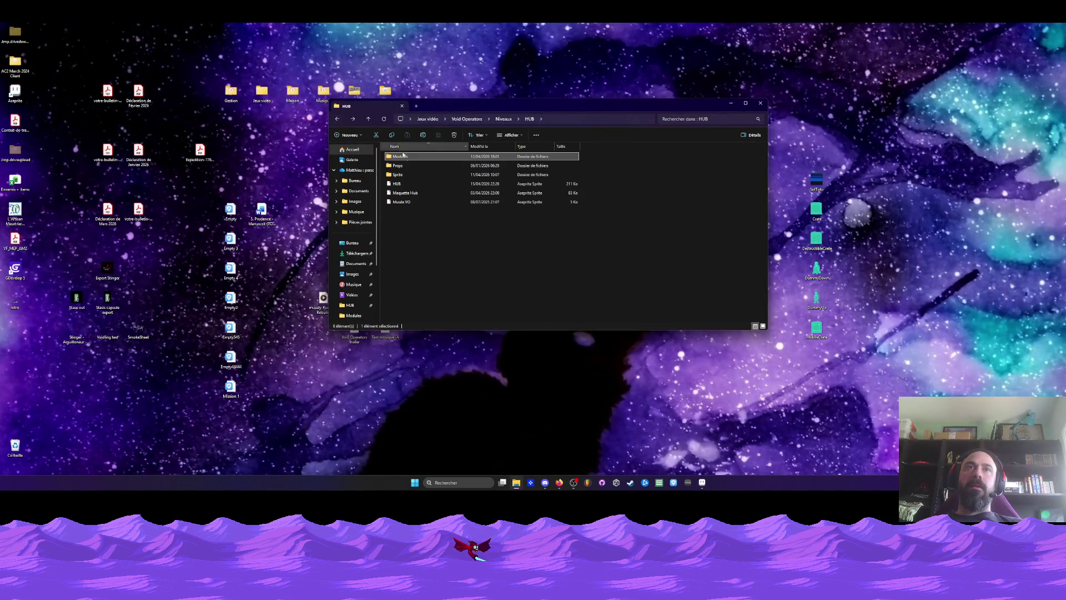
click(702, 482)
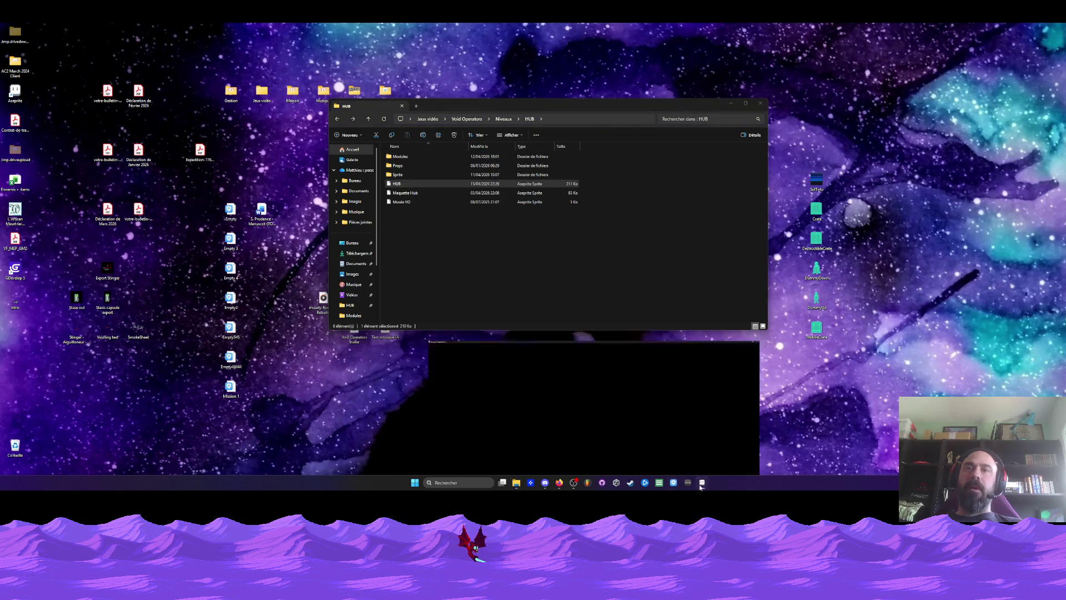
click(219, 383)
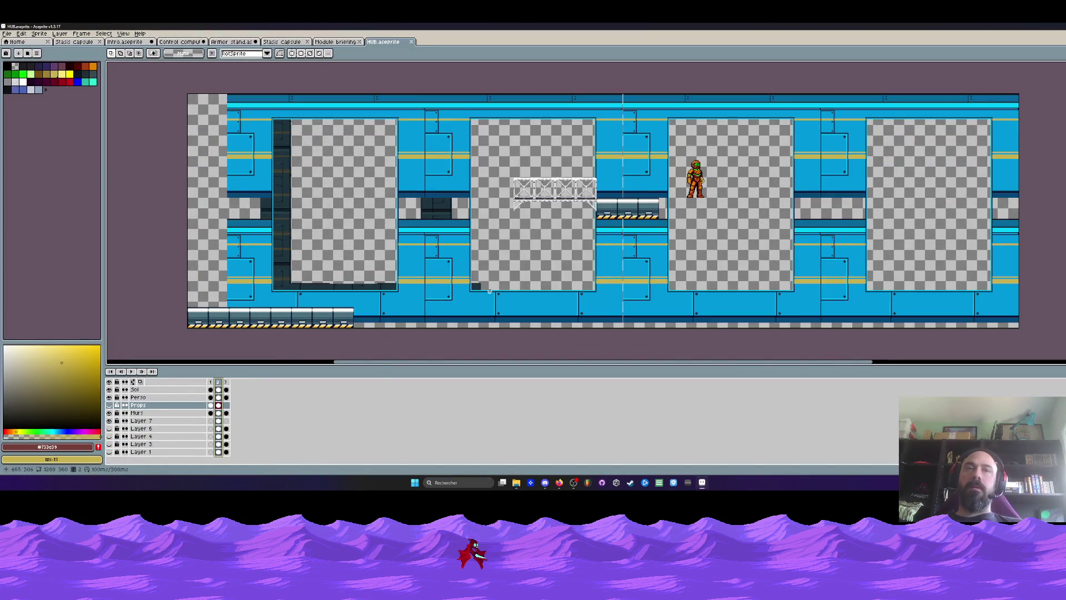
Step: Make the Props layer visible and go to frame 1 of the HUB level layout
click(110, 406)
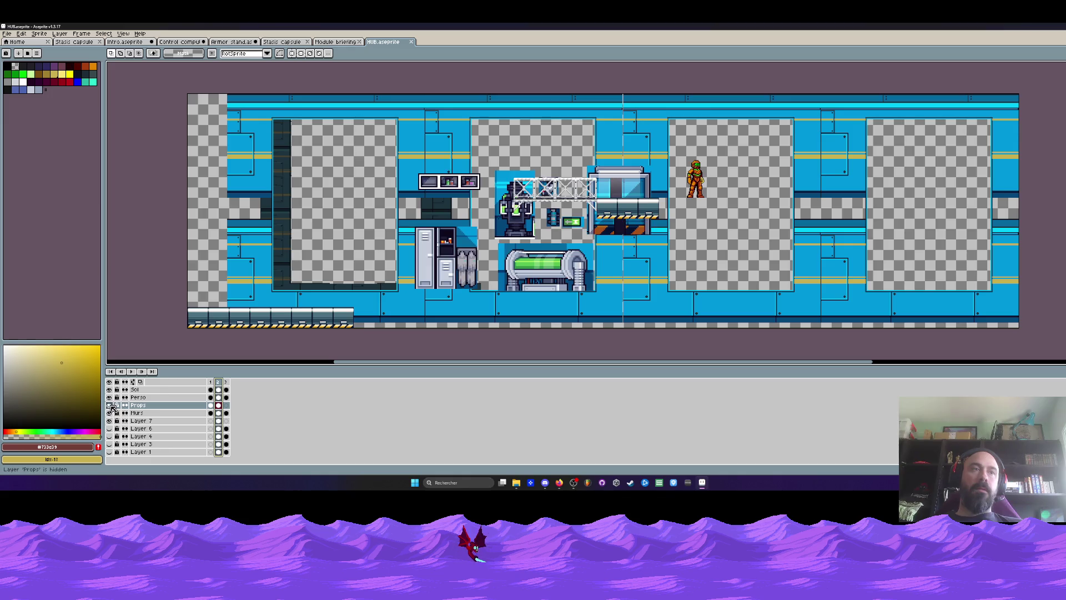
click(211, 383)
scroll(628, 222, up, 3)
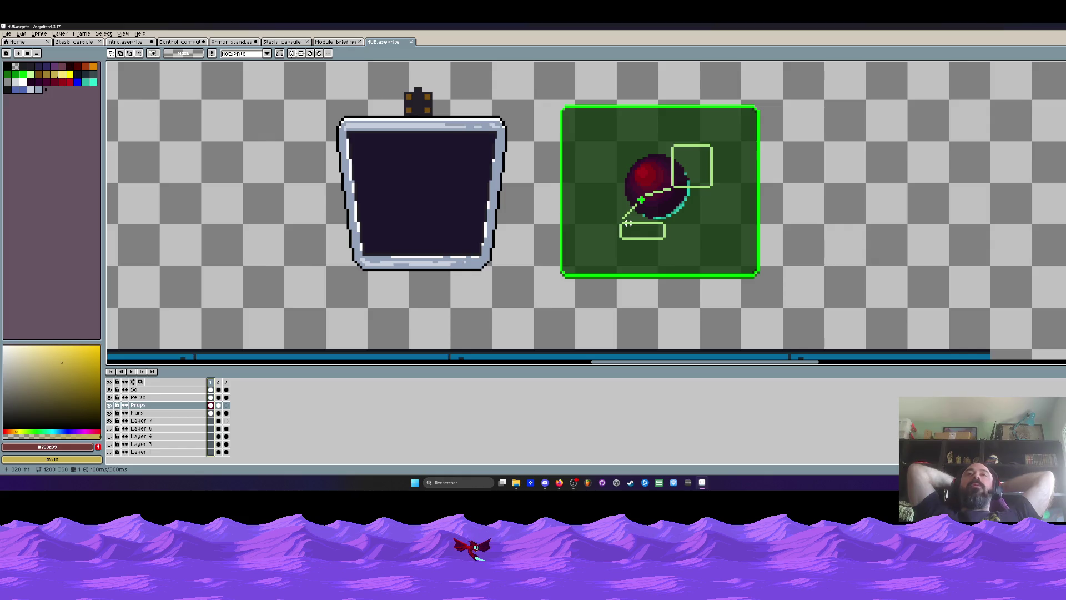
scroll(729, 275, down, 4)
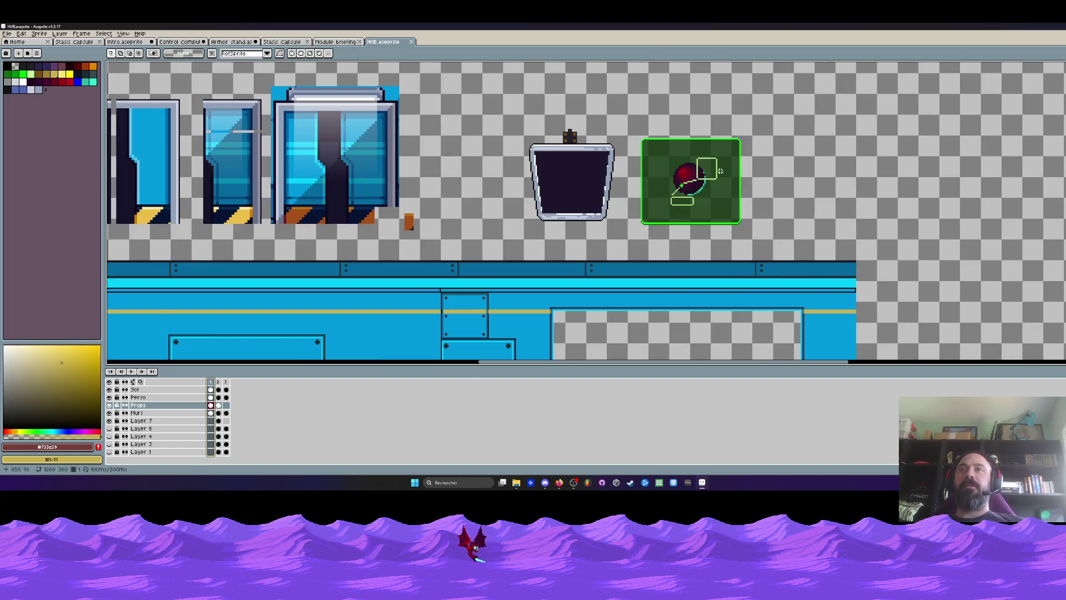
scroll(706, 169, up, 2)
Step: Draw a rectangular selection around the green-boxed red orb sprite
drag(634, 119, 789, 248)
scroll(746, 221, down, 2)
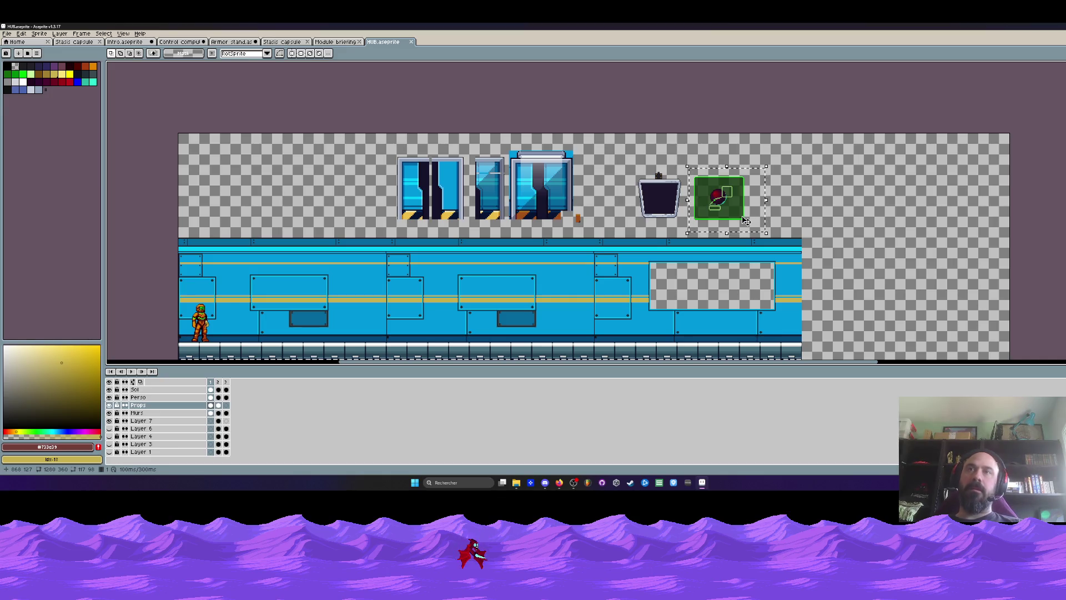
scroll(717, 209, up, 1)
scroll(716, 208, down, 1)
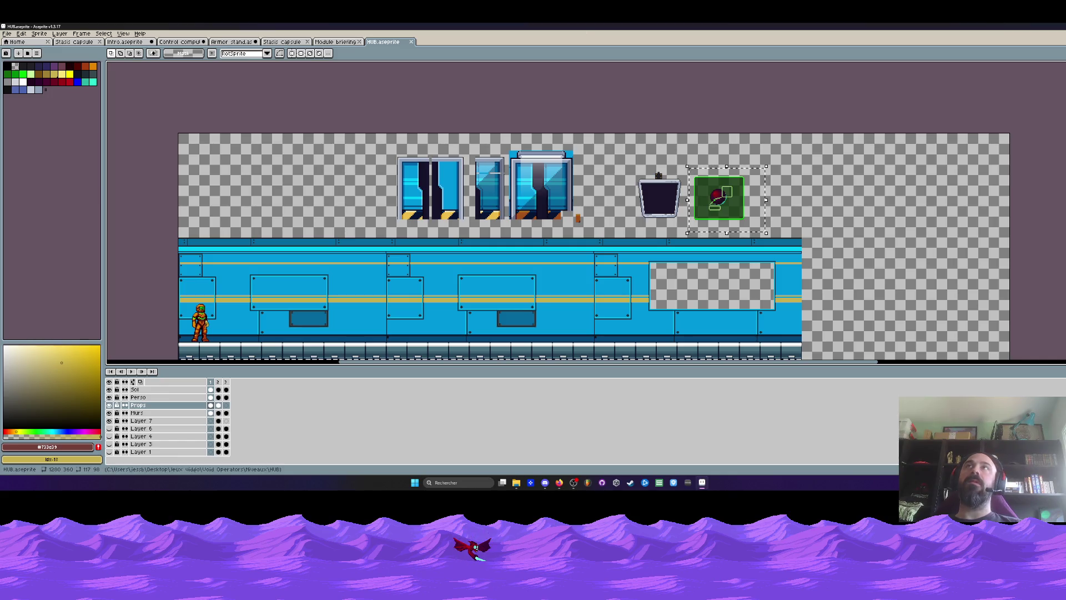
scroll(707, 188, up, 1)
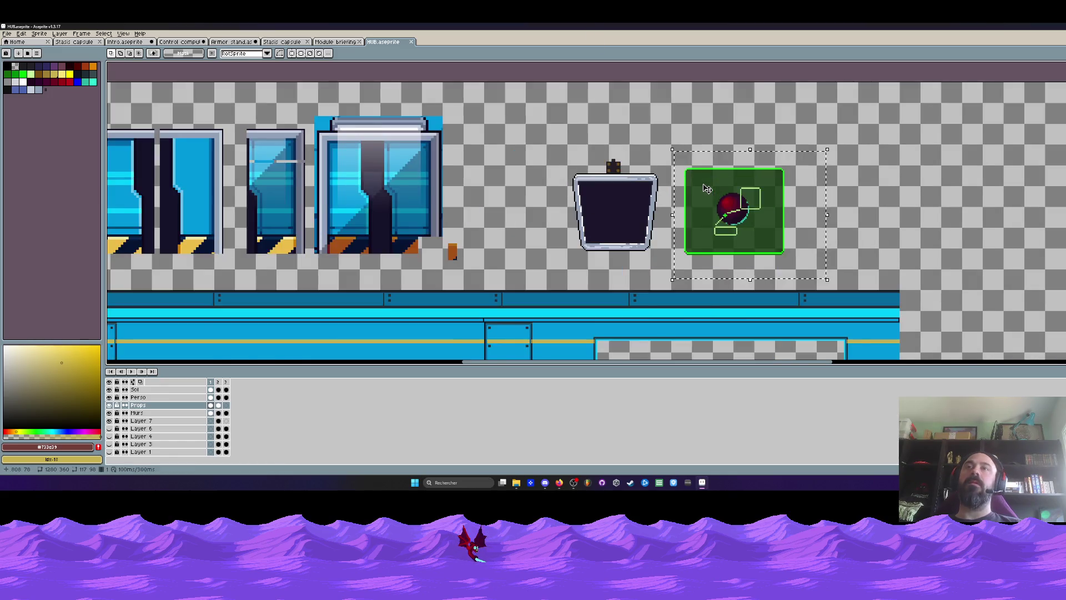
scroll(706, 189, down, 1)
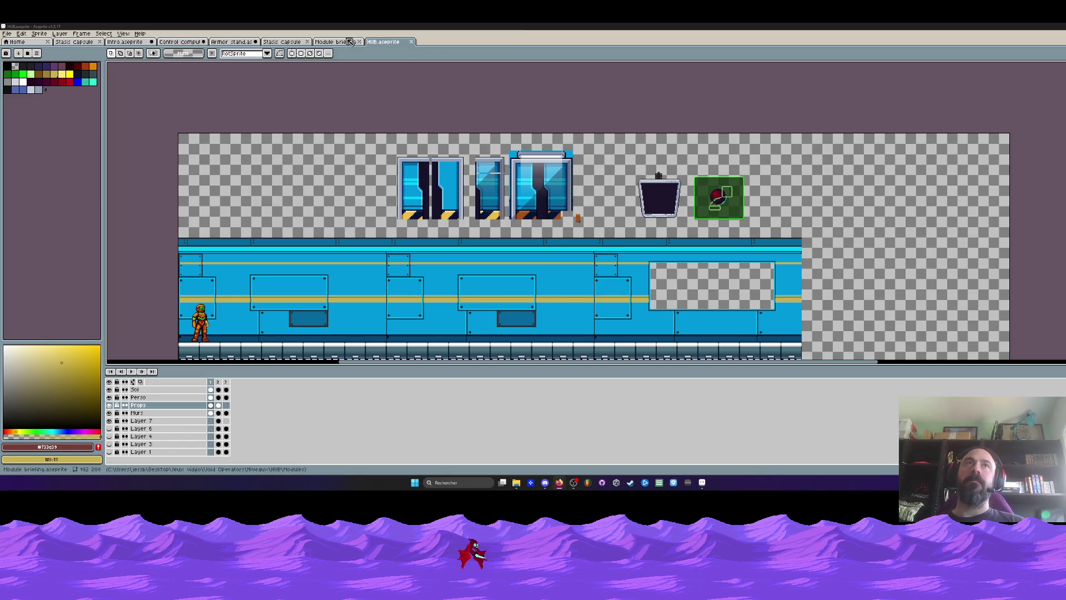
Step: Switch to the Module briefing sprite and zoom and nudge its view slightly left
click(355, 42)
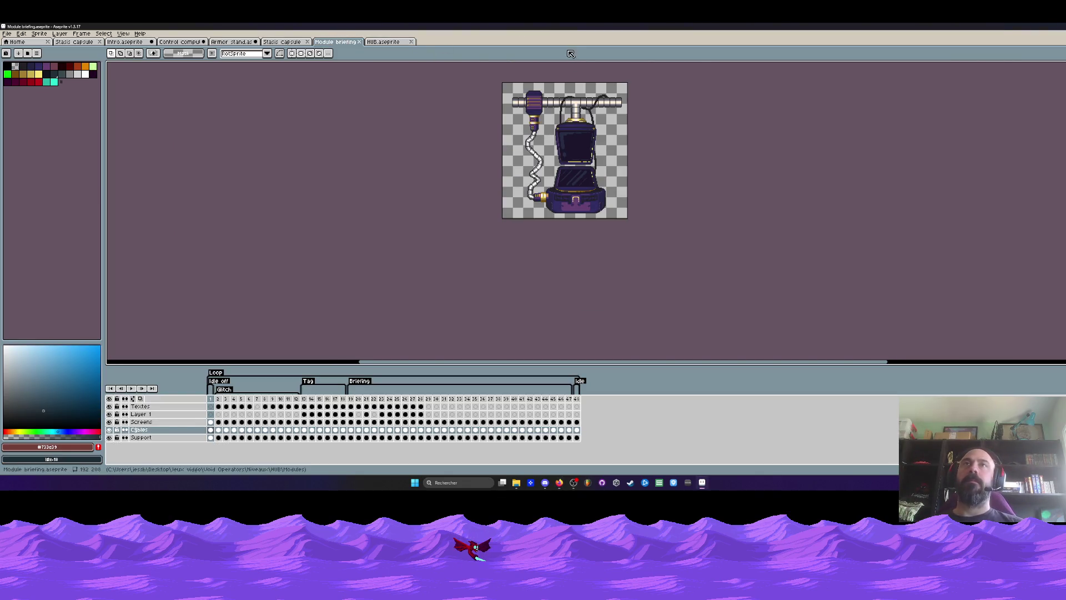
scroll(526, 132, up, 2)
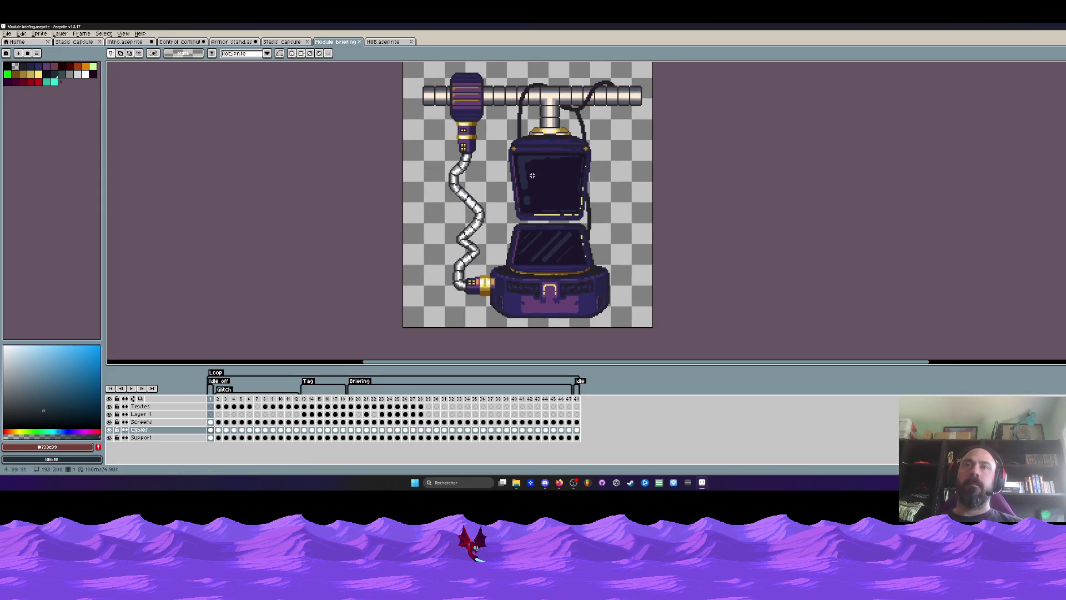
scroll(535, 241, up, 1)
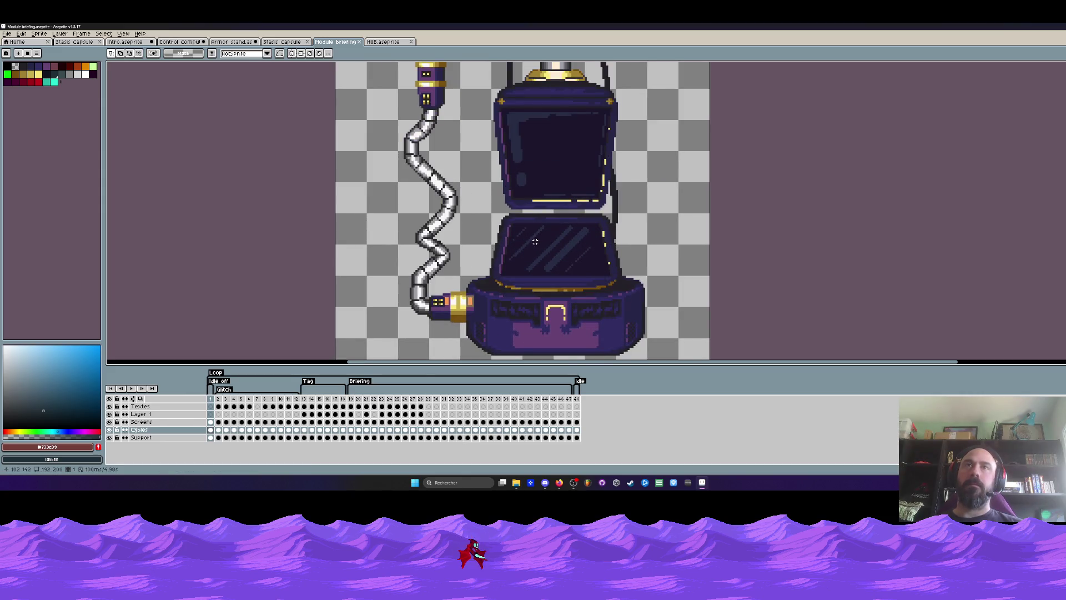
scroll(510, 222, down, 1)
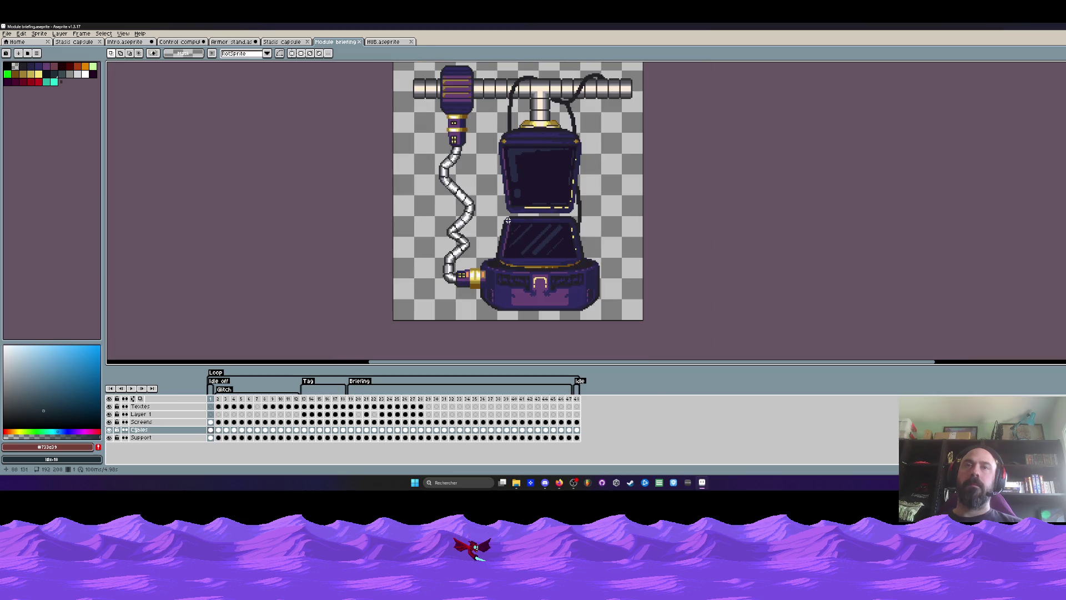
scroll(500, 227, up, 1)
scroll(491, 232, down, 1)
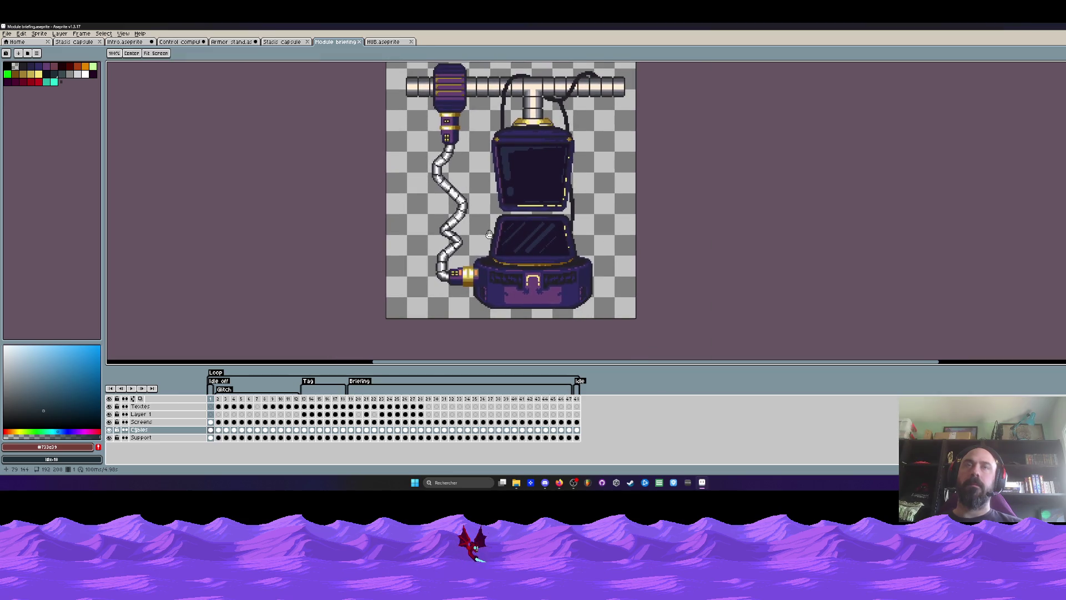
drag(489, 233, 488, 234)
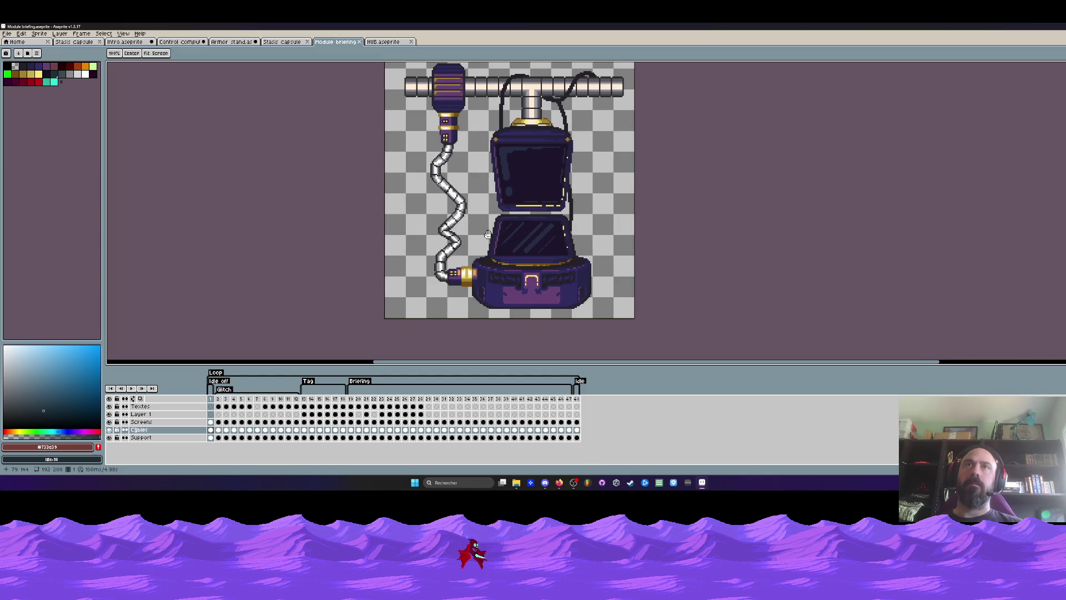
key(space)
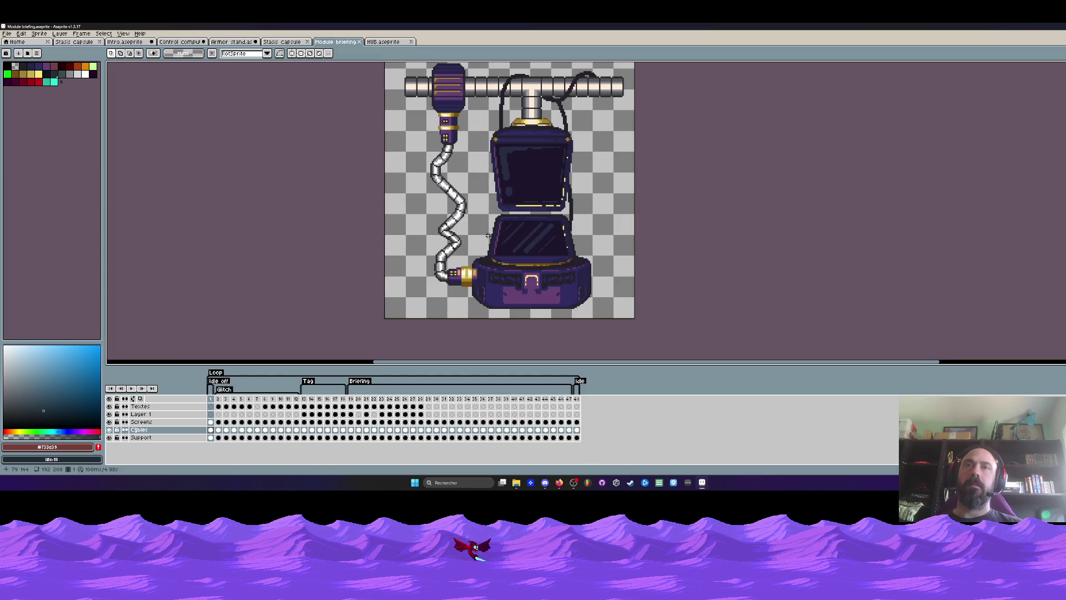
Step: Close the Armor stand file and answer its save prompt
click(235, 43)
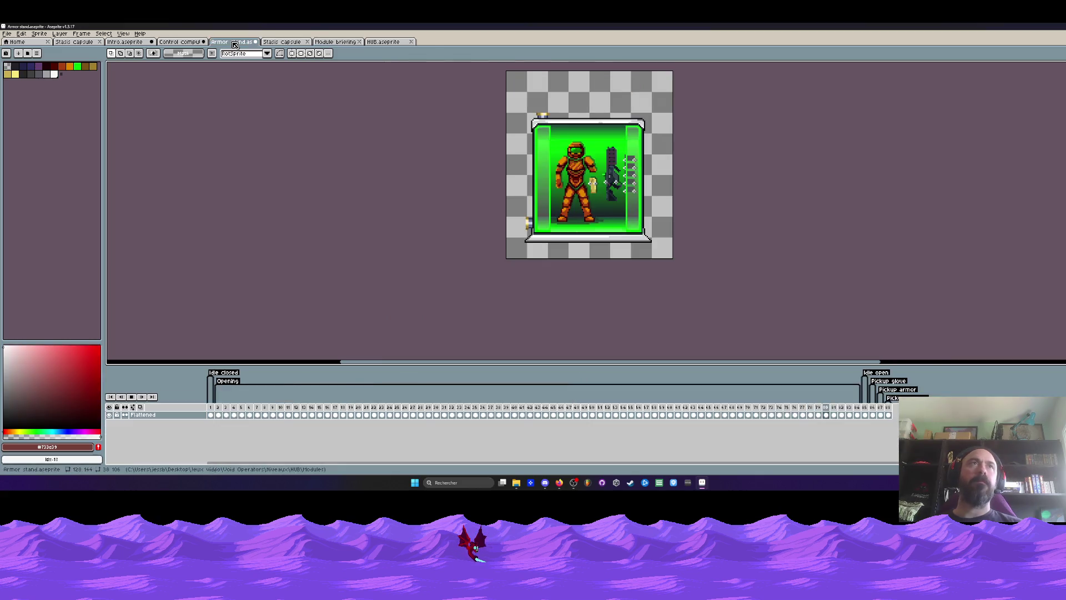
click(255, 43)
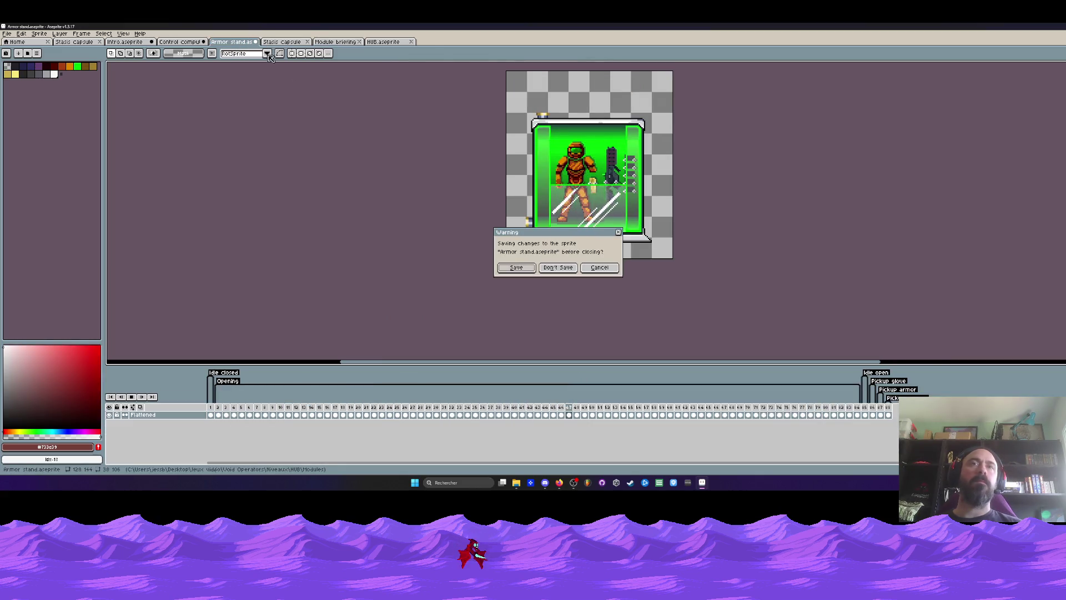
click(514, 268)
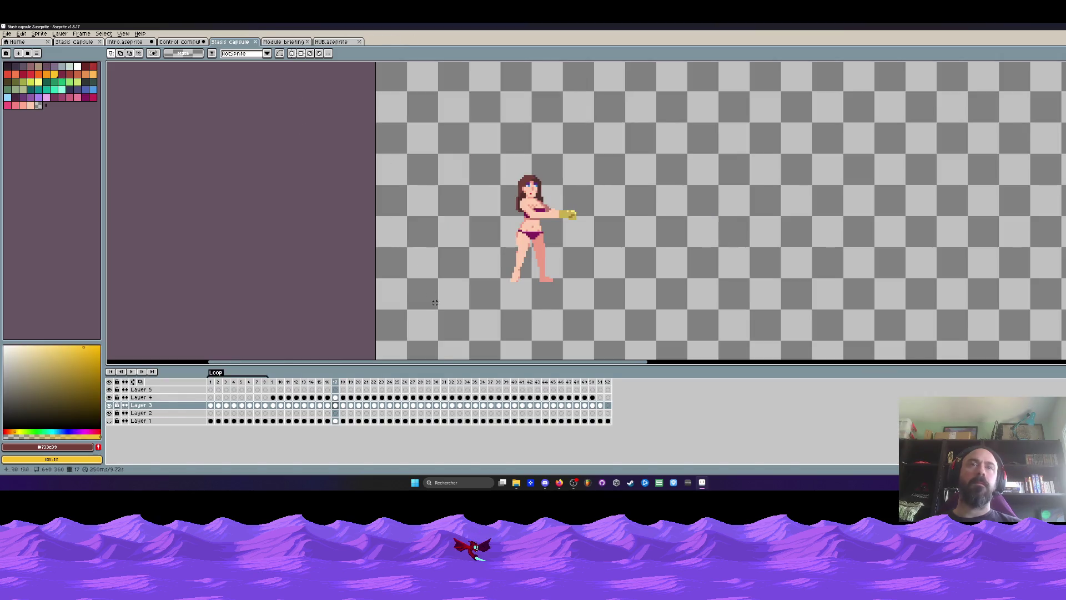
Step: Lasso the area beside the woman's shoulder, then pick the skin tone and settle on frame 19
click(273, 383)
scroll(553, 217, up, 1)
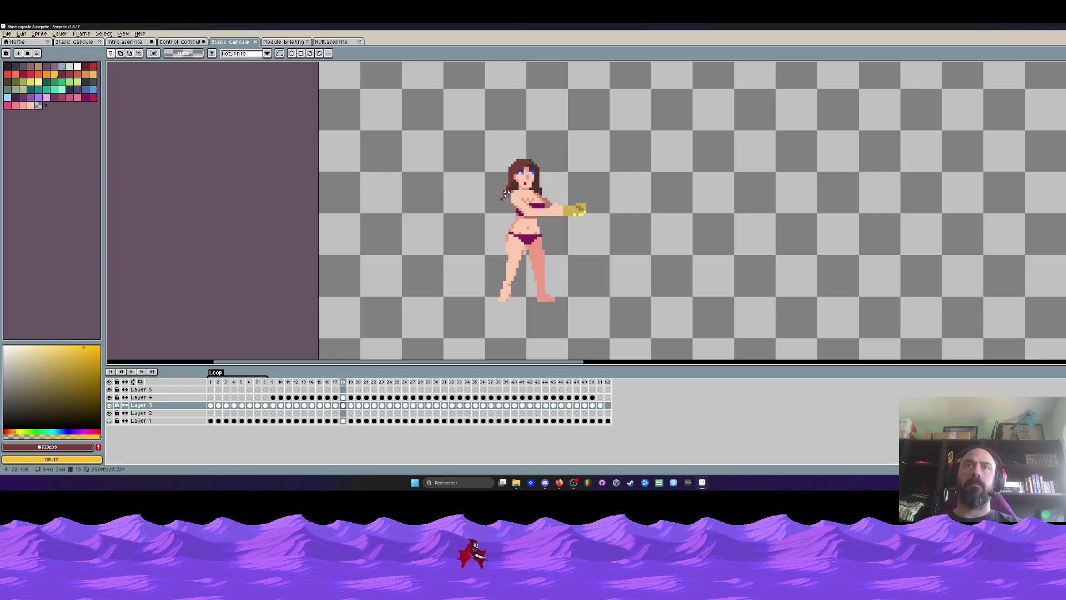
scroll(512, 192, up, 1)
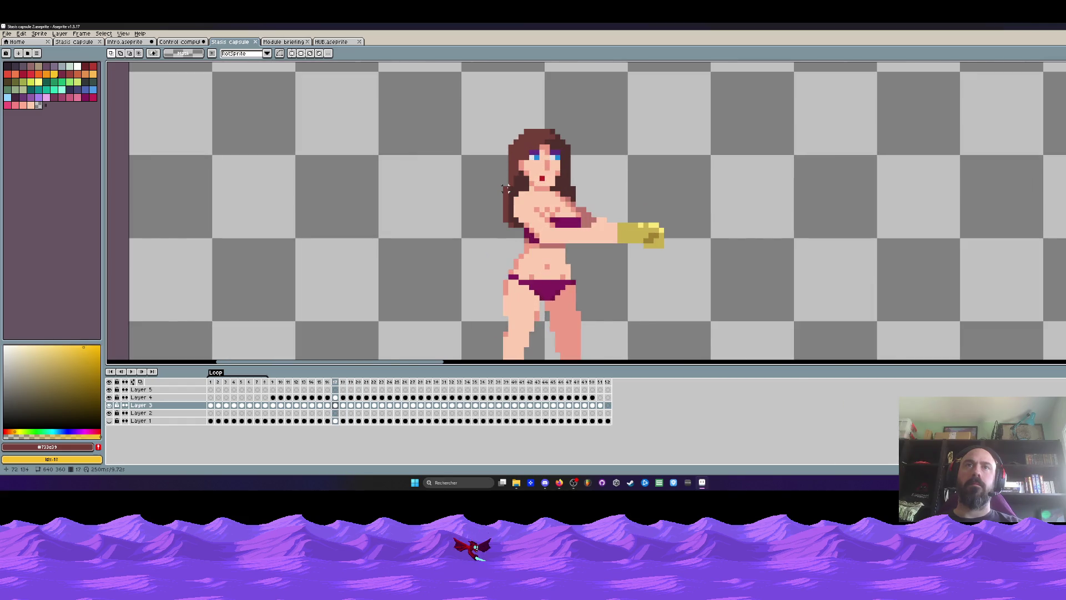
scroll(506, 188, up, 1)
key(q)
mouse_move(511, 173)
mouse_down()
mouse_move(495, 201)
mouse_move(514, 245)
mouse_move(528, 239)
mouse_up()
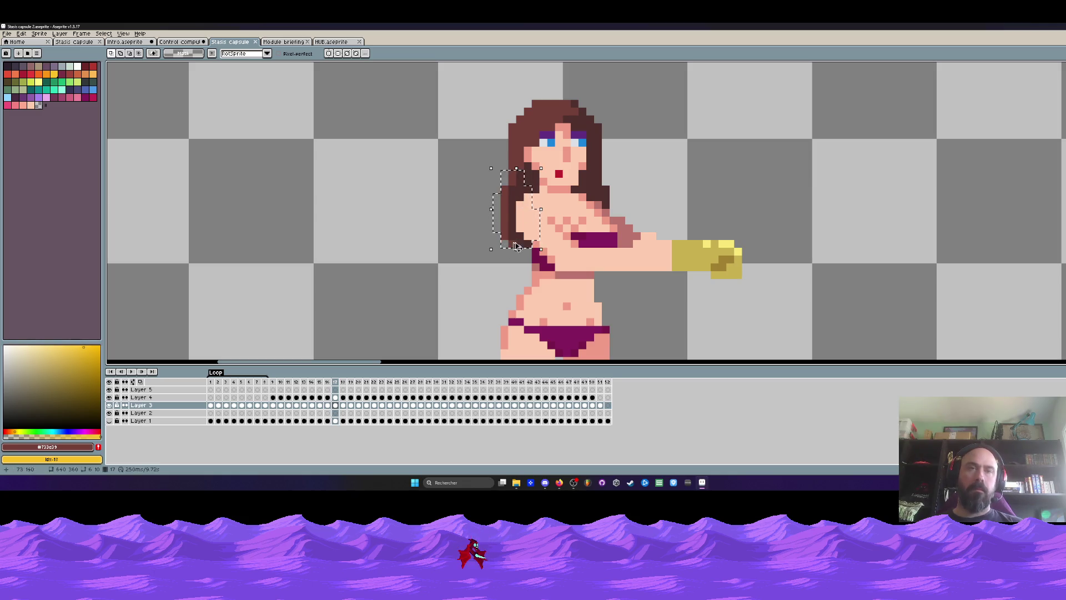
click(343, 406)
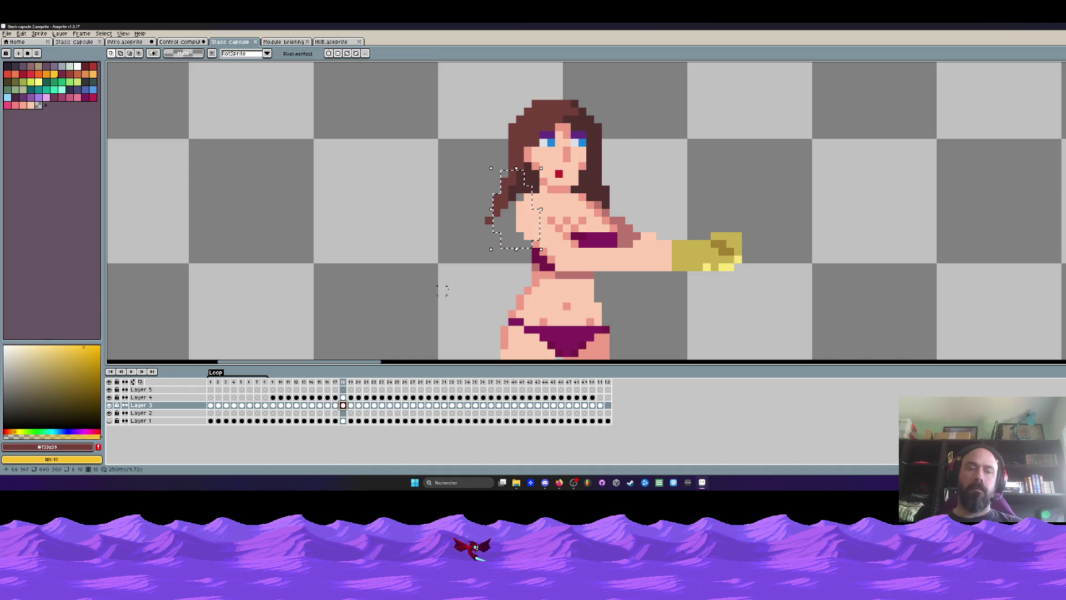
key(ctrl+d)
key(b)
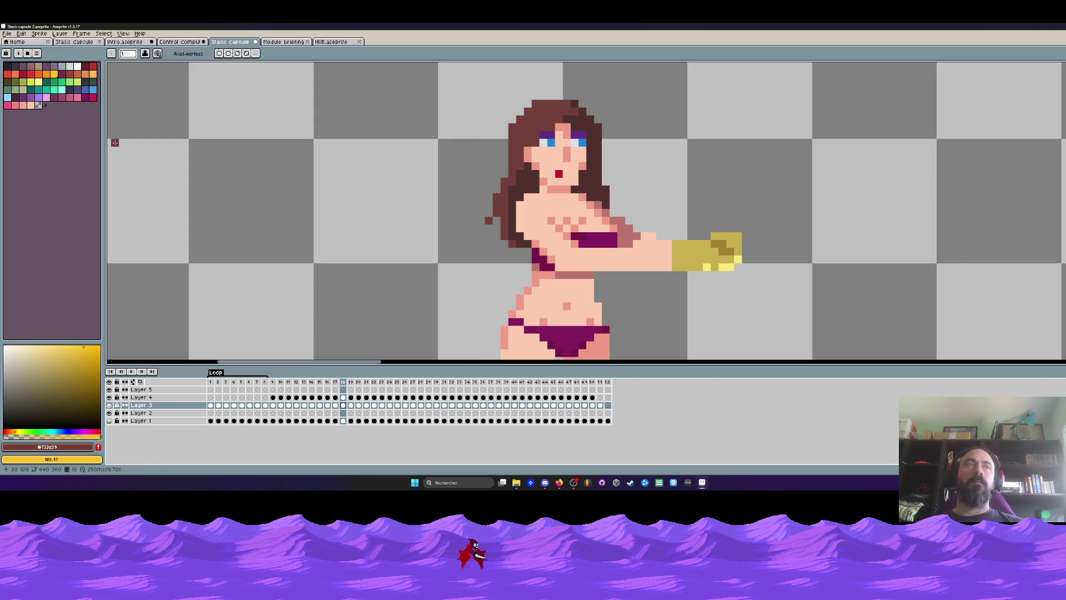
click(40, 106)
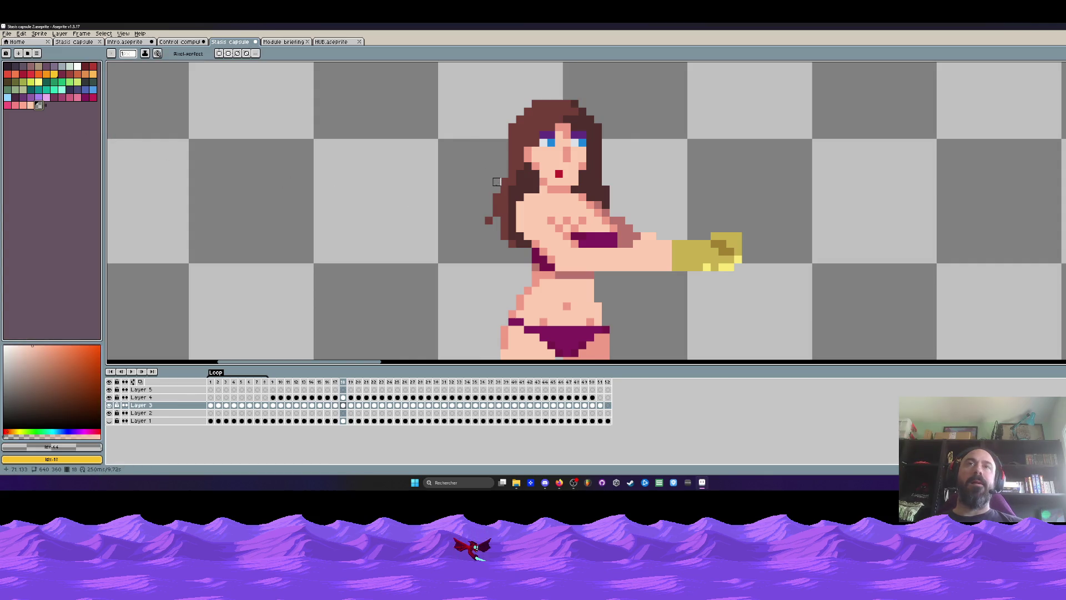
scroll(481, 212, down, 3)
scroll(488, 194, up, 2)
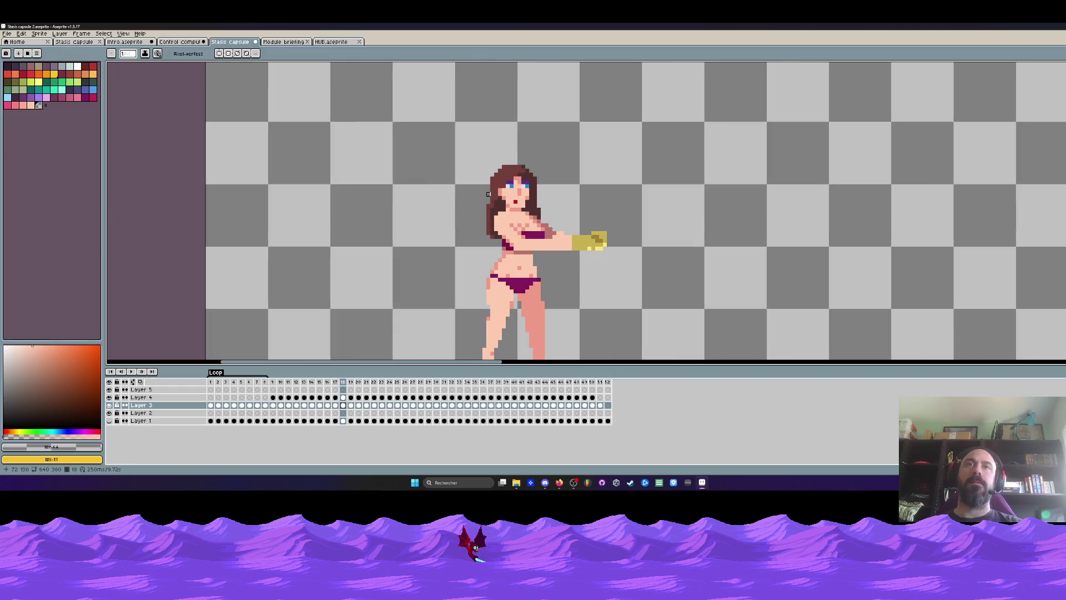
key(period)
scroll(469, 201, up, 3)
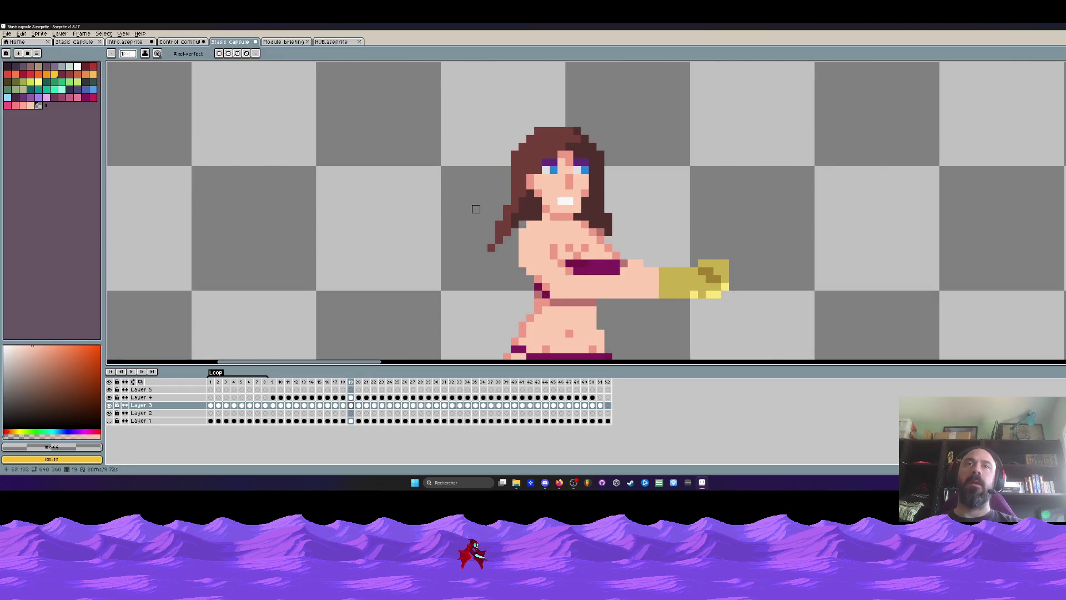
Step: Erase the thin hair strand left of the figure and paste dark hair pixels beside the face
mouse_move(507, 209)
mouse_down()
mouse_move(493, 245)
mouse_move(509, 230)
mouse_up()
key(v)
key(ctrl+v)
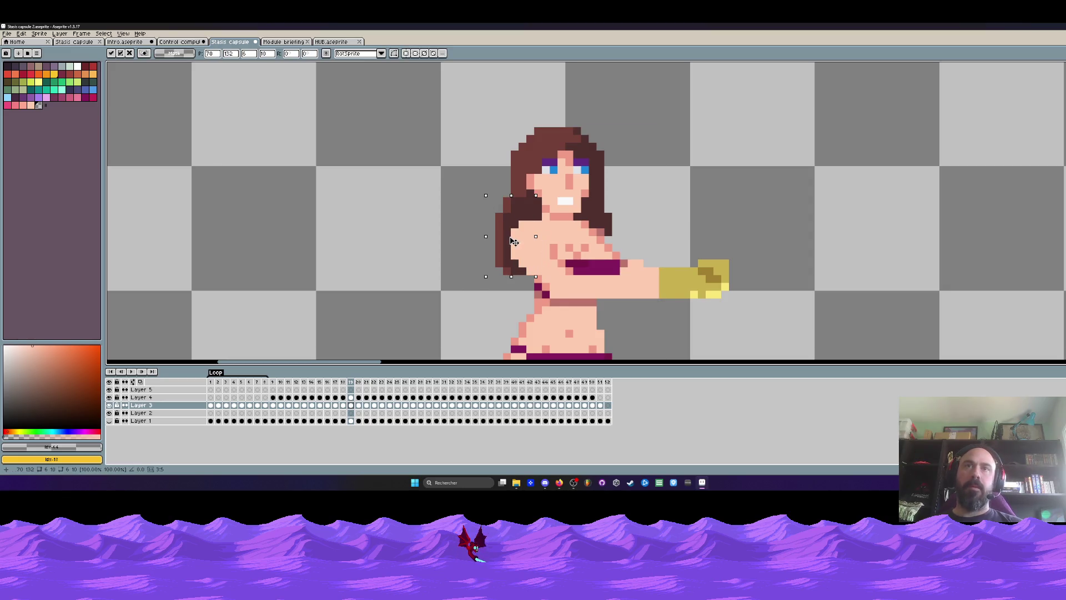
key(Return)
scroll(517, 239, down, 3)
key(comma)
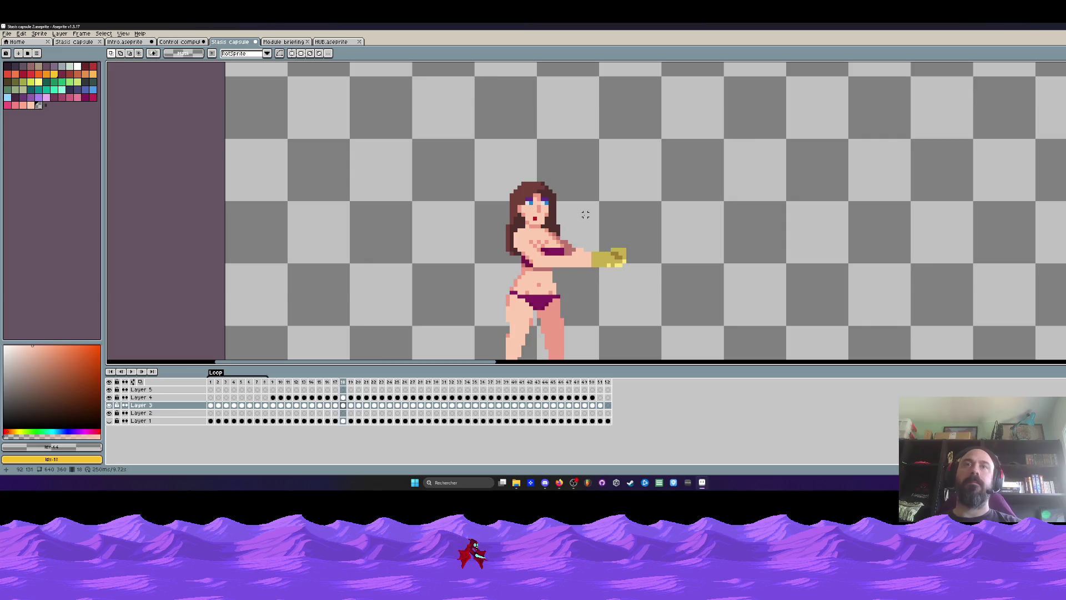
key(period)
scroll(520, 238, up, 3)
scroll(520, 237, up, 1)
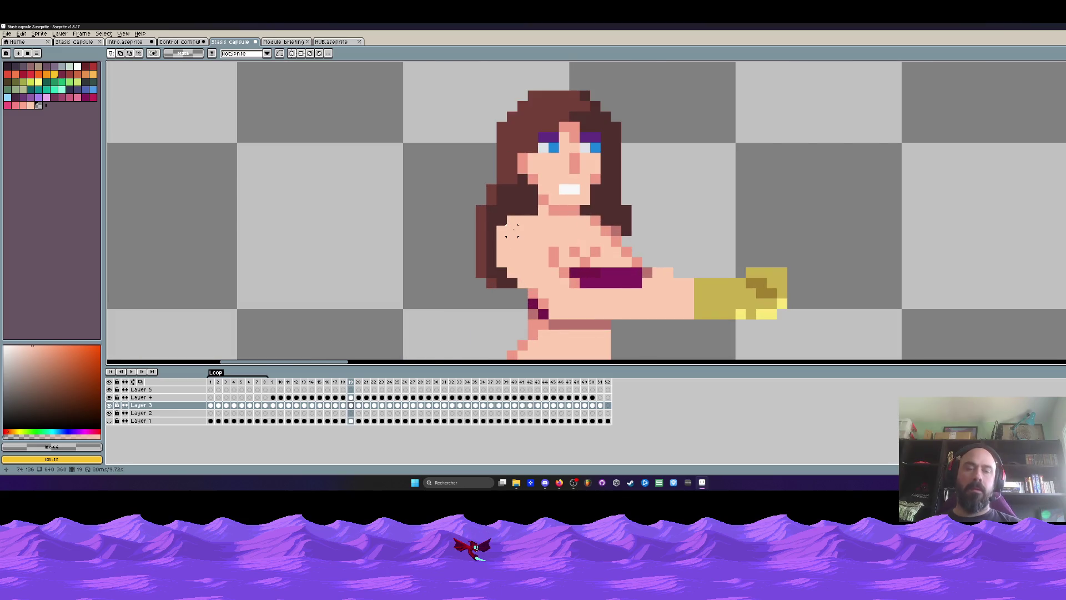
Step: Delete the stray pixels left of the hair using a rectangular selection
key(m)
drag(454, 171, 488, 290)
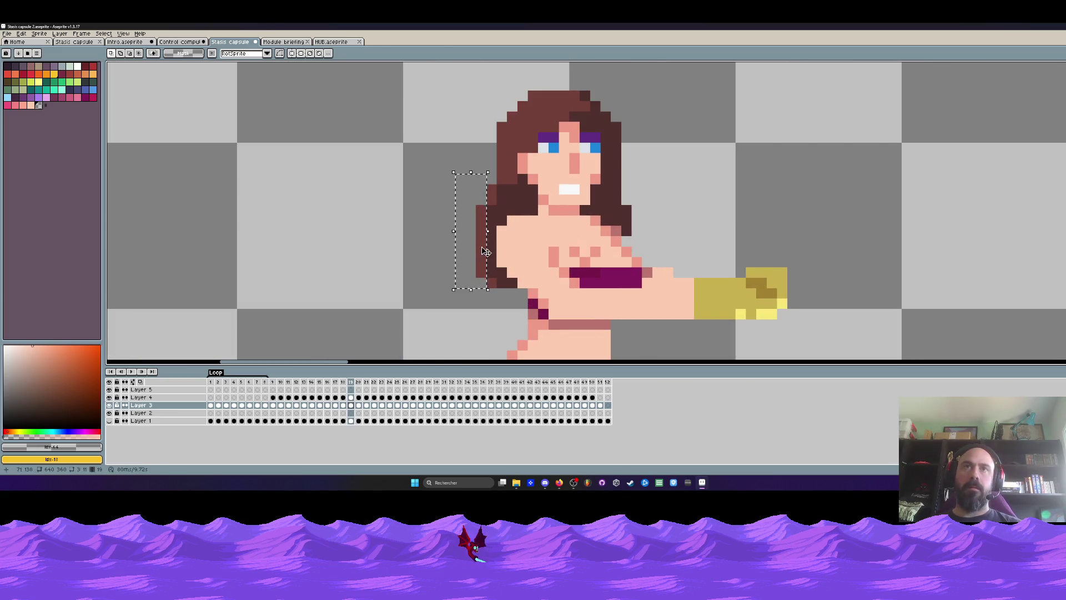
scroll(511, 279, down, 1)
key(comma)
key(period)
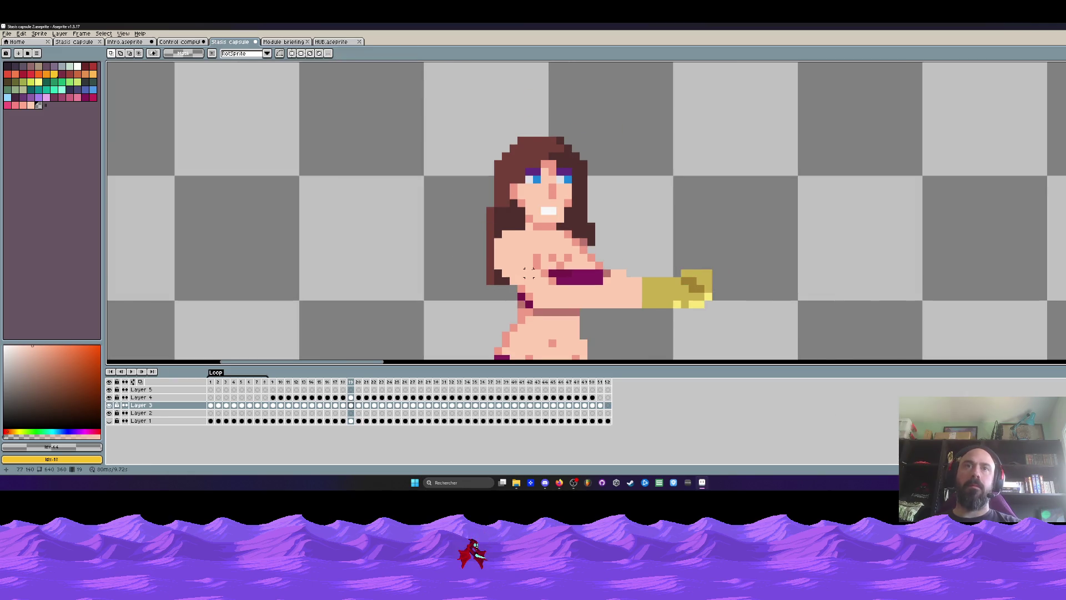
scroll(514, 279, up, 1)
drag(453, 279, 475, 296)
key(Delete)
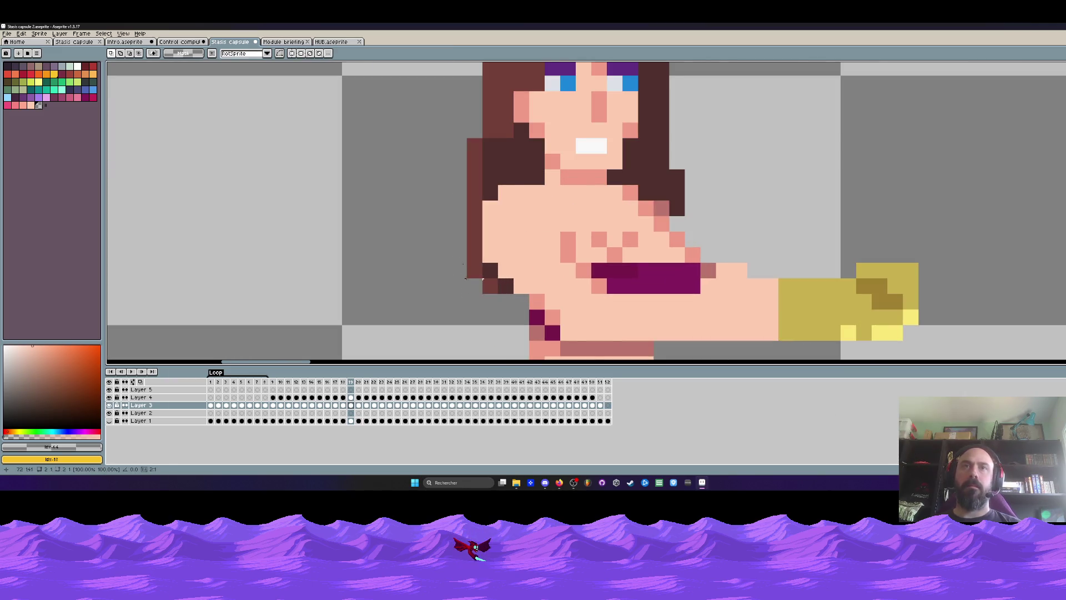
scroll(672, 190, down, 3)
key(comma)
key(period)
scroll(465, 225, up, 3)
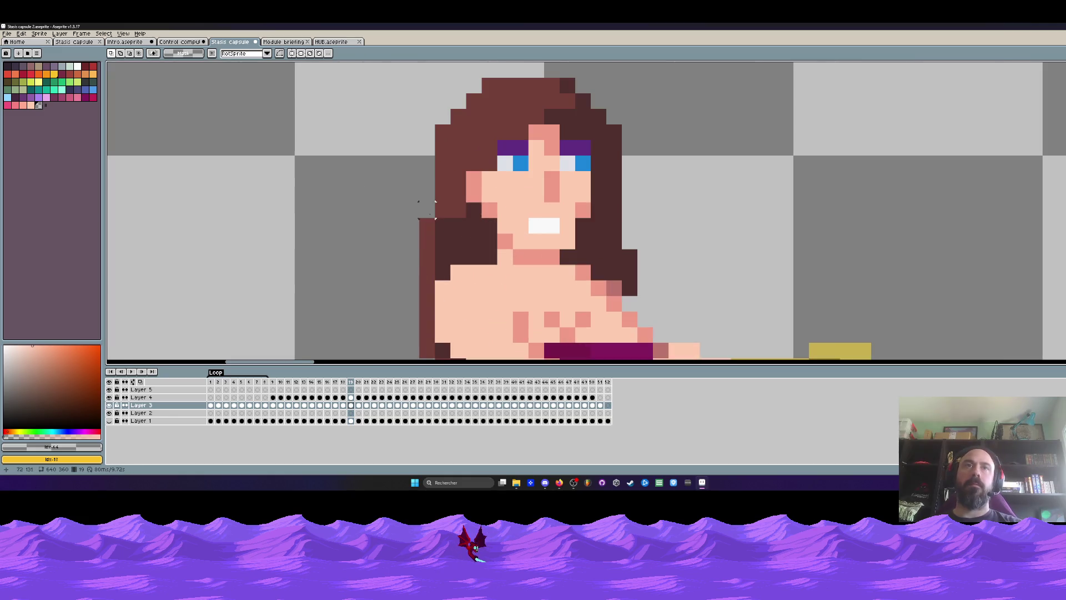
Step: Shift two hair-edge pixels into place, checking continuity across frames 18 to 20
drag(442, 222, 444, 242)
scroll(444, 242, down, 3)
key(comma)
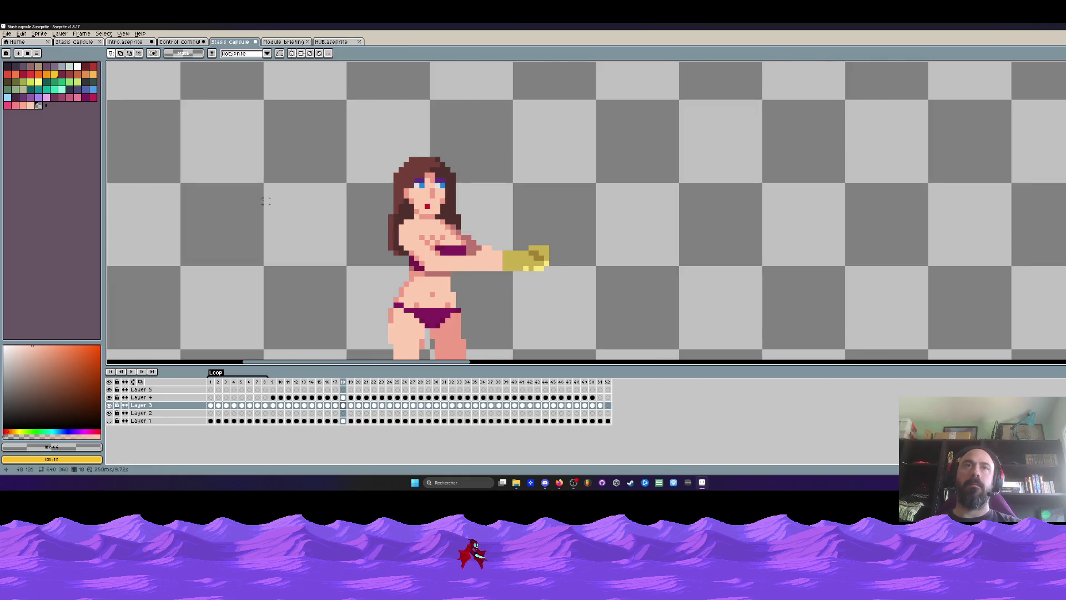
key(period)
scroll(265, 200, down, 1)
key(comma)
key(period)
key(period)
key(comma)
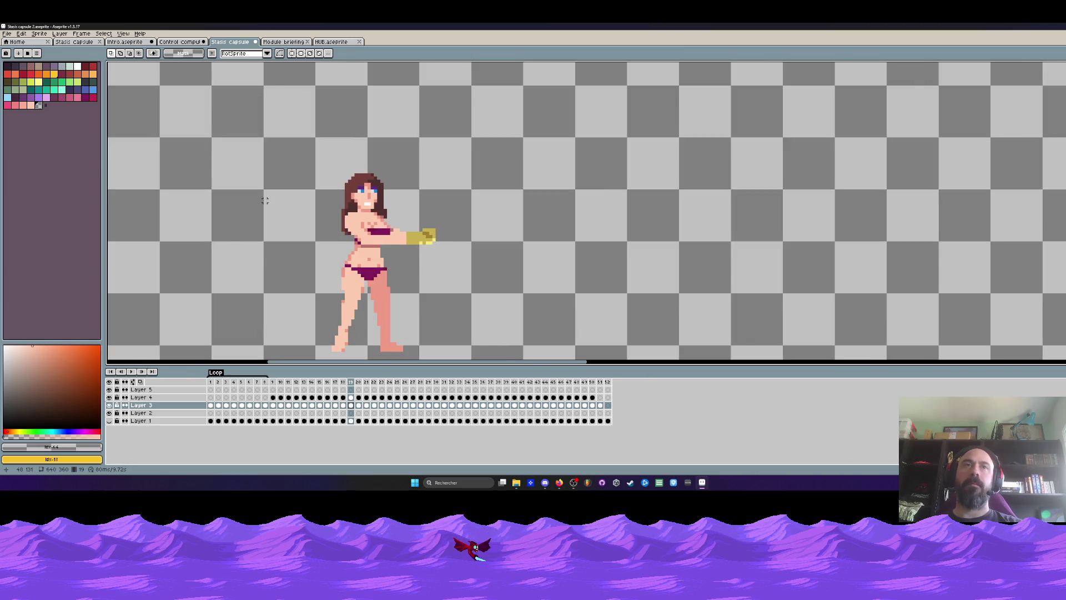
key(comma)
key(period)
scroll(337, 228, up, 1)
scroll(338, 227, up, 1)
Step: Adjust a small block on the hair edge and drop the selection
drag(401, 188, 425, 243)
key(ctrl+d)
scroll(445, 181, down, 3)
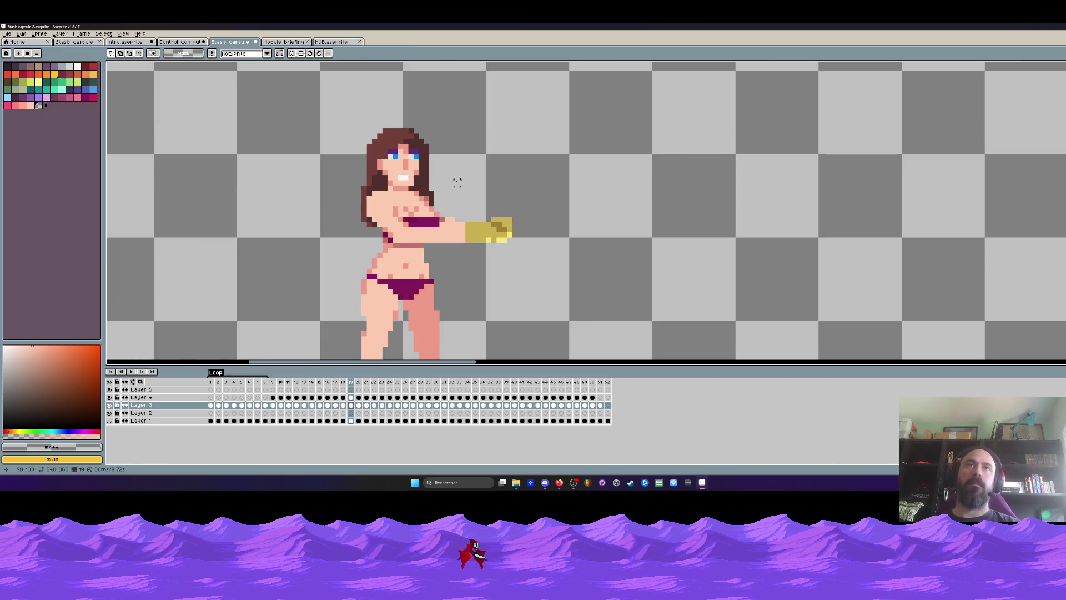
scroll(457, 182, down, 1)
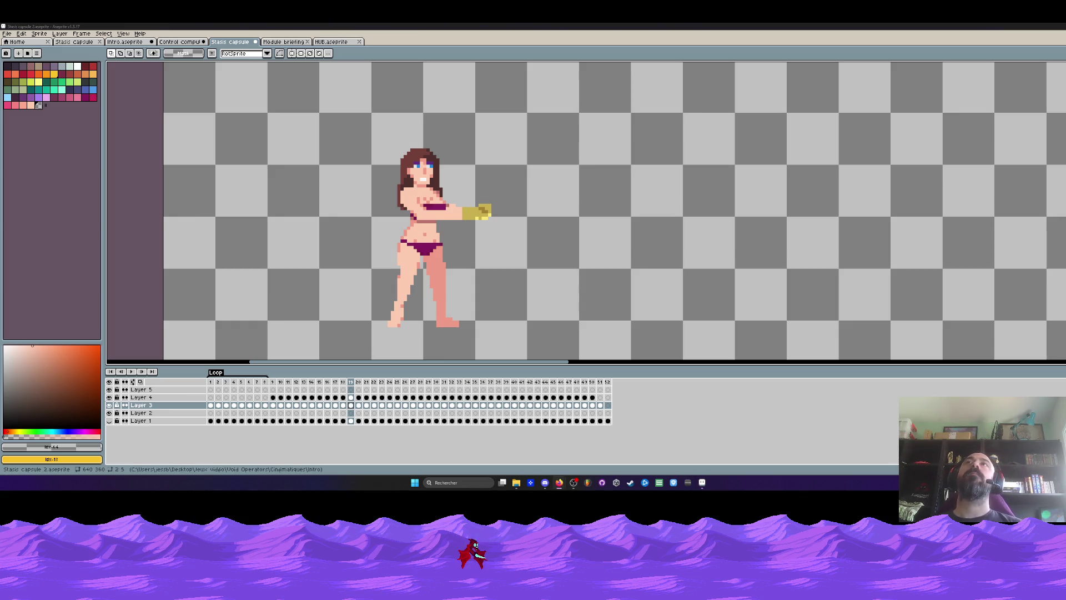
scroll(450, 166, down, 1)
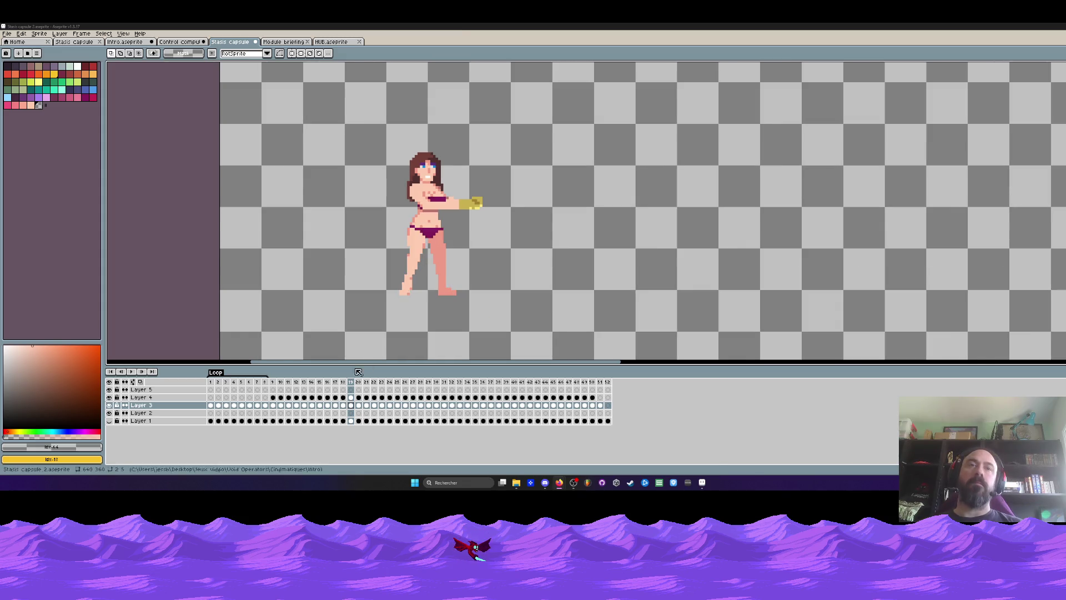
Step: Scrub back to frame 12 with the bent arm, comparing it against frame 11
drag(296, 384, 343, 383)
key(Left)
key(Left)
key(Left)
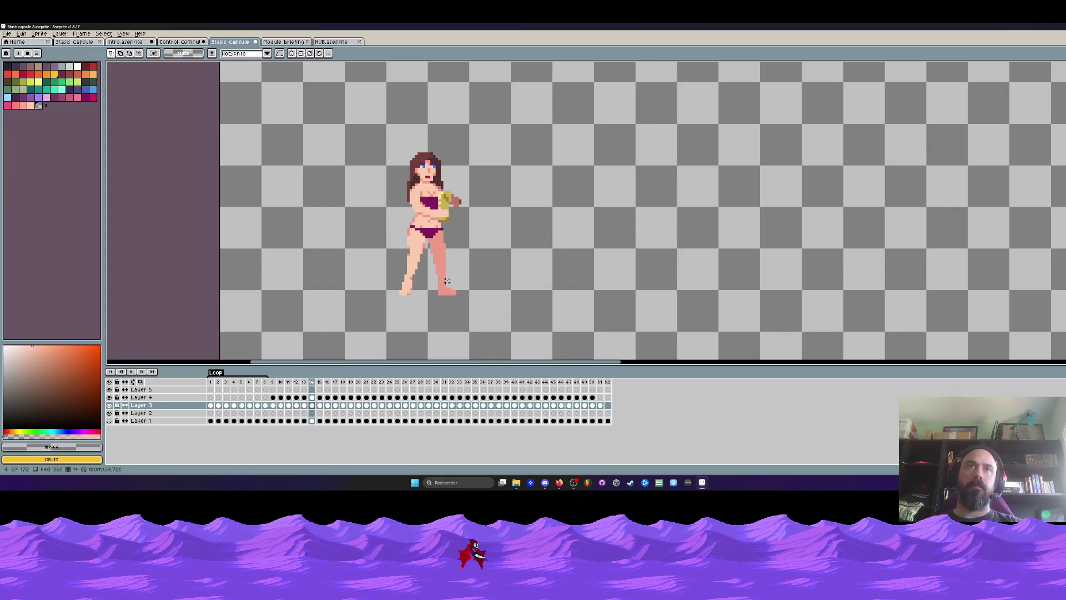
key(Left)
scroll(456, 210, up, 3)
key(Left)
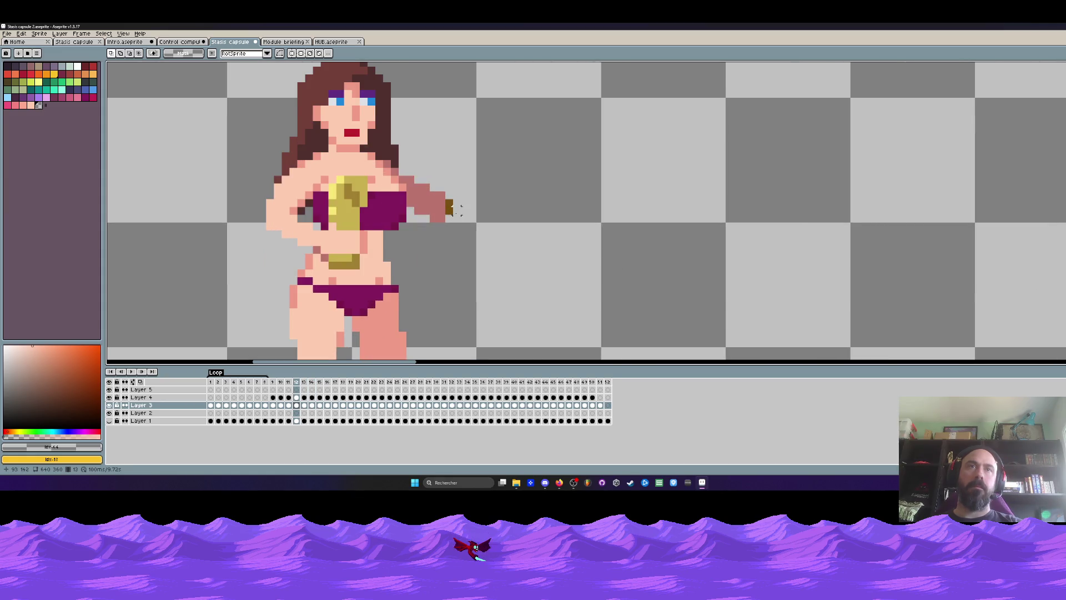
key(Left)
key(Right)
key(Left)
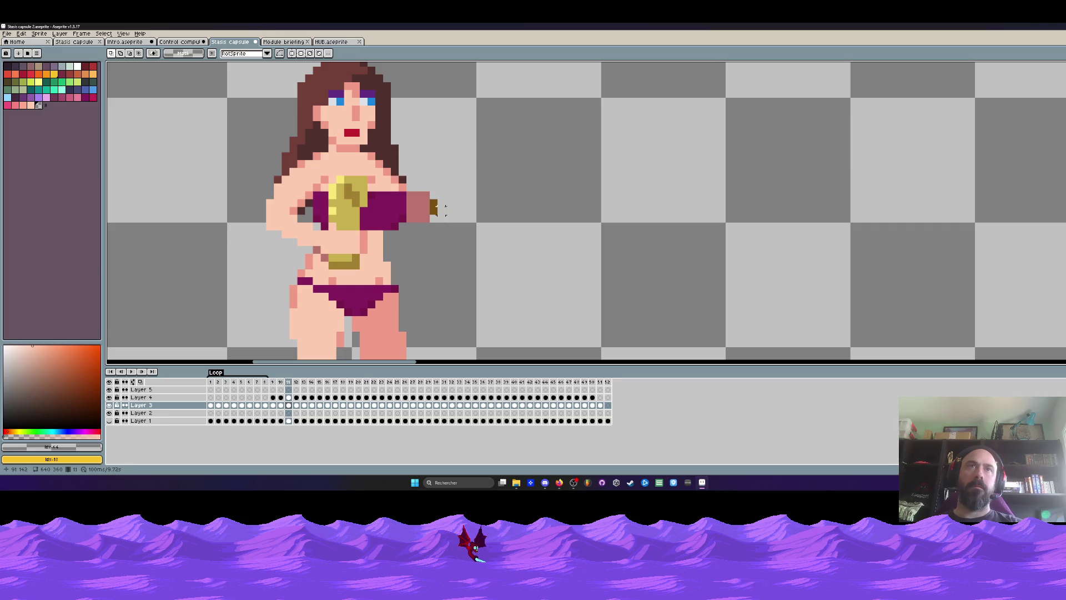
key(Right)
Step: On frame 12, fill the grey arm gap with skin colour and replace the stray yellow shoulder pixel
drag(414, 167, 463, 247)
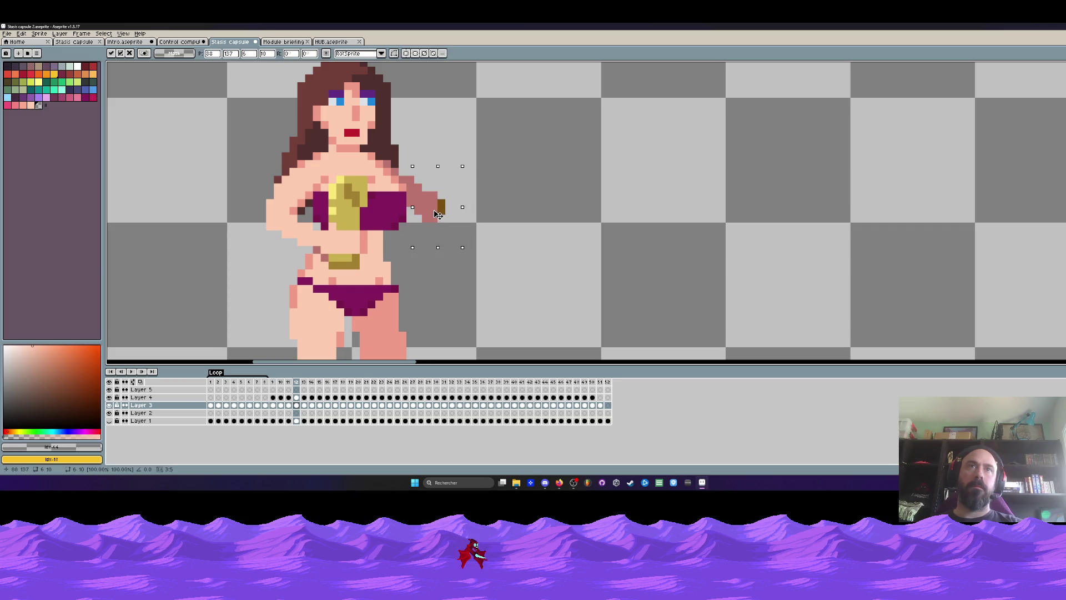
scroll(438, 215, down, 2)
scroll(436, 205, up, 3)
key(Return)
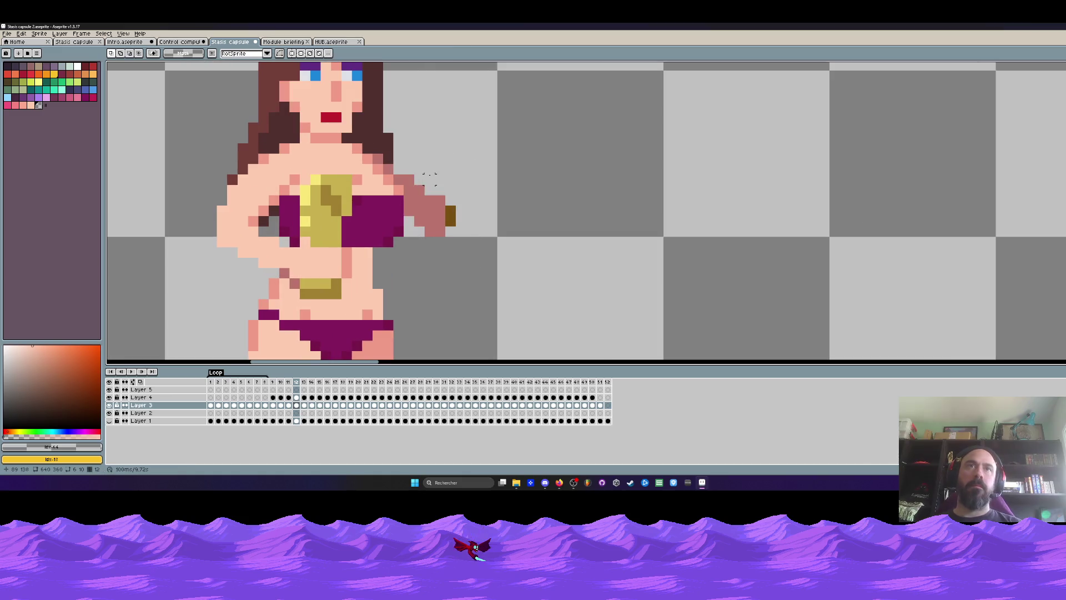
key(b)
alt+click(409, 213)
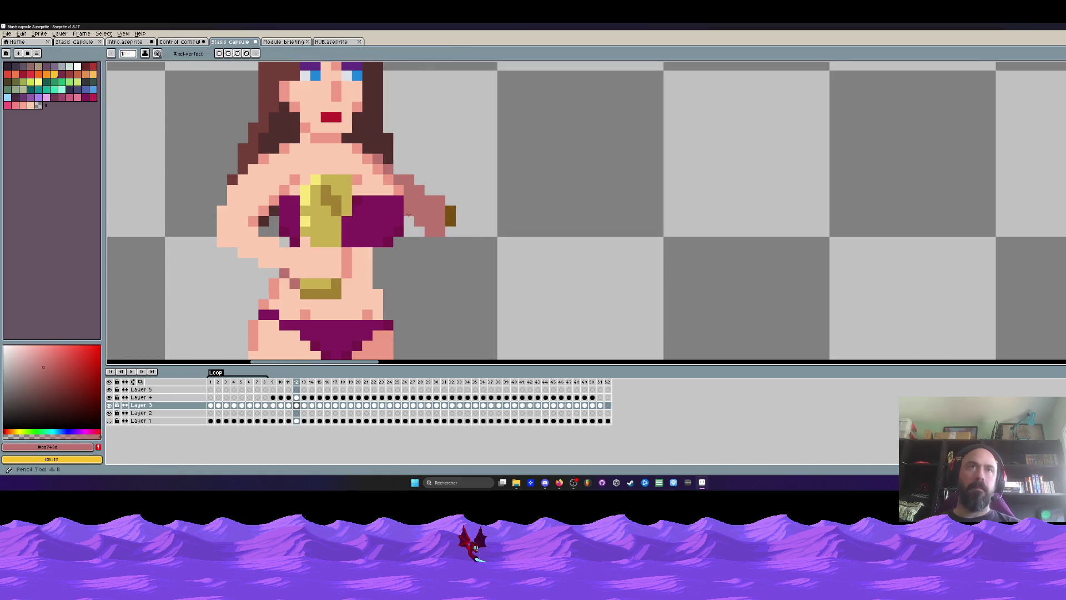
click(408, 217)
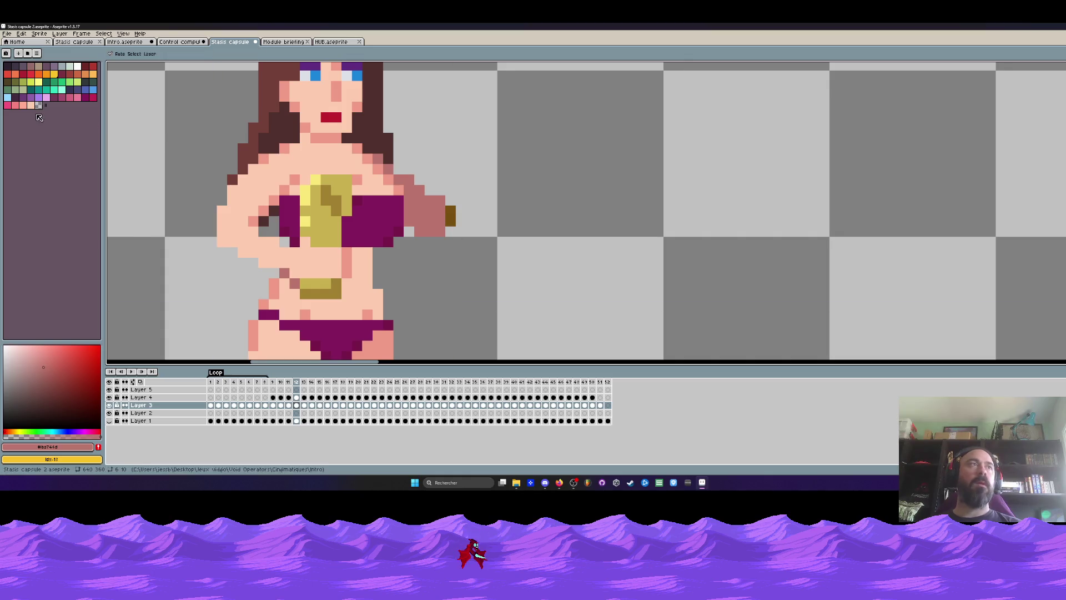
click(417, 182)
scroll(448, 171, down, 3)
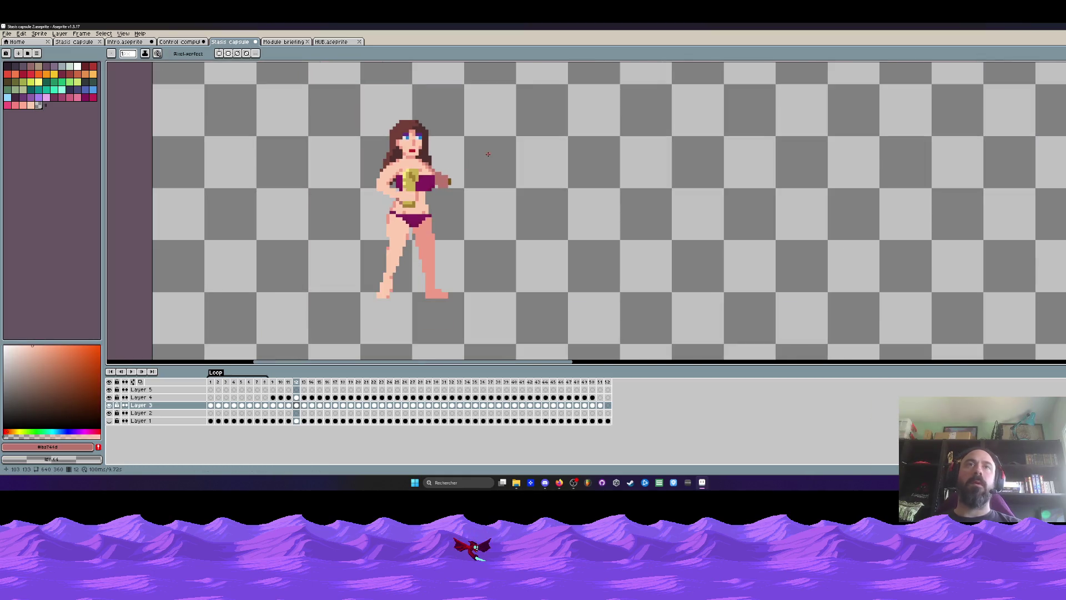
Step: On frame 13, move the stray pink and brown pixels by the arm one pixel left and down
key(Left)
key(Right)
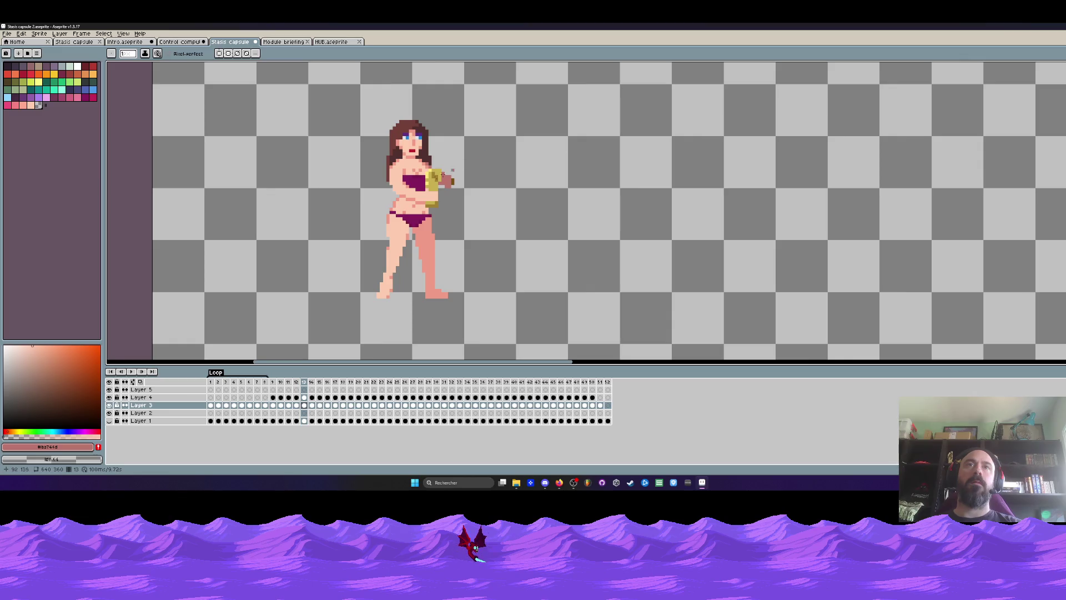
scroll(488, 154, up, 3)
key(Left)
key(Right)
scroll(468, 153, up, 1)
key(m)
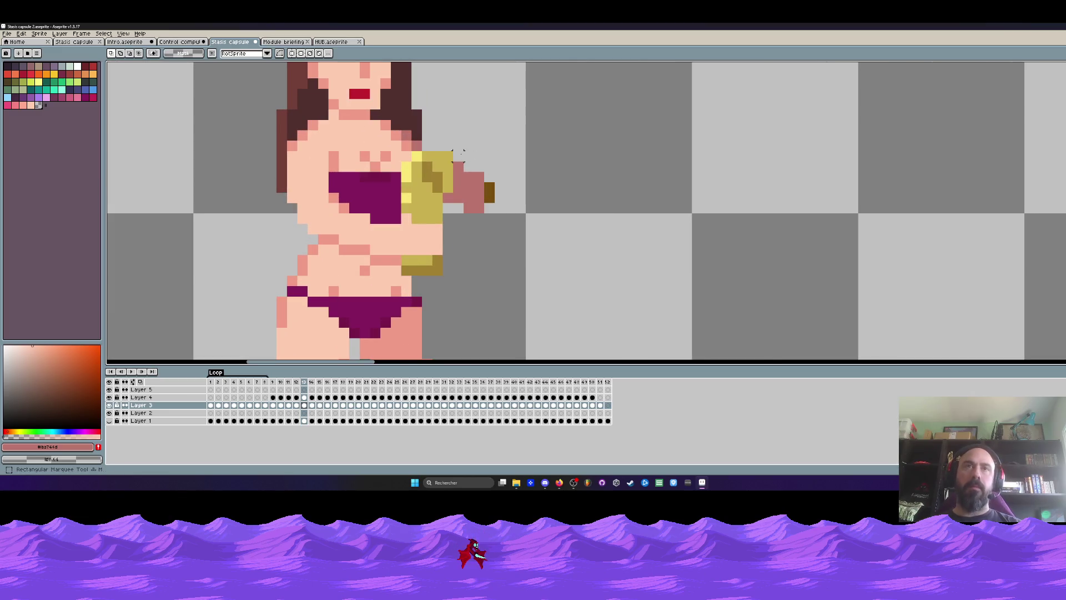
drag(453, 140, 515, 224)
drag(489, 187, 478, 198)
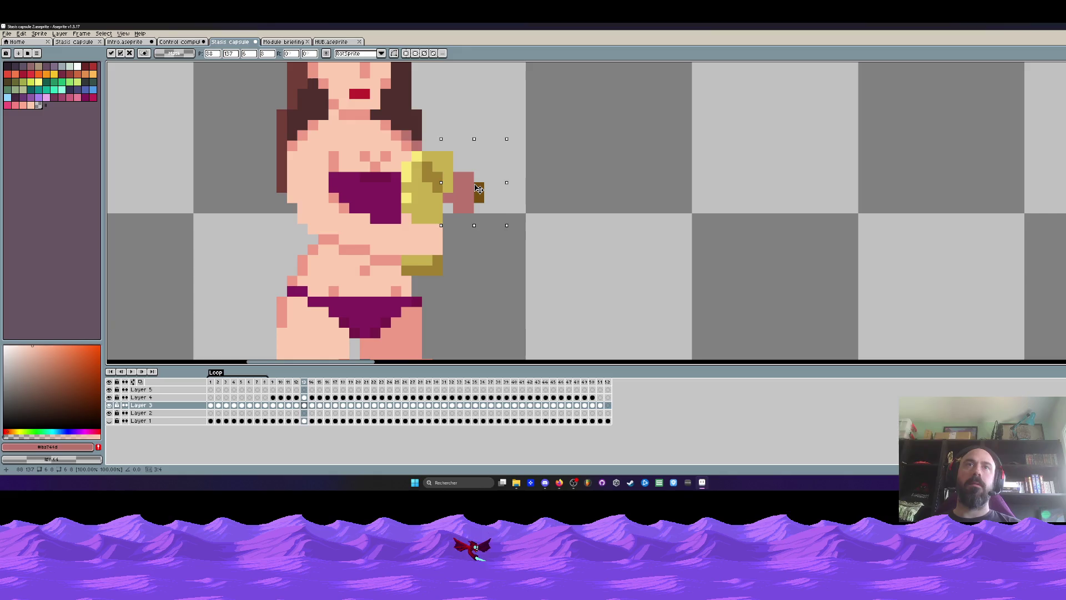
key(ctrl+d)
scroll(478, 183, down, 2)
Step: Check the arm on frames 14 and 15, ending on frame 16
key(Left)
key(Right)
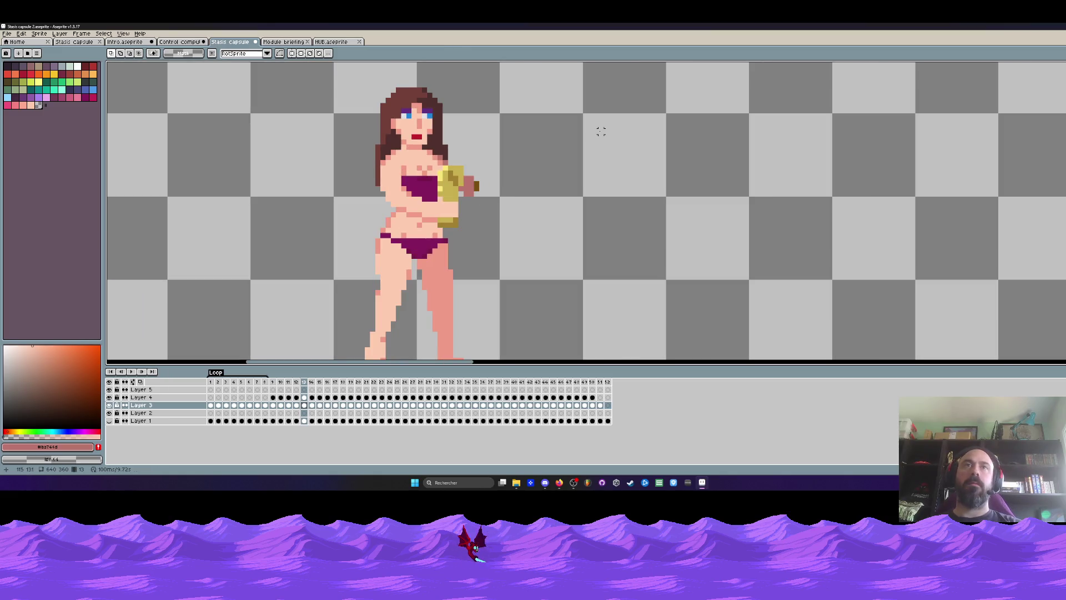
key(Right)
scroll(471, 166, up, 2)
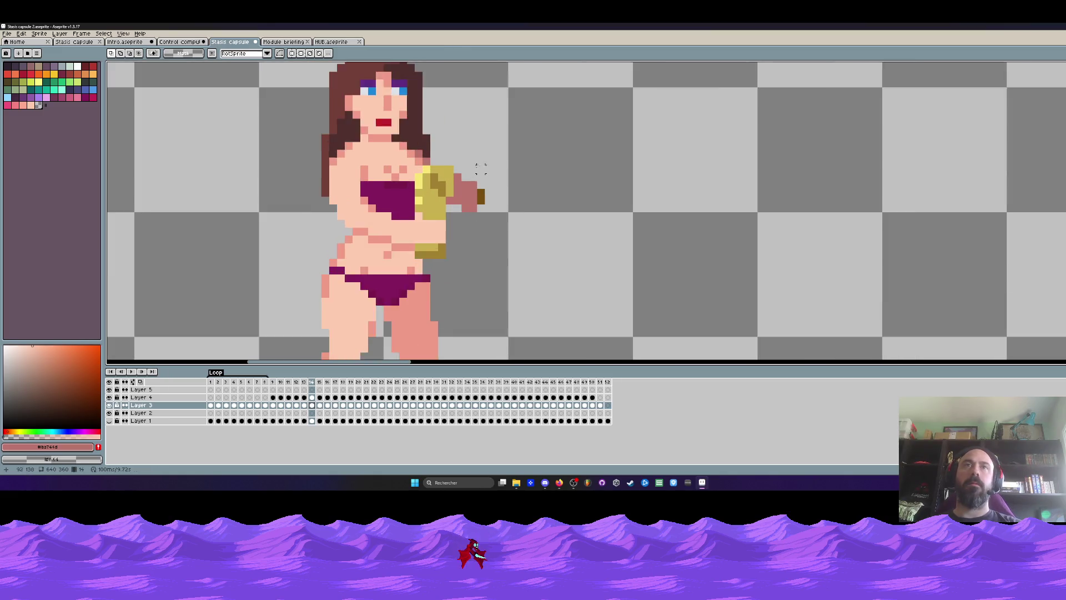
key(b)
scroll(555, 168, down, 2)
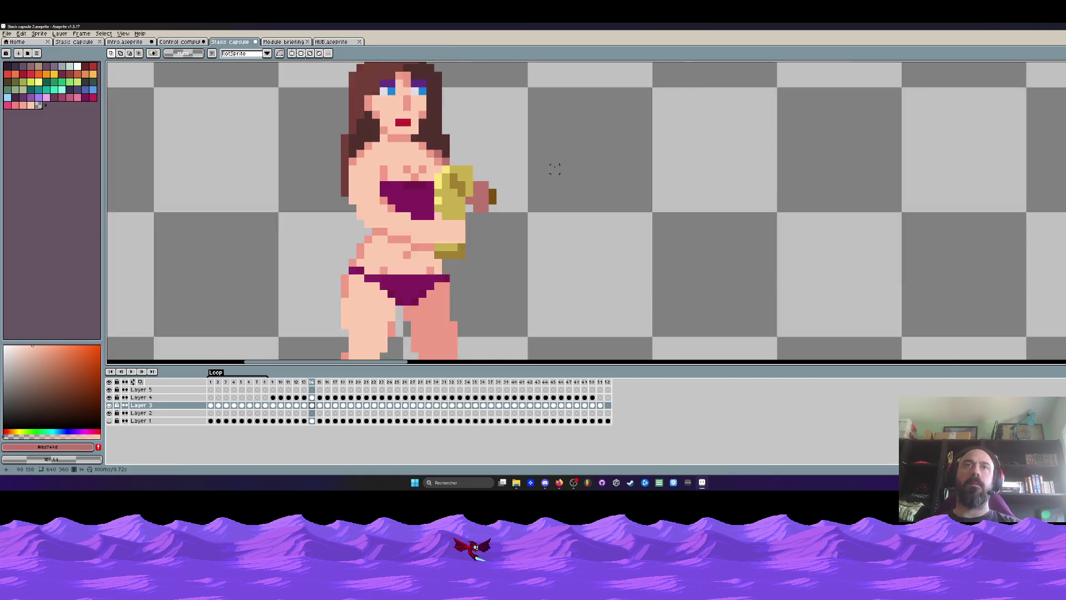
key(Right)
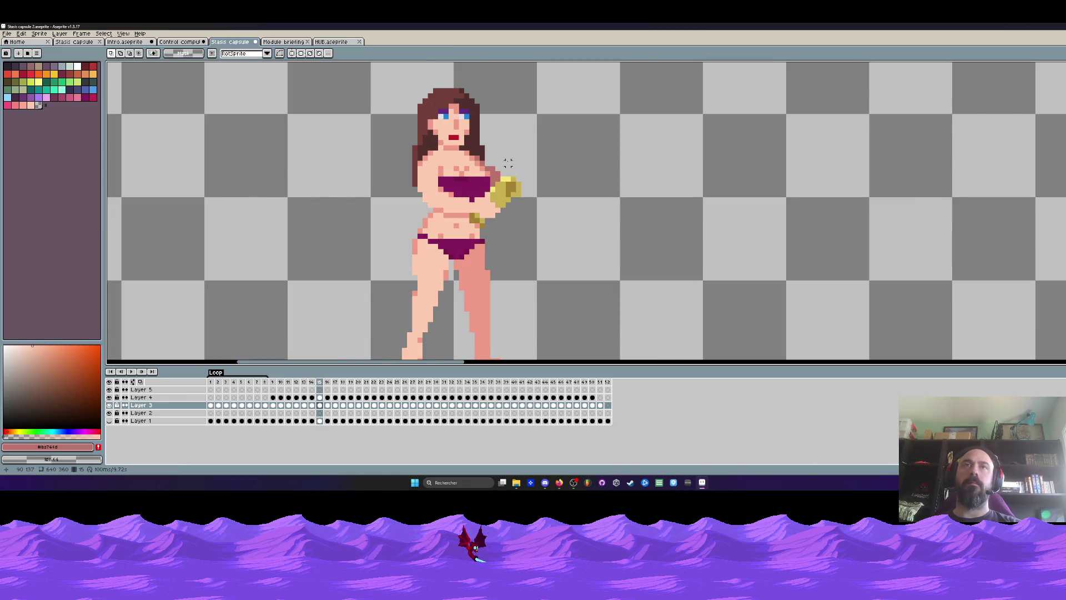
scroll(500, 164, up, 1)
scroll(489, 166, up, 1)
key(b)
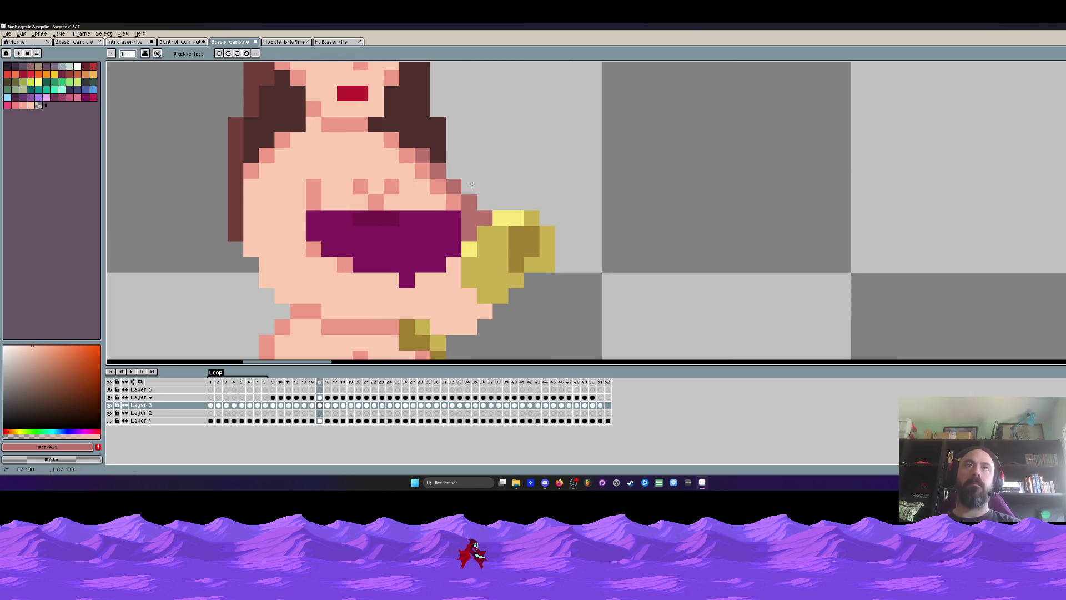
scroll(556, 147, down, 2)
key(Left)
key(Right)
key(Right)
Step: Compare the extended arm and fist across frames 15 to 20
scroll(522, 162, up, 1)
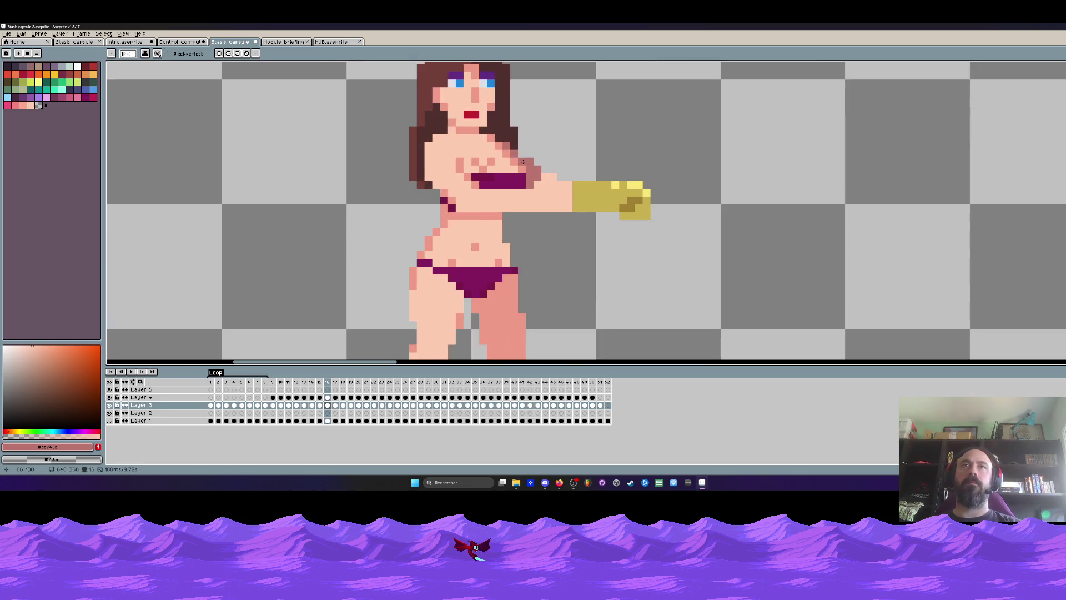
key(Left)
key(Right)
key(Right)
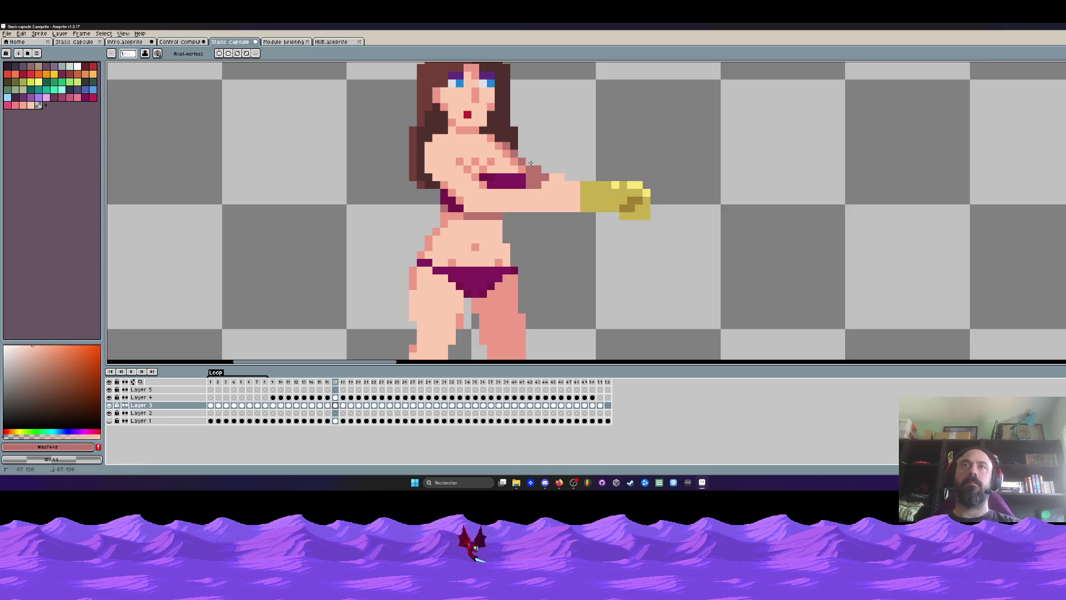
key(Left)
key(Right)
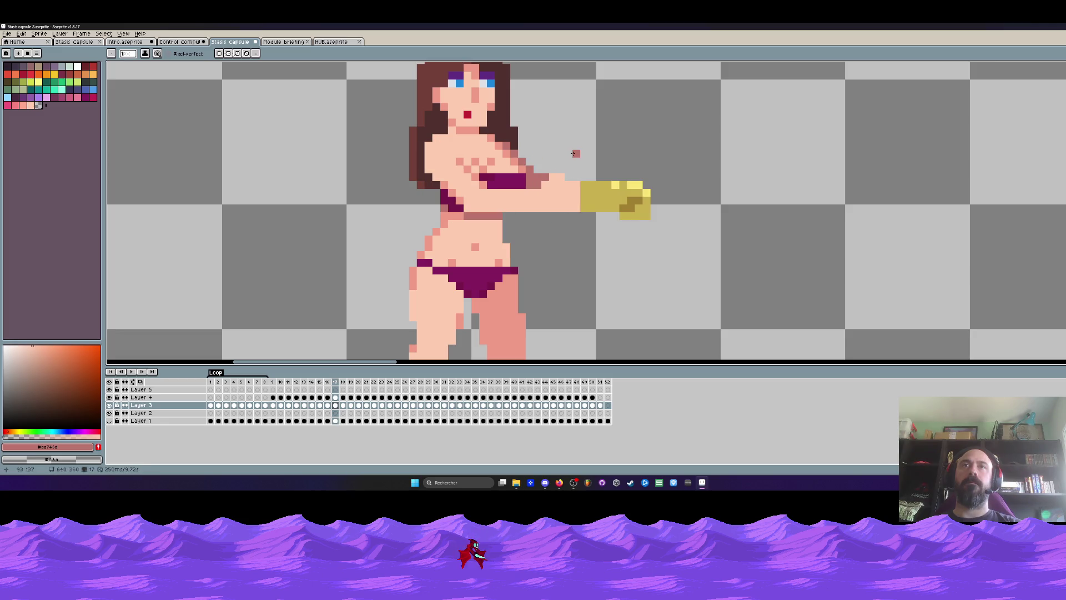
key(Right)
key(Left)
key(Right)
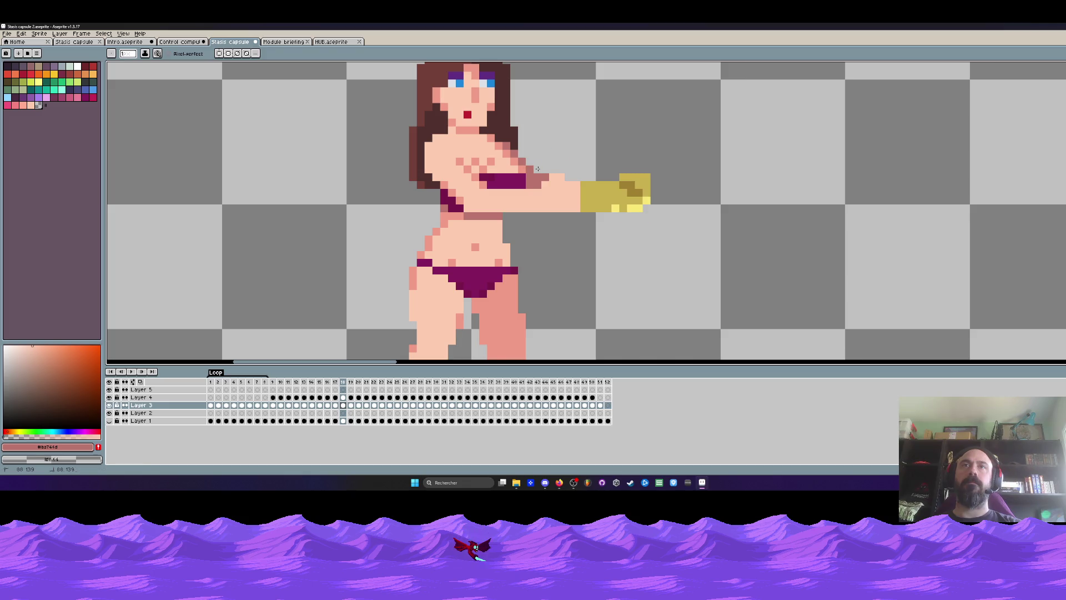
scroll(537, 169, down, 3)
key(Left)
key(Right)
key(Right)
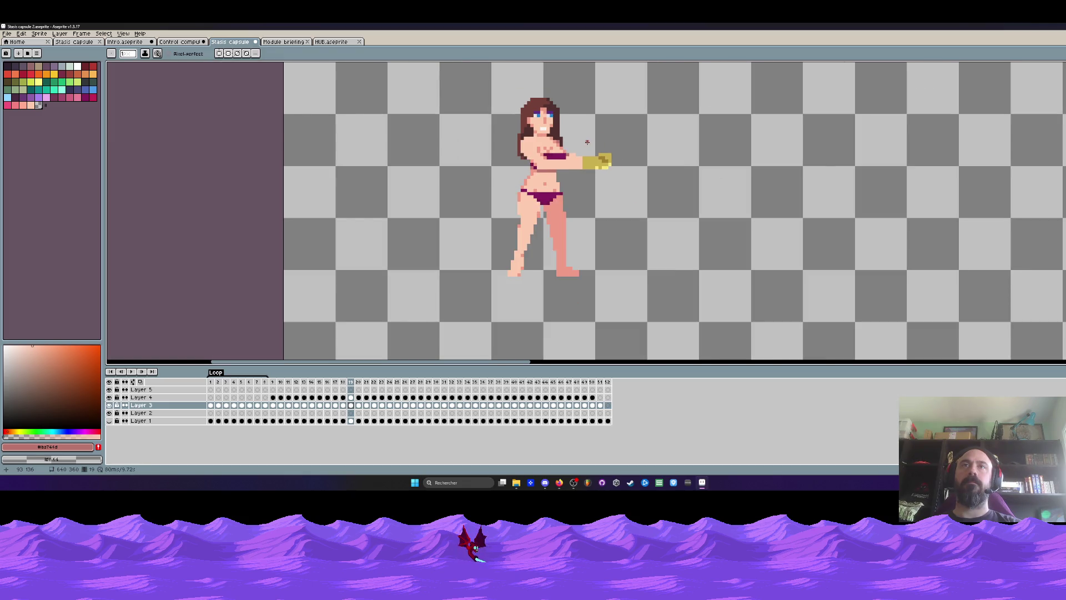
key(Left)
key(Right)
key(Right)
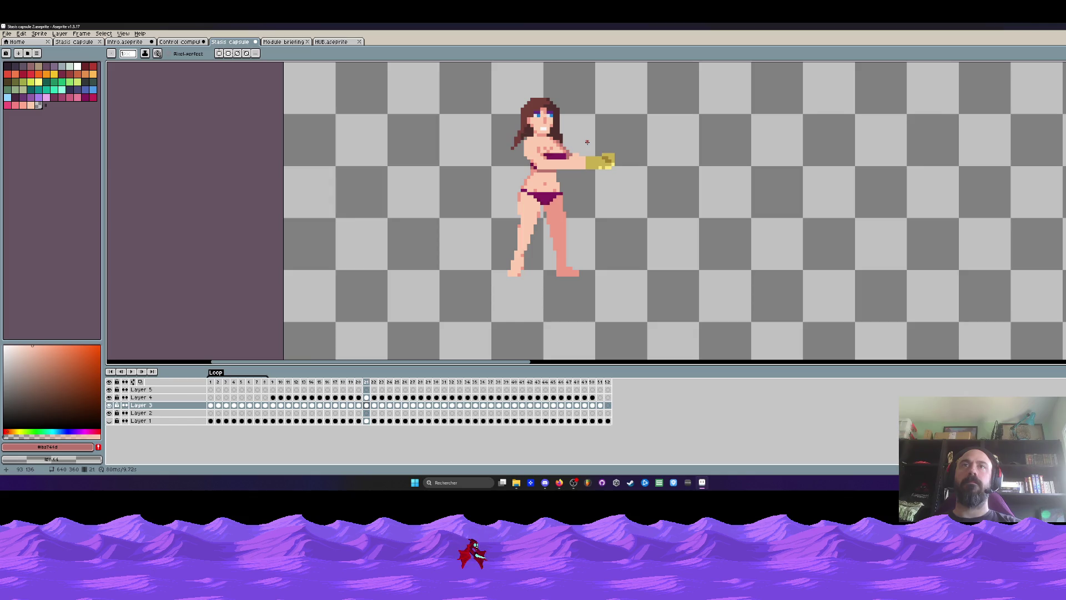
key(Left)
key(Left)
key(Right)
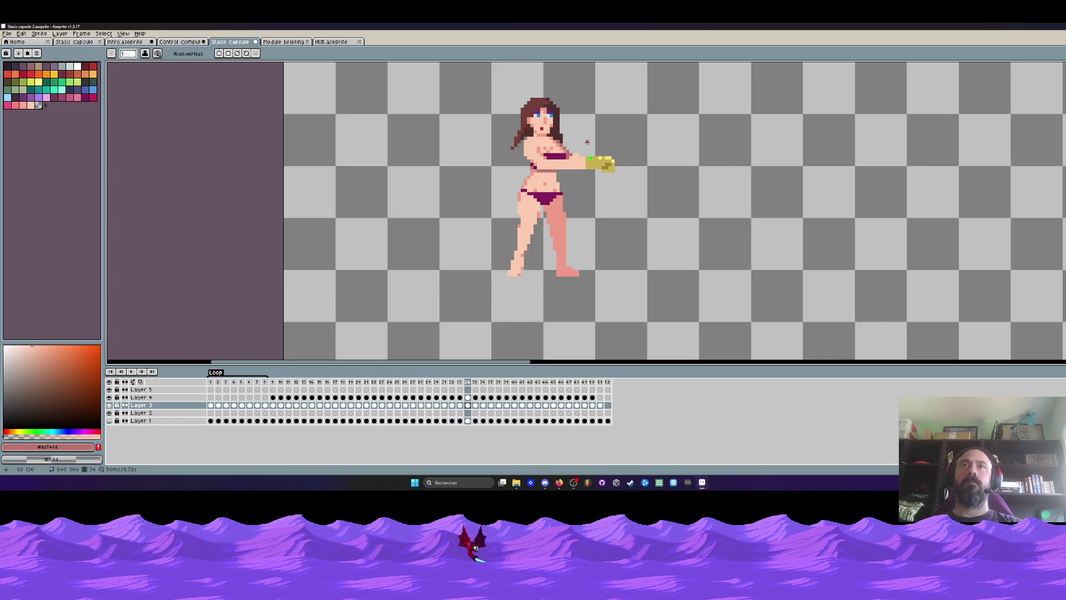
Step: Stop playback and flip between frames 35 and 37 to inspect the raised golden glove
key(Left)
key(Left)
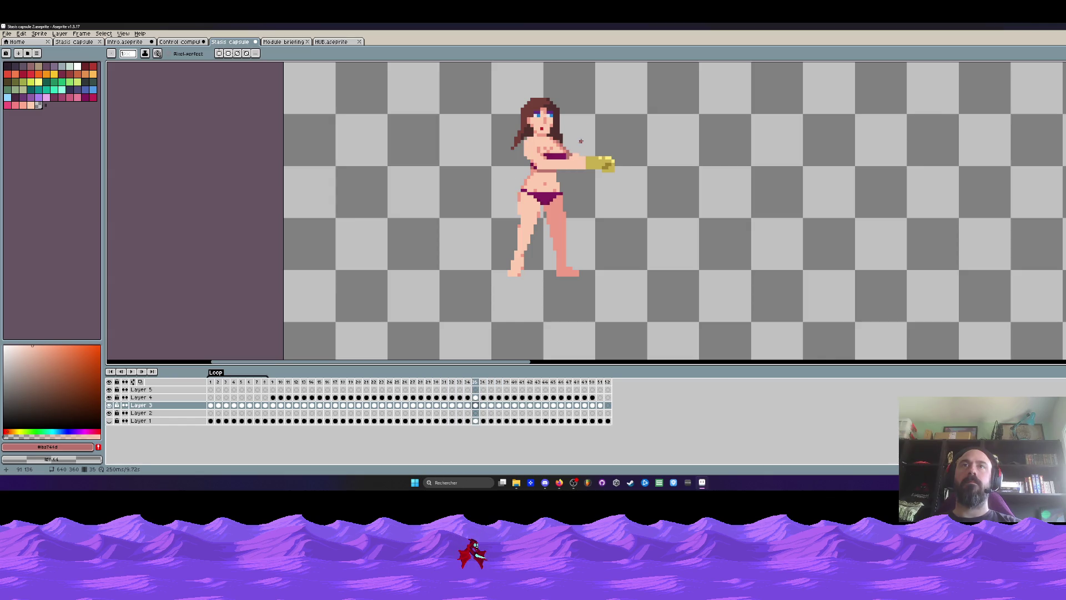
scroll(583, 142, up, 3)
key(Right)
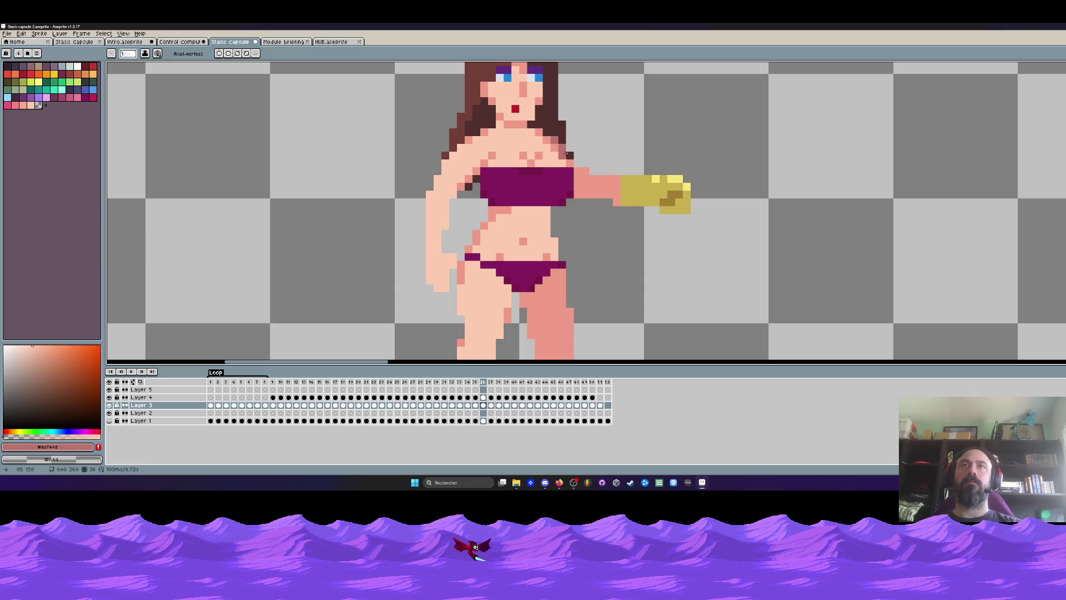
scroll(566, 154, down, 2)
key(Left)
key(Right)
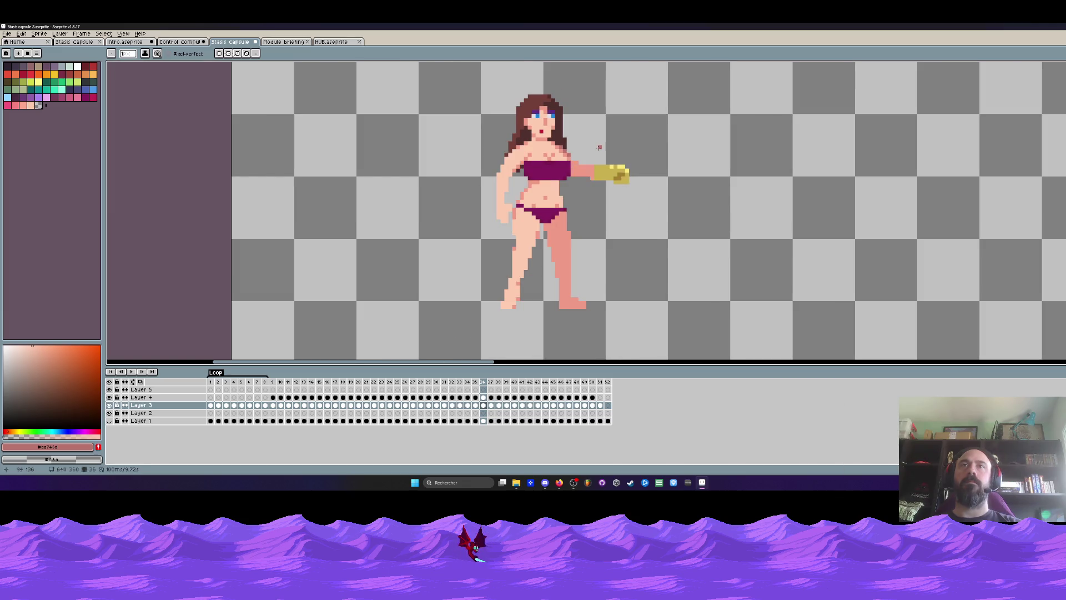
key(Right)
key(Left)
key(Right)
scroll(563, 148, up, 3)
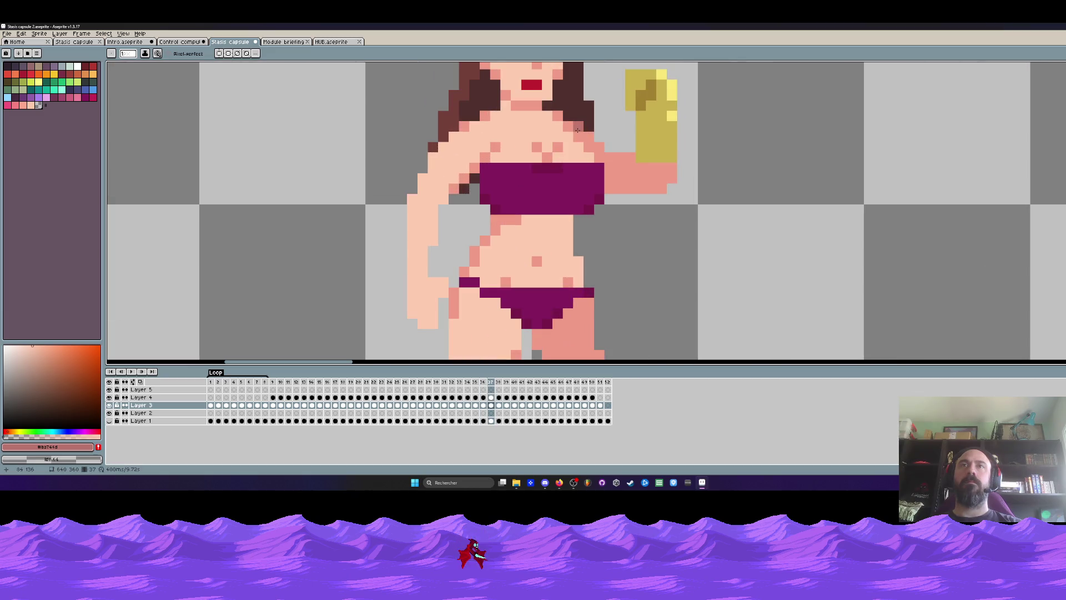
Step: Step from frame 37 through frame 43, comparing the woman's arm pose
scroll(596, 144, down, 2)
key(Right)
key(Left)
scroll(603, 141, down, 1)
key(Right)
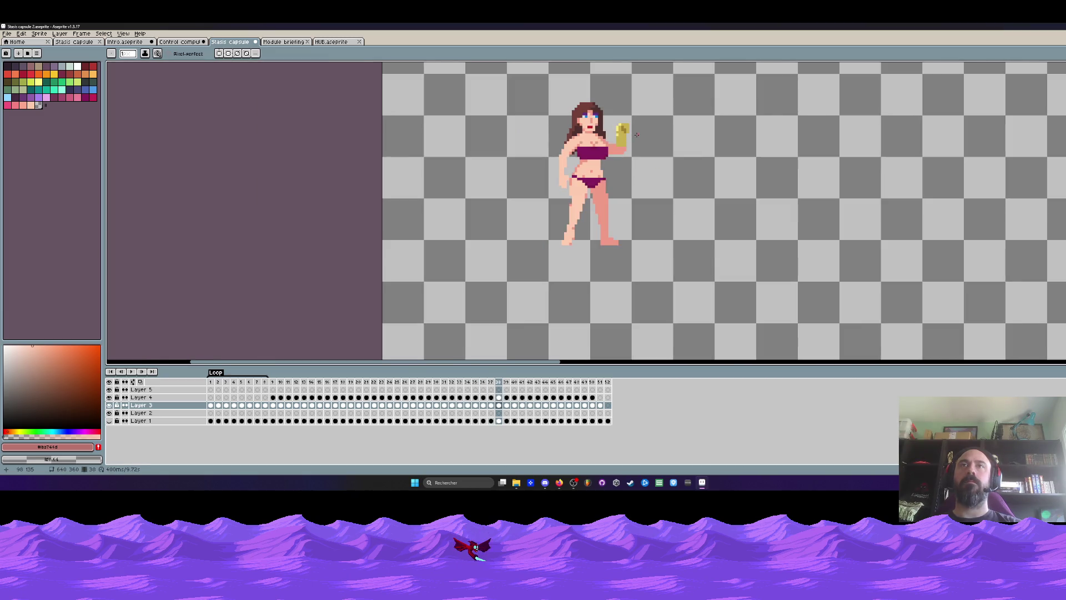
scroll(609, 136, up, 2)
scroll(609, 137, up, 2)
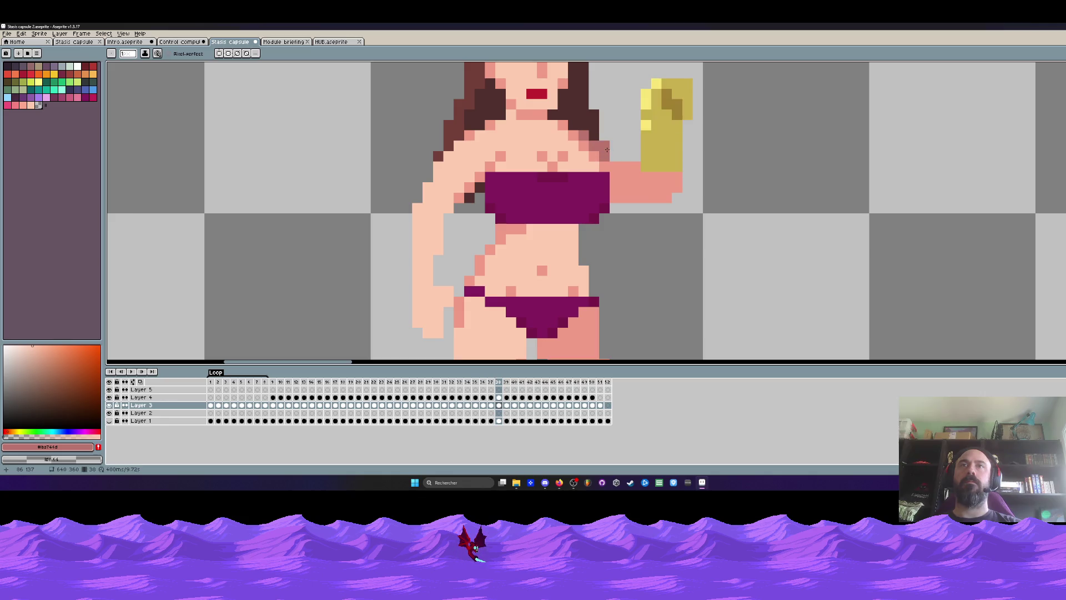
key(Right)
key(Right)
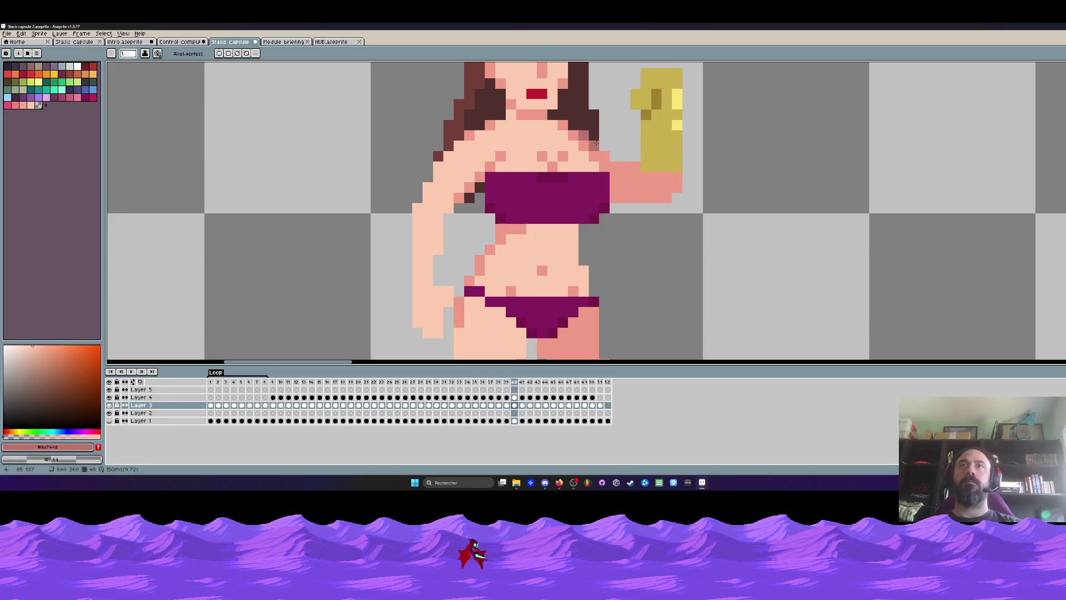
key(Right)
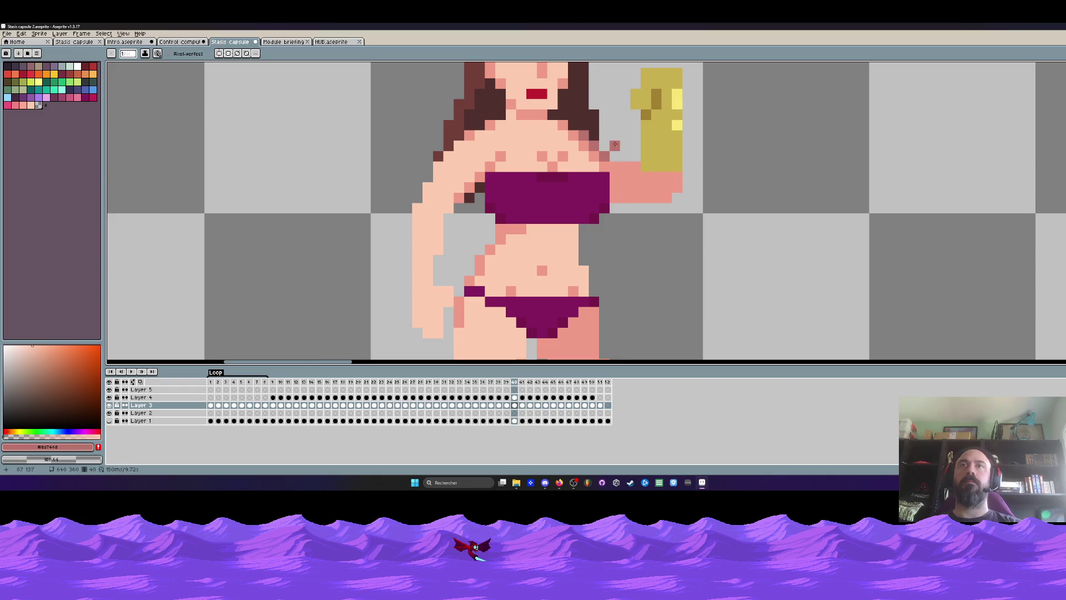
key(Right)
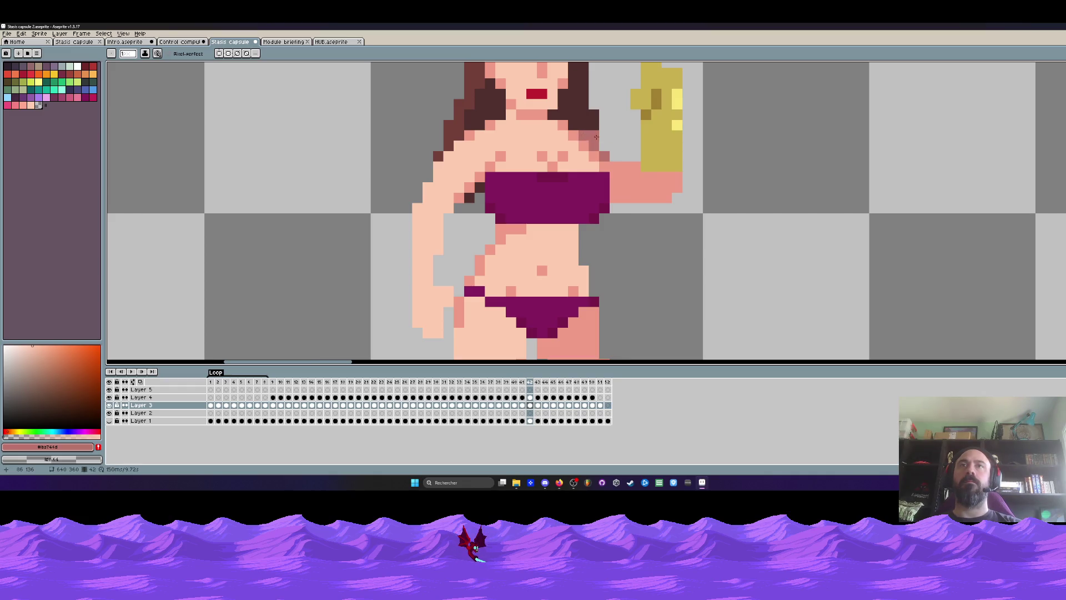
key(Right)
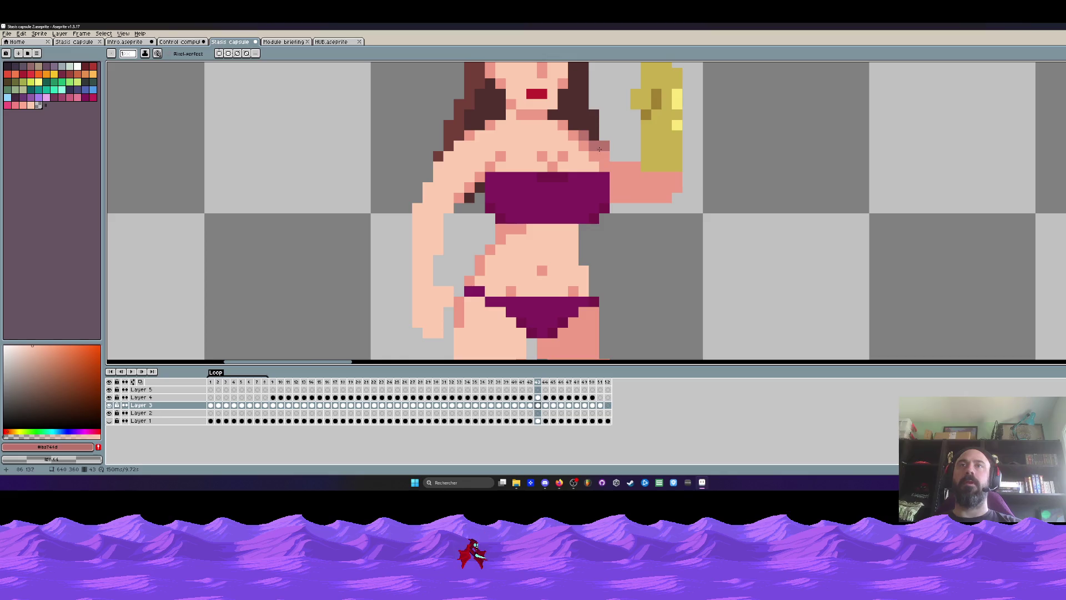
scroll(611, 142, down, 3)
Step: On frame 44, add a skin pixel at the shoulder below the raised glove
key(Right)
scroll(602, 138, up, 3)
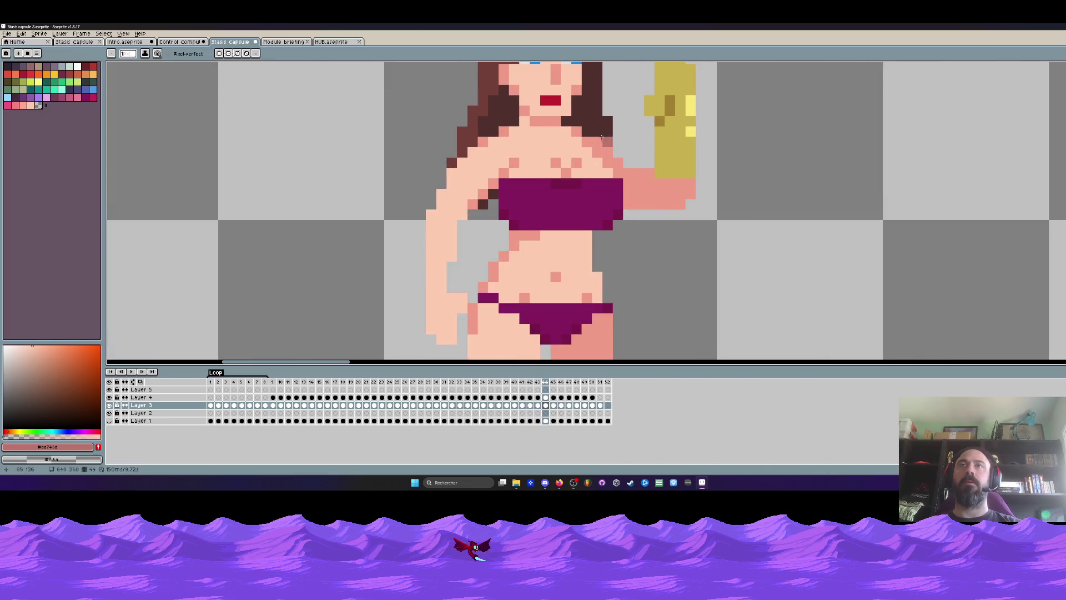
click(618, 155)
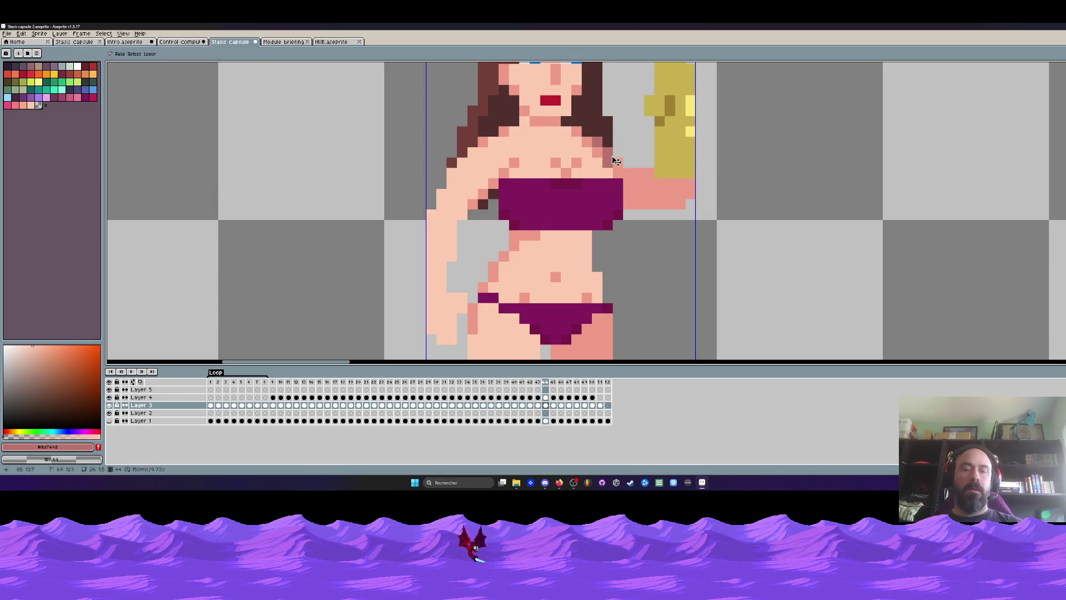
Step: Advance through frames 45 to 50, ending on the outstretched gold glove
key(Right)
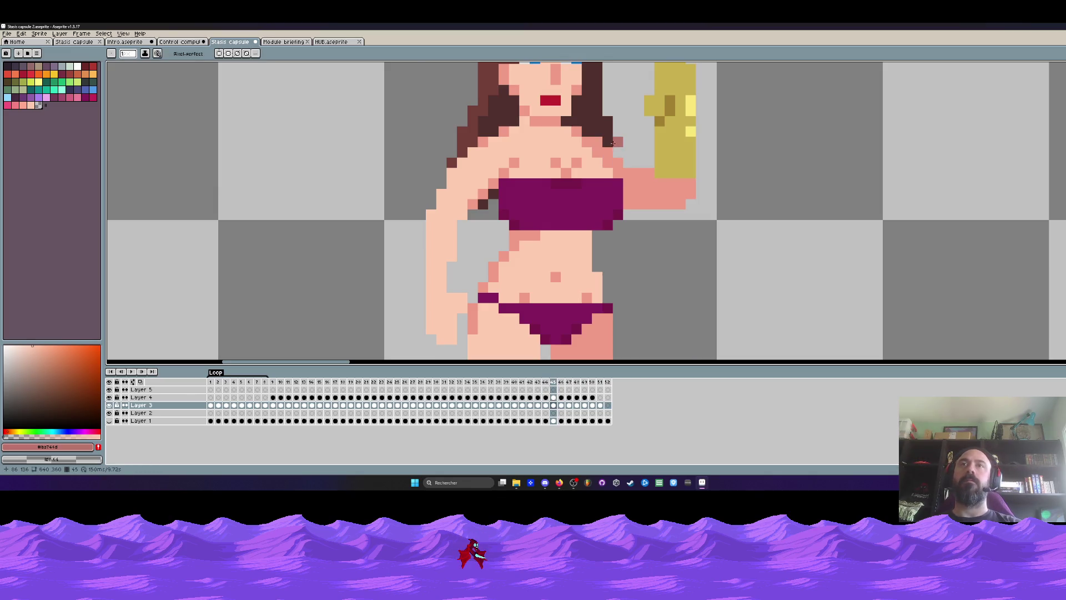
scroll(617, 159, down, 3)
key(Right)
scroll(626, 145, up, 3)
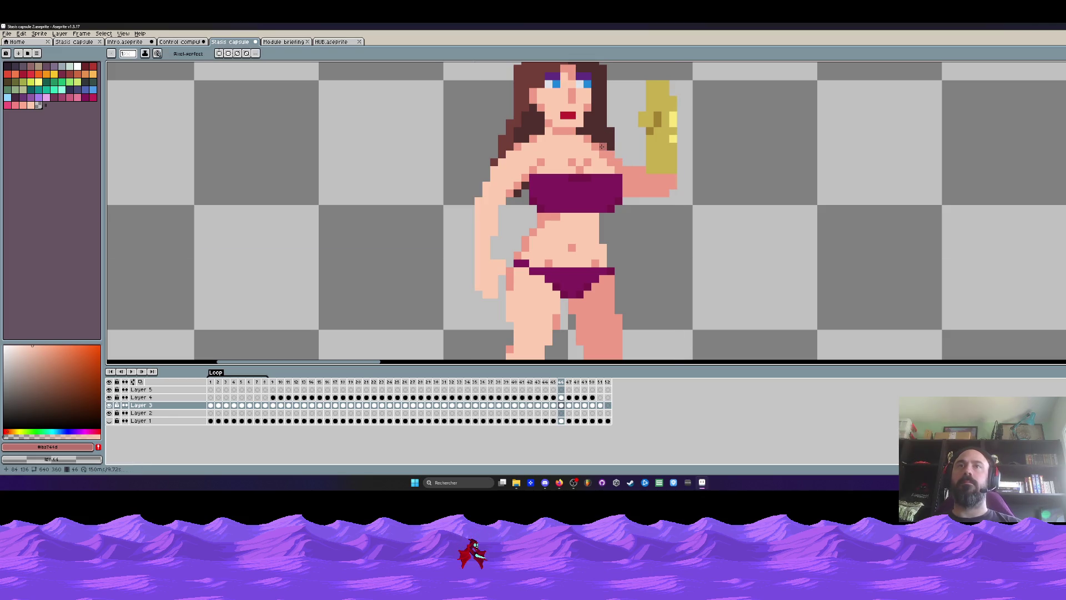
key(Right)
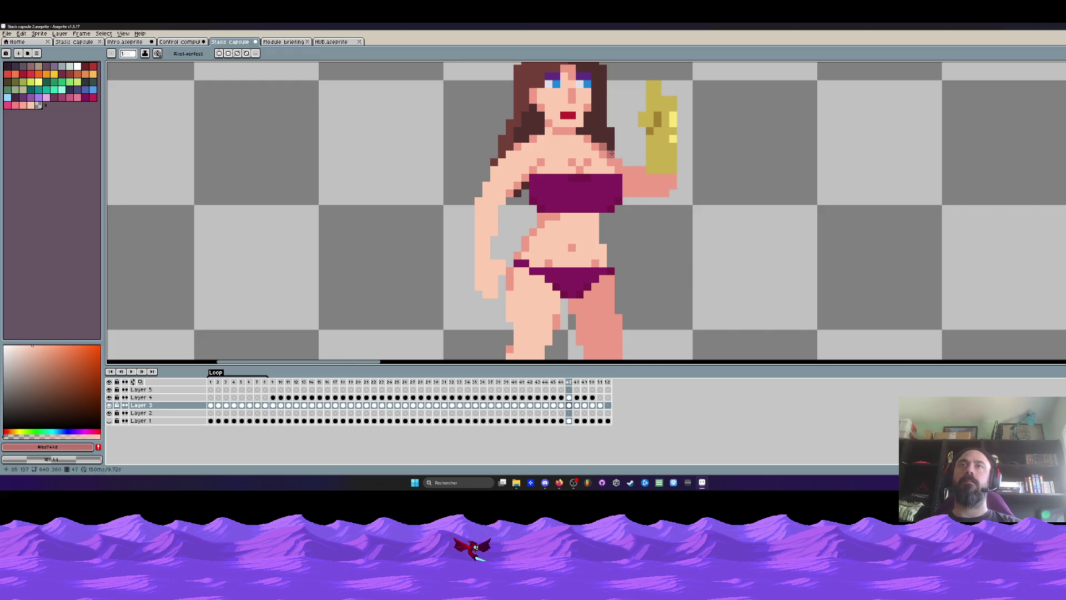
key(Right)
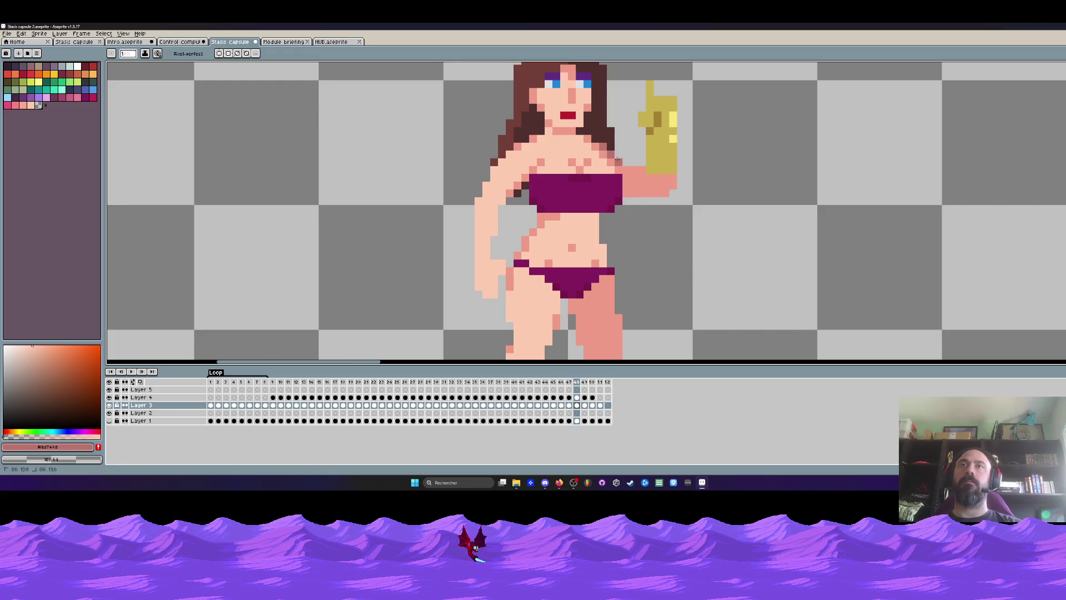
key(Right)
key(Right)
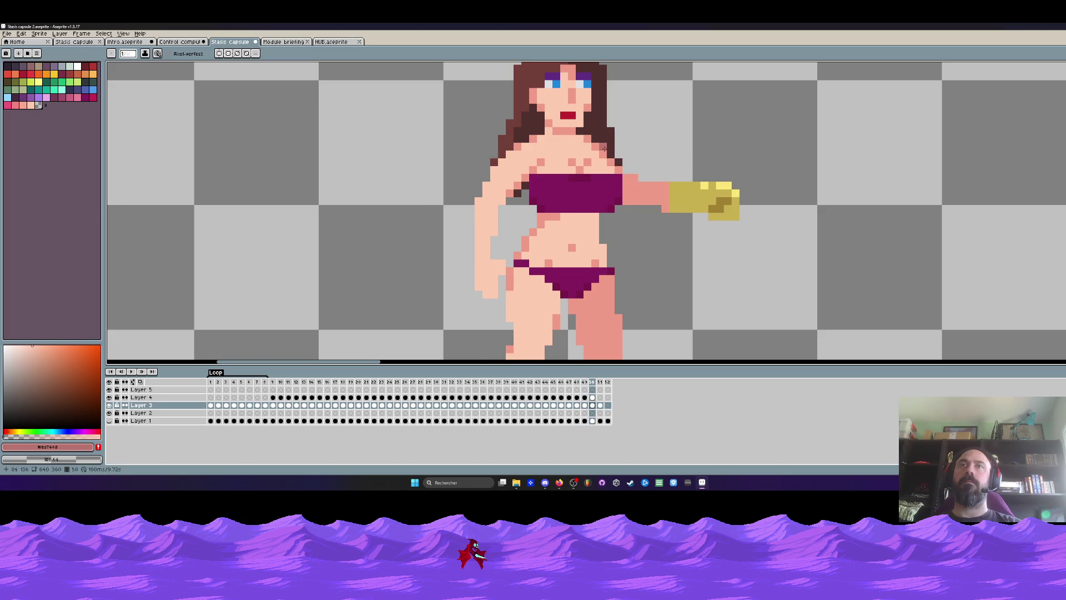
scroll(604, 149, down, 4)
key(Left)
key(Right)
key(Right)
key(Left)
key(Left)
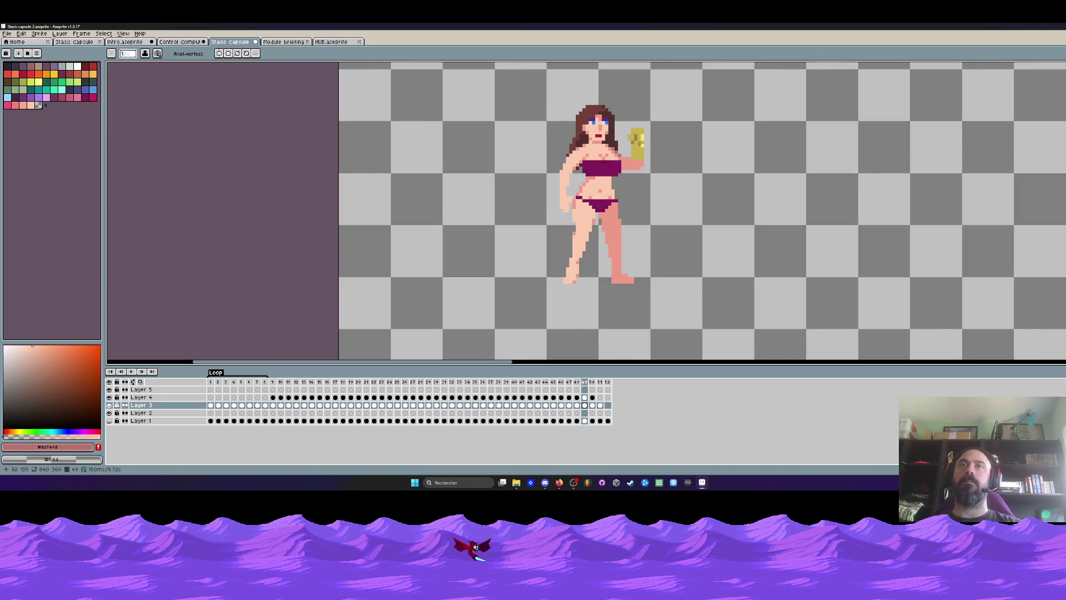
key(Right)
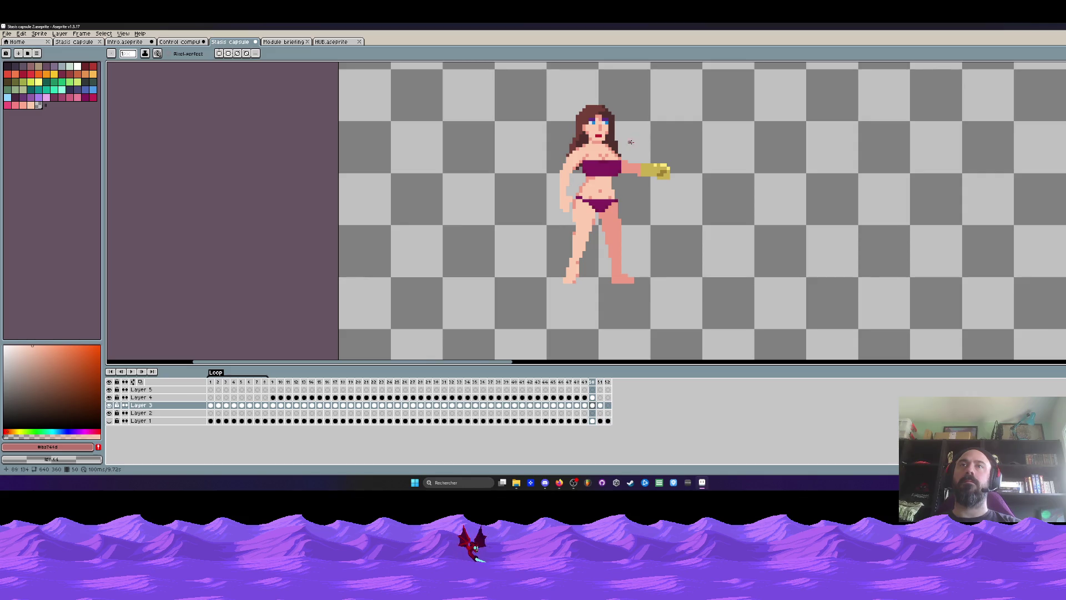
scroll(630, 143, up, 1)
Step: On frame 50, shift the gold hand on Layers 3–4 slightly left, then compare with frame 49
key(m)
drag(617, 136, 698, 238)
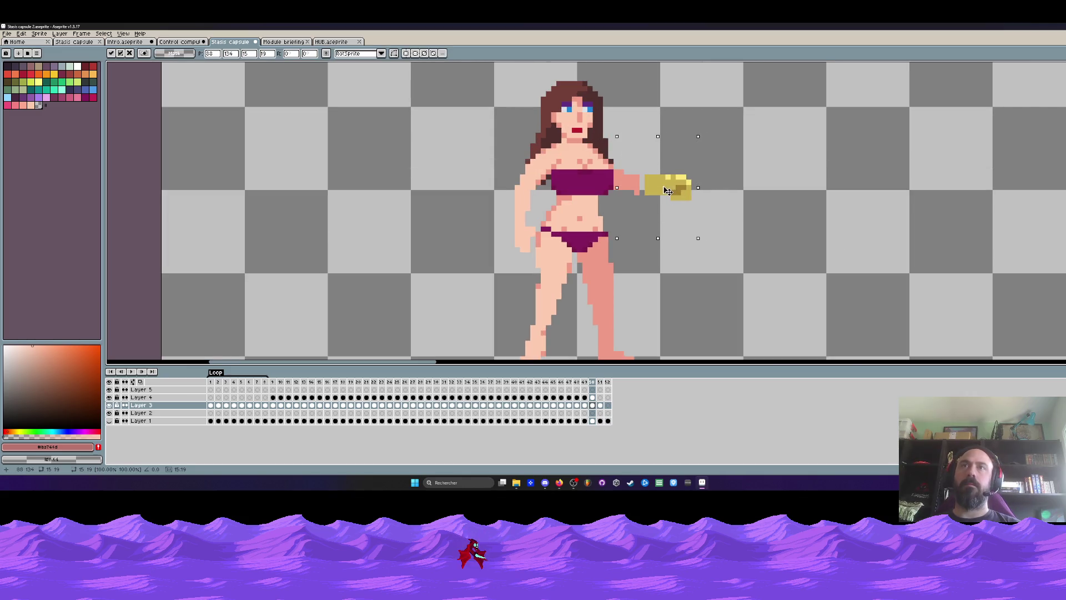
drag(623, 152, 714, 233)
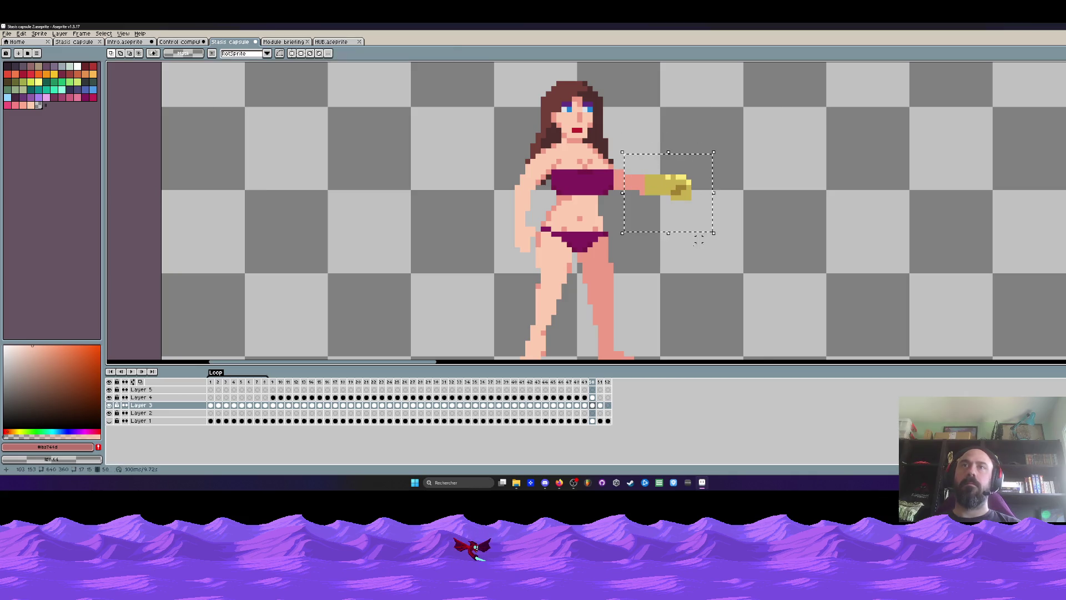
click(601, 405)
drag(593, 405, 592, 397)
drag(657, 193, 651, 193)
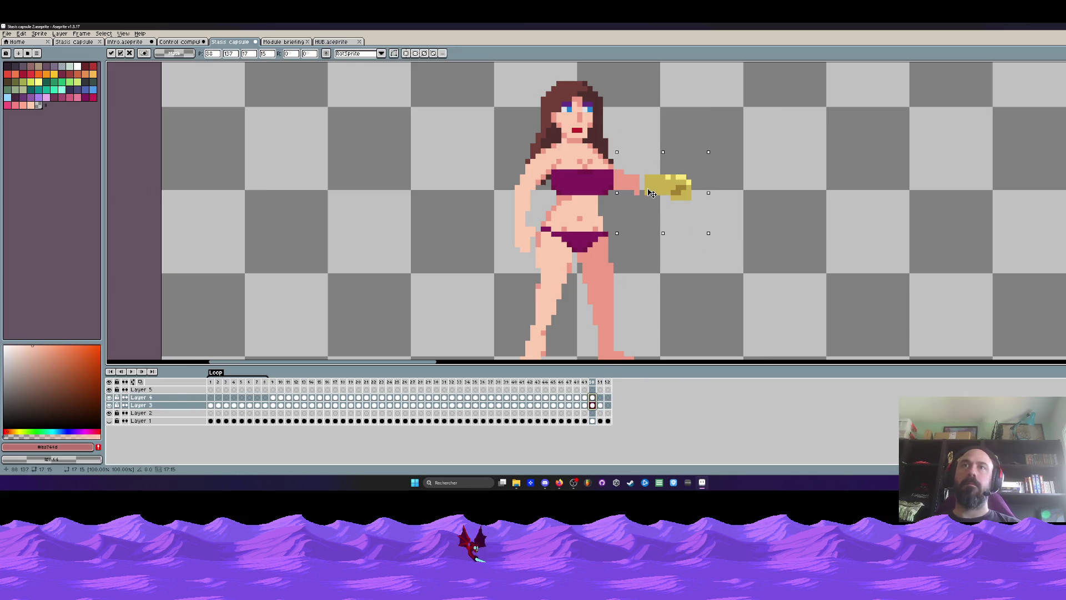
key(Return)
key(Left)
scroll(675, 112, down, 2)
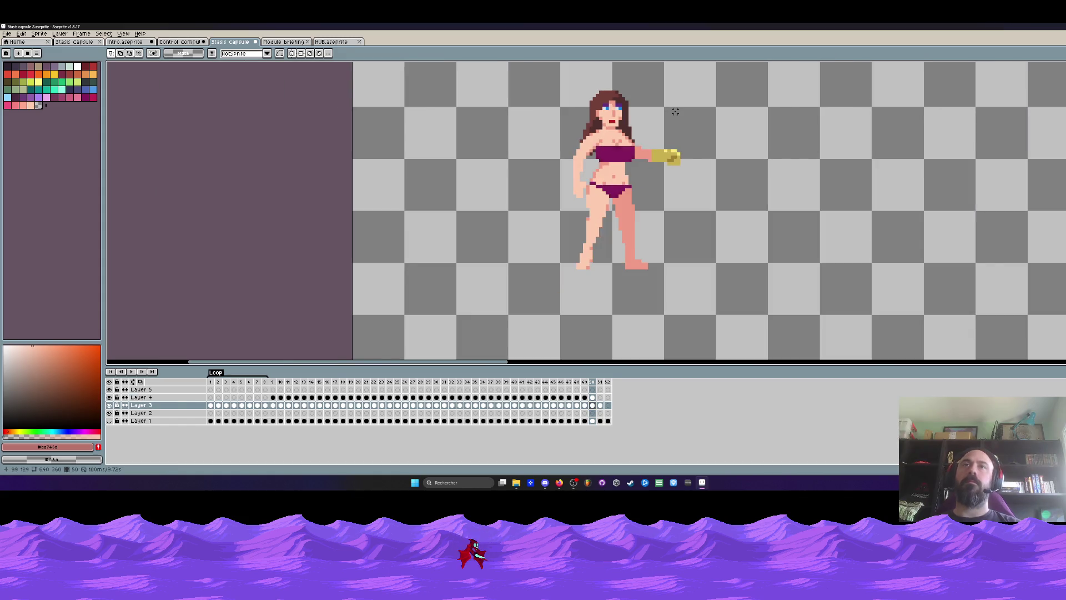
key(Right)
key(Right)
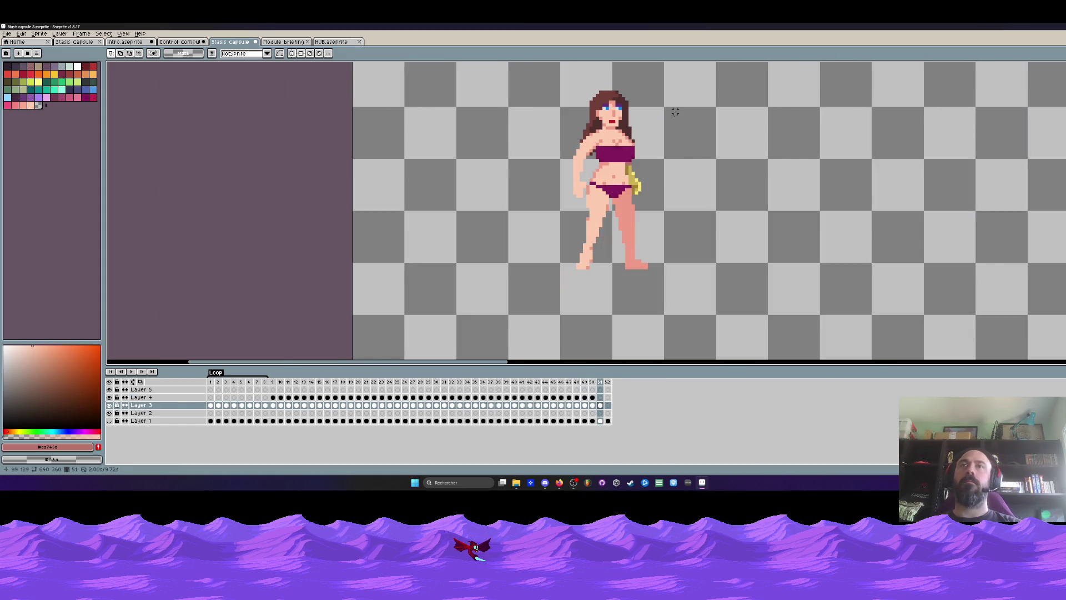
key(Left)
scroll(668, 125, up, 2)
Step: Reselect the extended gold hand across Layers 3–5 and nudge it slightly further left
mouse_move(631, 132)
mouse_down()
mouse_move(723, 226)
mouse_move(722, 200)
mouse_move(731, 210)
mouse_up()
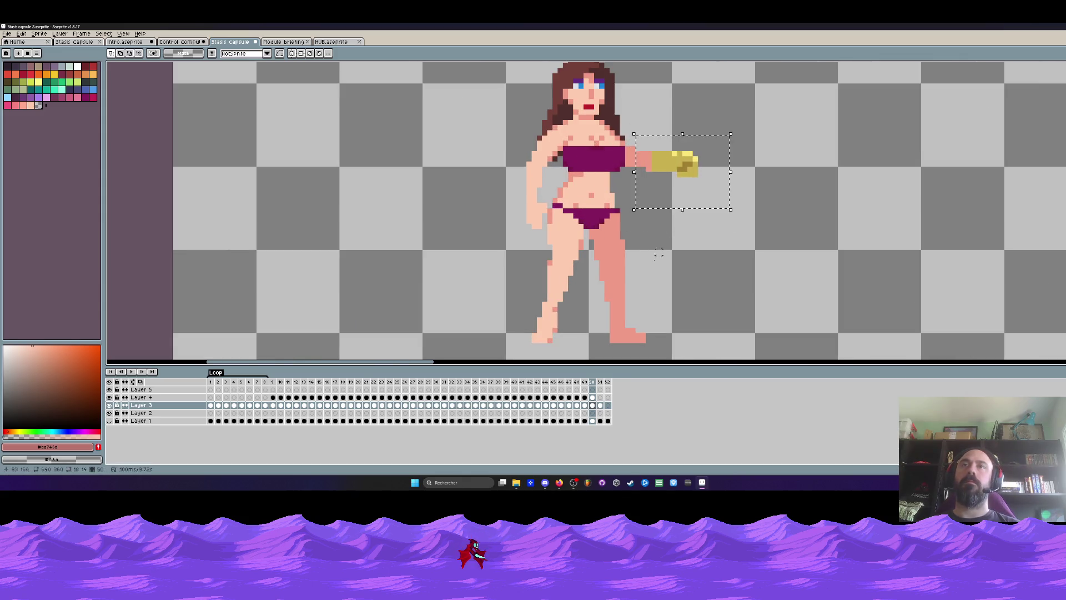
shift+click(594, 389)
drag(664, 167, 659, 168)
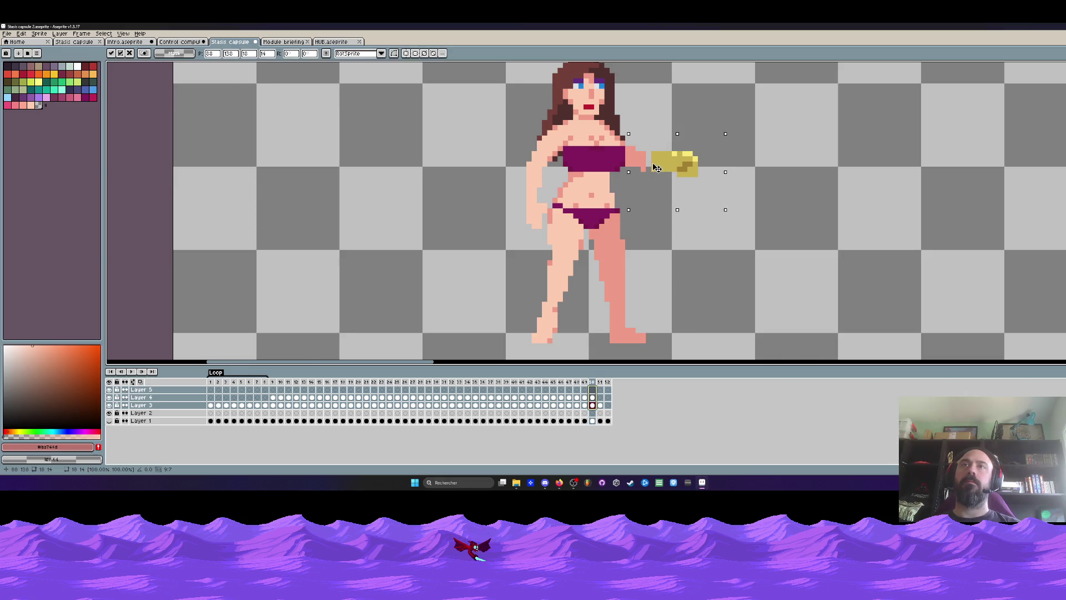
key(Return)
scroll(660, 111, down, 3)
key(Right)
key(Left)
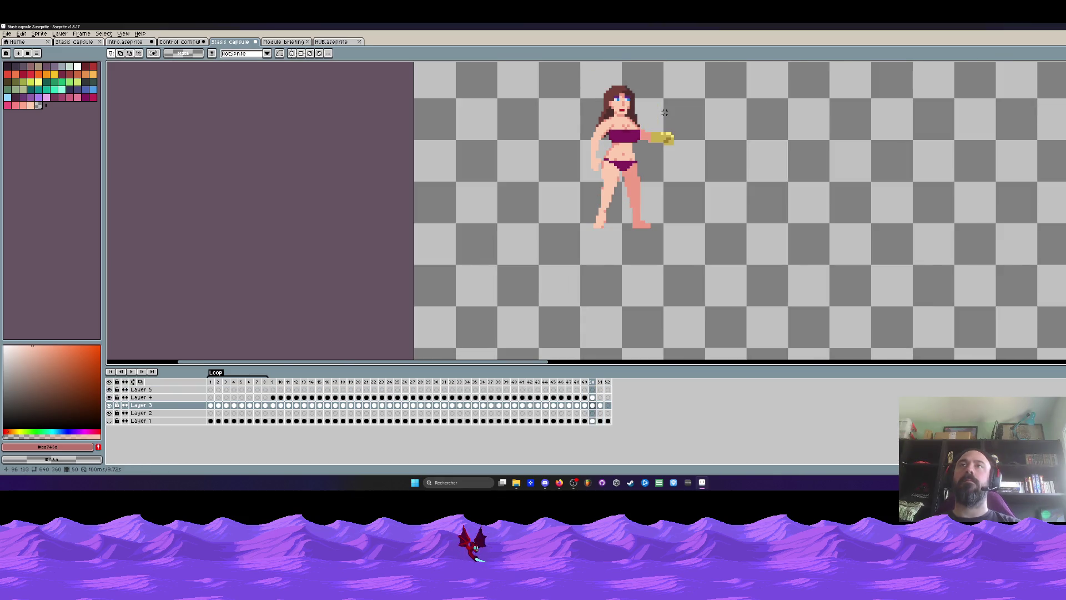
Step: Step back through earlier frames and play the animation to review the arm
key(Left)
scroll(654, 113, up, 2)
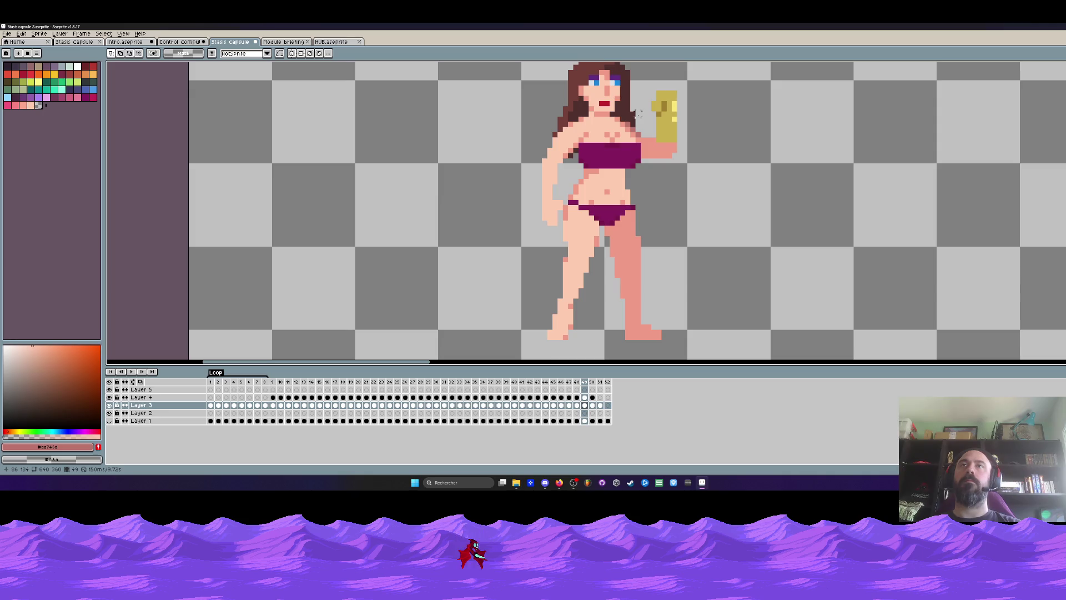
key(Left)
key(Left)
key(Left)
scroll(655, 115, down, 2)
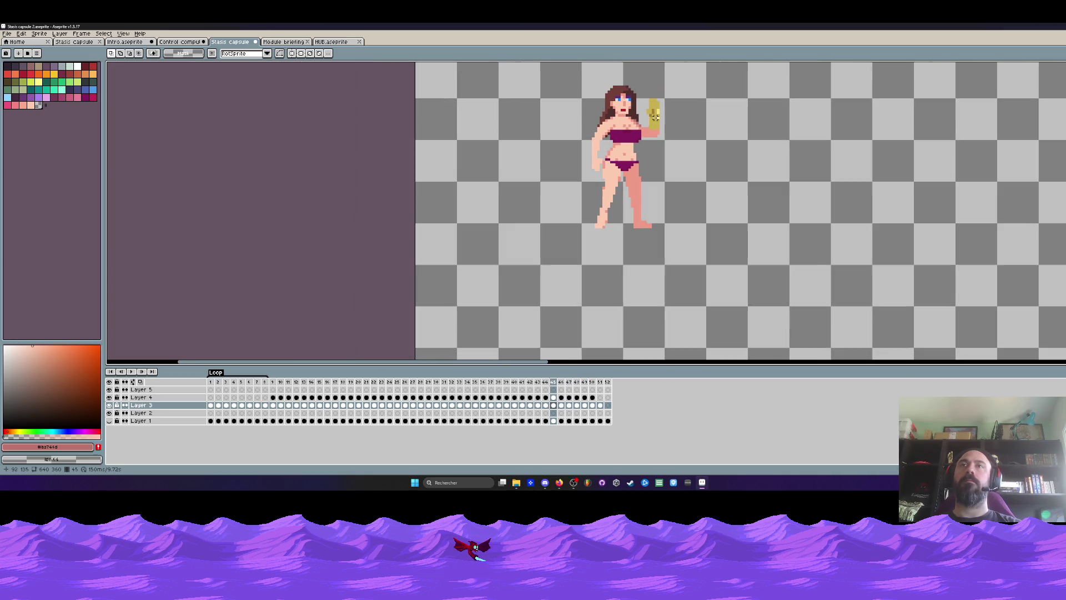
key(Return)
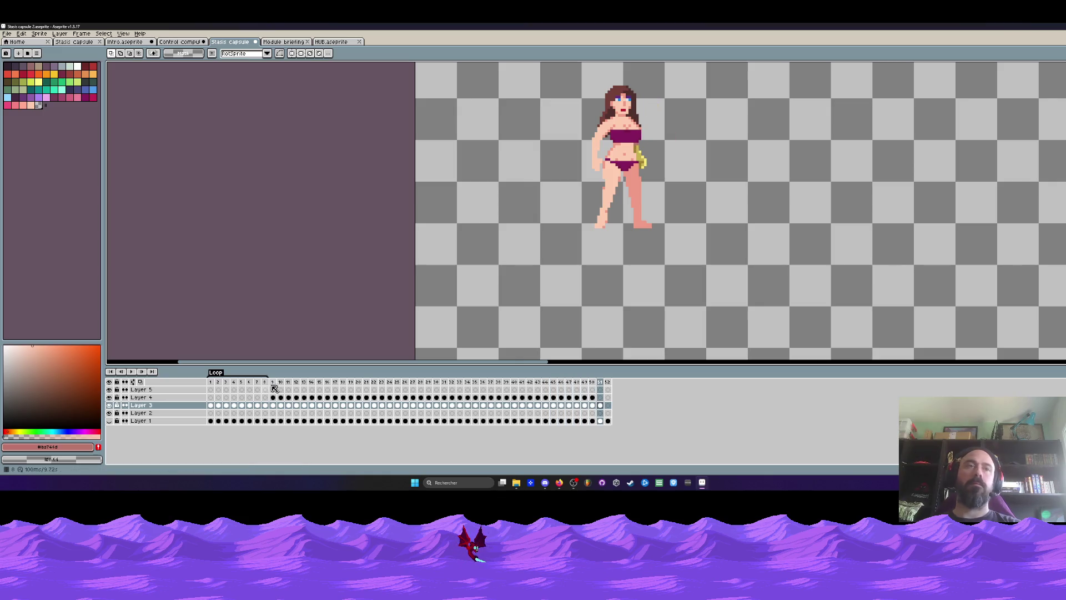
Step: Stop playback and step through frames 13–17, settling on frame 17
key(Return)
key(Right)
key(Right)
key(Right)
key(Left)
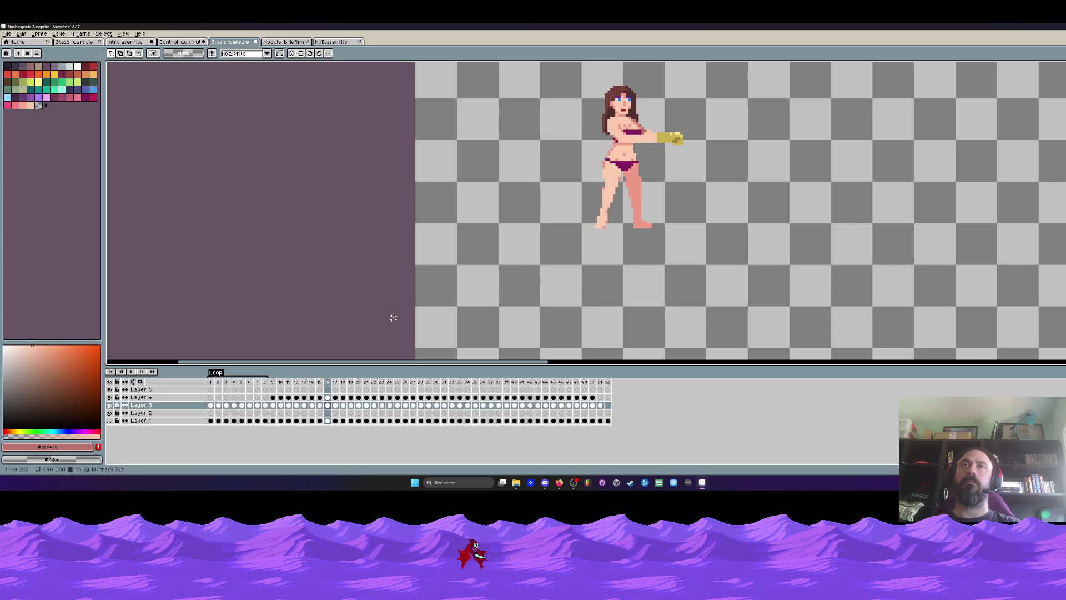
key(Left)
key(Left)
key(Right)
key(Right)
key(Left)
key(Left)
key(Left)
key(Right)
key(Right)
key(Right)
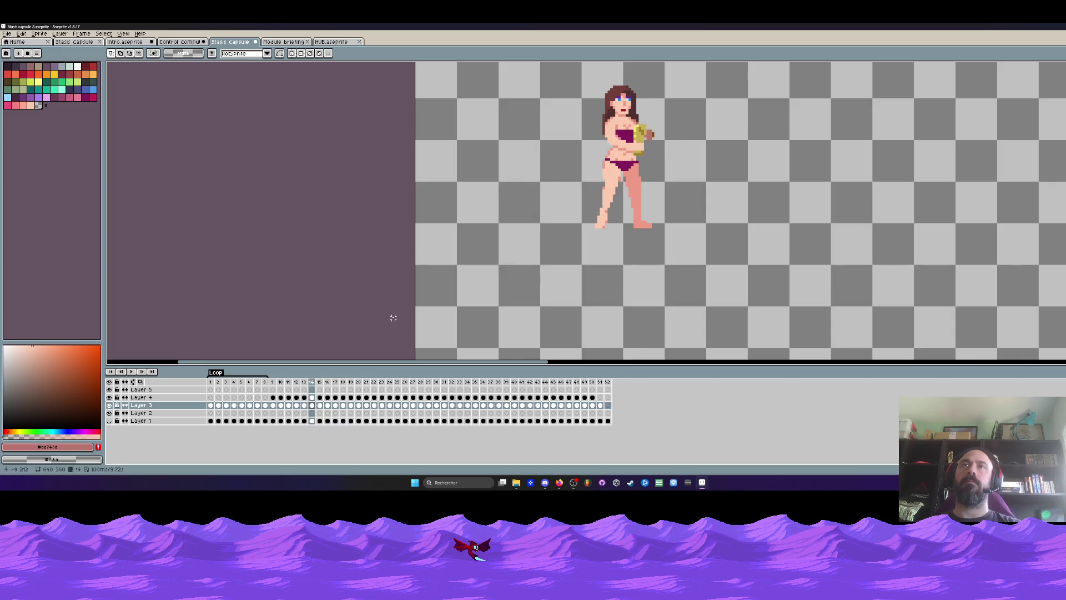
key(Left)
key(Right)
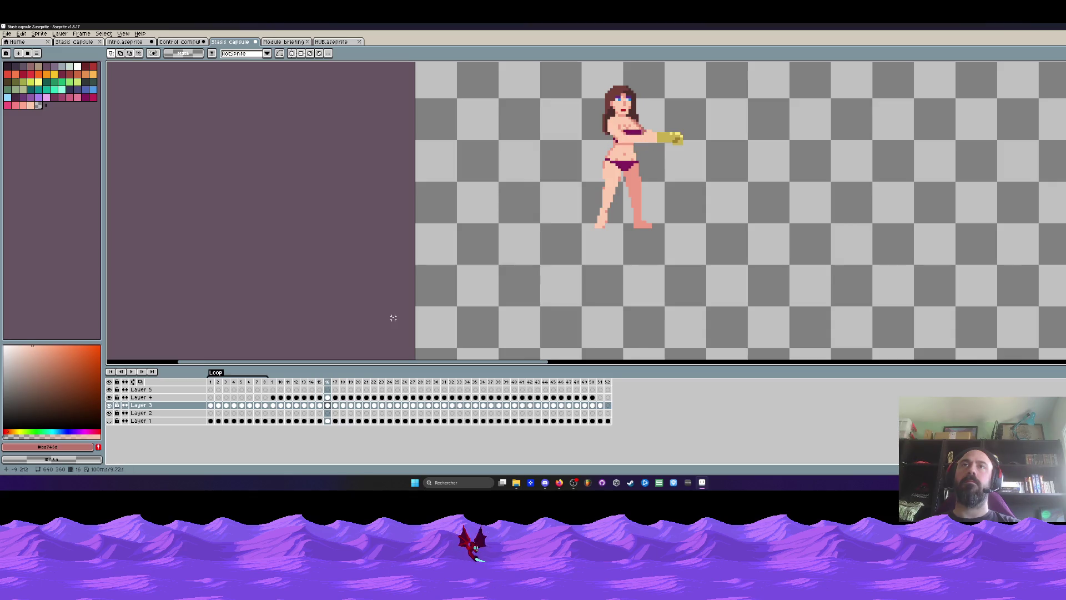
key(Right)
key(Left)
key(Right)
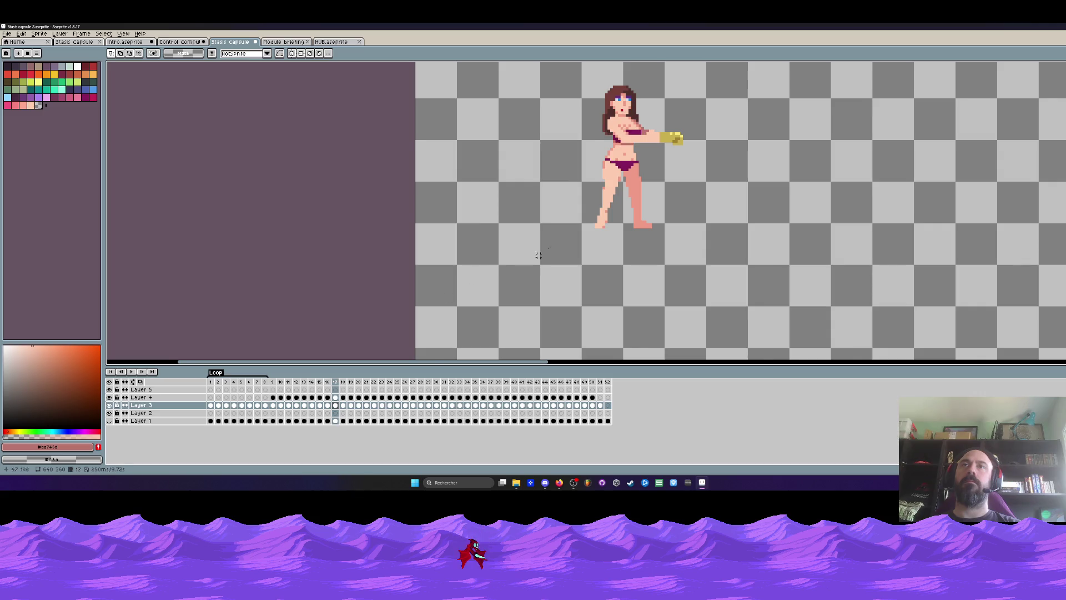
scroll(594, 222, up, 1)
Step: On frame 17, move the yellow glove down a few pixels on Layer 3 and right on Layer 4
drag(686, 66, 755, 127)
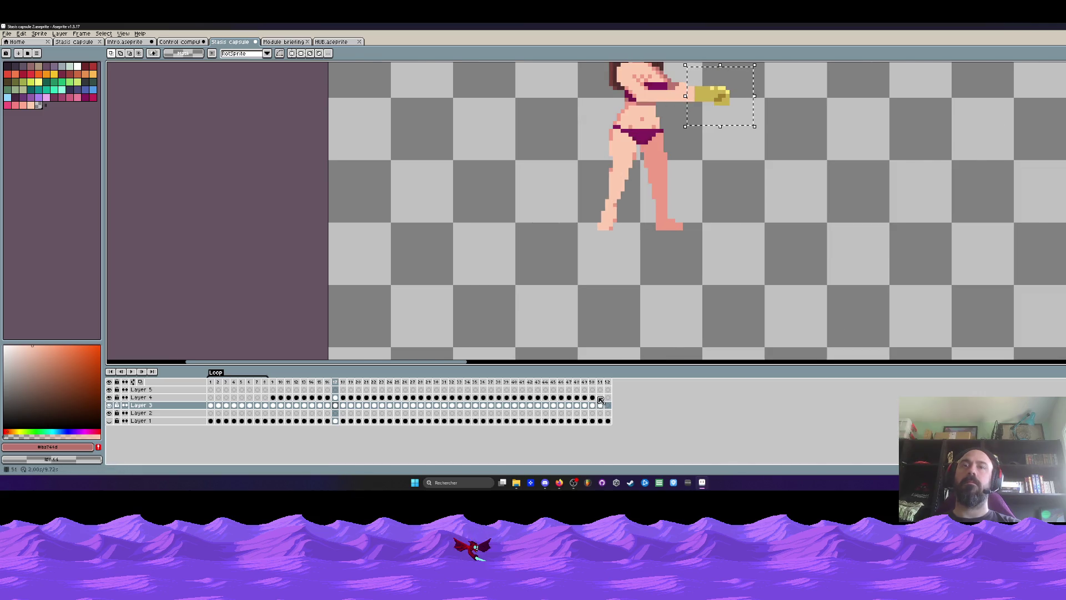
click(337, 406)
drag(718, 91, 718, 94)
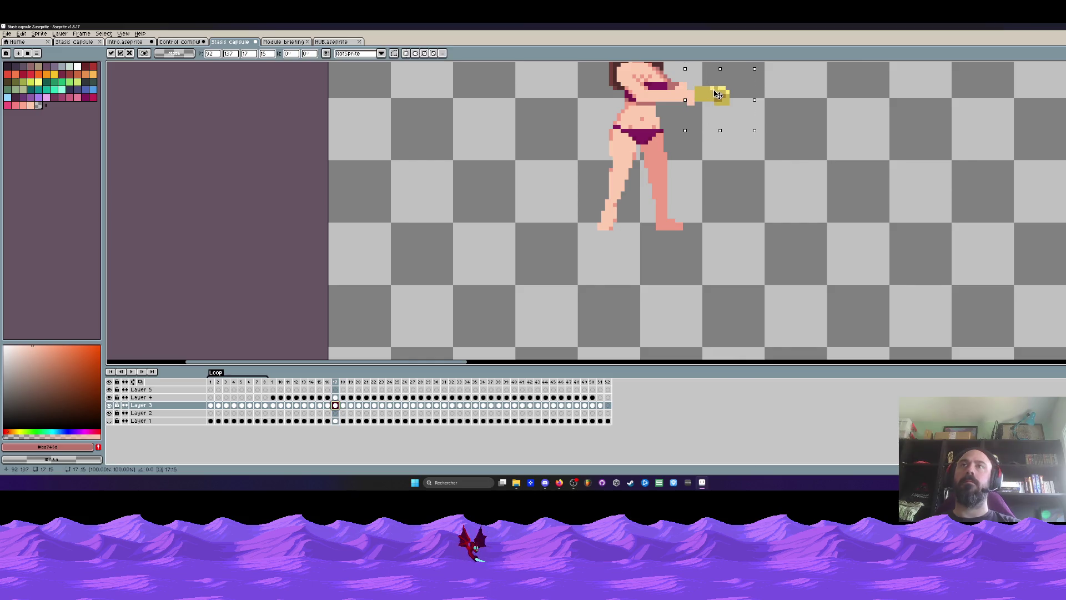
key(Return)
key(Up)
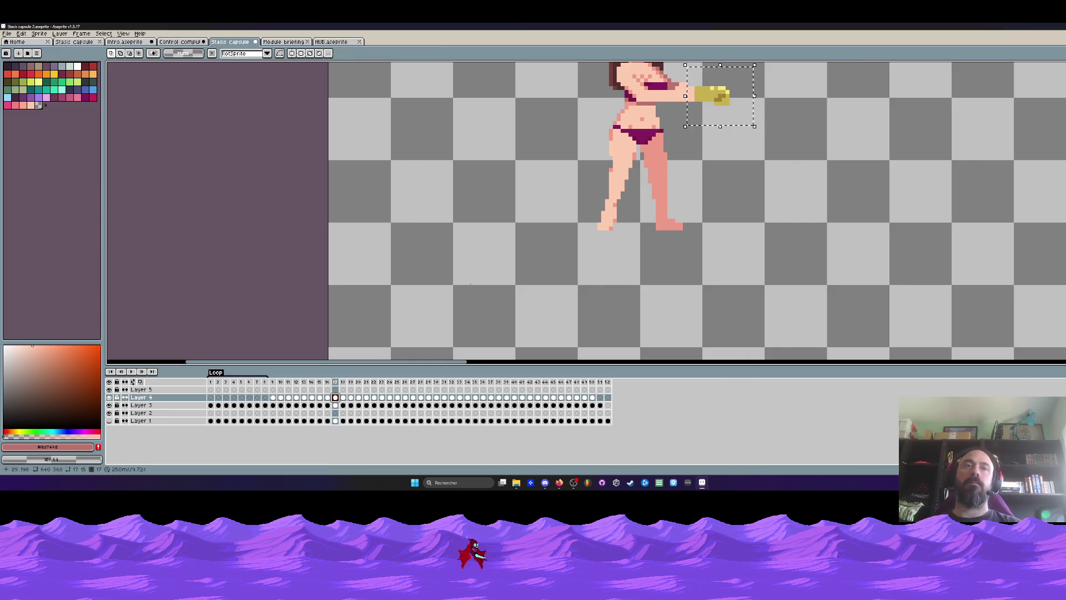
drag(711, 100, 715, 101)
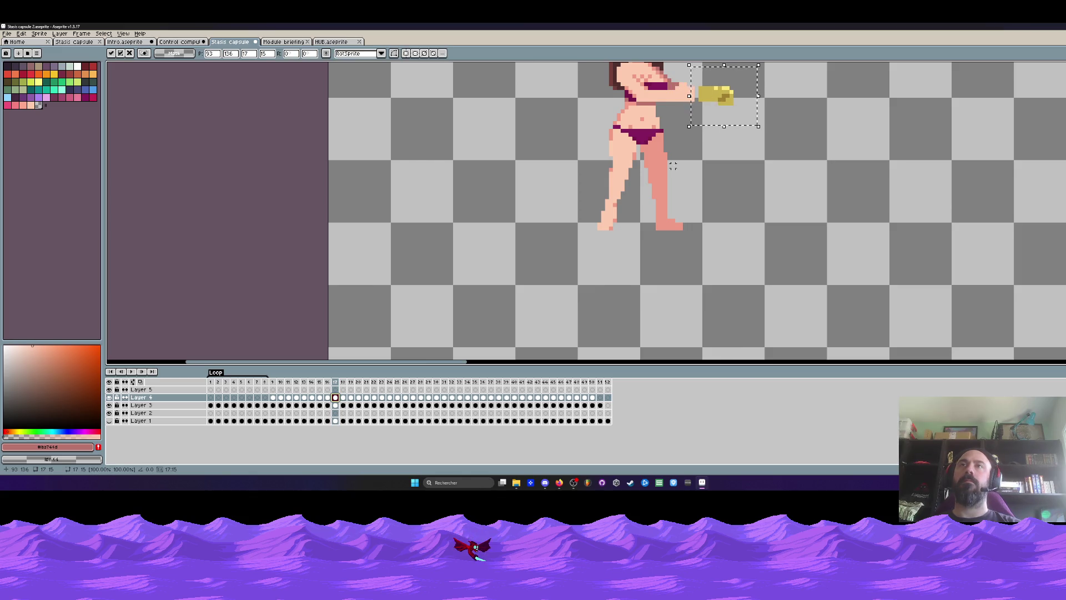
key(Return)
Step: Compare the glove position across frames 14 to 18
key(Left)
key(Right)
key(Right)
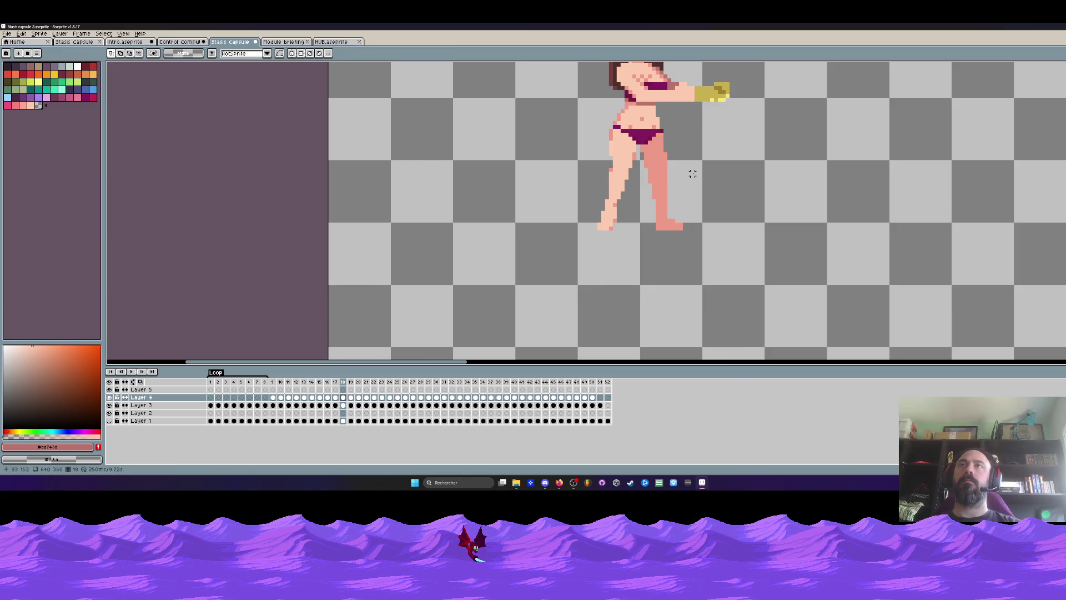
key(Left)
key(Left)
key(Left)
key(Left)
key(Right)
key(Right)
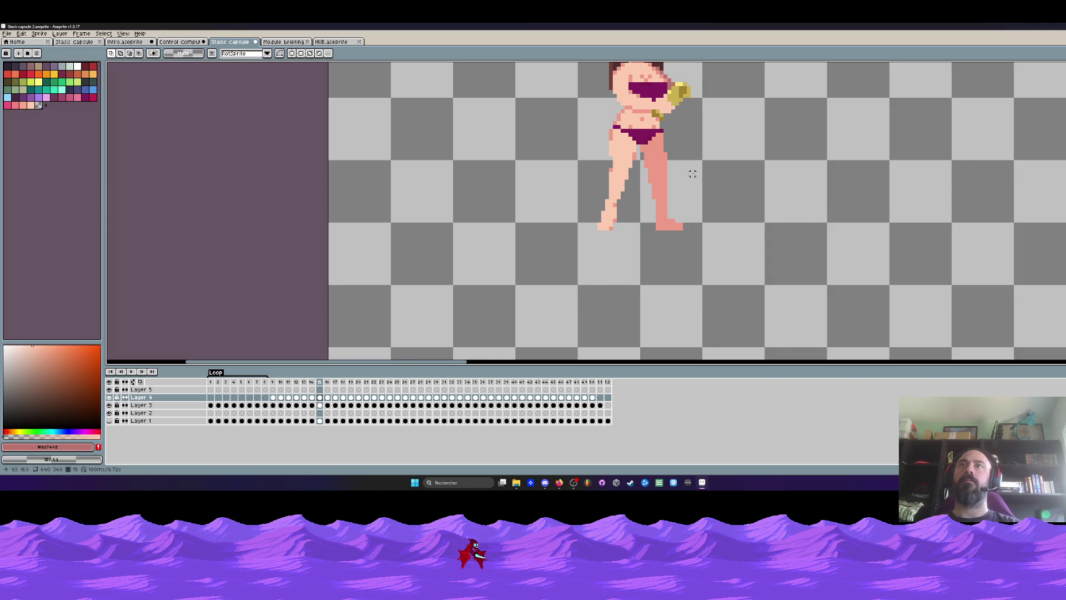
key(Left)
key(Right)
key(Right)
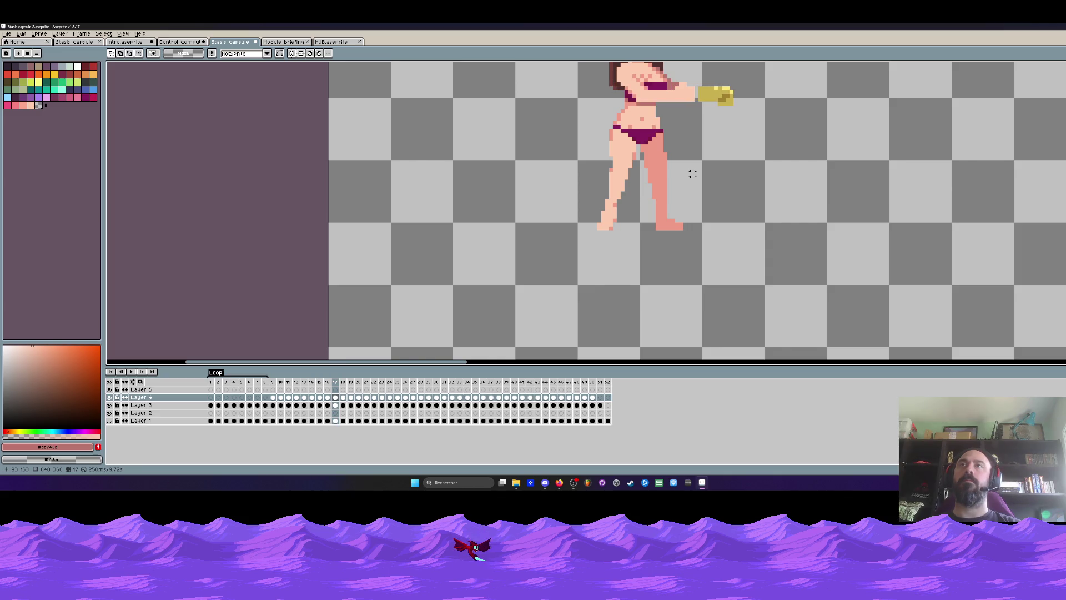
key(Left)
key(Right)
key(Right)
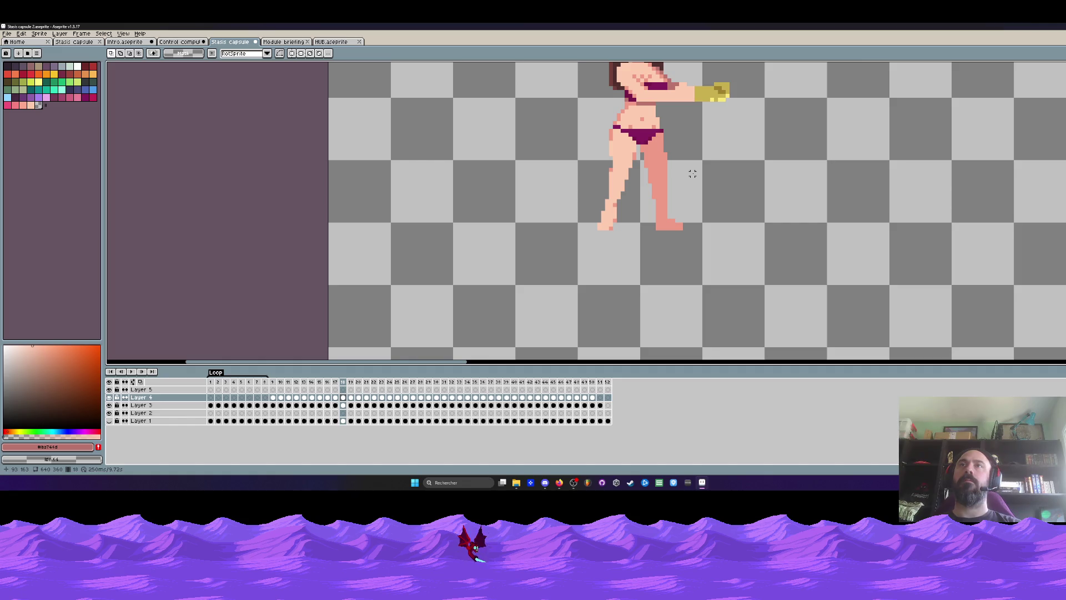
key(Right)
key(Left)
key(Left)
key(Right)
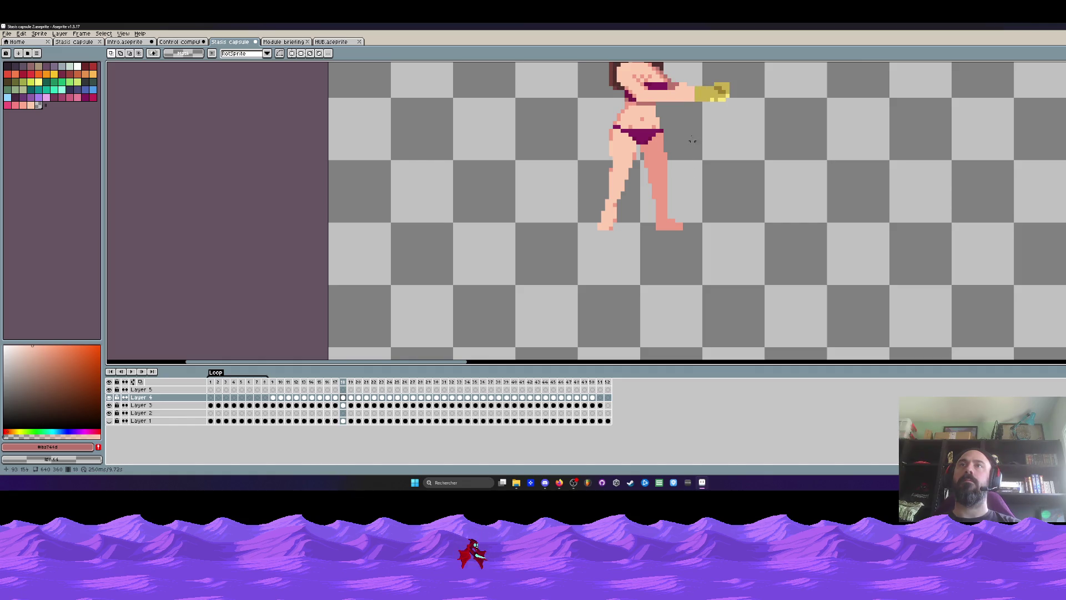
Step: Select then deselect the glove on frame 18, returning to frame 17
scroll(683, 95, up, 1)
drag(692, 65, 773, 125)
key(ctrl+d)
scroll(695, 172, down, 1)
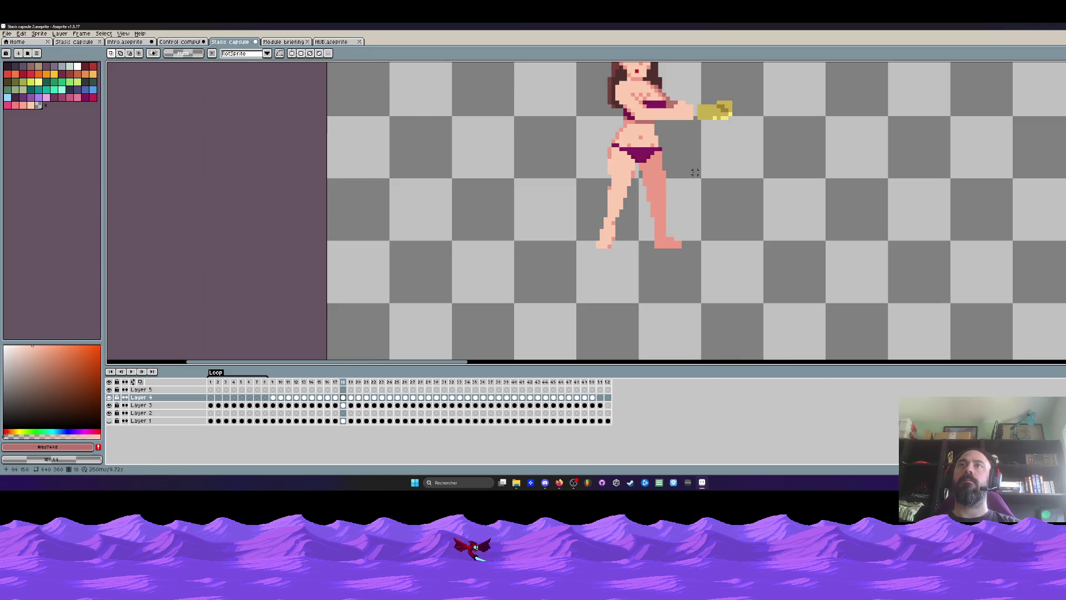
key(Left)
key(Left)
key(Right)
key(Right)
scroll(702, 100, up, 2)
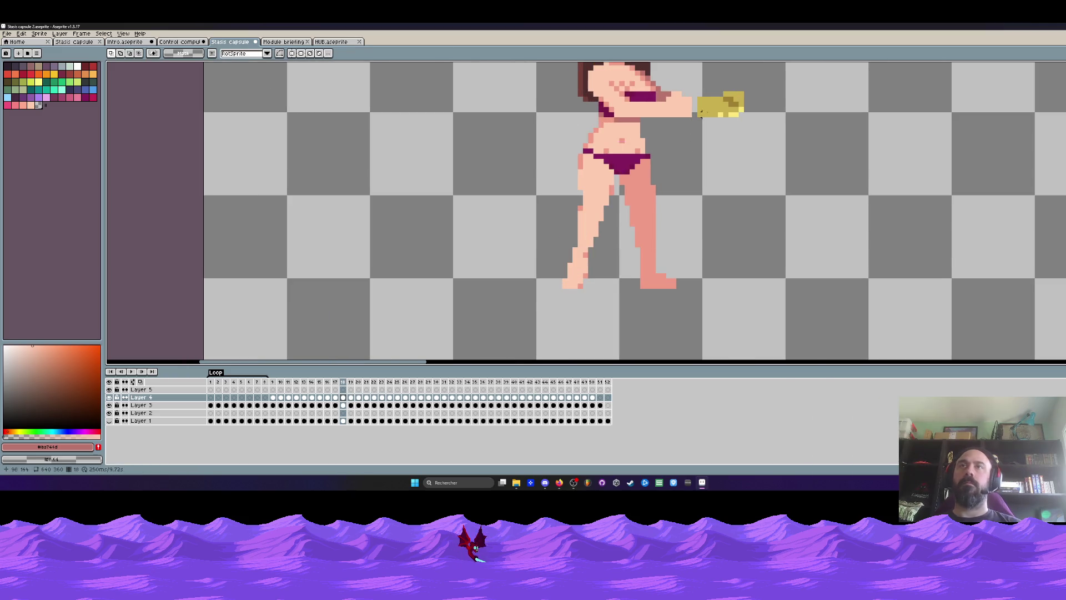
Step: Pick the glove's yellow as the drawing colour with the Eyedropper
key(i)
click(703, 101)
scroll(703, 100, down, 2)
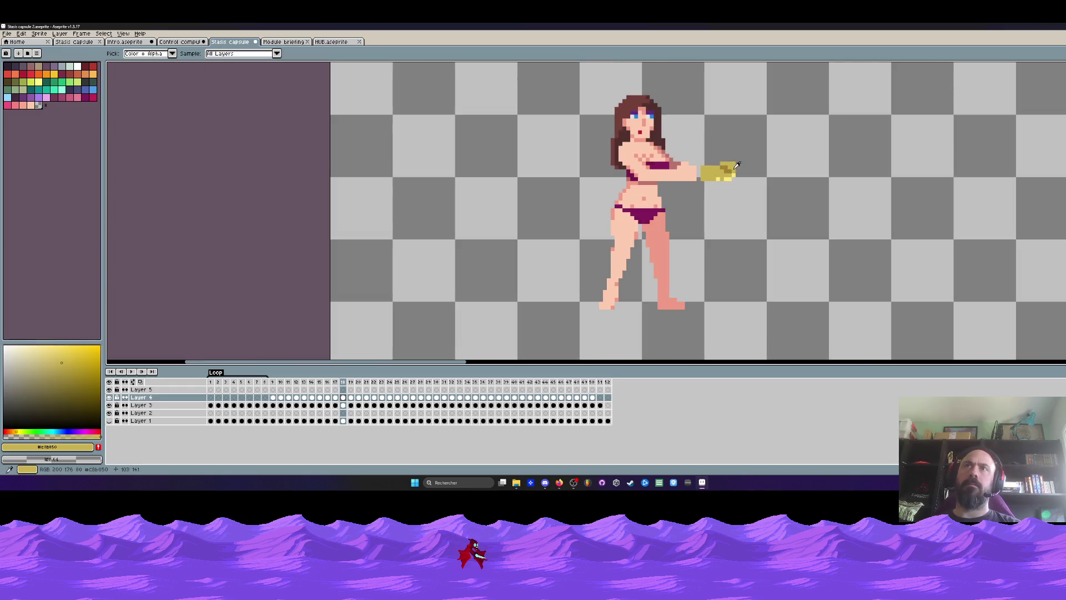
key(Left)
key(Left)
key(Right)
scroll(694, 172, up, 3)
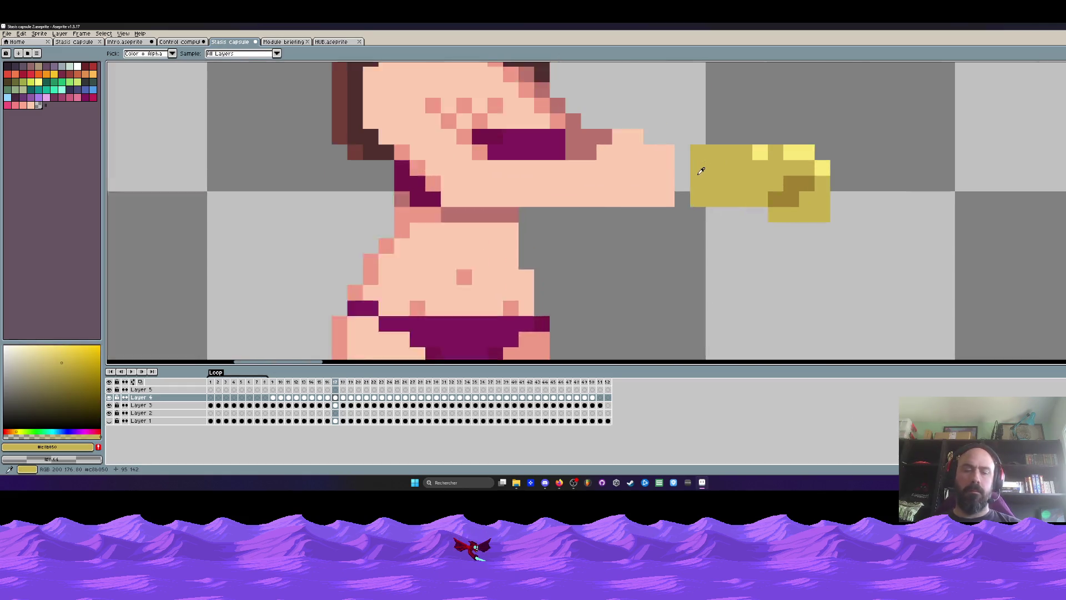
Step: Switch to the Pencil, check frames 16–18, and replay the animation
key(b)
key(Left)
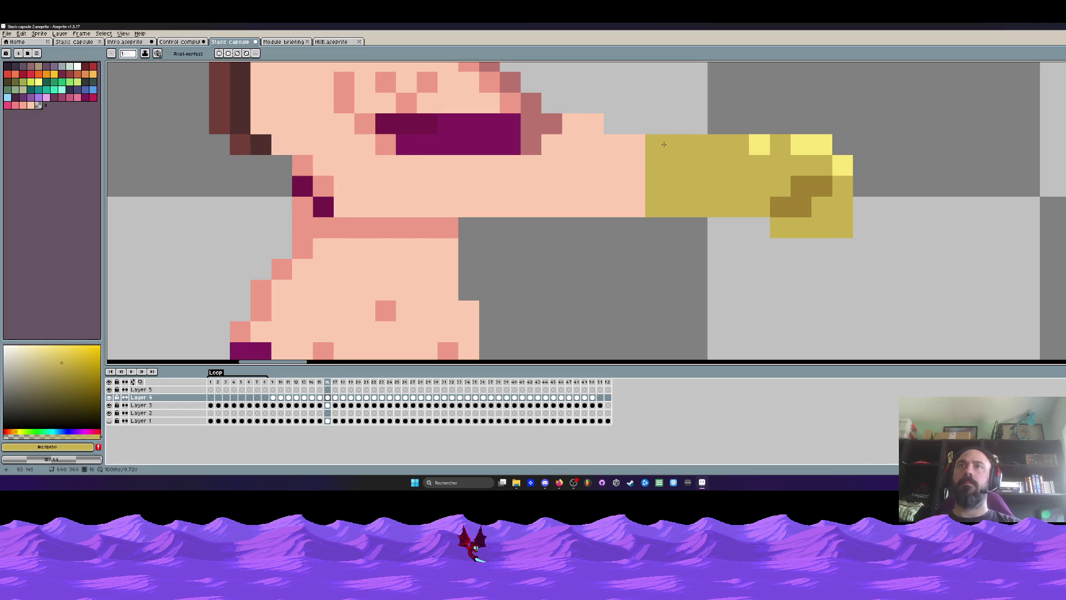
key(Left)
key(Right)
key(Right)
key(Right)
scroll(704, 181, down, 3)
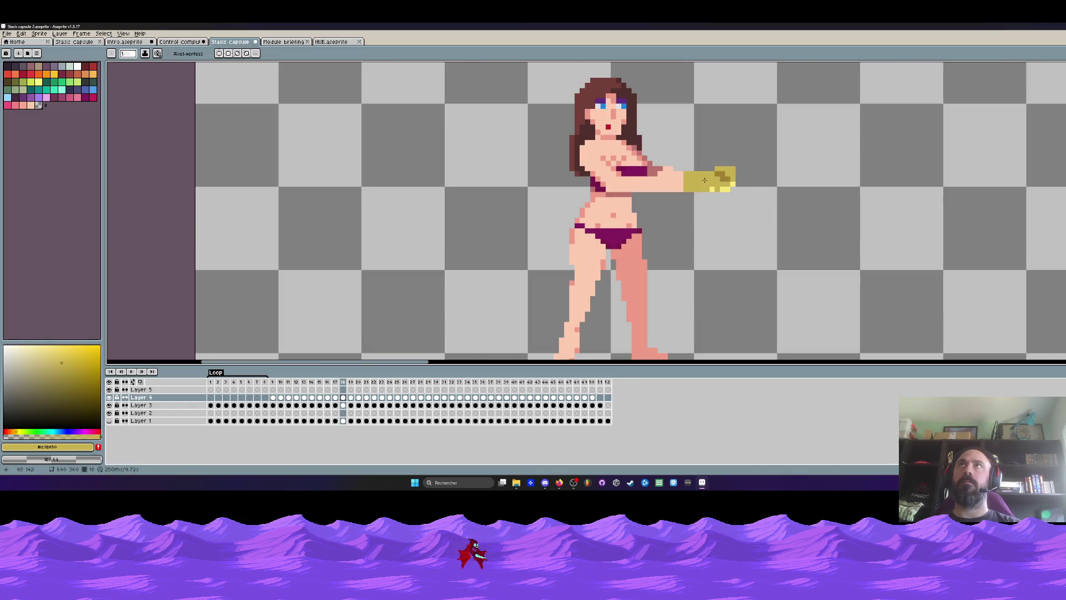
key(Return)
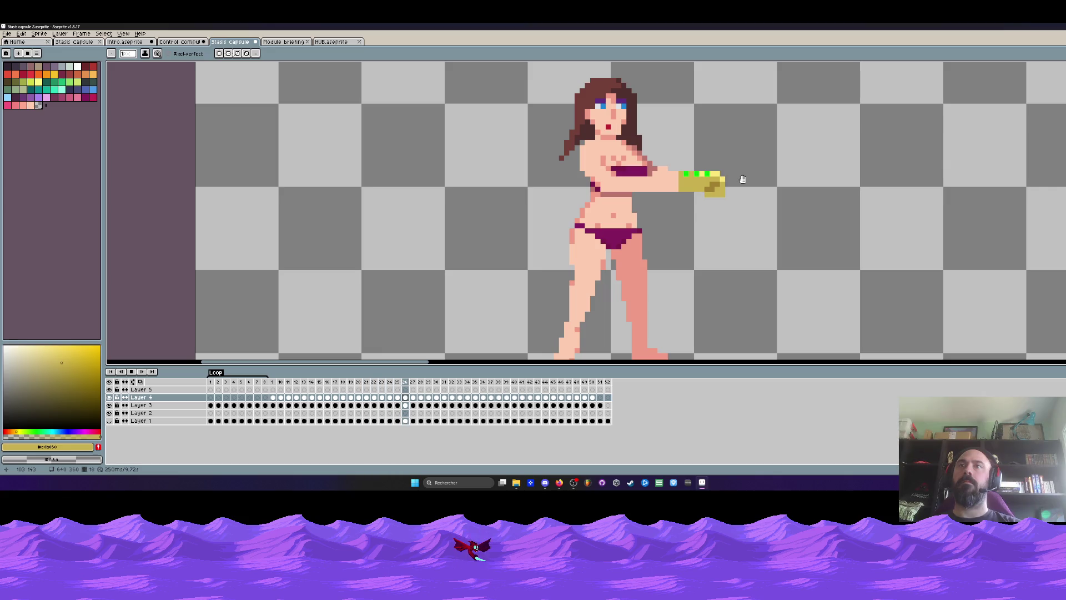
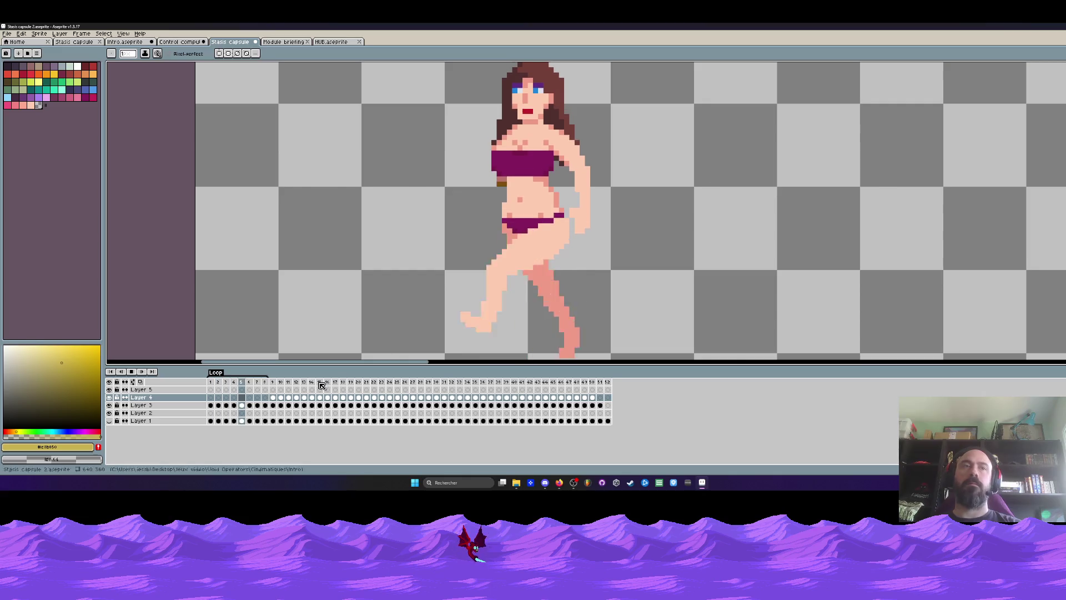
Step: Play the animation past the opening loop, restarting playback from frame 9
click(274, 383)
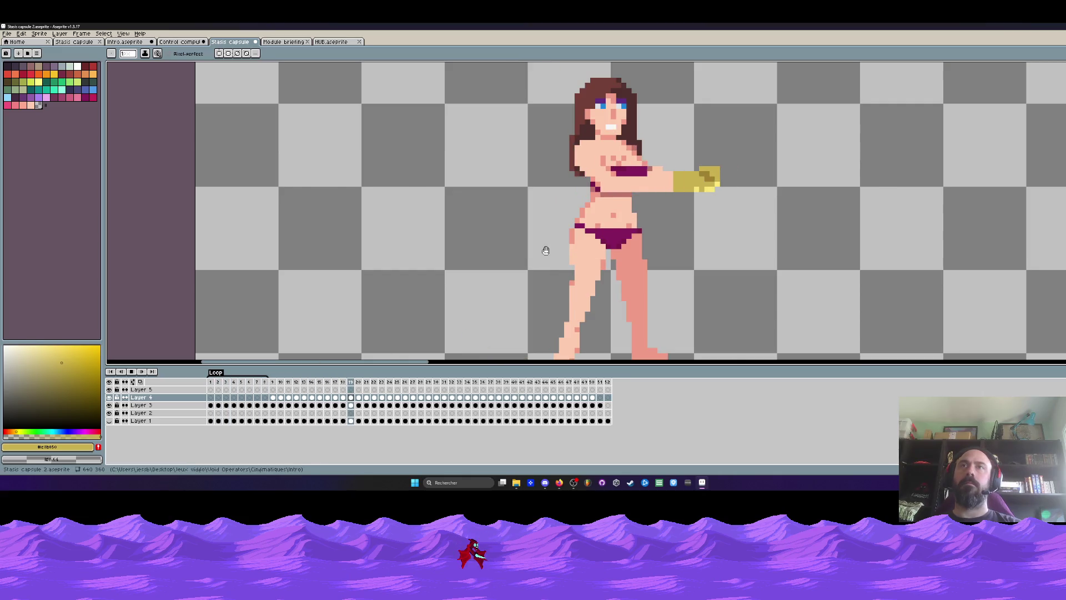
click(274, 384)
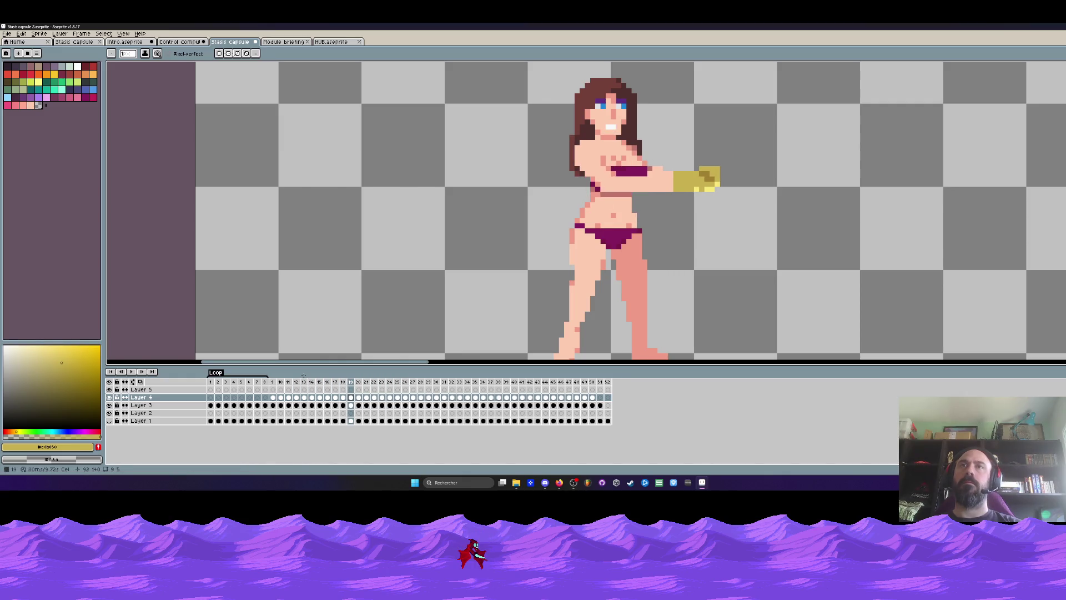
scroll(604, 195, up, 2)
scroll(604, 194, up, 2)
scroll(642, 239, up, 1)
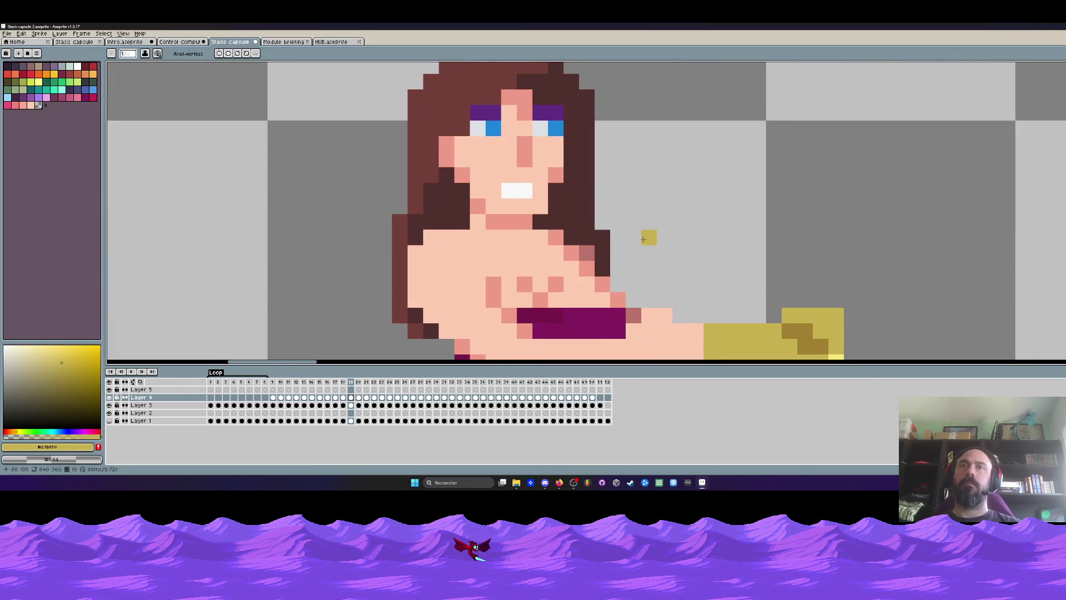
Step: Sample the dark brown hair colour and pencil one hair pixel on Layer 3, frame 19
key(i)
click(400, 267)
click(351, 405)
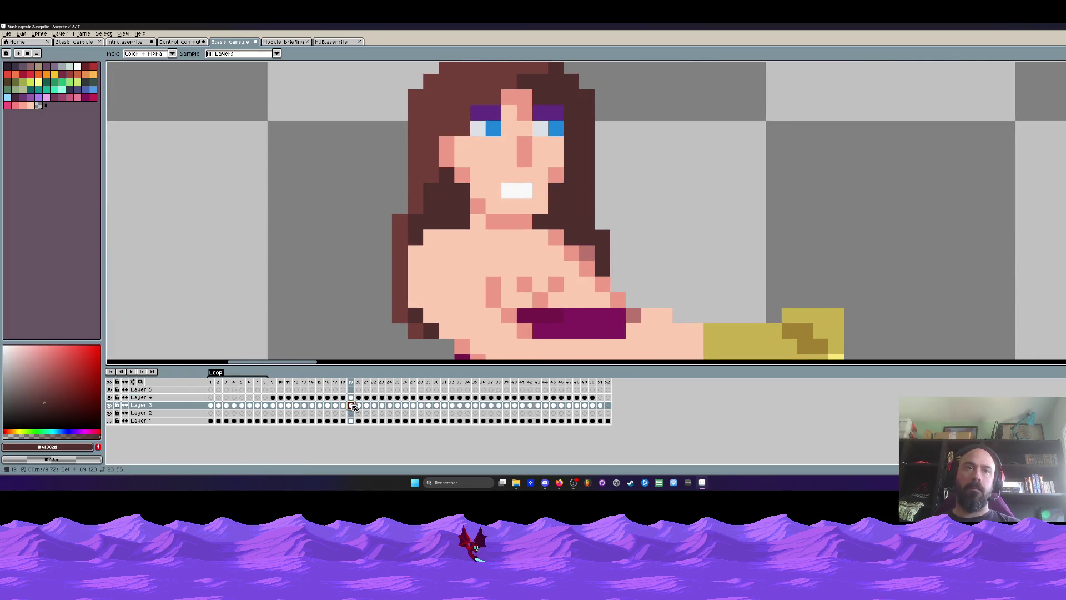
key(b)
click(527, 331)
scroll(649, 243, down, 4)
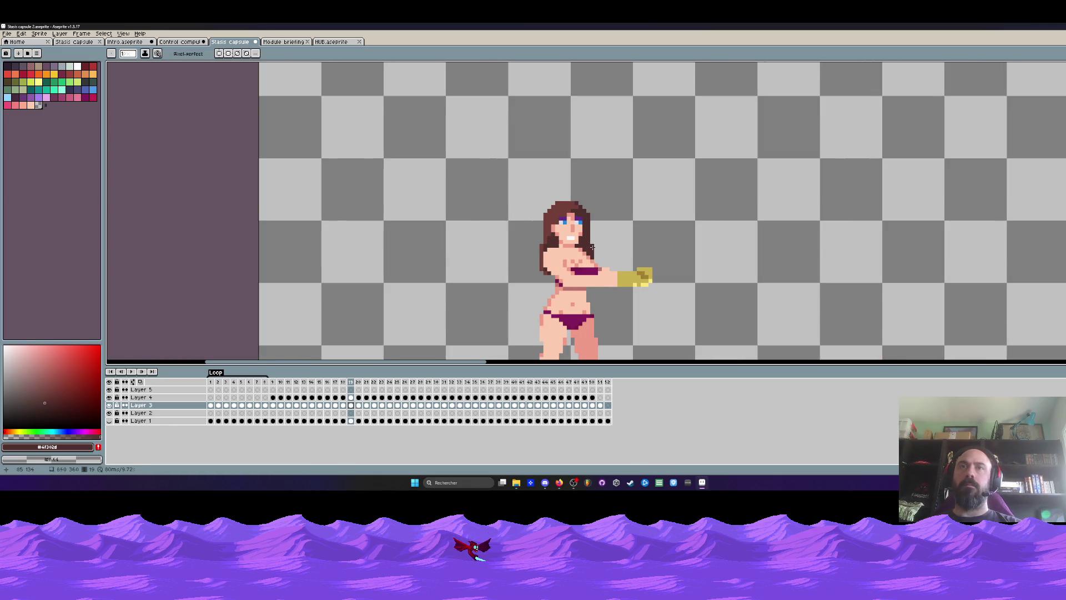
scroll(592, 247, down, 1)
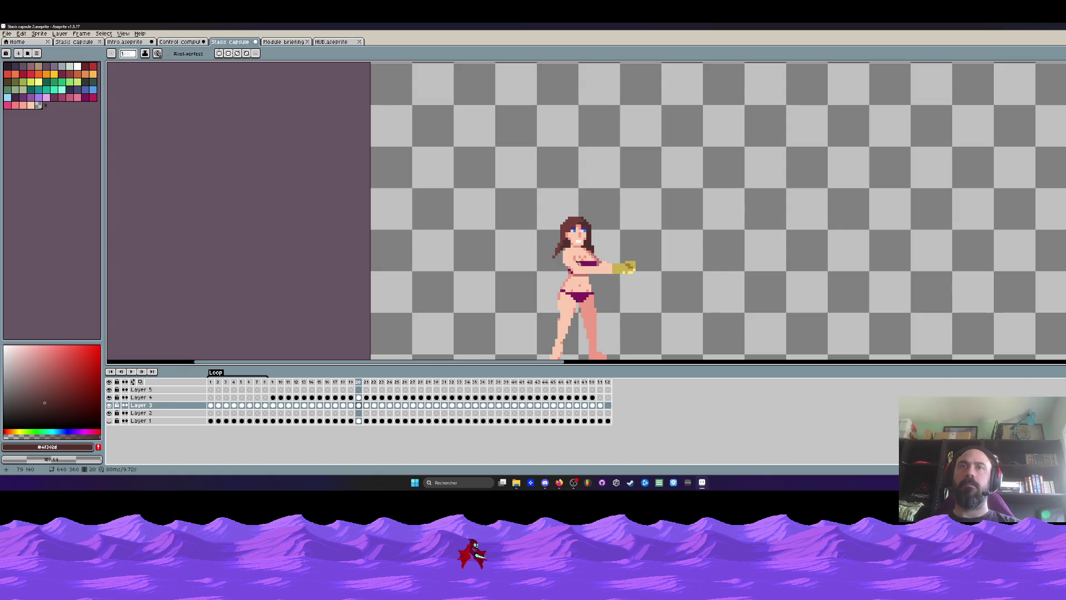
scroll(550, 253, up, 2)
scroll(639, 247, up, 1)
Step: Step through frames 20 to 35 to review, then back to the arm-extended pose
key(Right)
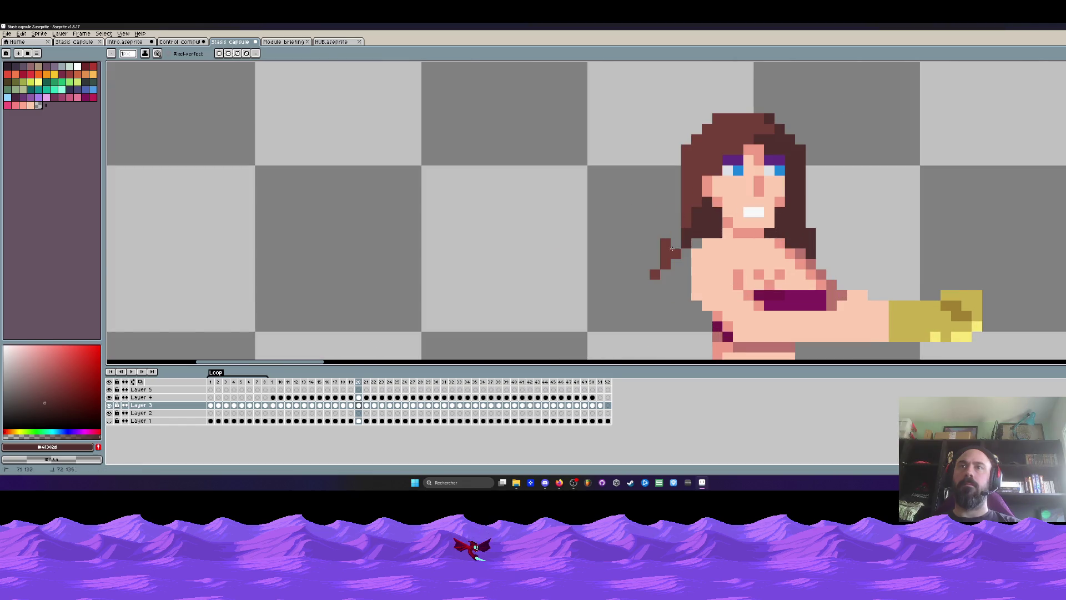
key(Right)
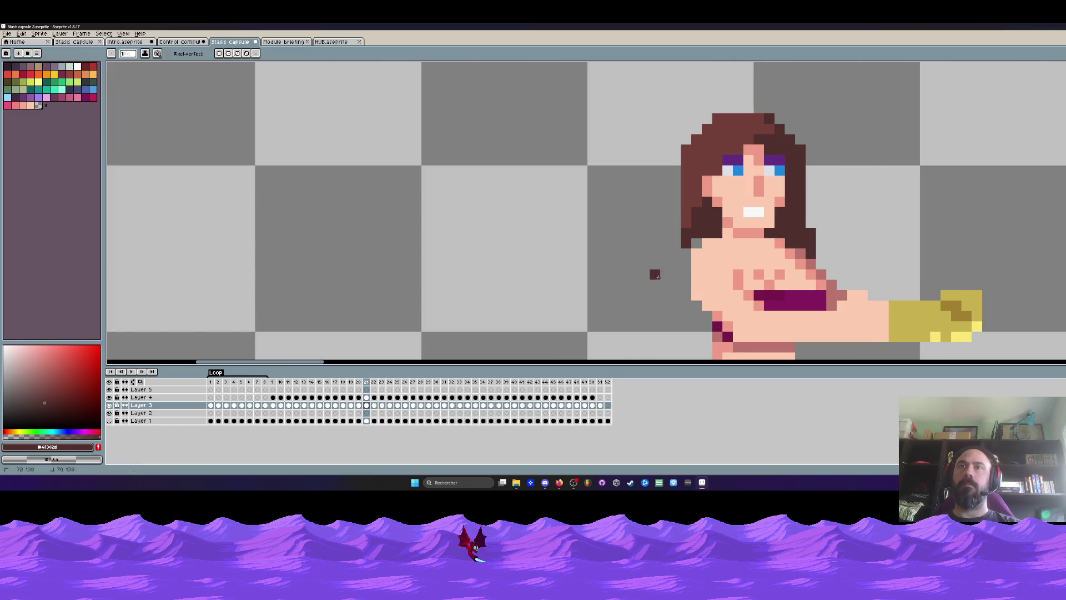
key(Right)
key(Right)
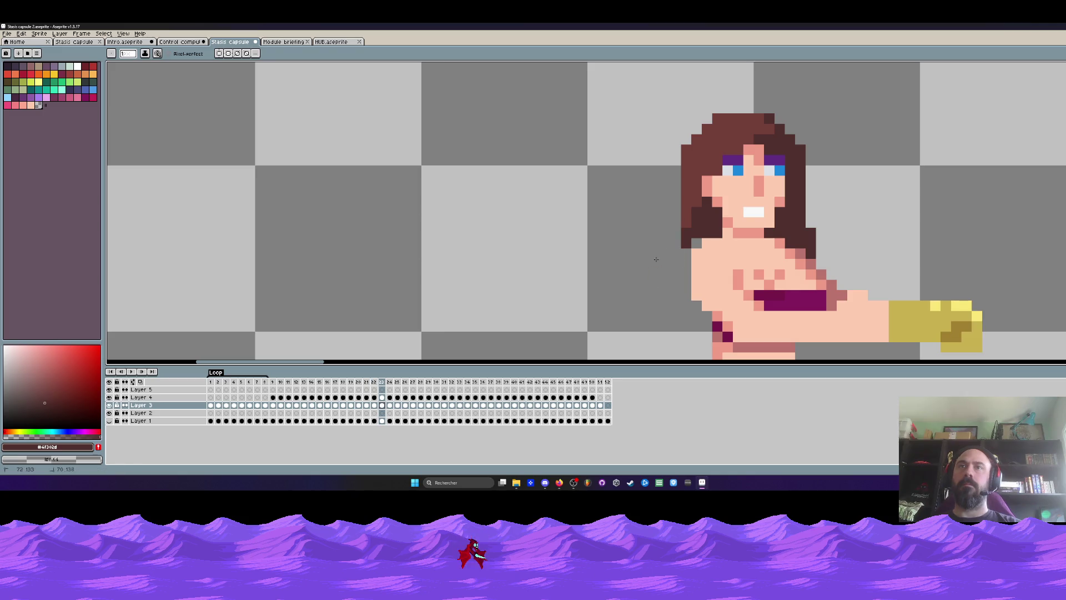
key(Right)
key(Right)
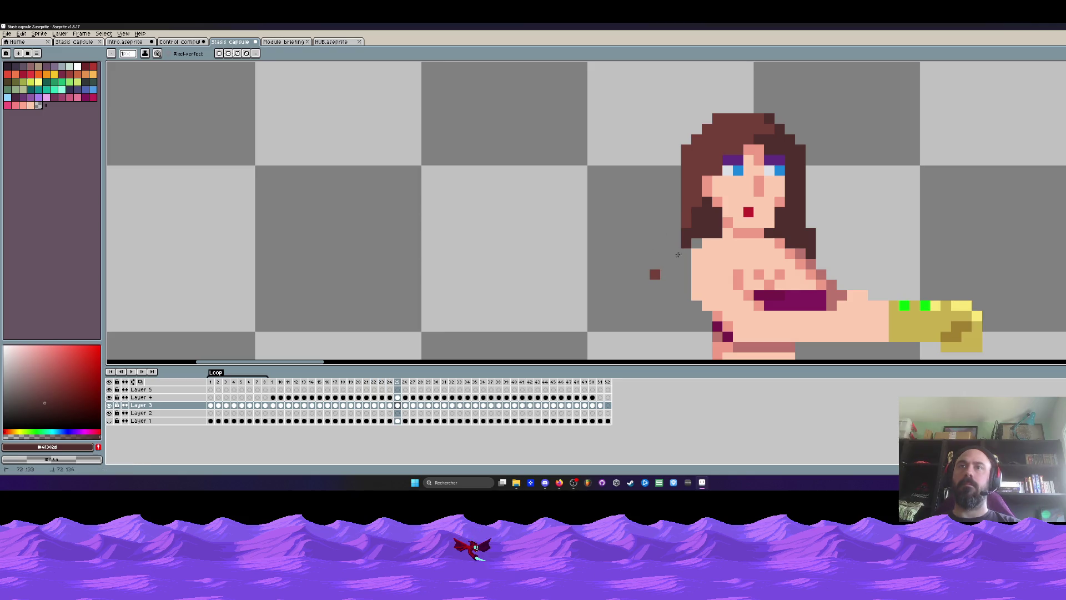
key(Right)
key(Right)
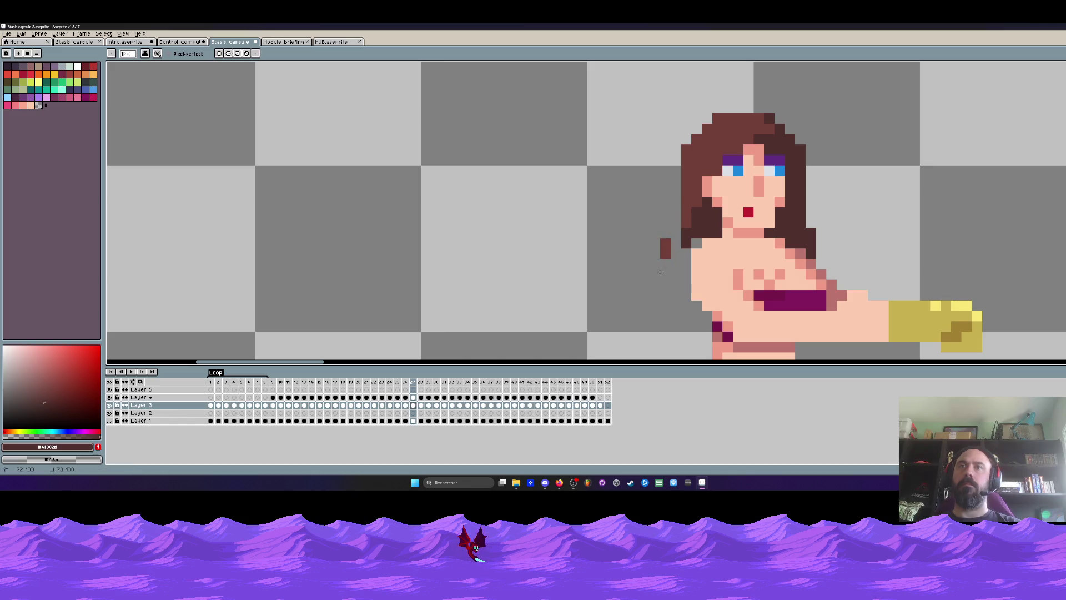
key(Right)
key(Right)
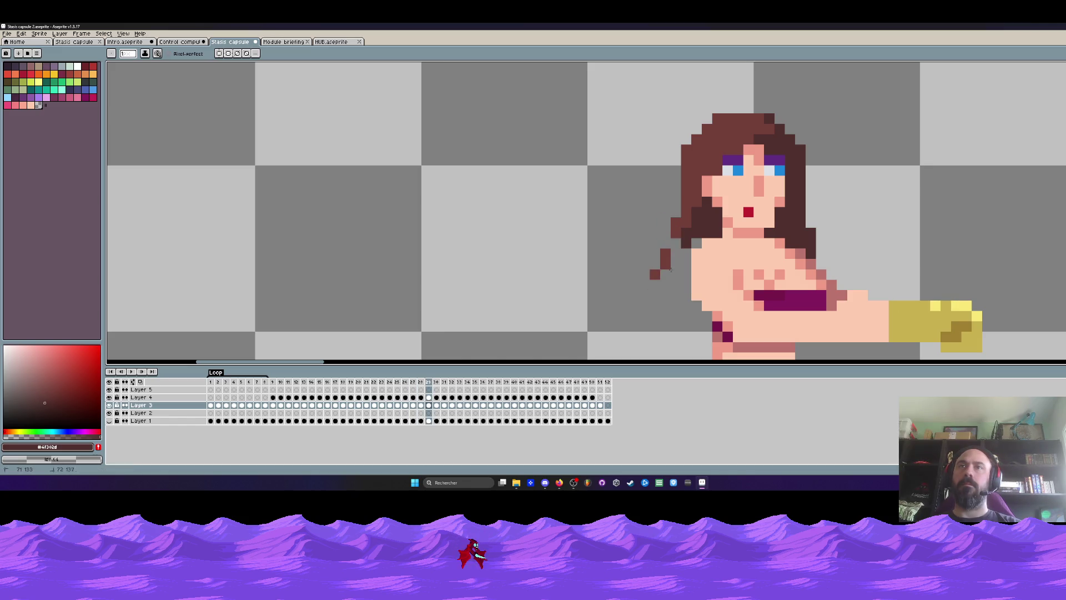
key(Right)
scroll(677, 243, down, 4)
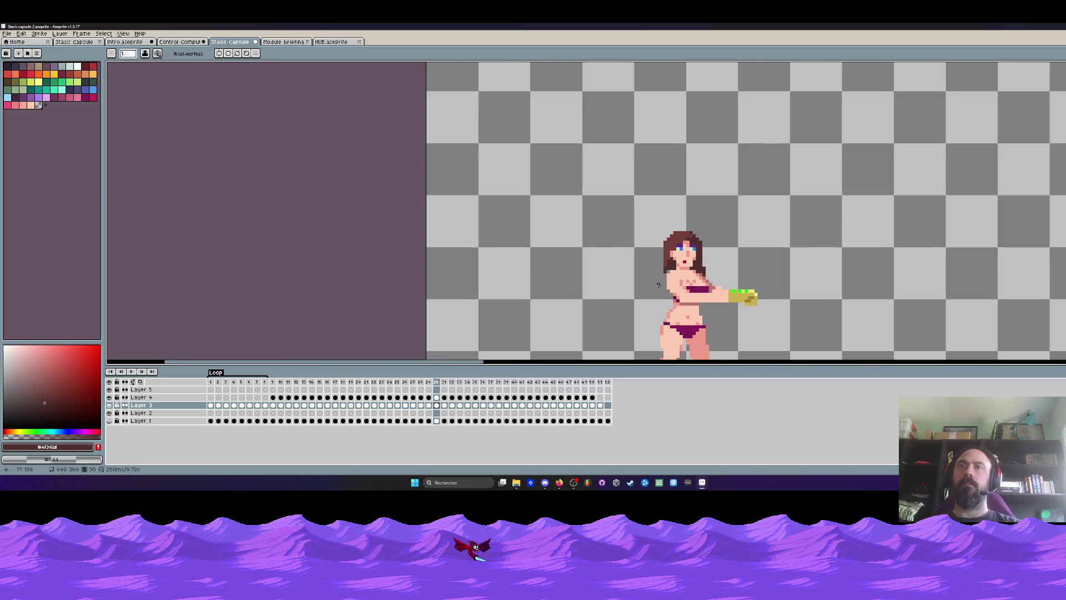
scroll(657, 297, up, 3)
key(Right)
key(Right)
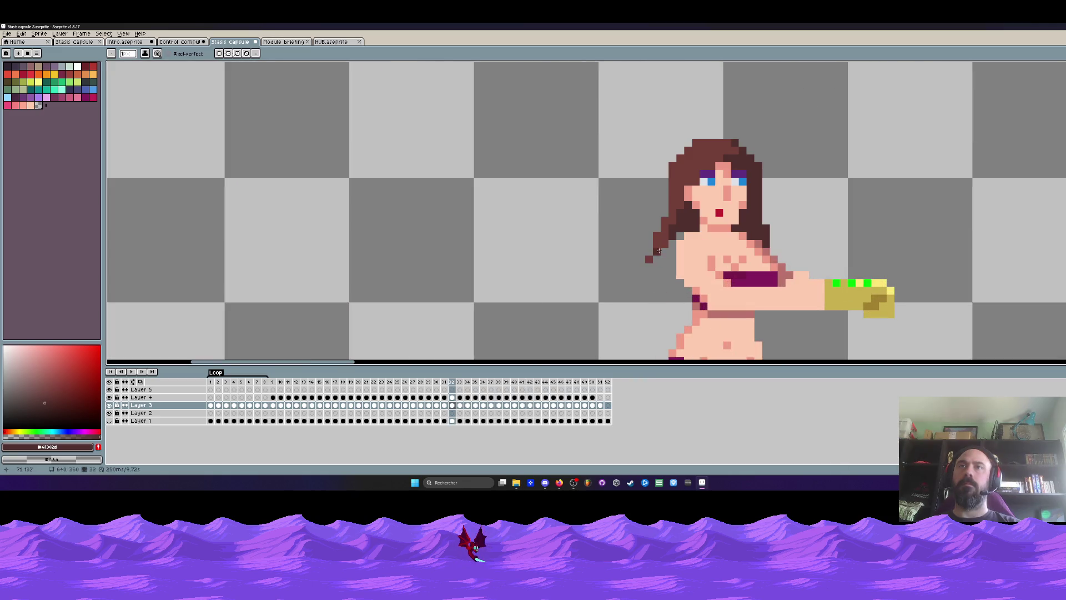
key(Right)
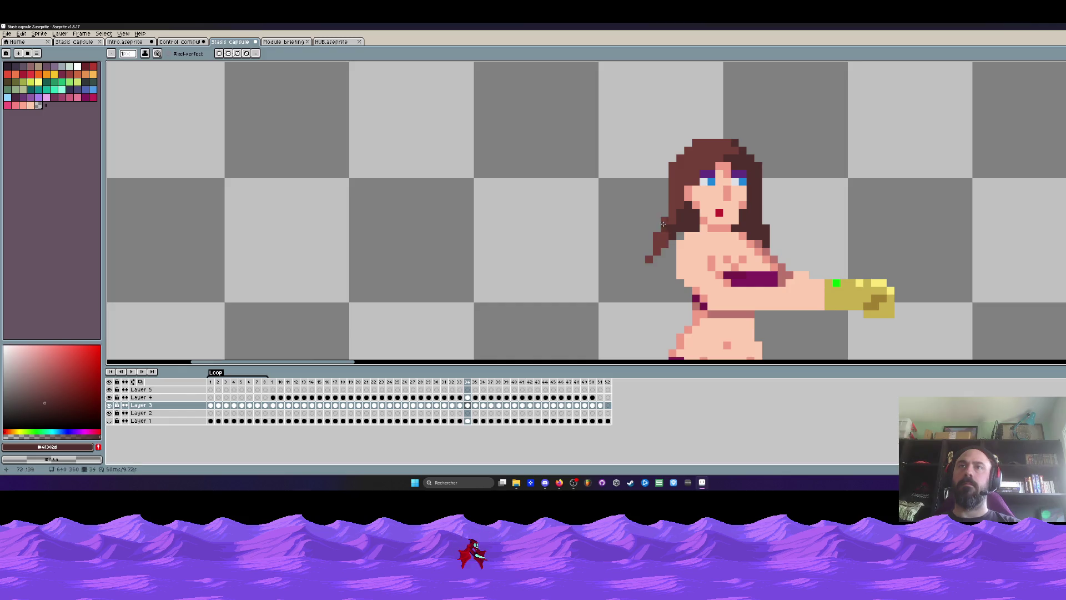
key(Right)
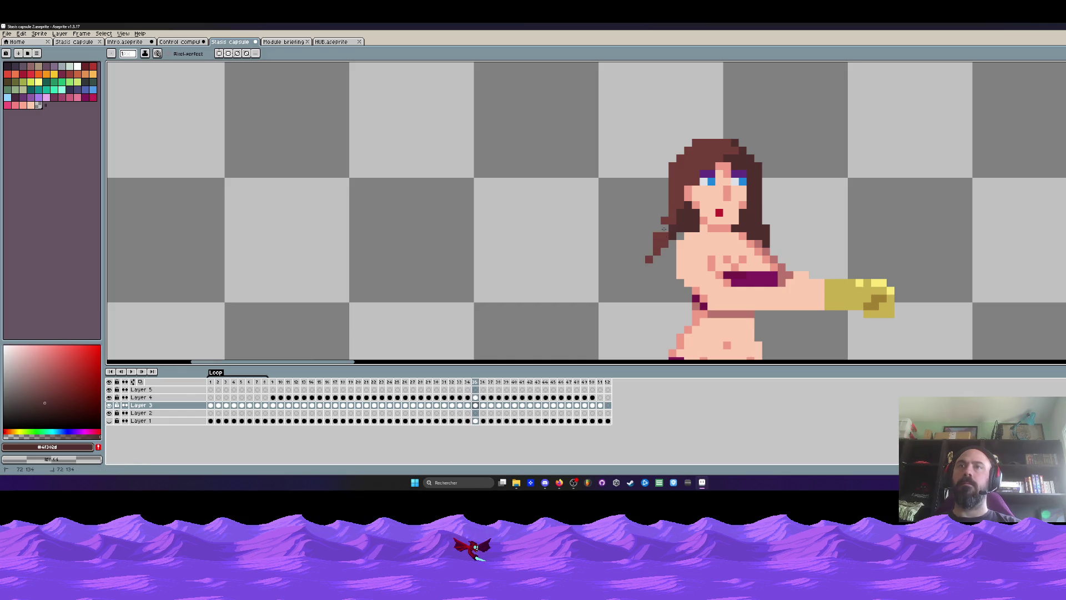
key(Right)
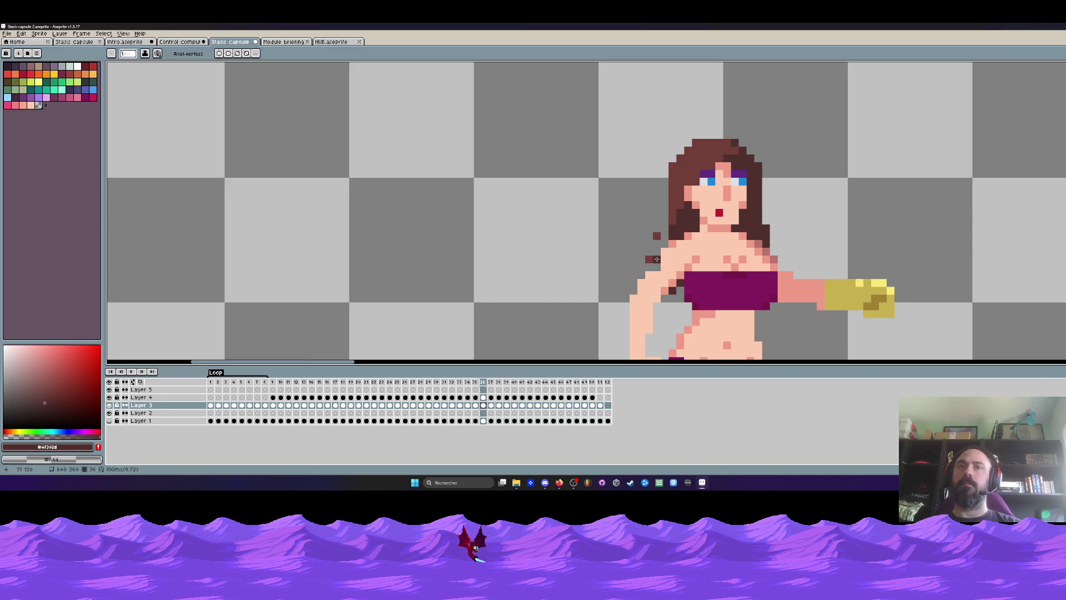
scroll(695, 251, down, 2)
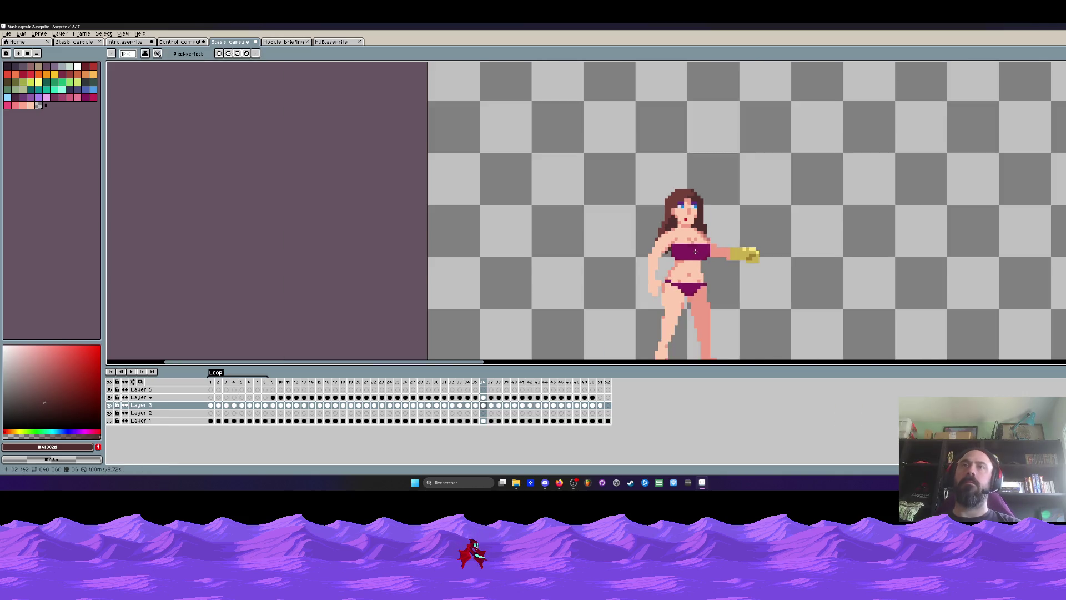
key(Left)
key(Left)
key(Left)
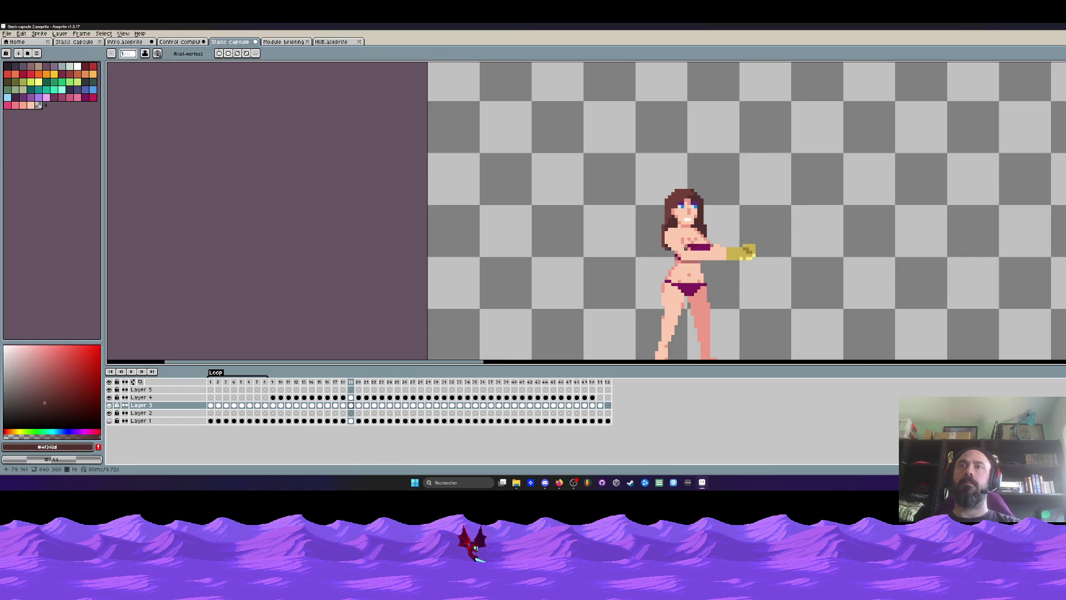
scroll(663, 214, up, 5)
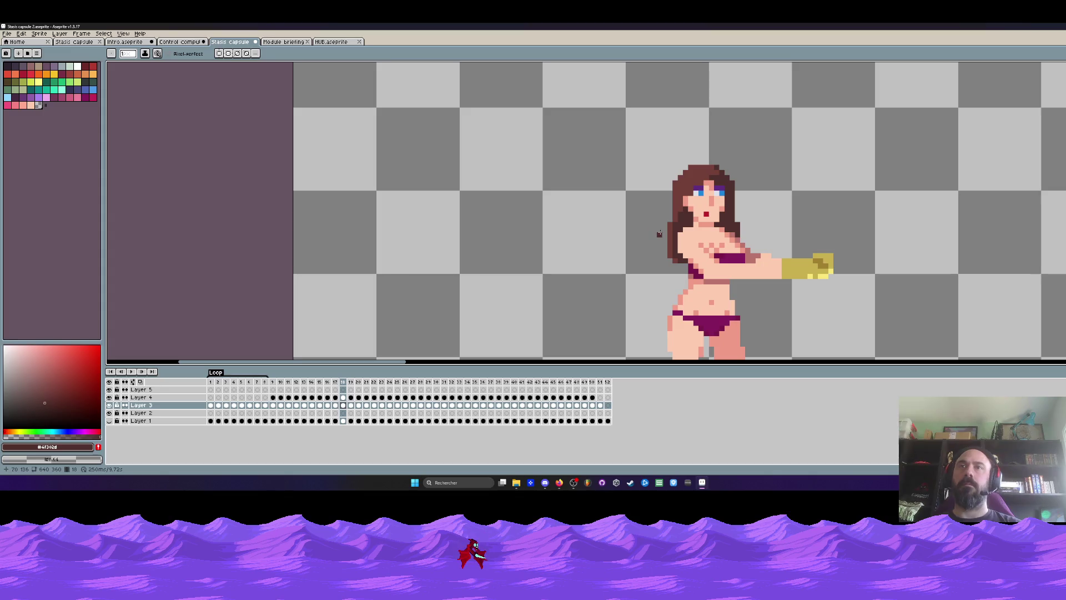
key(m)
drag(655, 191, 696, 306)
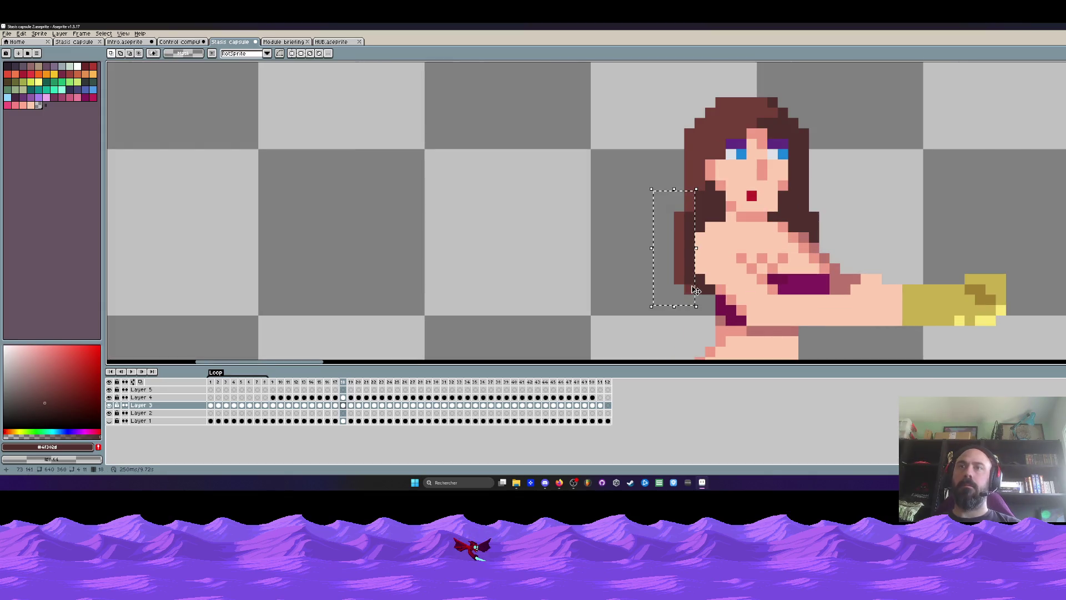
drag(666, 202, 705, 279)
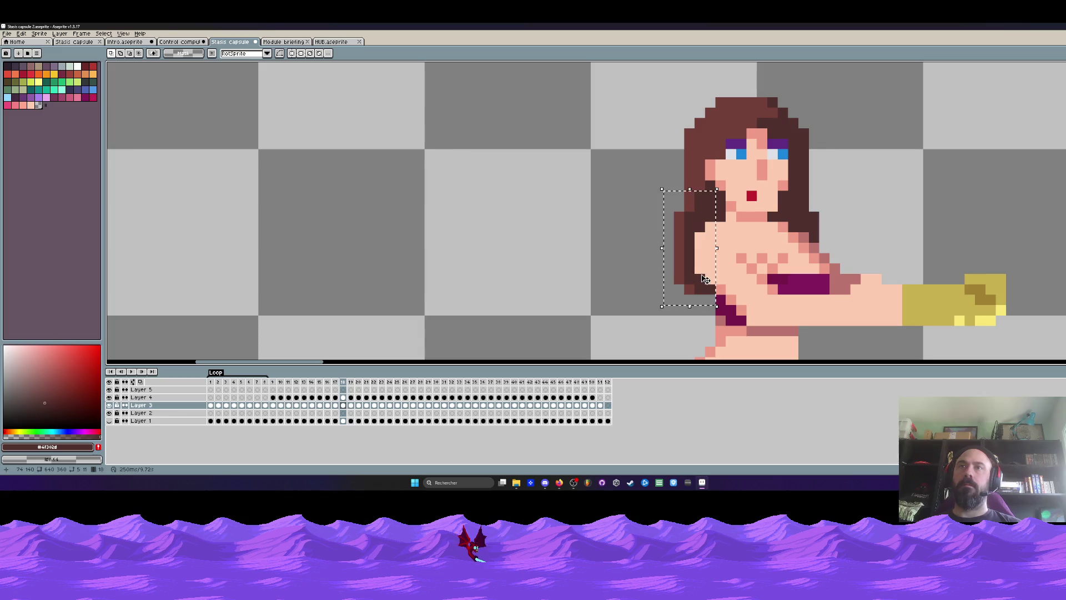
click(351, 410)
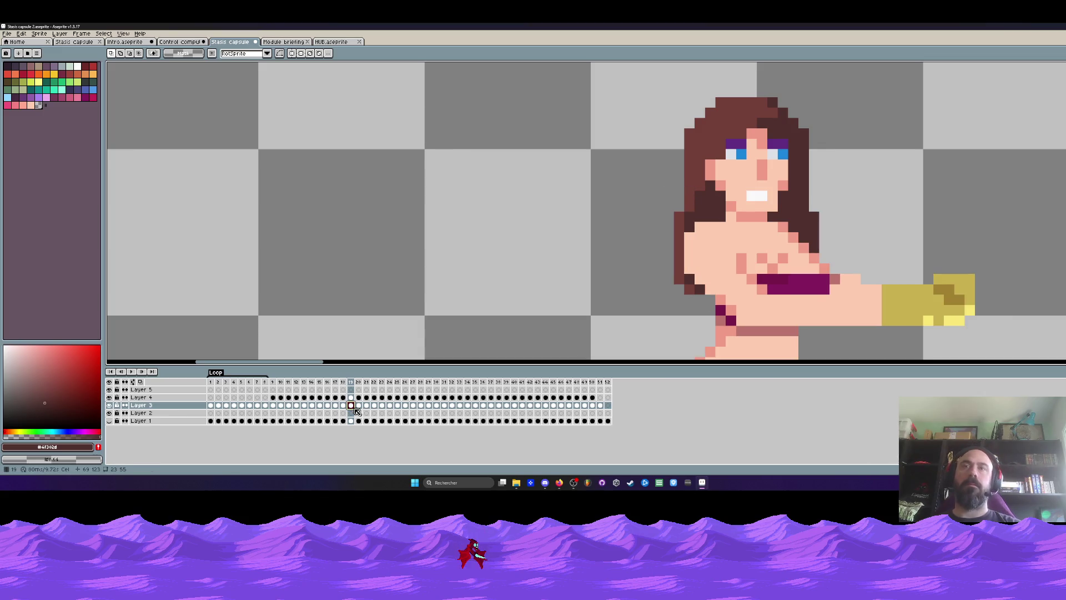
click(357, 409)
key(ctrl+v)
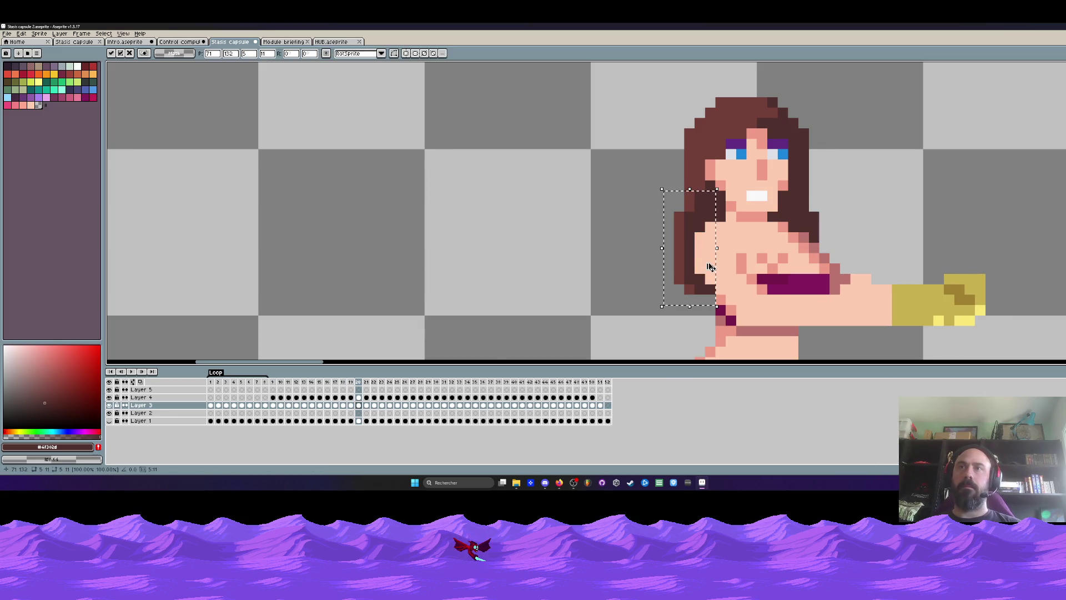
key(Right)
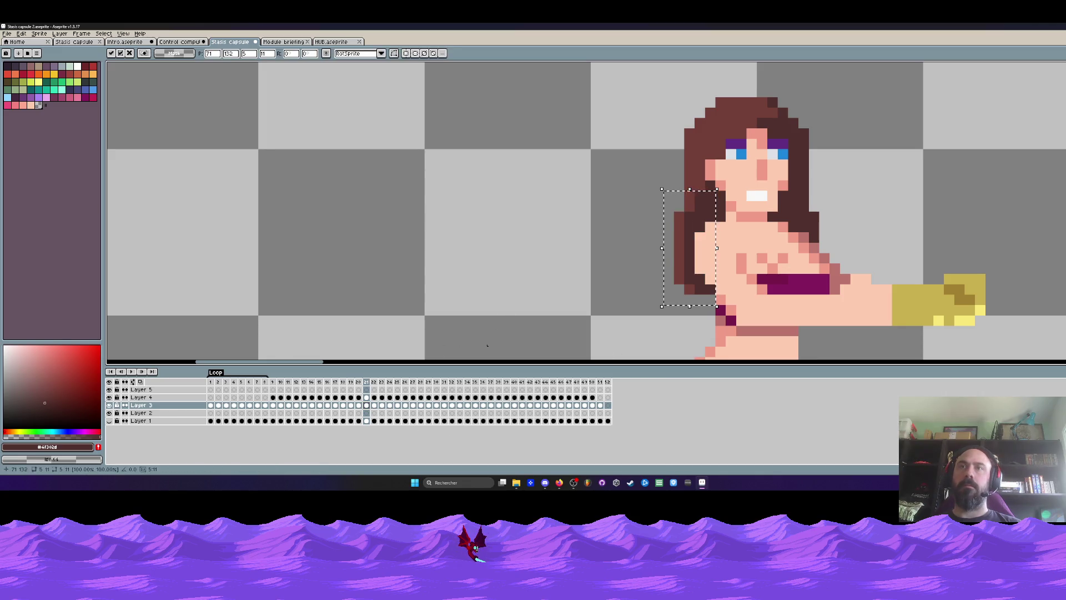
key(Right)
key(ctrl+v)
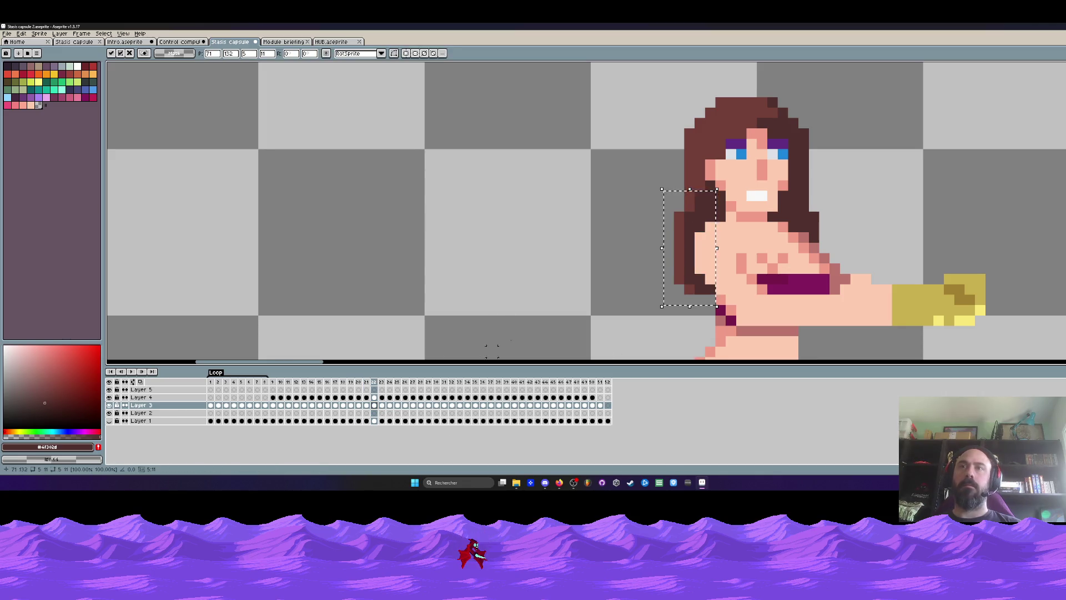
scroll(753, 245, down, 3)
key(Return)
key(Left)
key(Left)
key(Left)
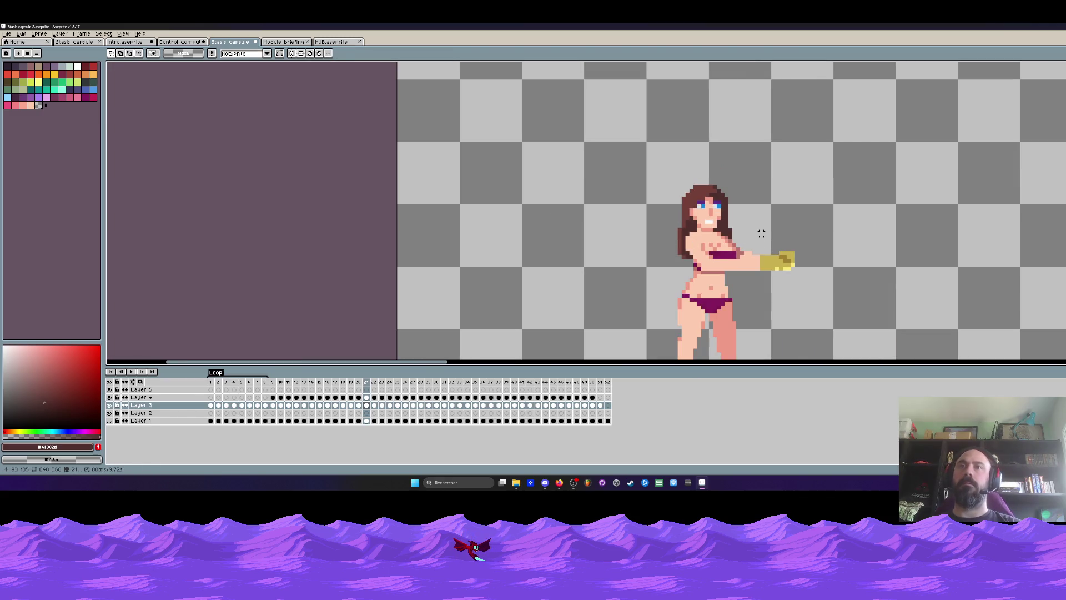
key(Left)
key(Right)
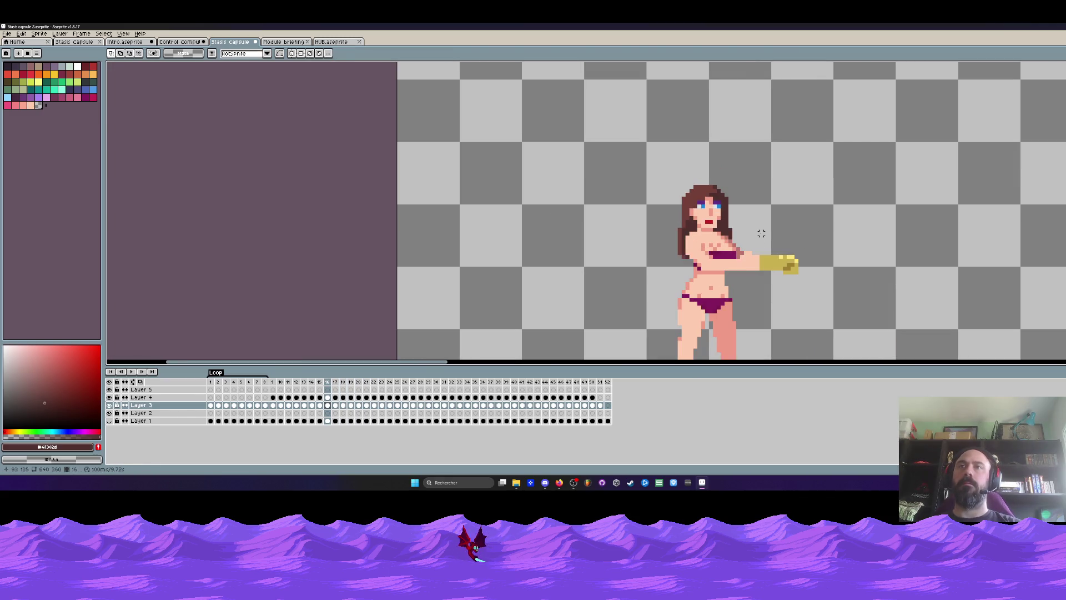
key(Right)
key(Right)
key(Right)
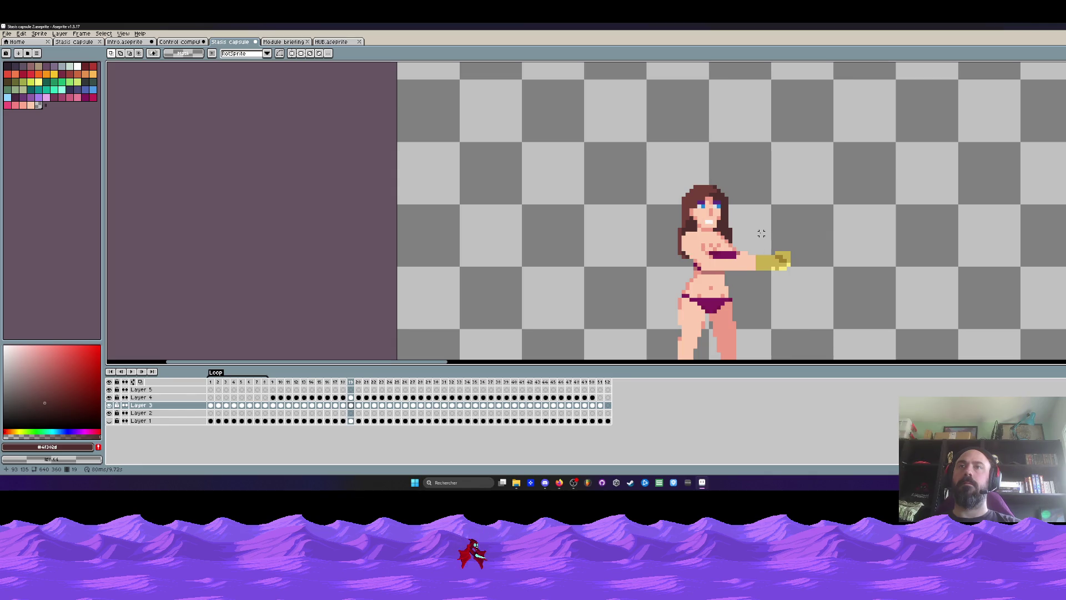
key(Right)
key(Left)
key(Left)
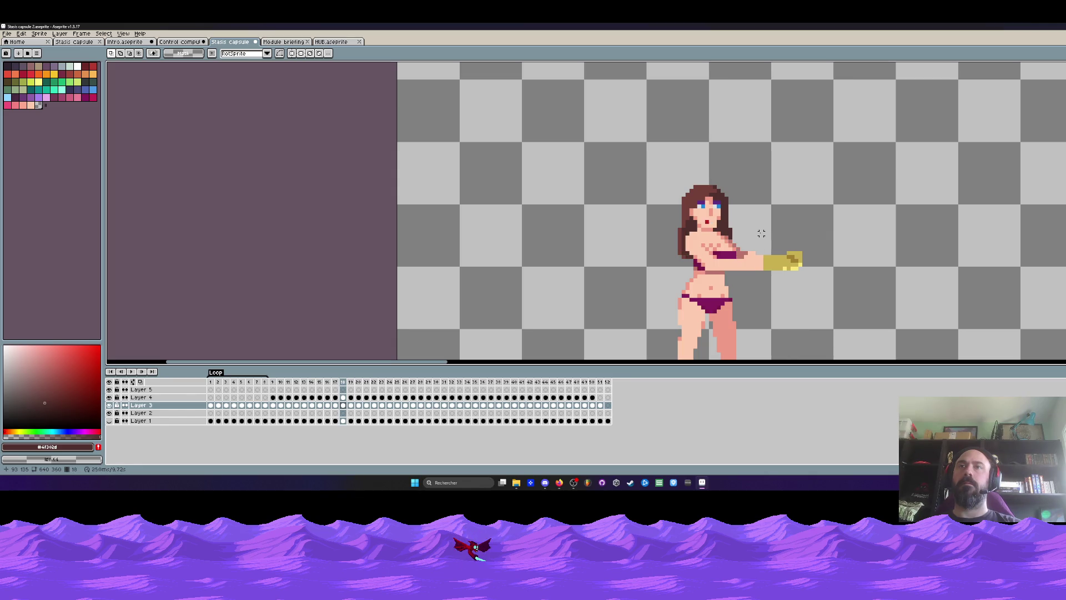
key(Right)
key(Right)
key(Left)
key(Left)
key(Right)
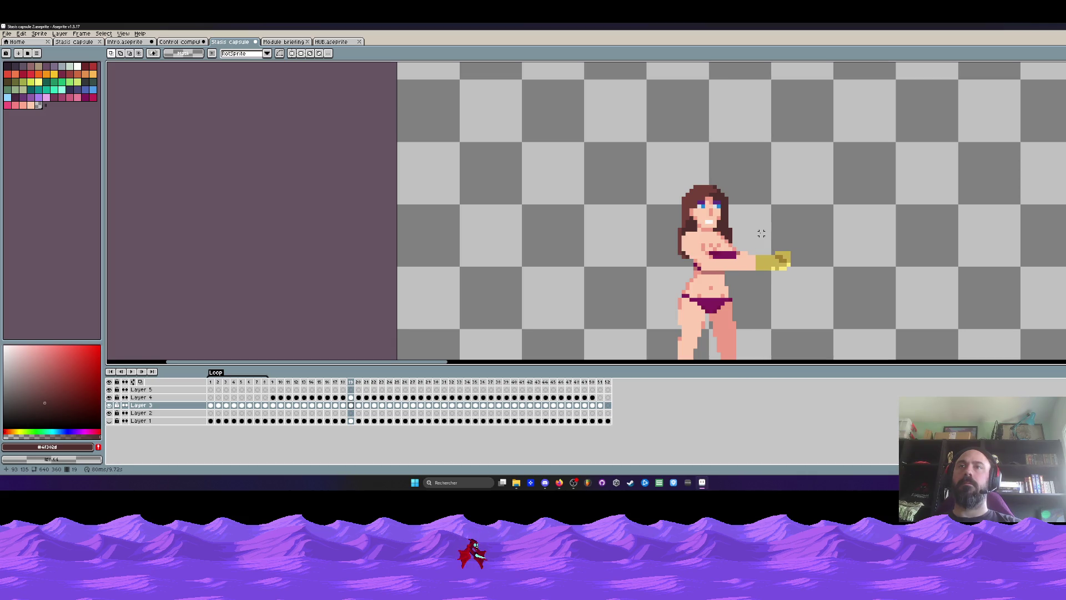
key(Right)
scroll(728, 253, up, 3)
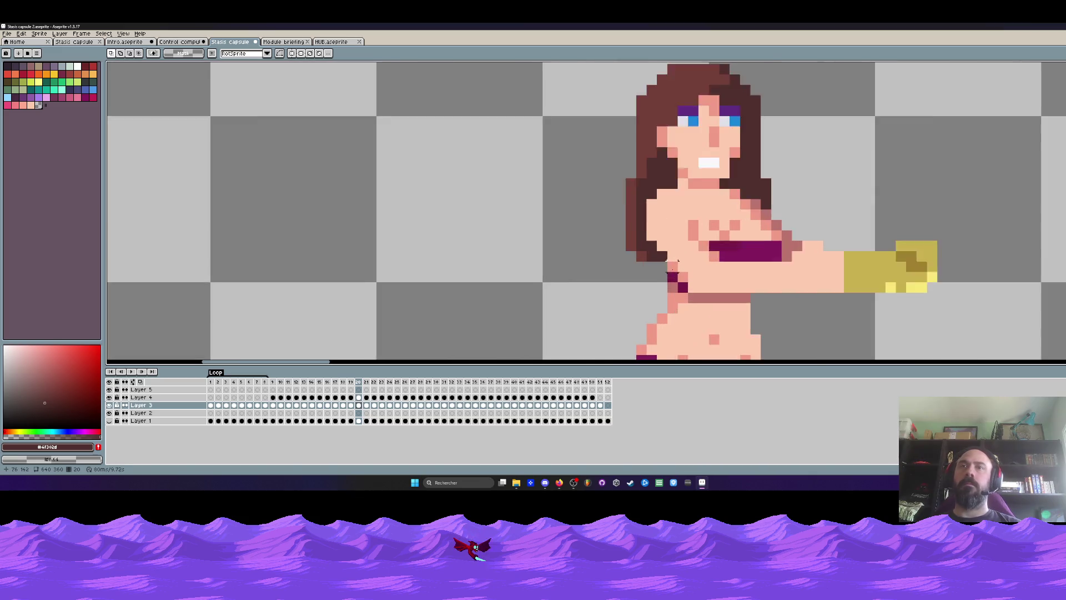
Step: Pick the character's skin tone as the drawing colour and select the whole canvas
alt+click(676, 266)
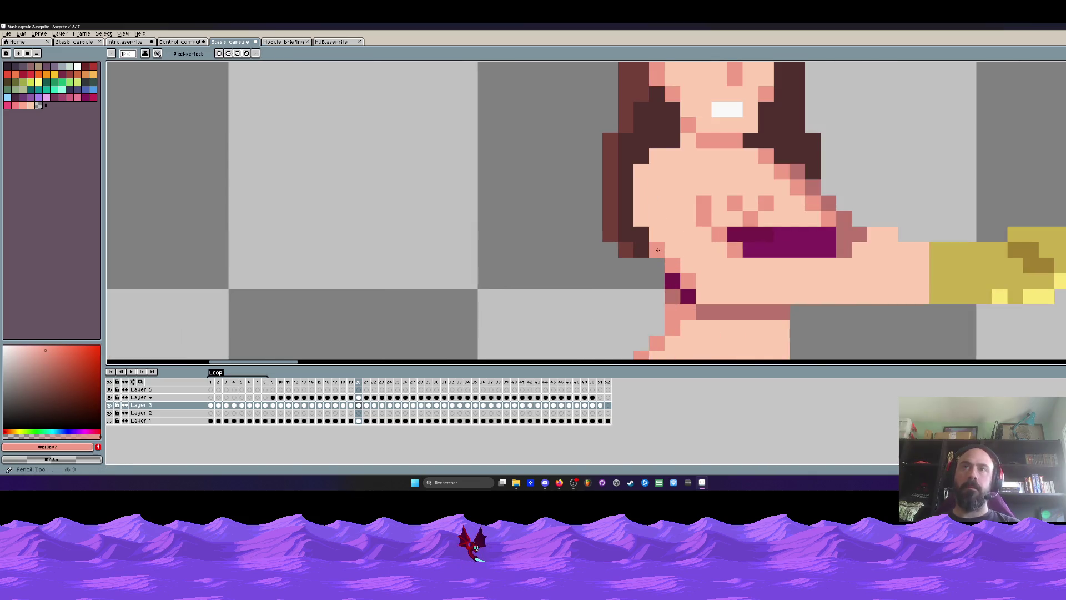
scroll(748, 217, down, 3)
scroll(748, 217, down, 1)
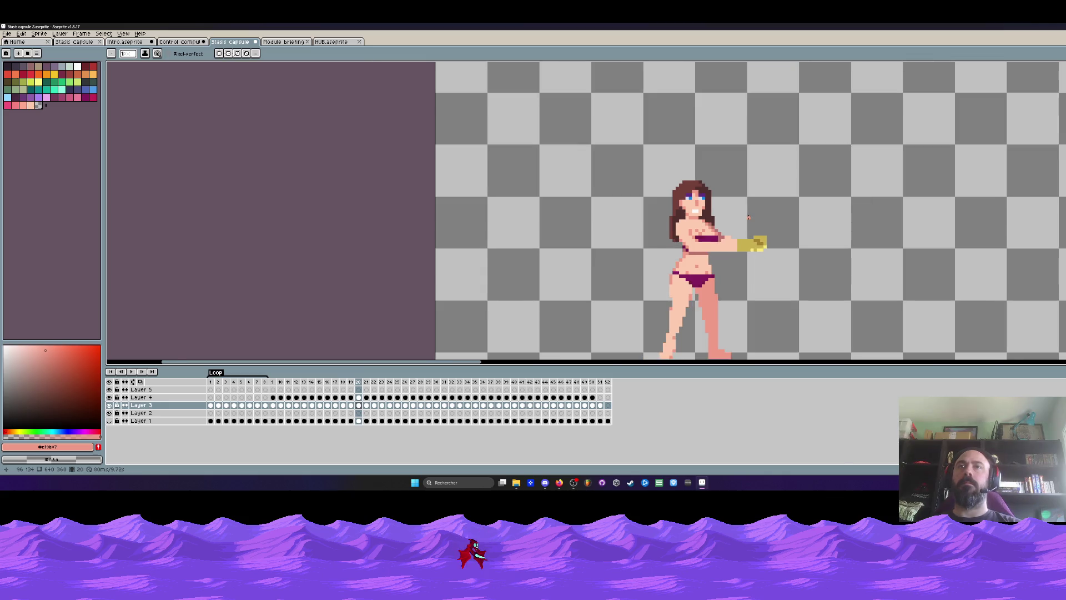
key(ctrl+a)
Step: Flick between frames 18, 19 and 20 to compare the hand positions
key(Left)
key(Left)
key(Left)
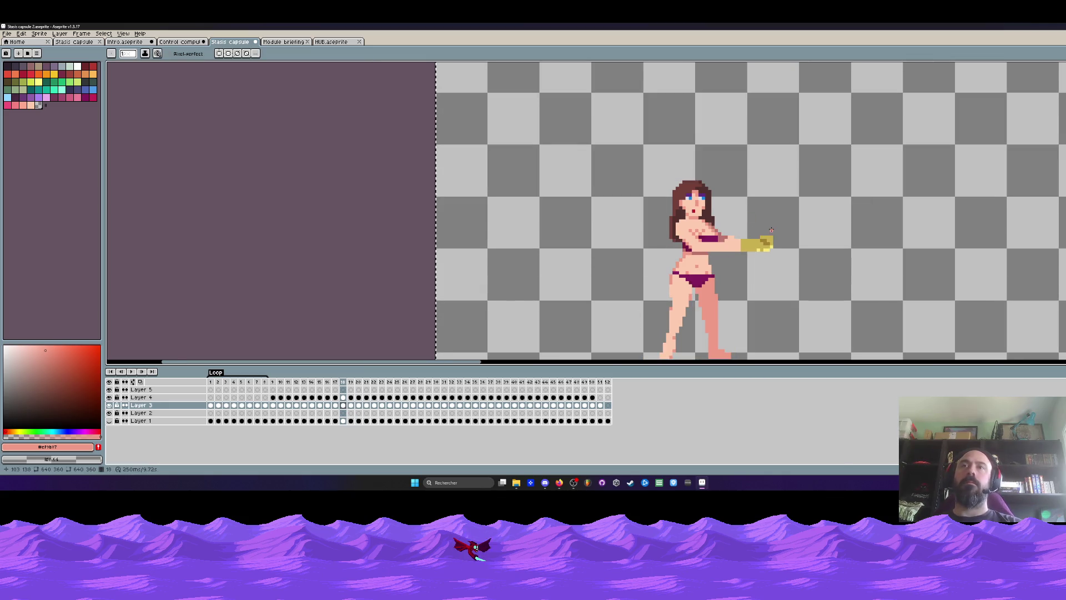
key(Right)
key(Right)
key(Left)
key(Right)
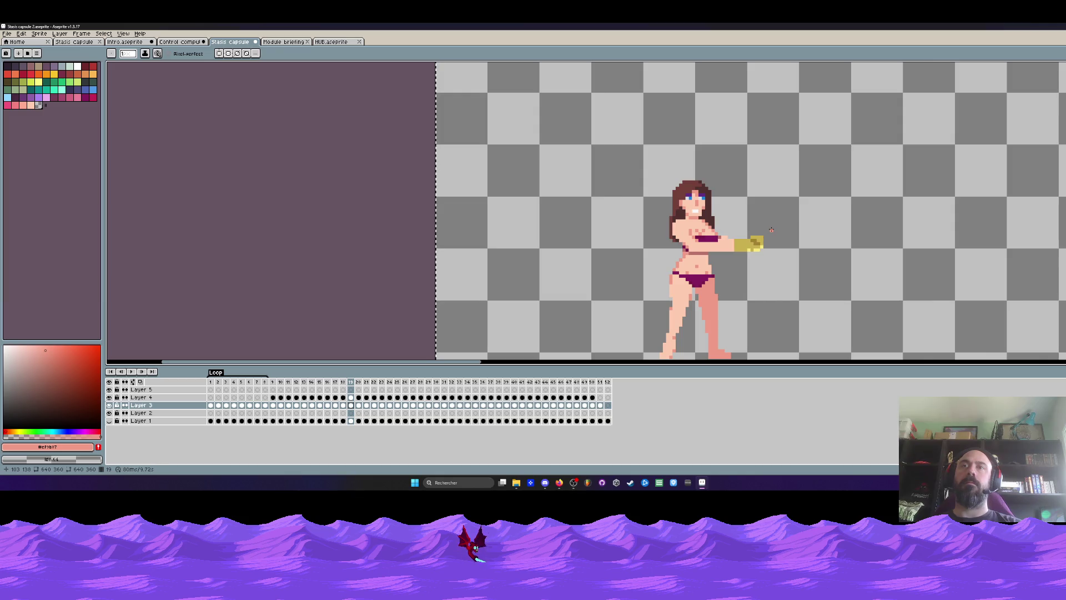
key(Left)
key(Right)
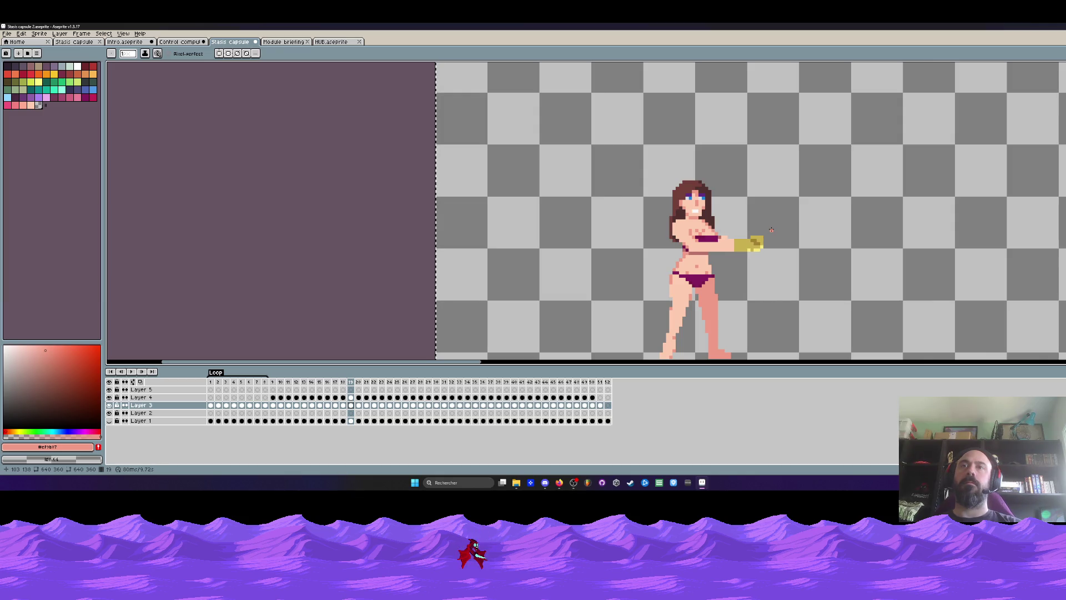
key(Right)
scroll(775, 223, up, 1)
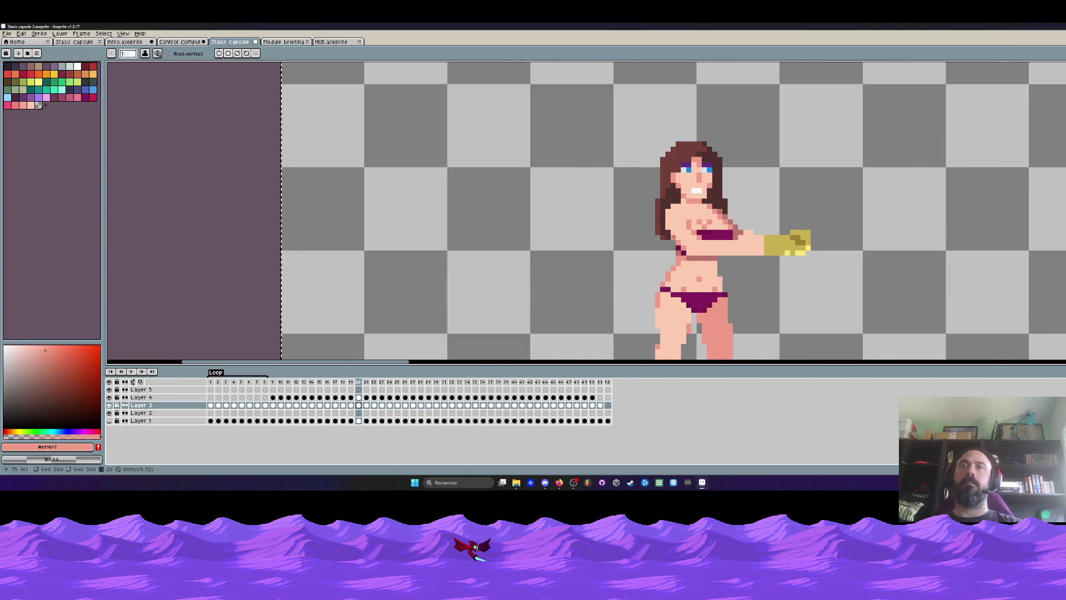
scroll(781, 195, down, 1)
key(Left)
key(Right)
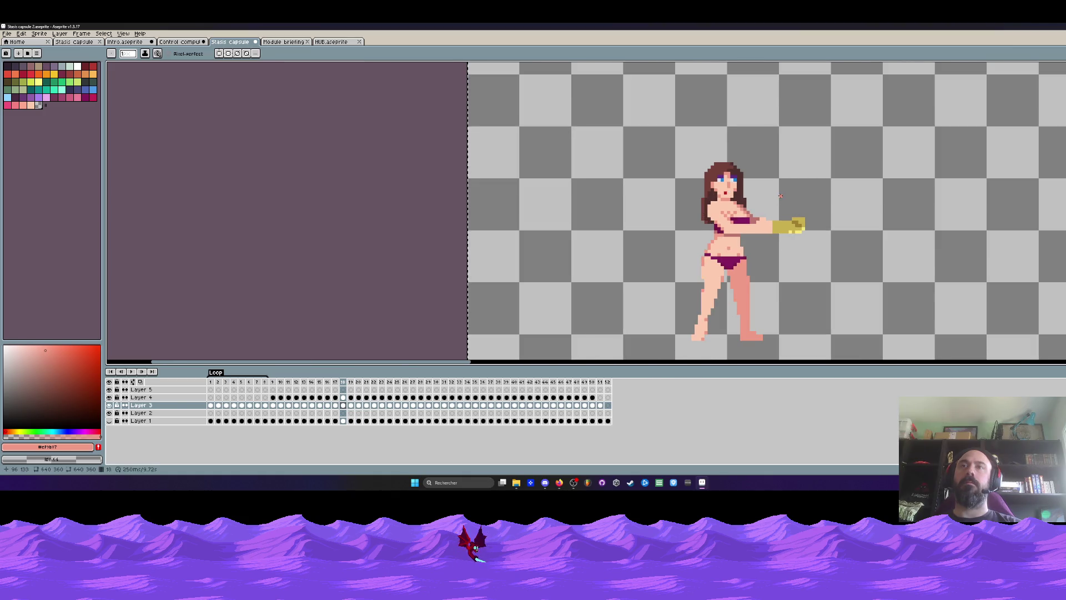
key(Left)
key(Left)
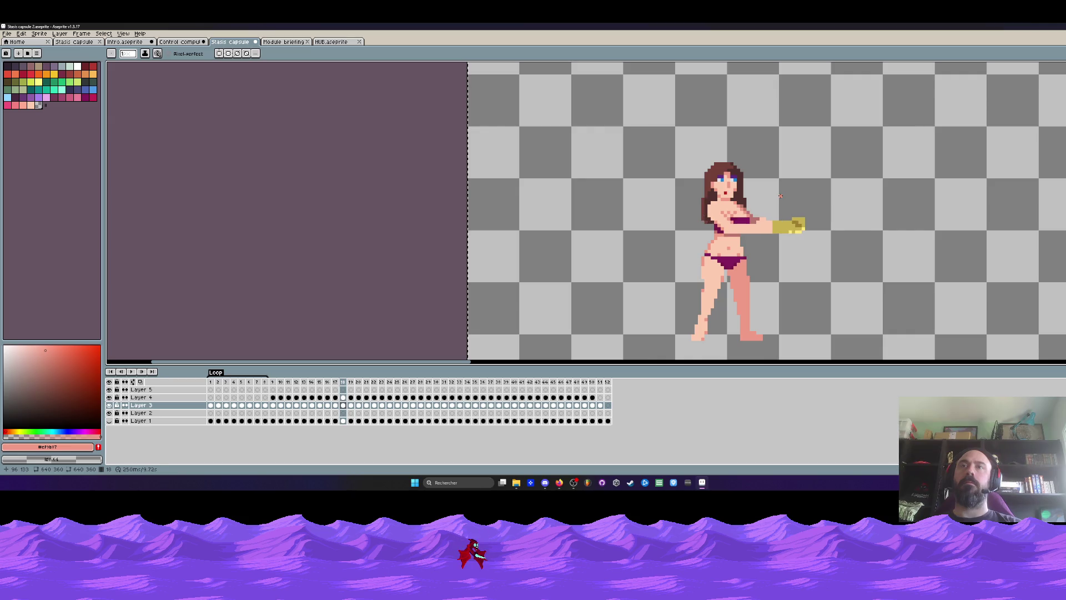
key(Right)
key(Left)
key(Right)
key(Right)
key(Left)
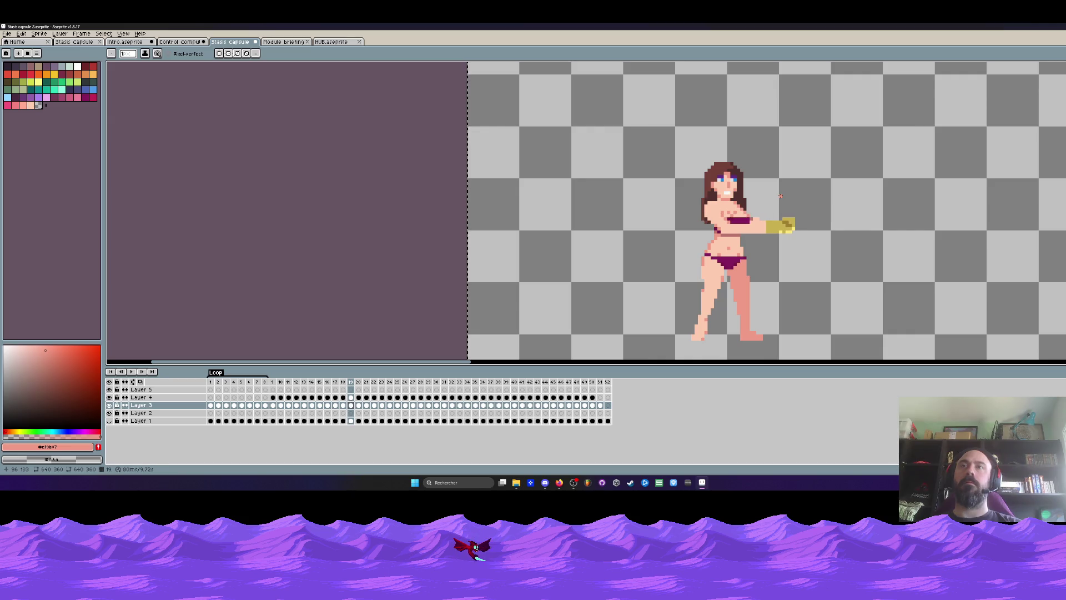
key(Right)
key(Left)
key(Right)
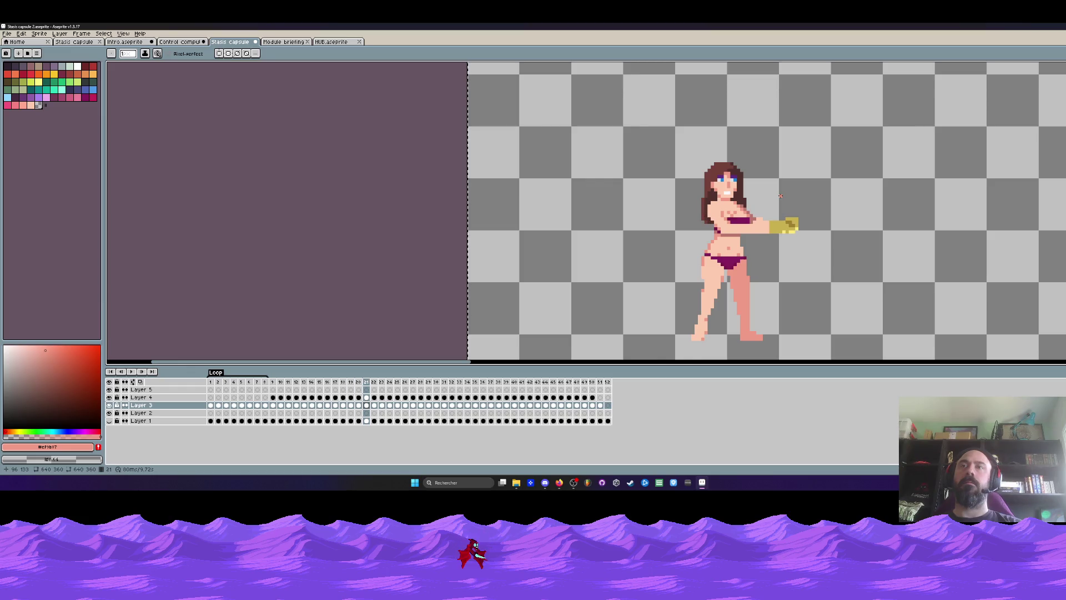
Step: Preview the punch, undo the last paste, deselect and return to the pencil
key(Return)
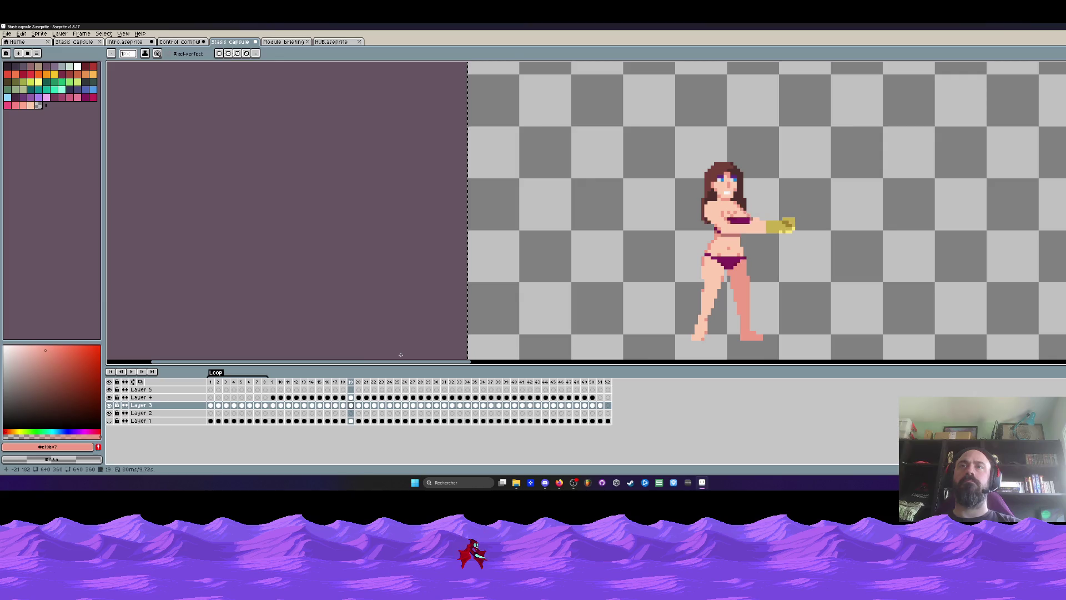
key(ctrl+z)
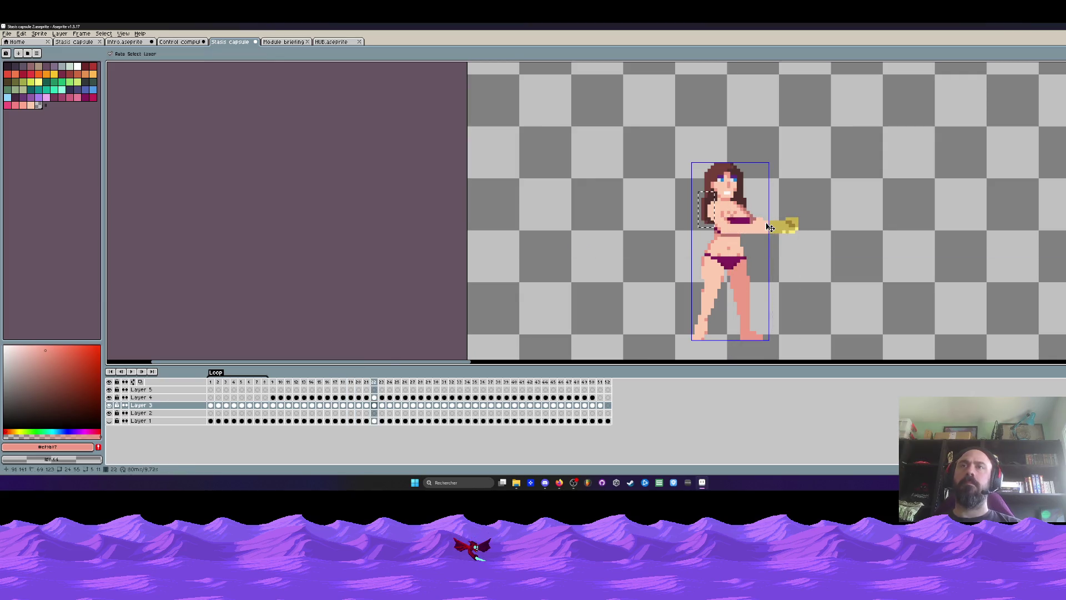
key(ctrl+d)
key(b)
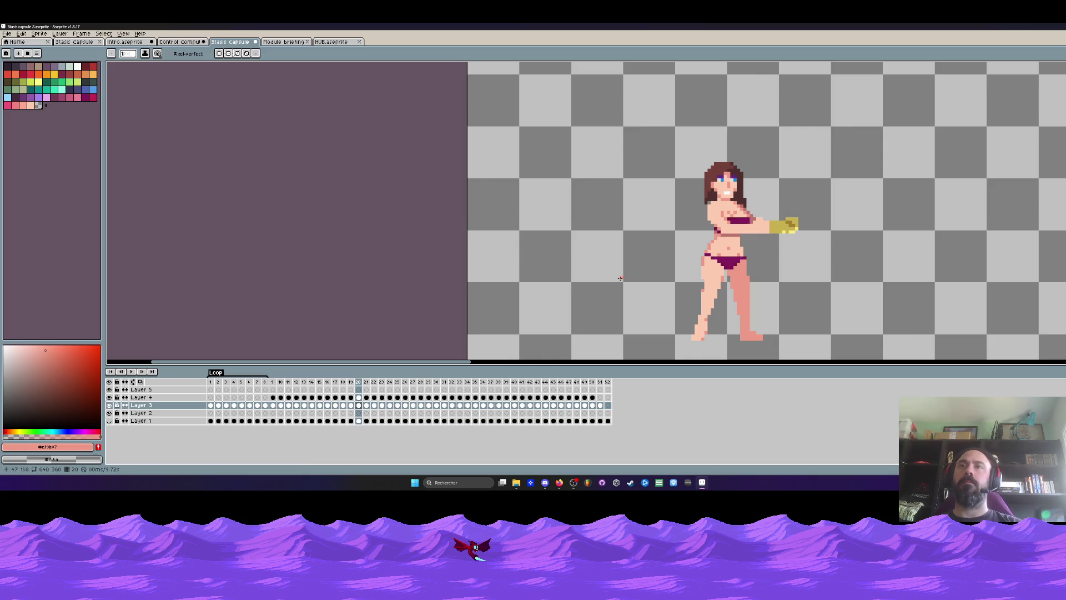
Step: Review frames 15 through 20 to watch the arm extend
key(Left)
key(Left)
key(Right)
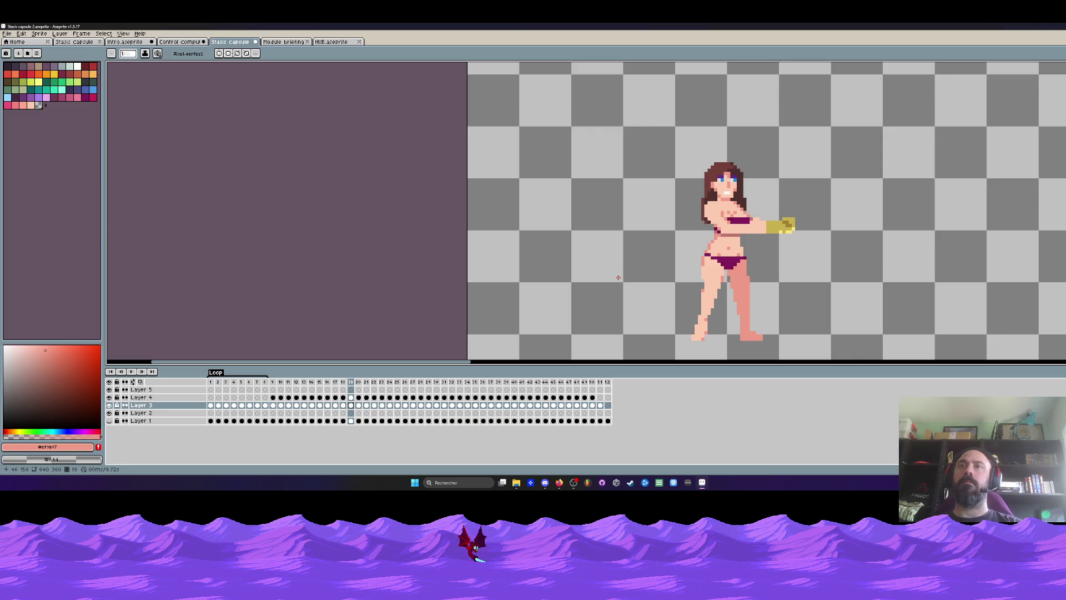
key(Right)
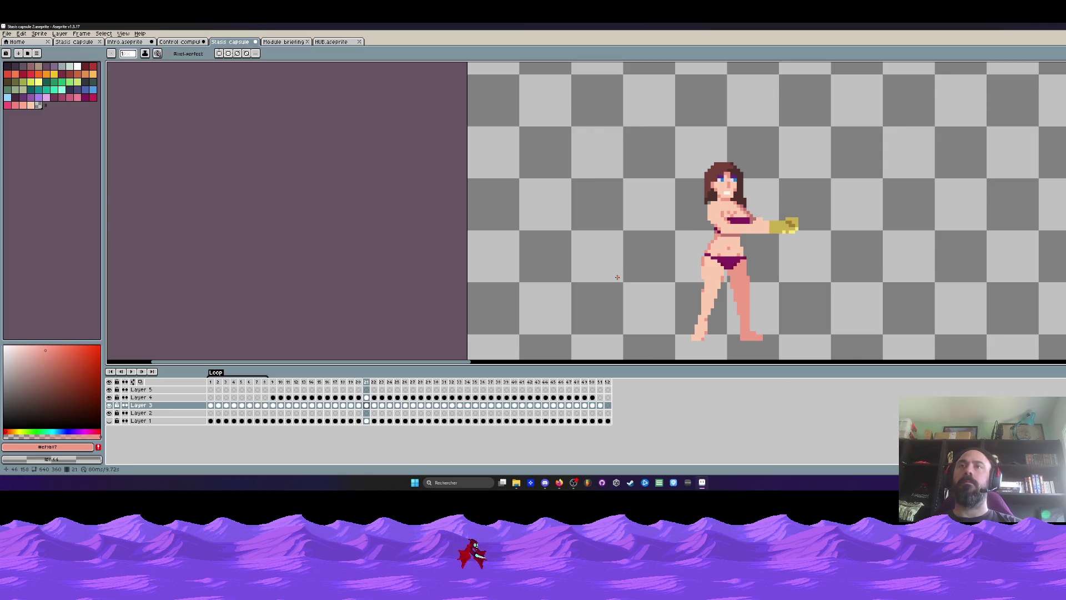
key(Left)
key(Left)
key(Left)
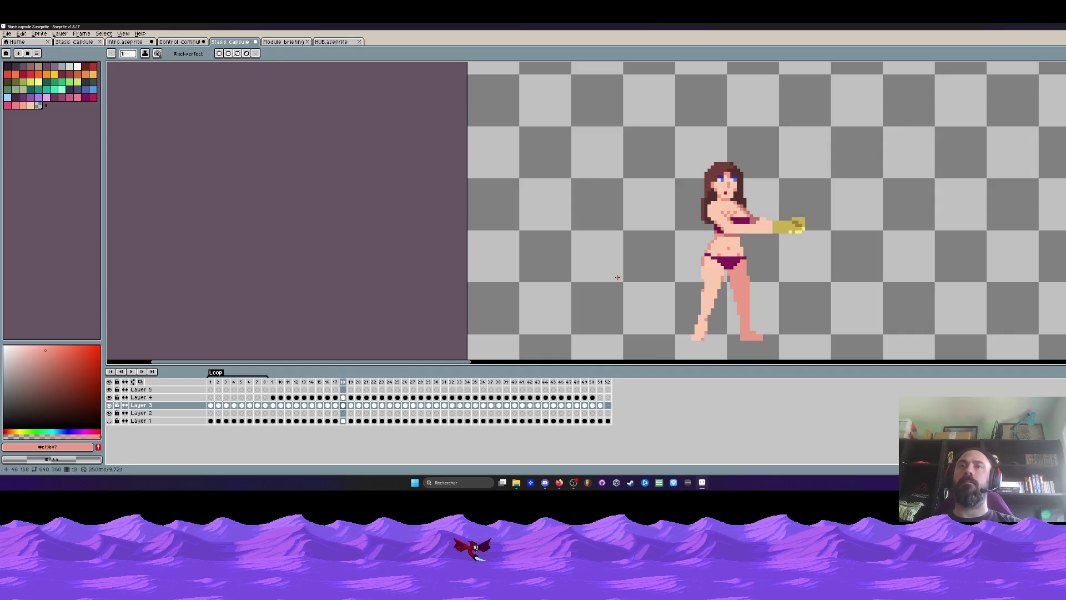
key(Left)
key(Left)
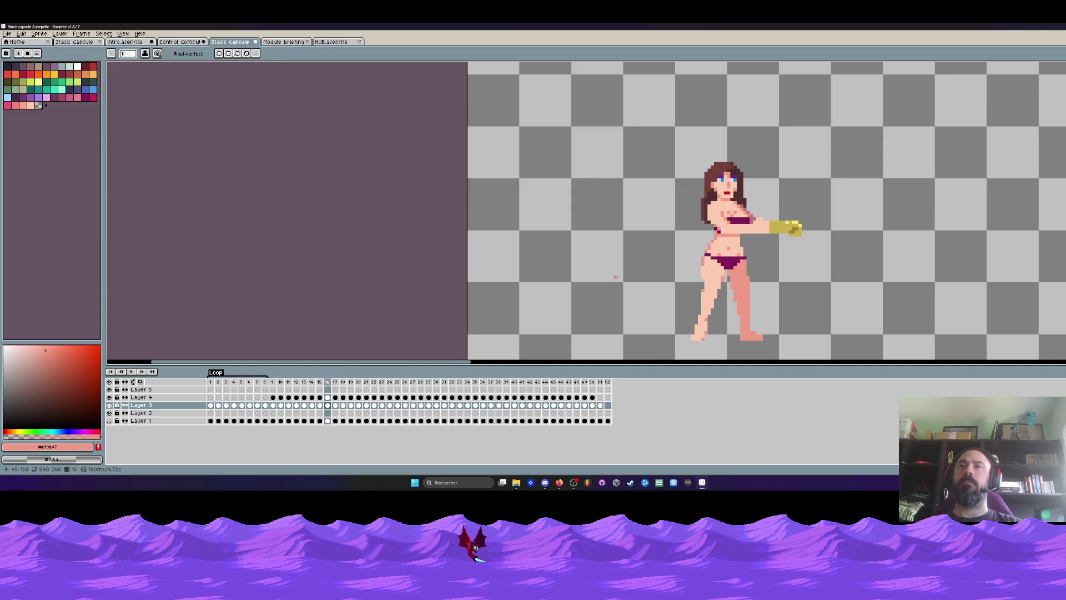
key(Left)
key(Right)
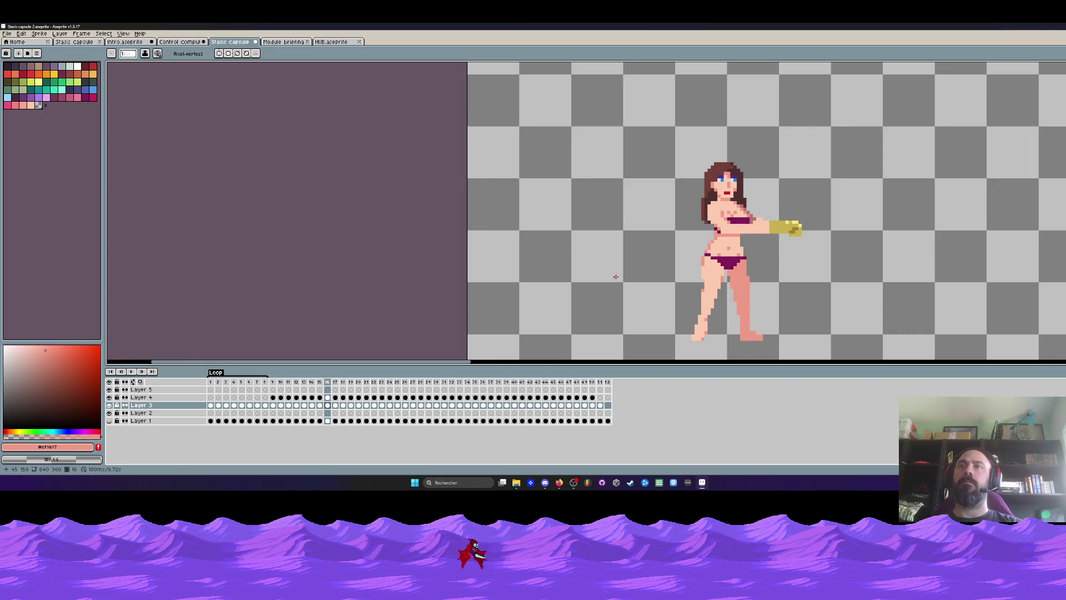
scroll(705, 221, up, 2)
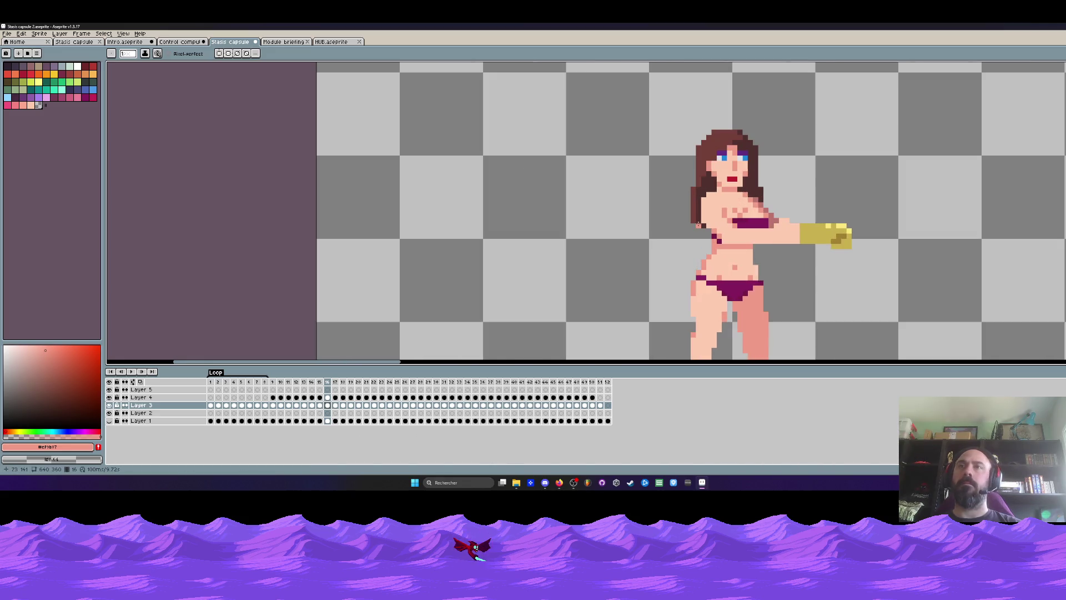
Step: Lasso the hair and shoulder pixels on the character's left side
key(m)
scroll(714, 217, up, 1)
mouse_move(715, 187)
mouse_down()
mouse_move(678, 168)
mouse_move(700, 172)
mouse_up()
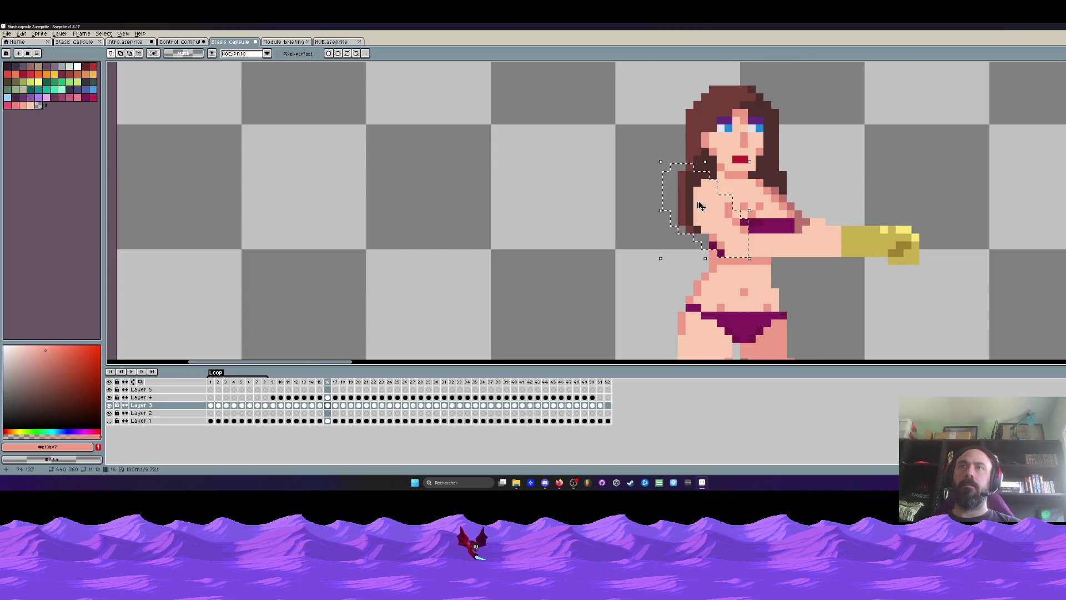
Step: On frame 17, nudge the selected pixels right and back, commit, and deselect
click(335, 406)
key(Right)
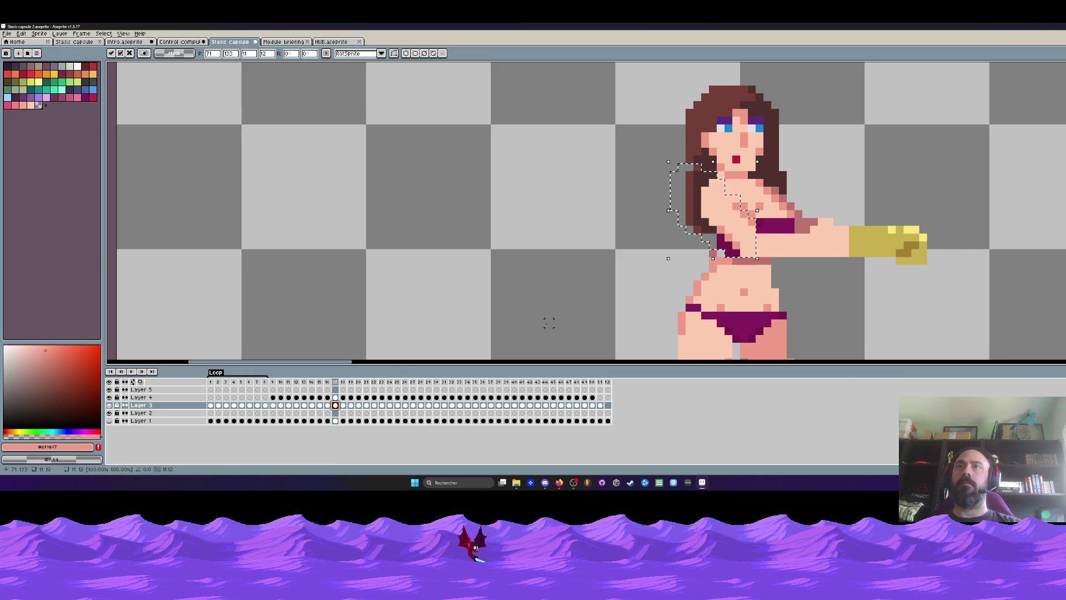
key(Left)
key(Return)
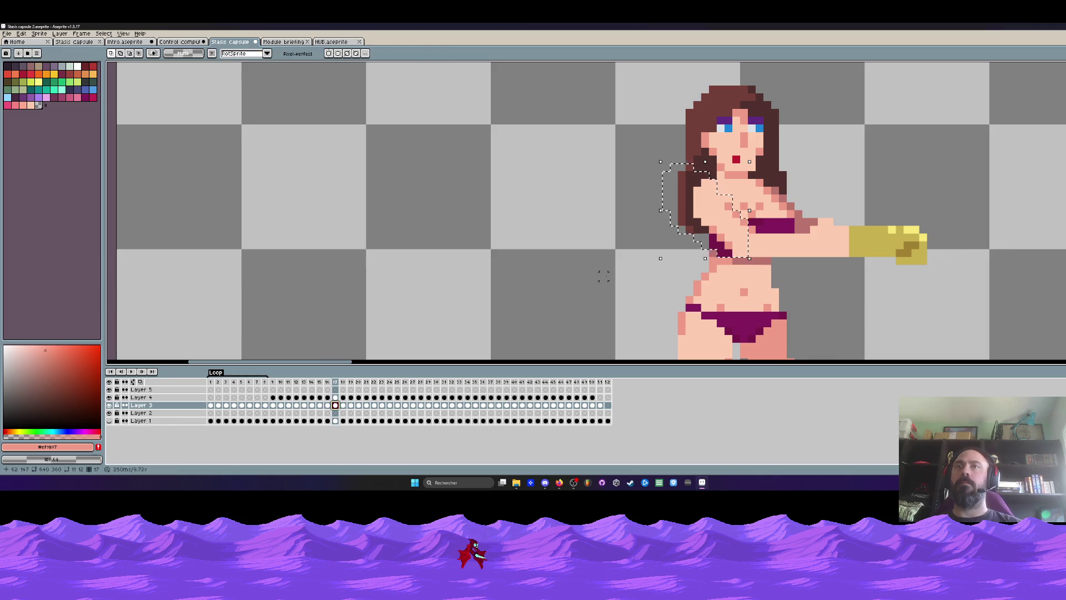
key(ctrl+d)
Step: Paste the copied pixels in place on frame 20 and preview the animation
key(Right)
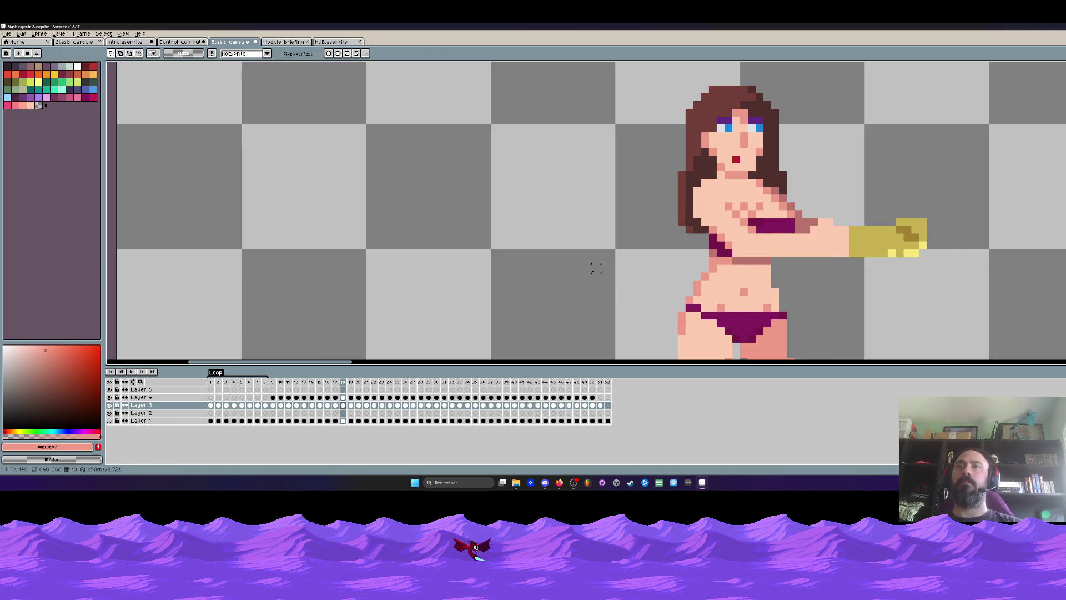
key(Right)
scroll(595, 269, down, 1)
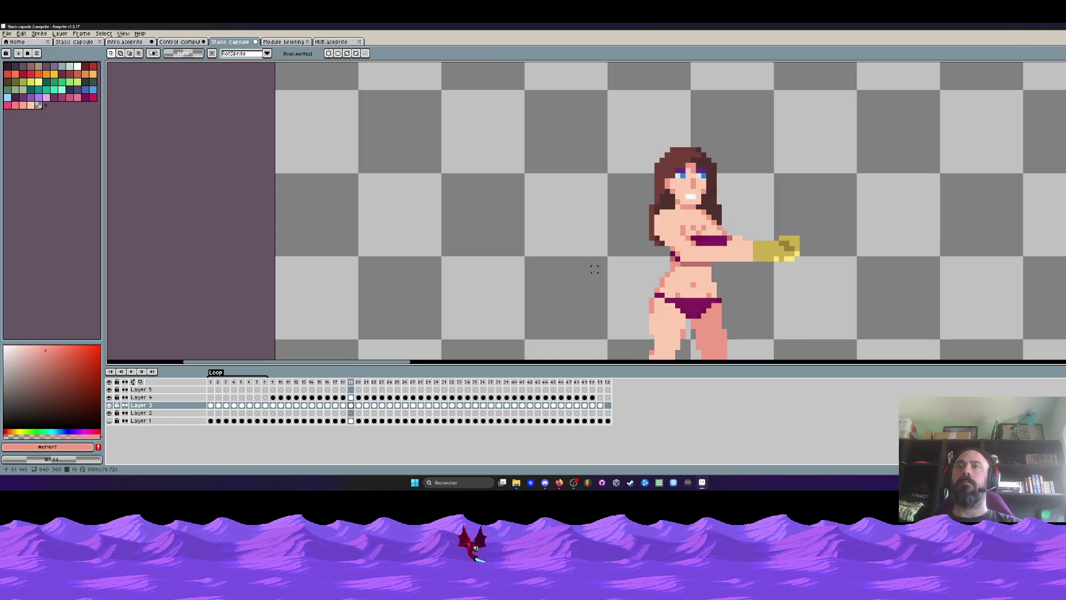
key(Left)
key(Right)
key(Right)
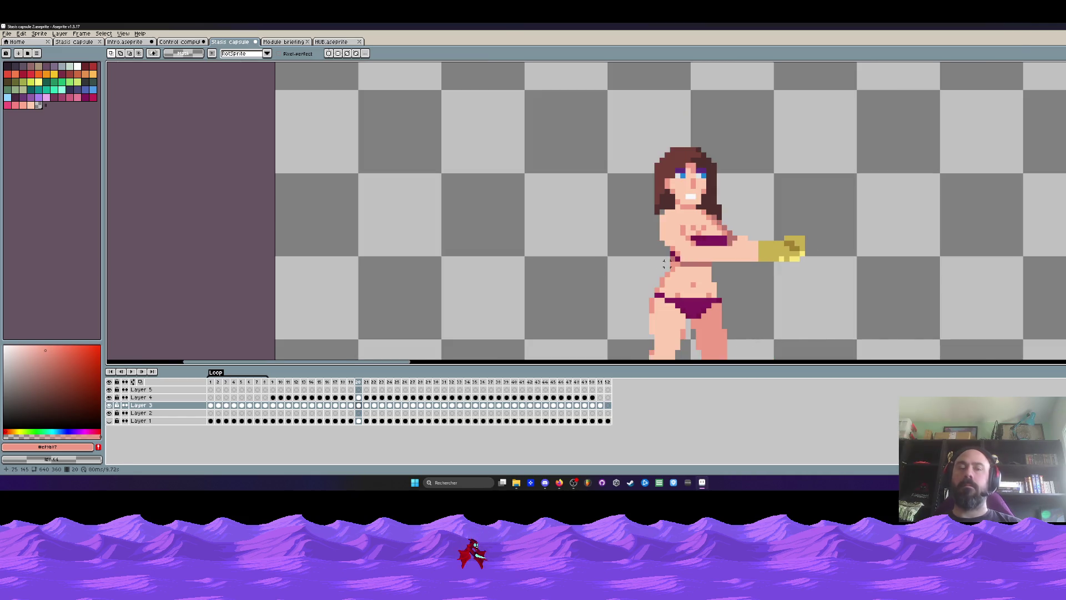
key(ctrl+v)
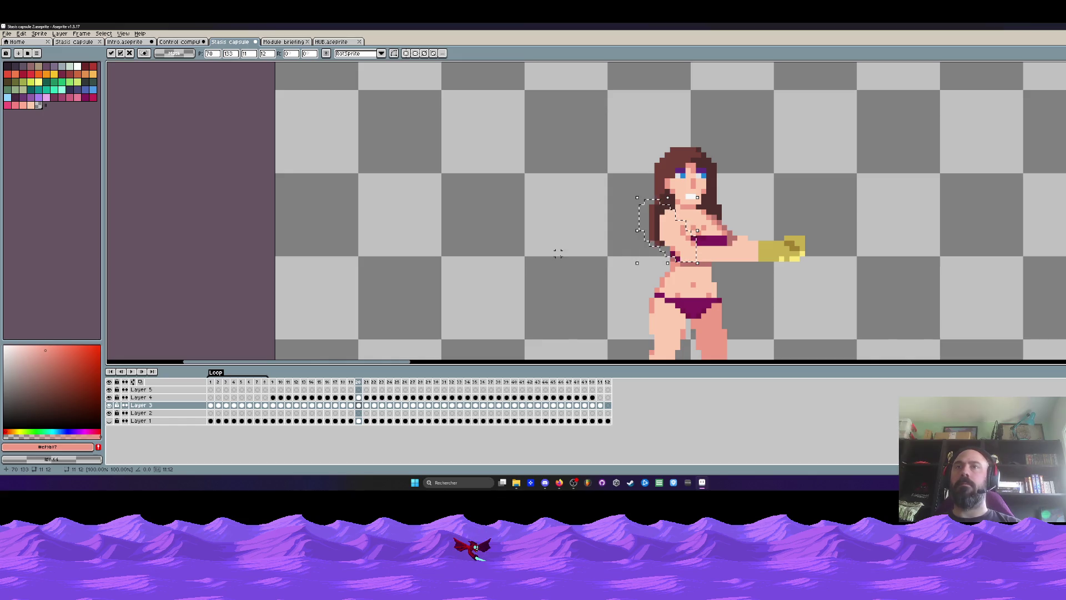
key(Return)
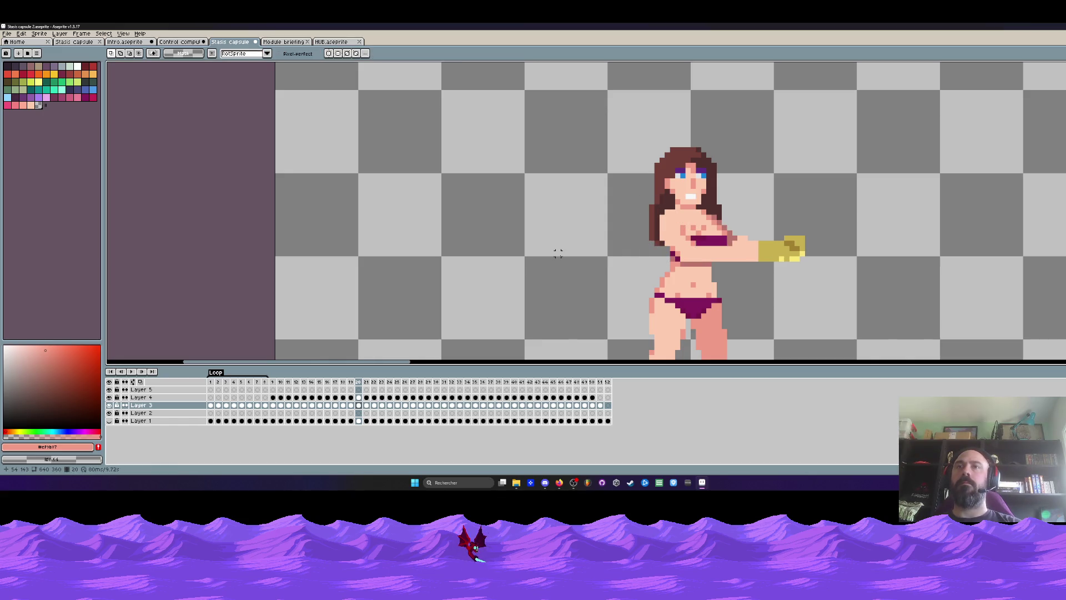
key(Return)
Step: Paste the arm section onto Layer 3 frames 22 through 36, then commit and deselect
key(ctrl+v)
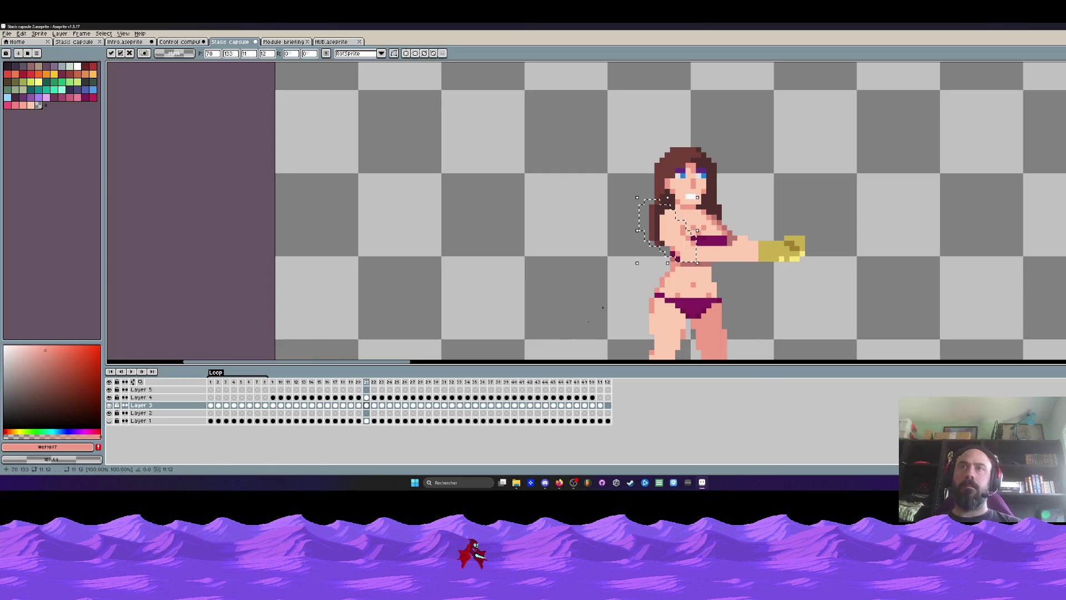
click(377, 406)
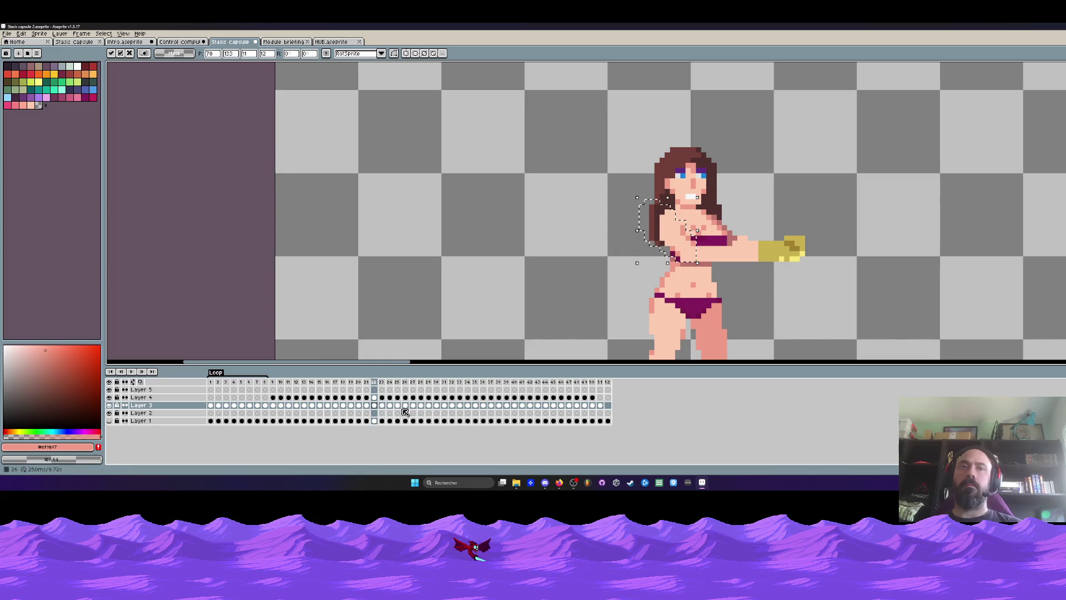
click(382, 405)
click(390, 406)
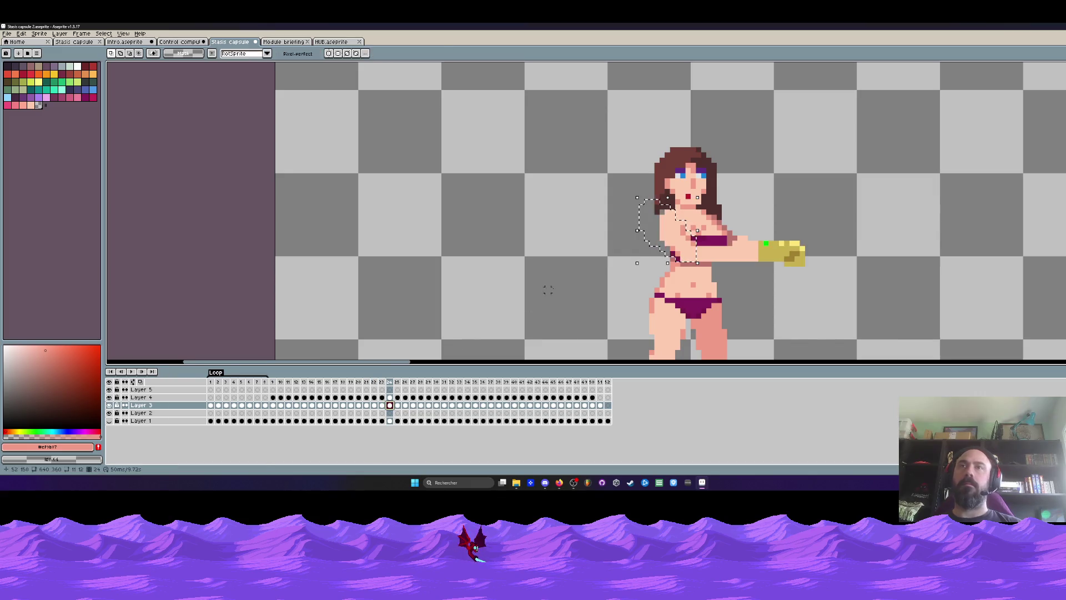
click(400, 405)
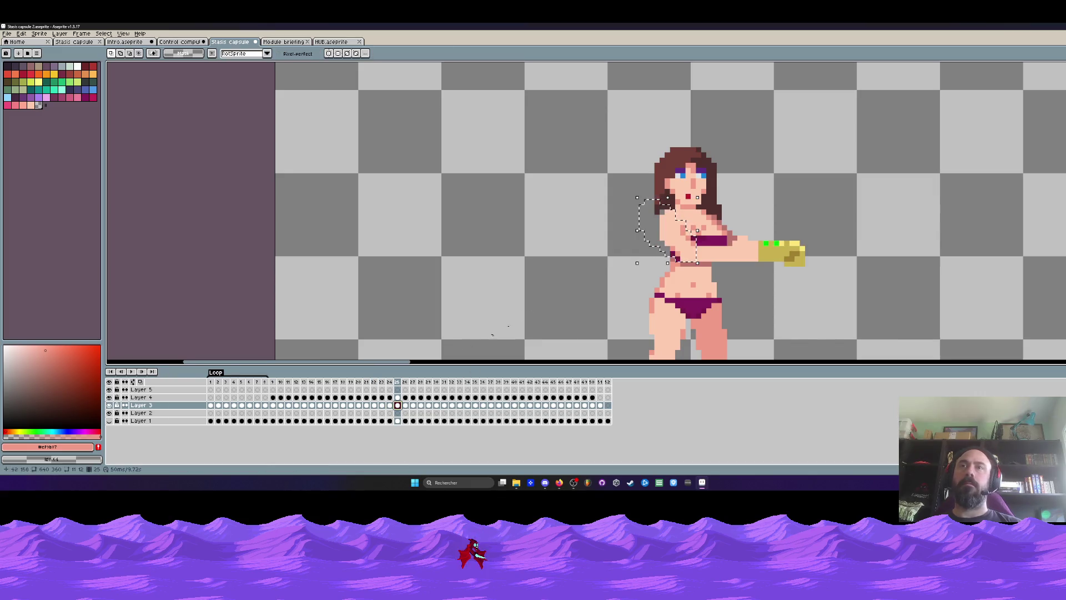
click(406, 406)
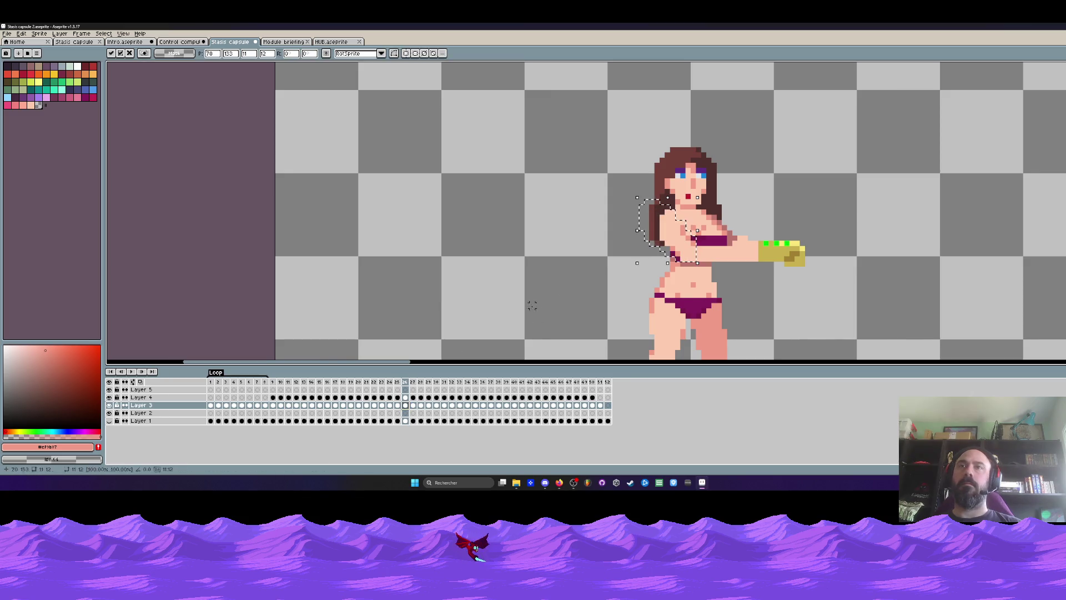
click(413, 405)
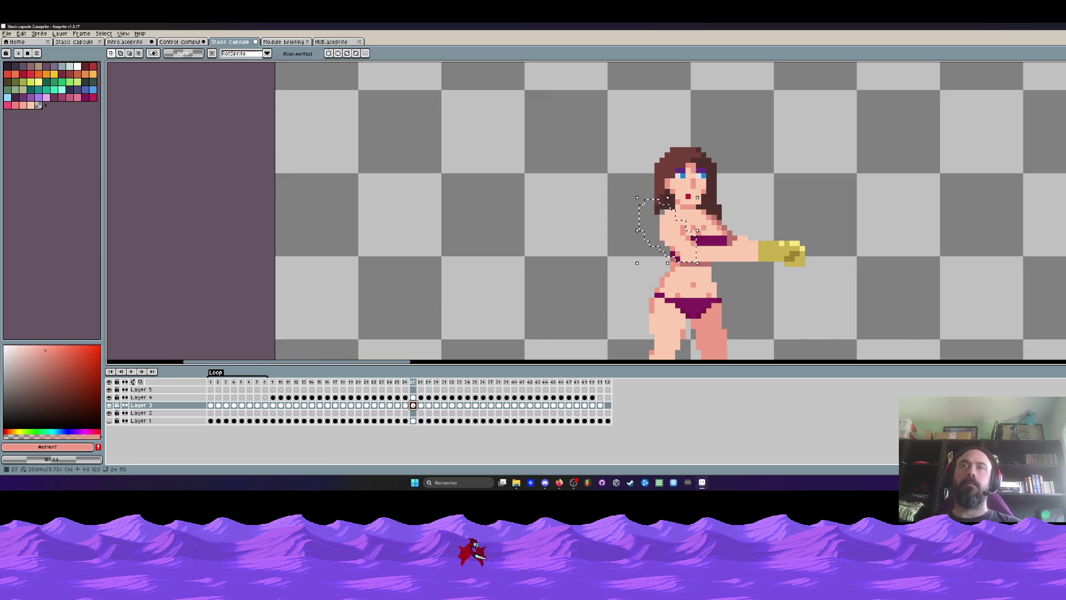
click(422, 406)
click(429, 406)
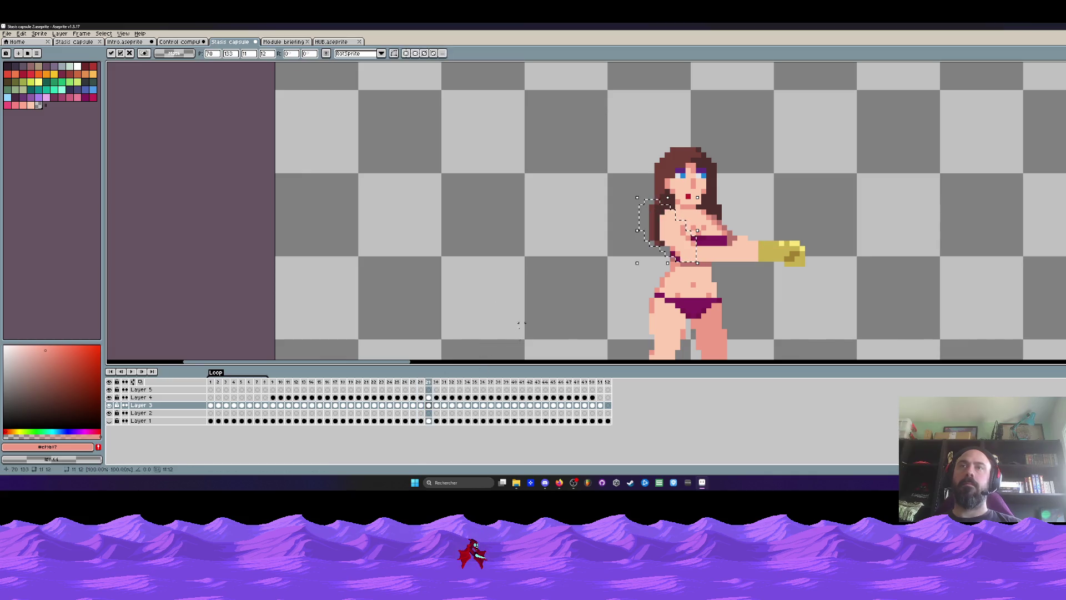
click(436, 406)
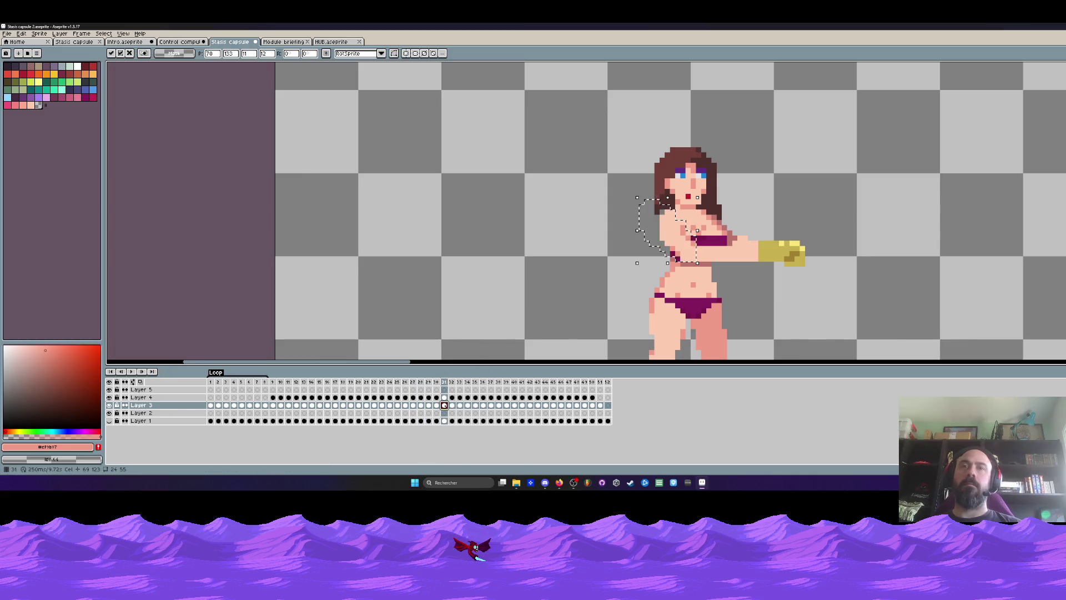
click(453, 405)
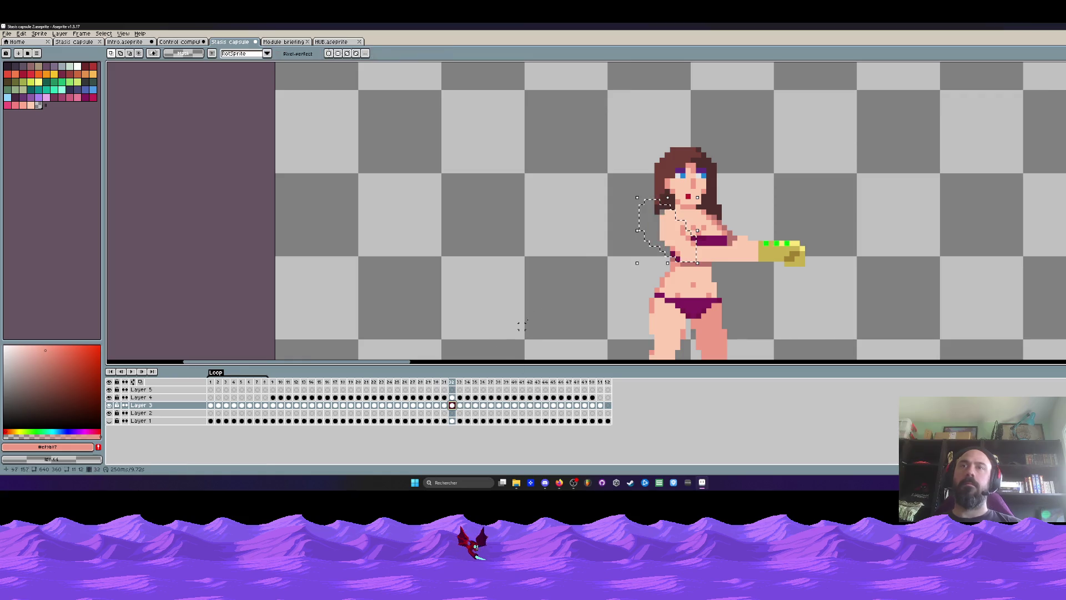
click(468, 405)
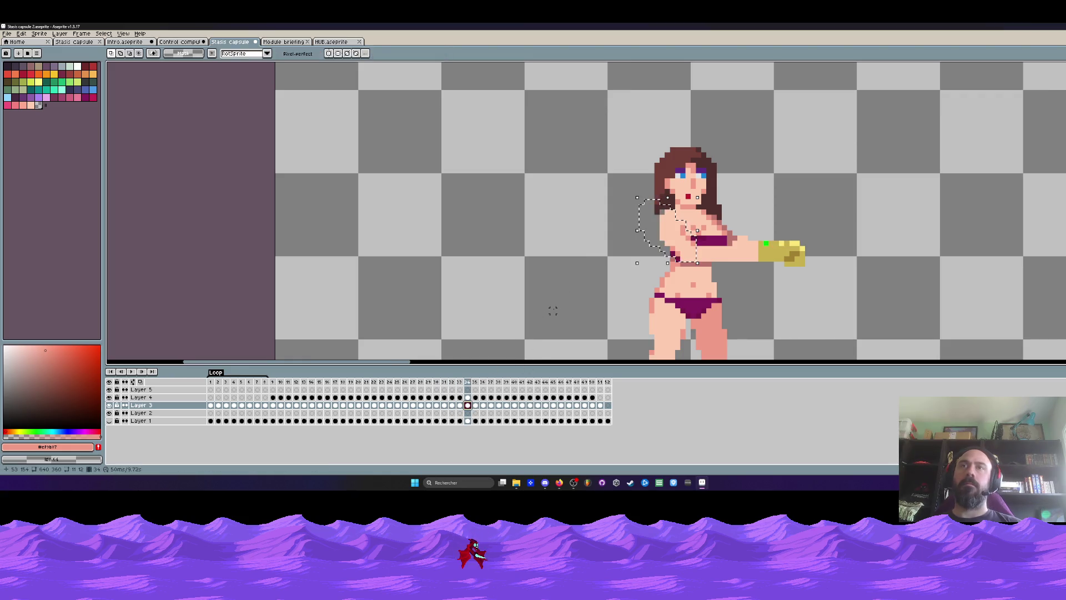
click(476, 405)
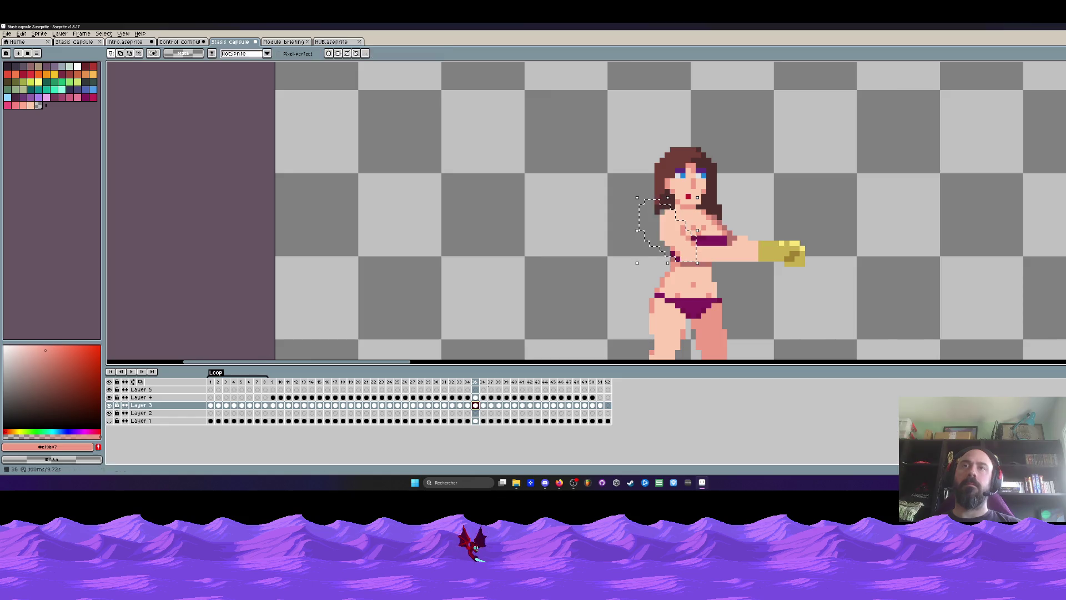
click(485, 405)
key(ctrl+d)
scroll(627, 235, down, 2)
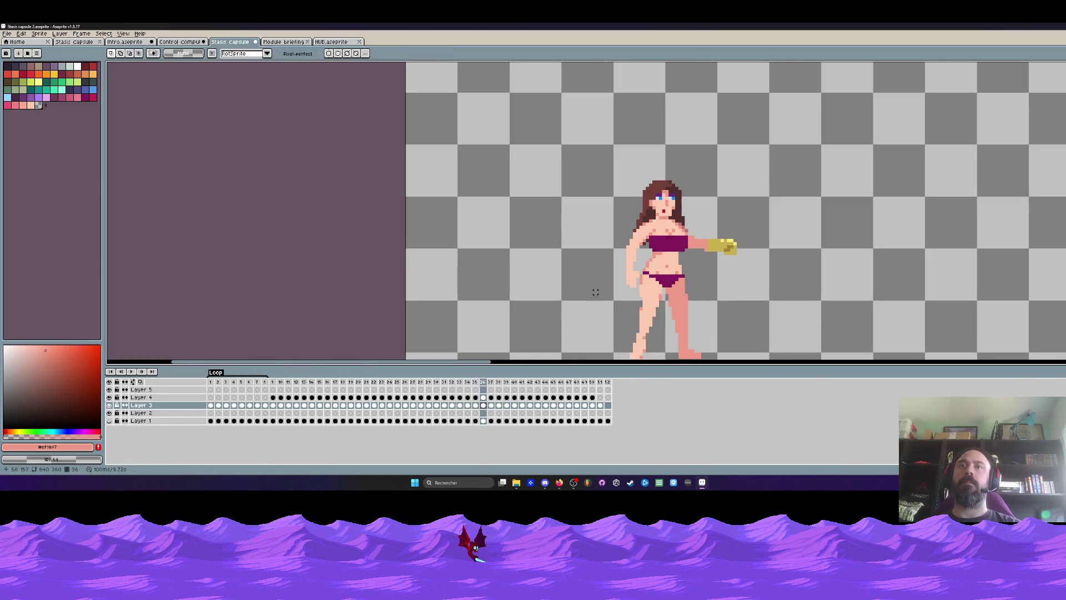
click(278, 385)
key(Return)
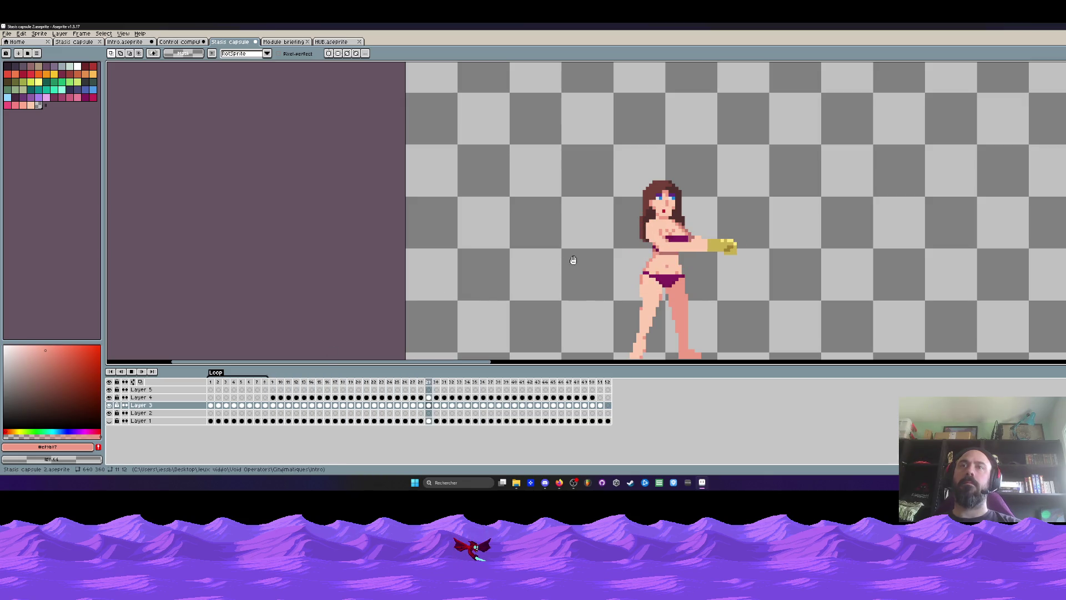
click(347, 387)
key(Left)
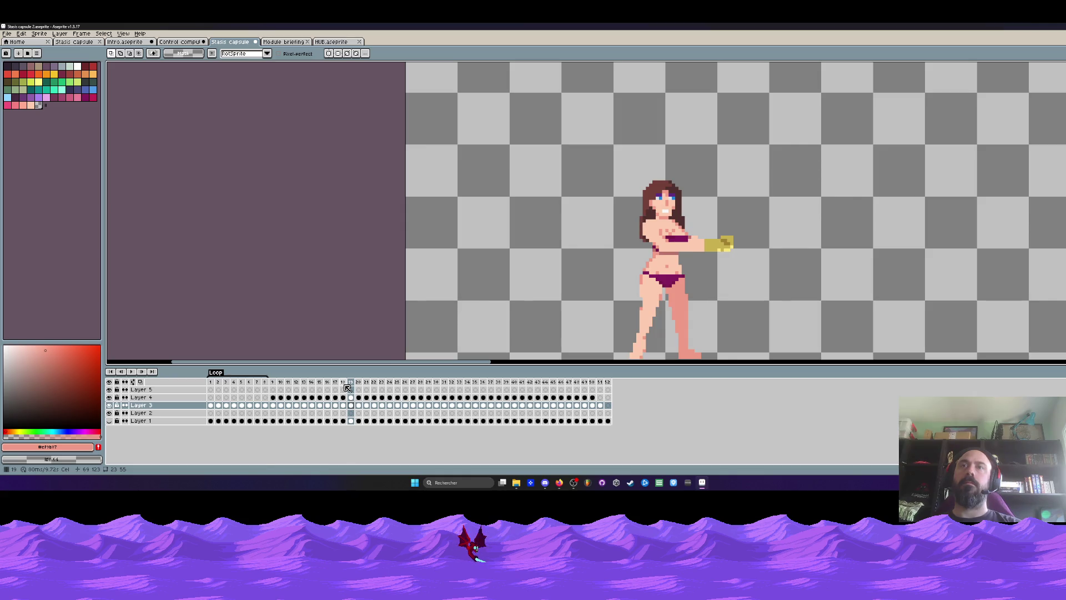
key(Left)
key(Right)
key(Right)
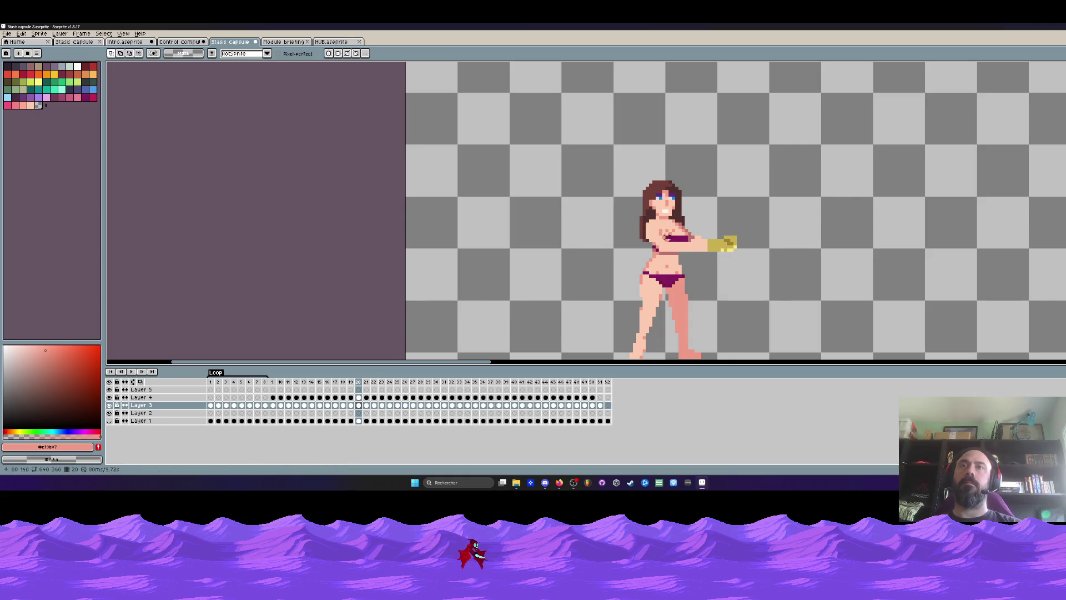
key(Left)
key(Left)
key(Left)
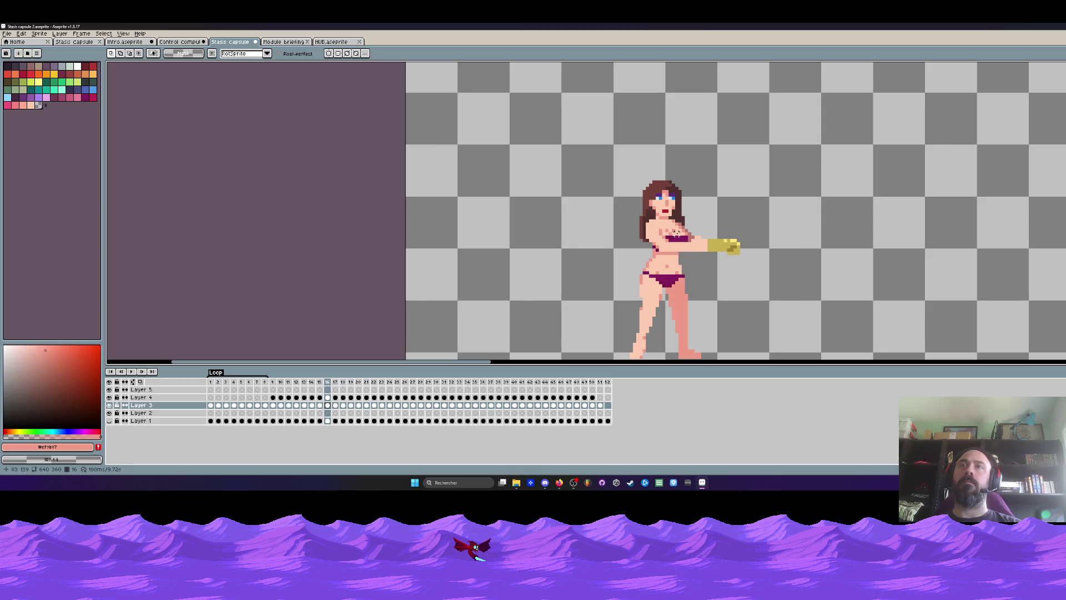
key(Right)
key(Right)
key(Right)
key(Left)
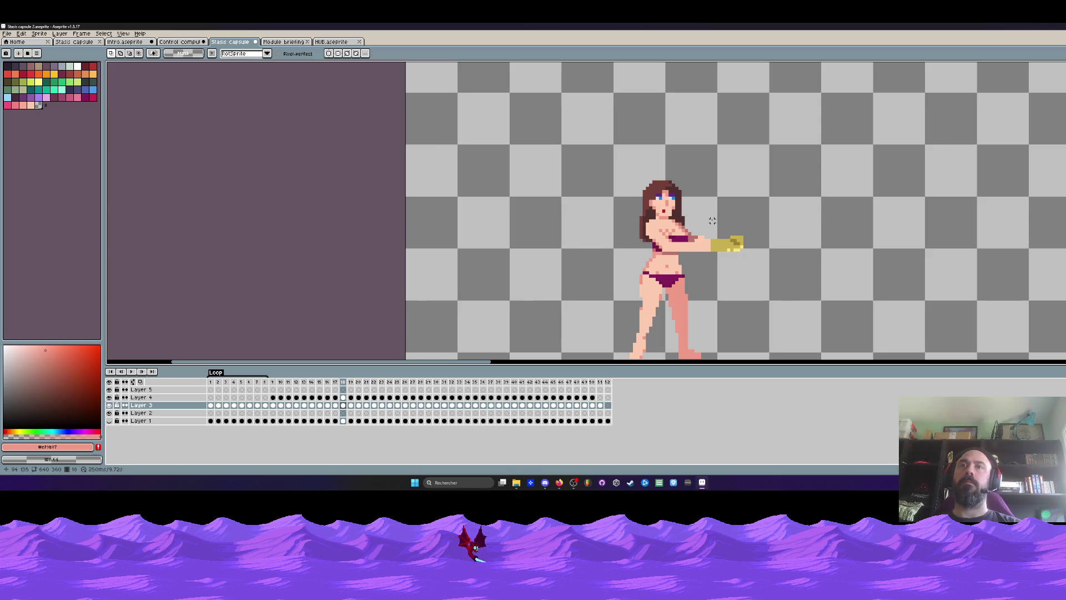
key(Right)
key(Right)
key(Left)
key(Left)
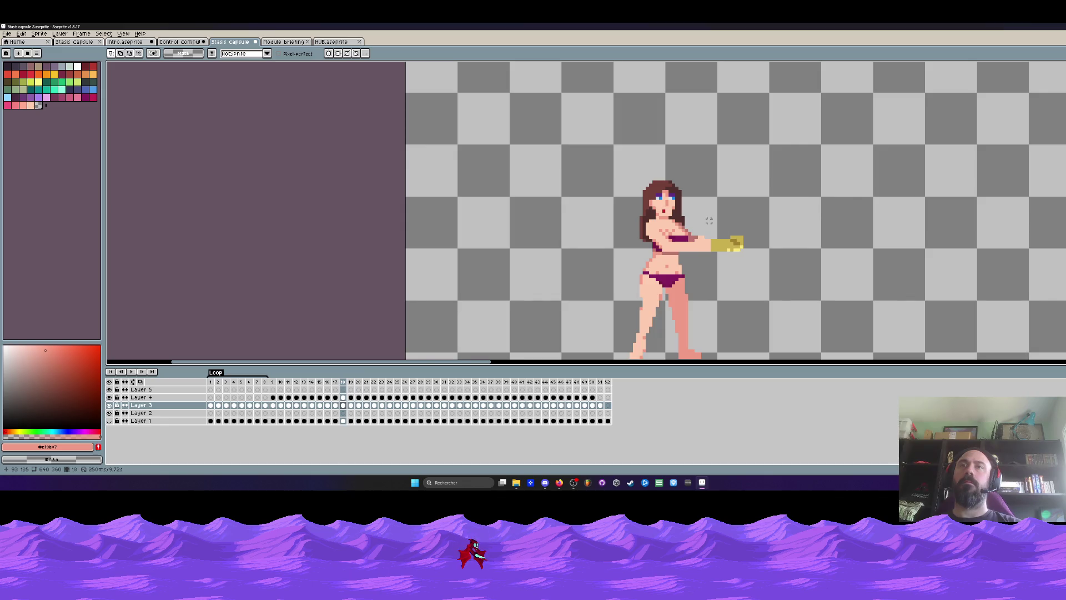
key(Right)
key(Right)
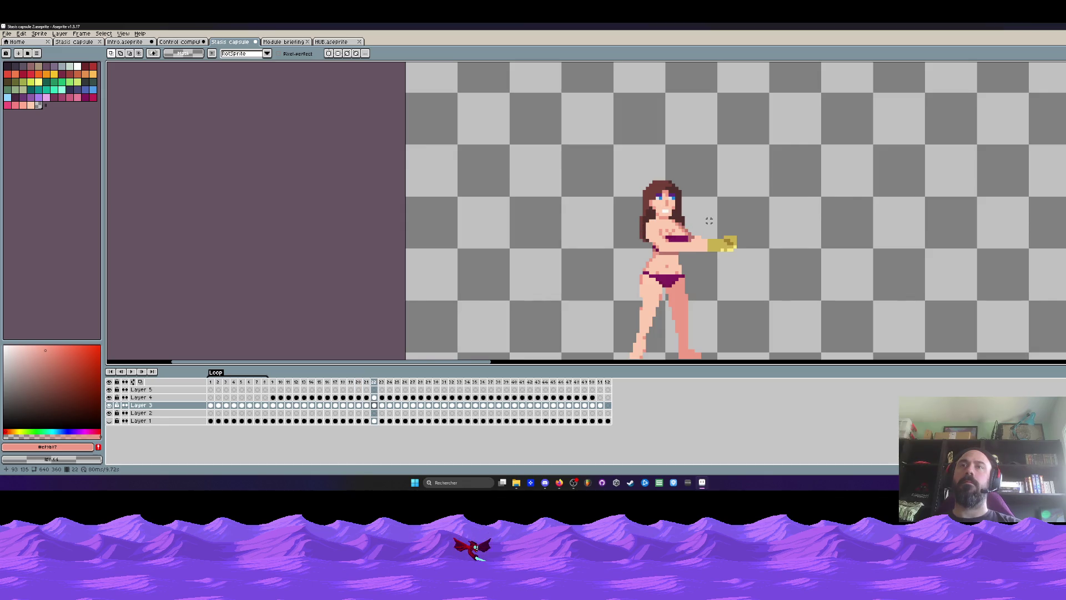
key(Right)
key(Right)
key(Right)
key(Left)
key(Left)
key(Left)
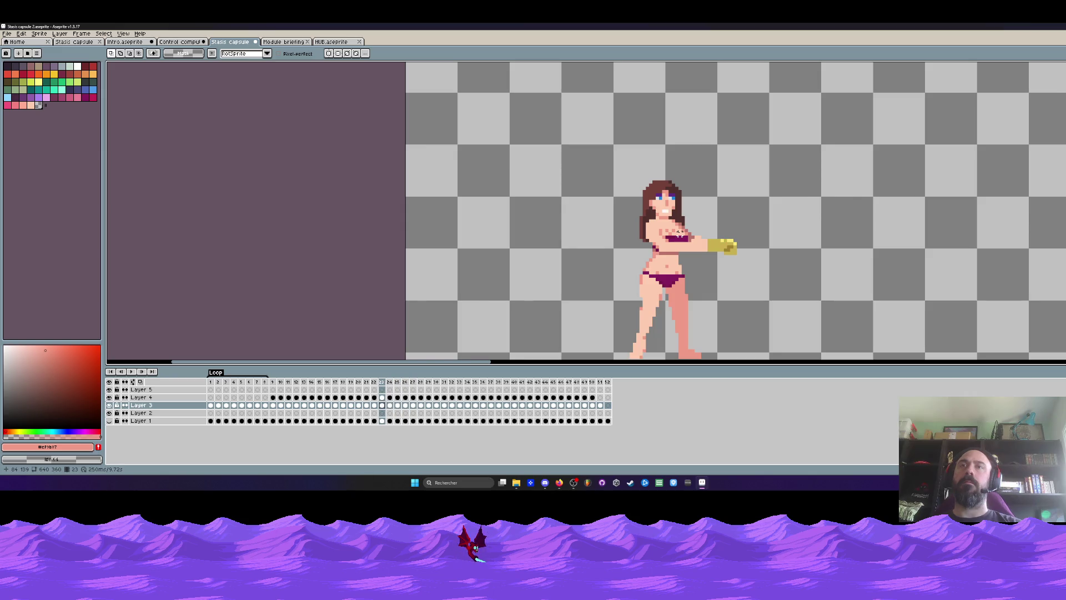
key(Left)
key(Left)
key(Left)
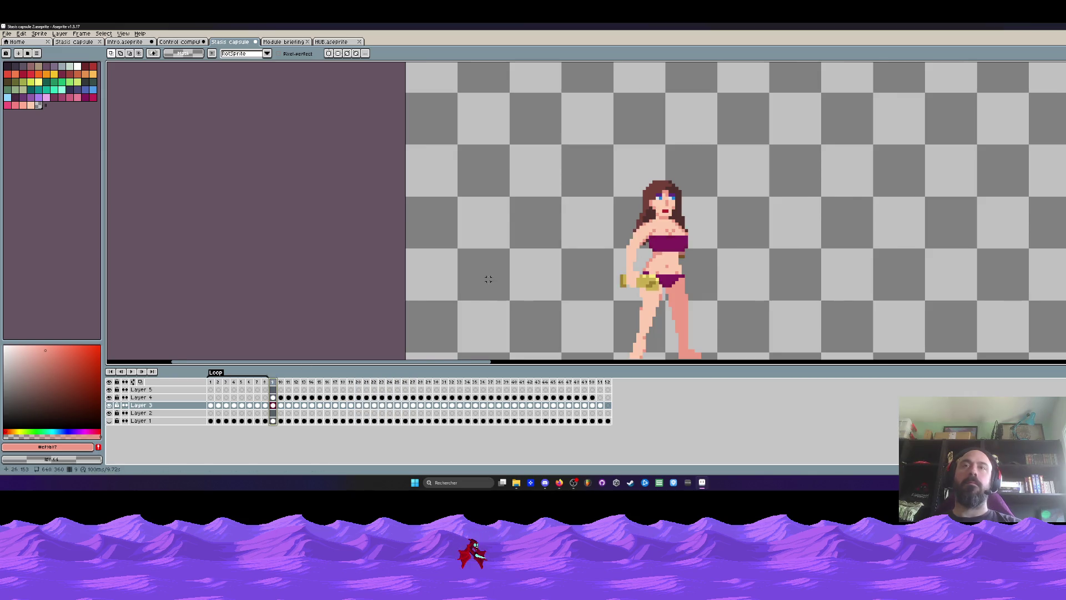
scroll(488, 278, down, 1)
key(Return)
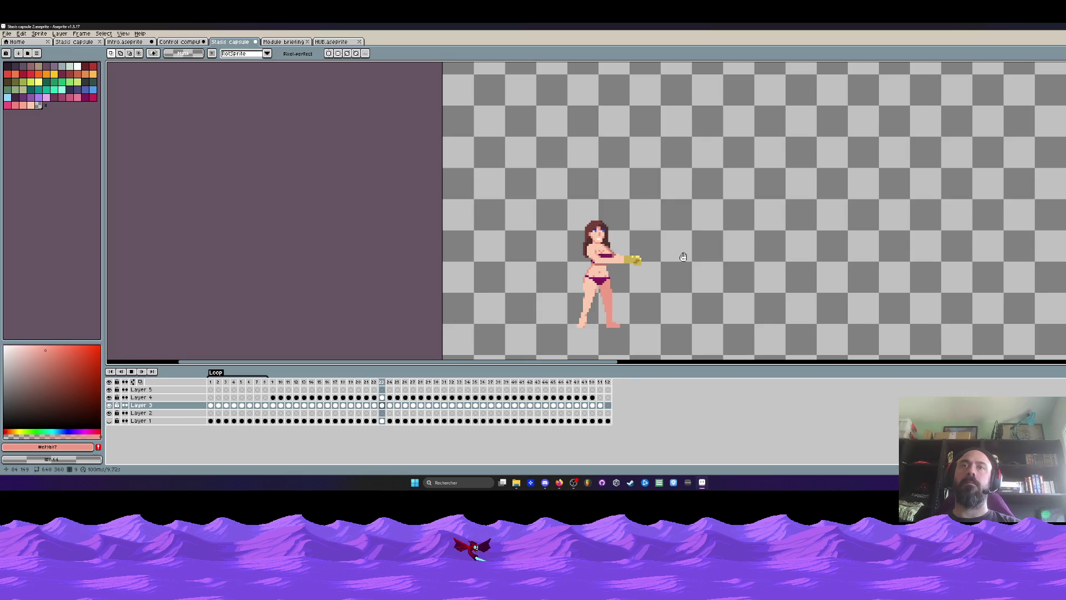
click(269, 403)
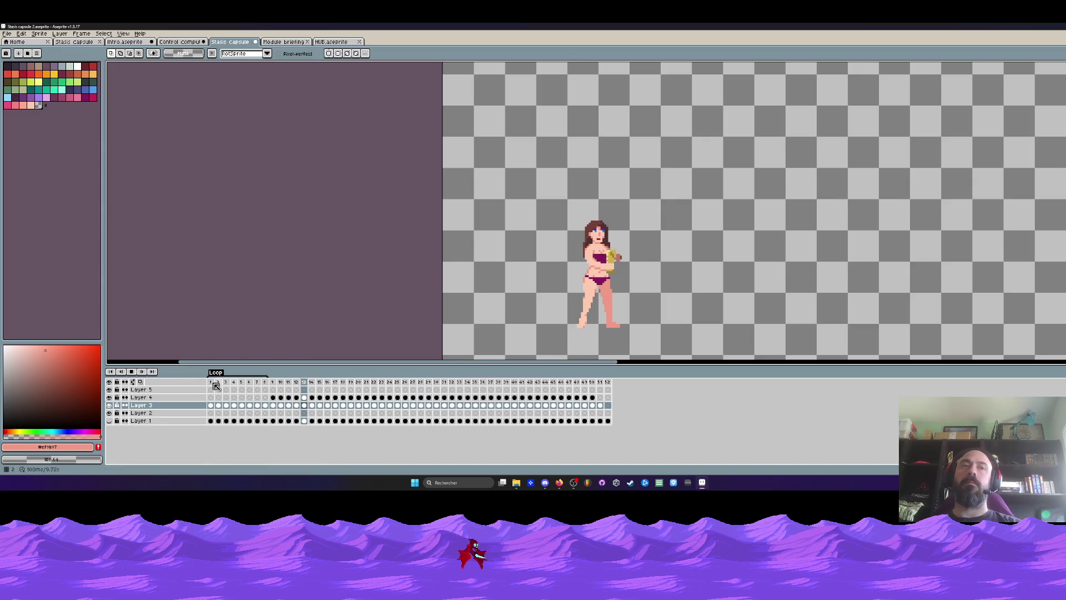
click(134, 373)
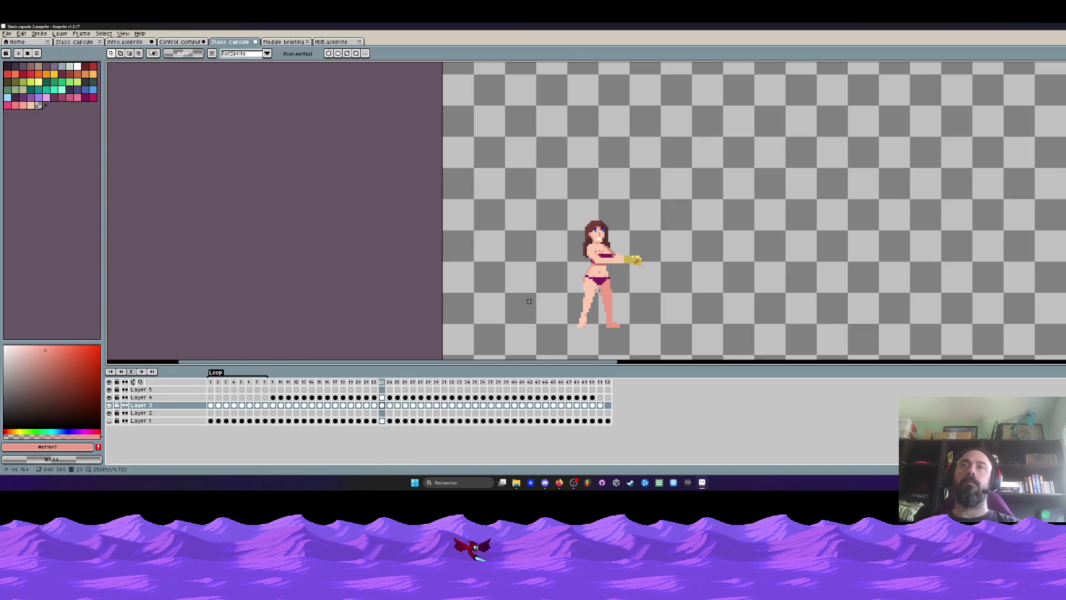
key(Left)
key(Left)
key(Left)
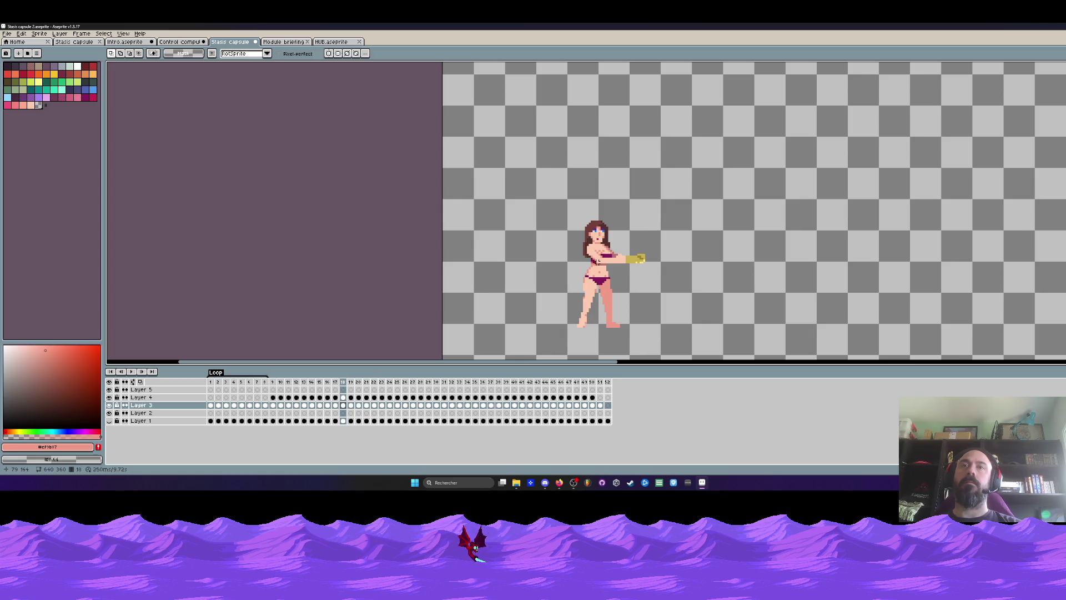
scroll(611, 261, up, 5)
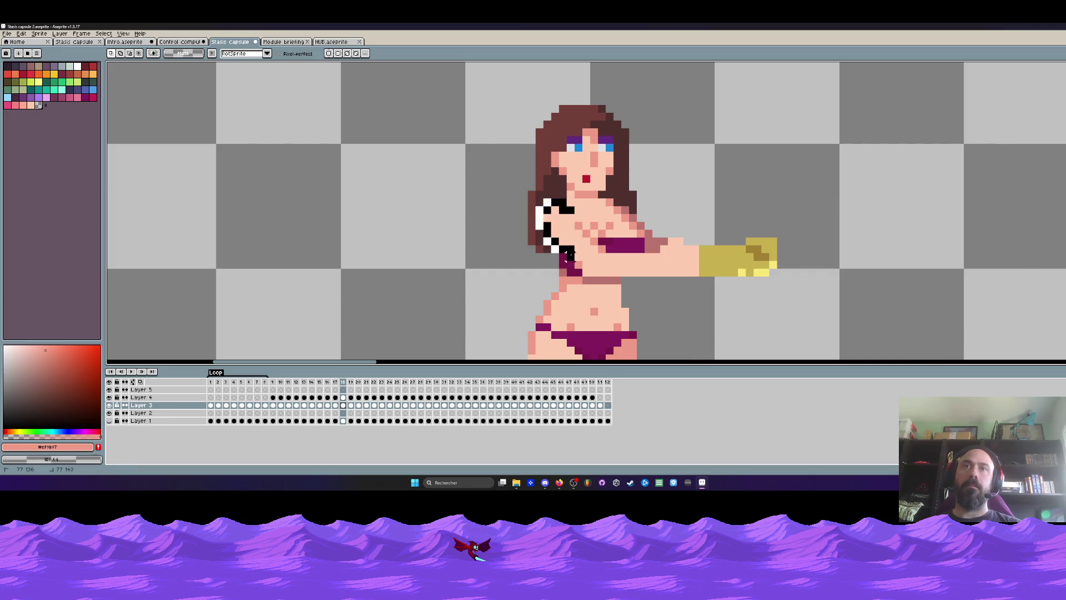
Step: Lasso the chest and arm area and play the animation to check the chest fix
drag(579, 224, 575, 219)
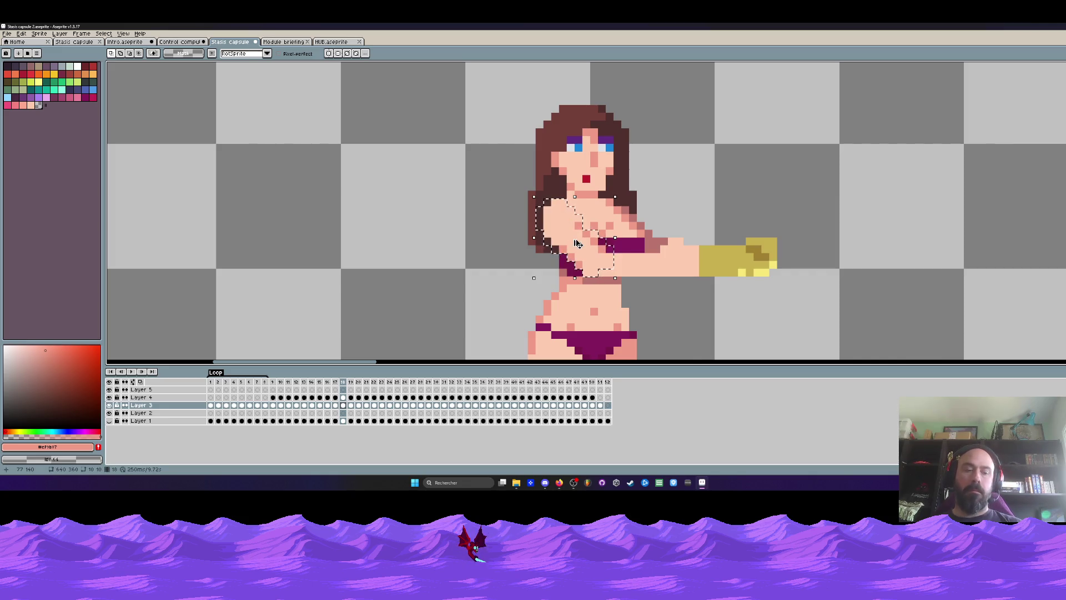
key(Right)
key(Right)
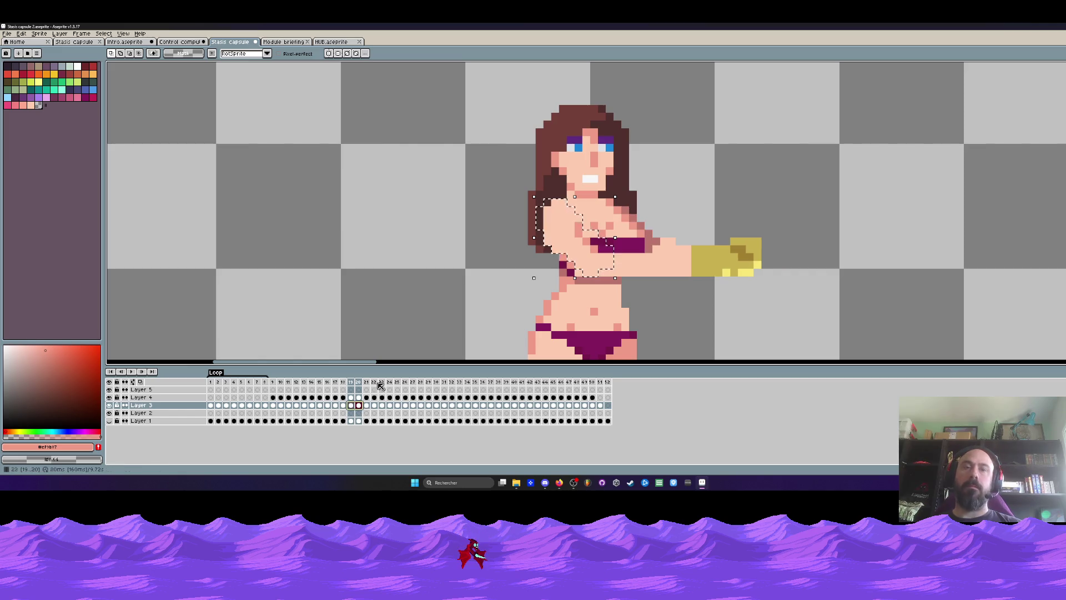
scroll(566, 277, down, 1)
key(Return)
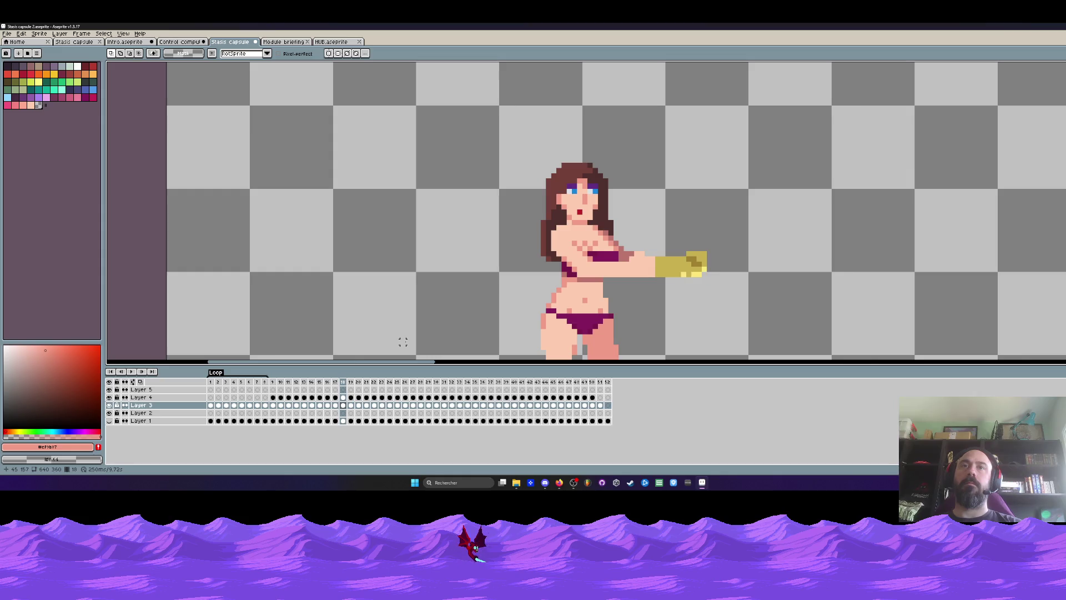
scroll(598, 264, up, 1)
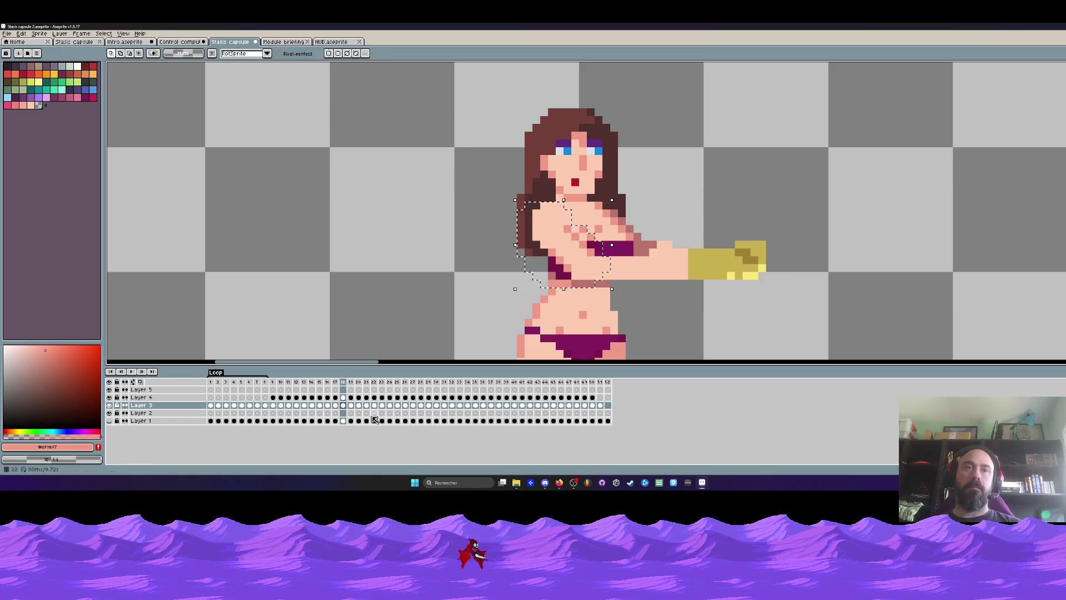
Step: Paste the chest patch onto Layer 3 frames 20 through 36, then deselect
click(352, 405)
click(358, 405)
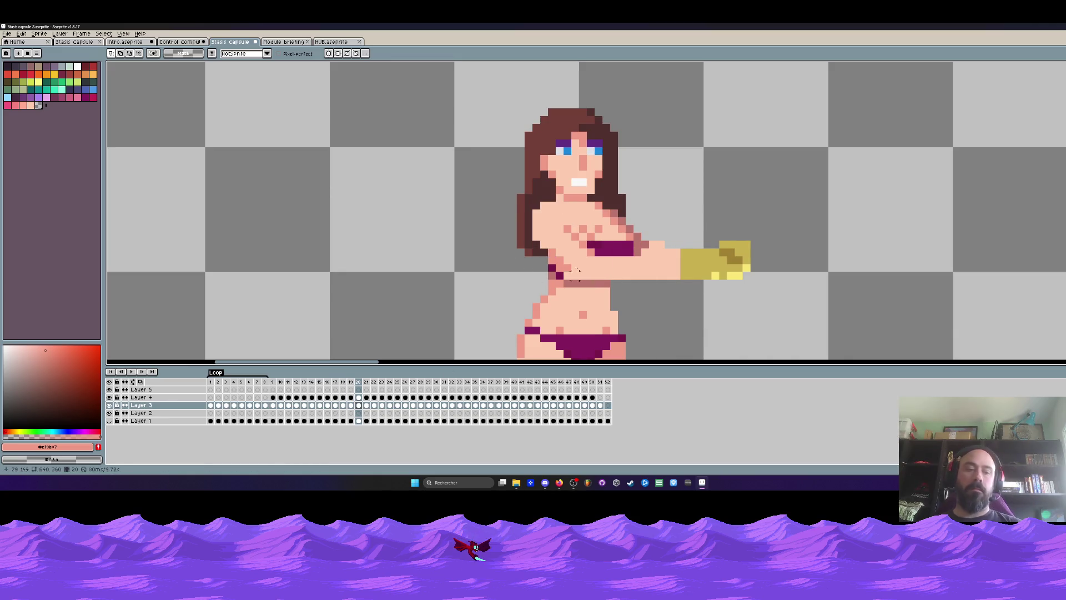
key(ctrl+v)
click(369, 406)
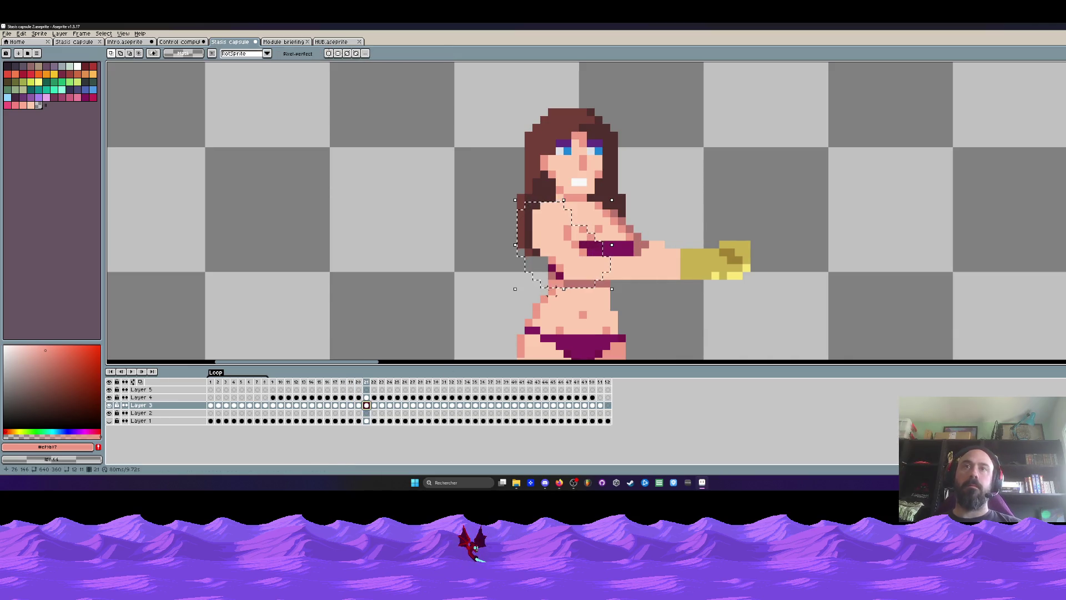
click(375, 406)
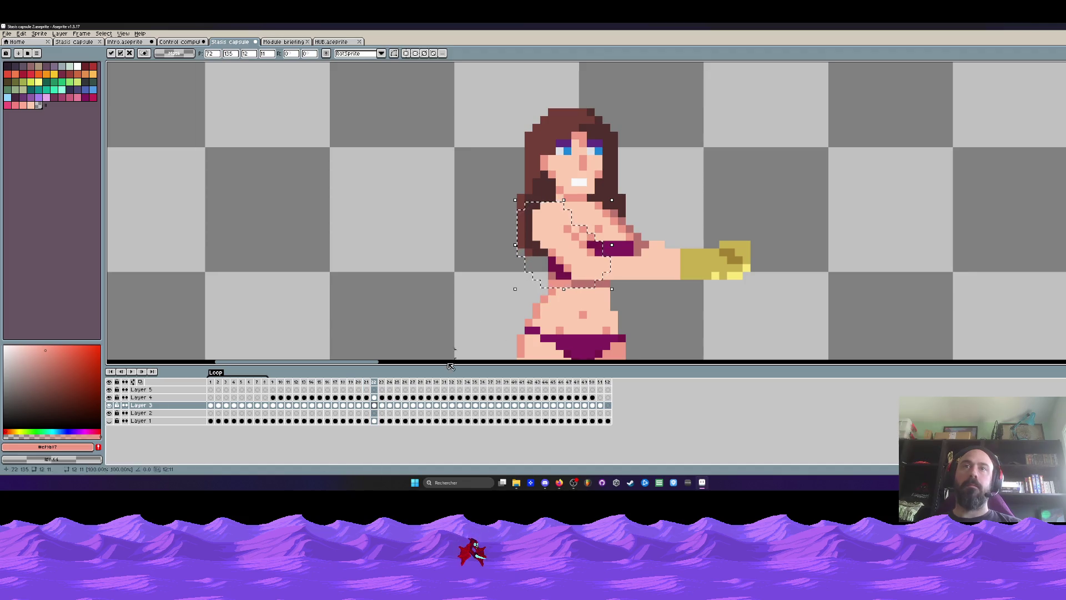
click(383, 405)
click(390, 405)
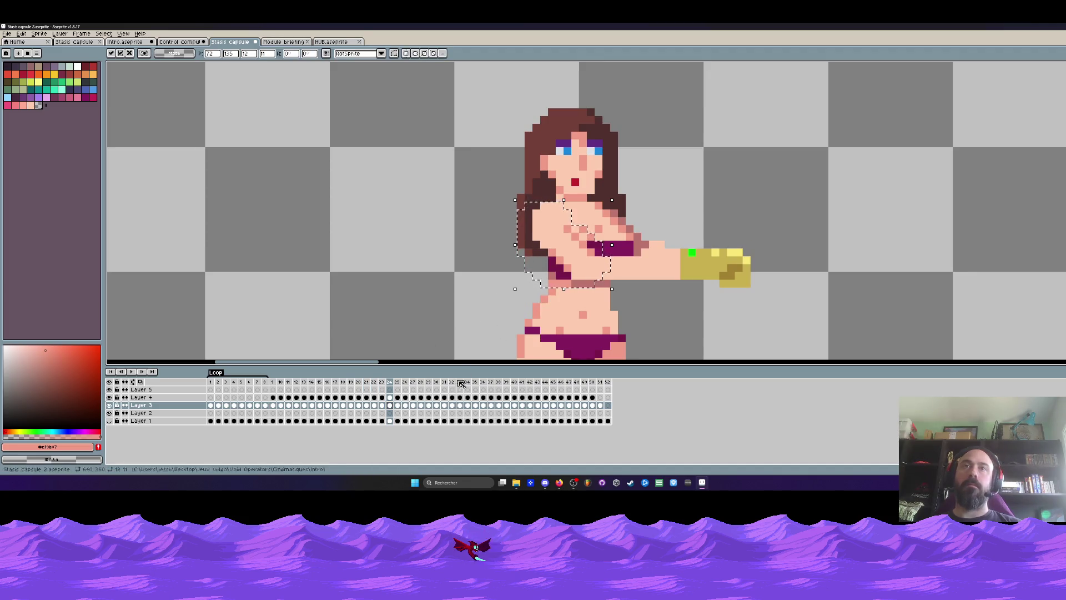
click(398, 405)
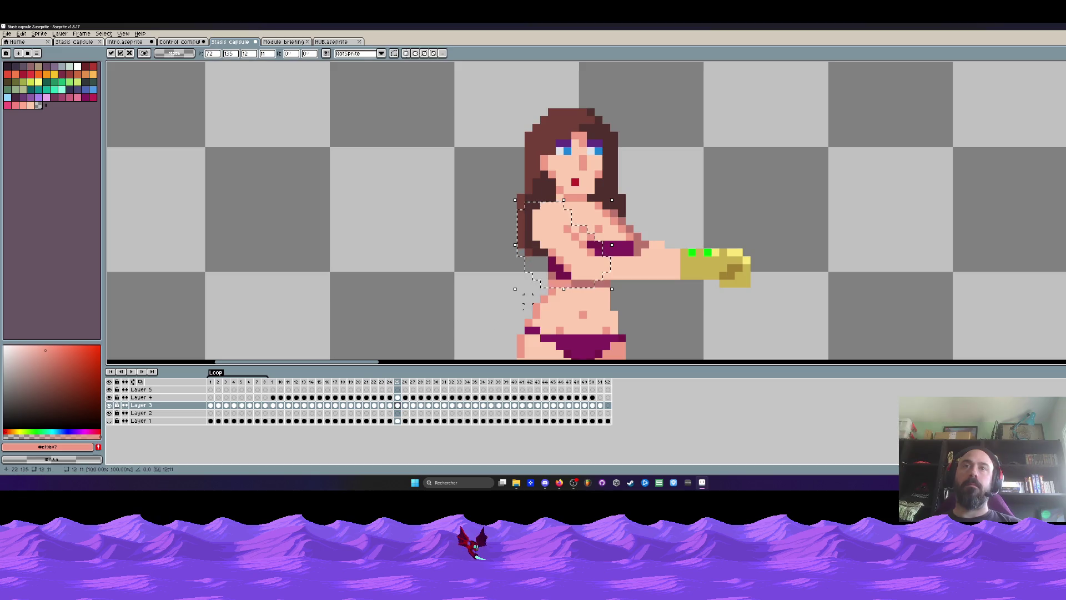
click(406, 406)
click(414, 406)
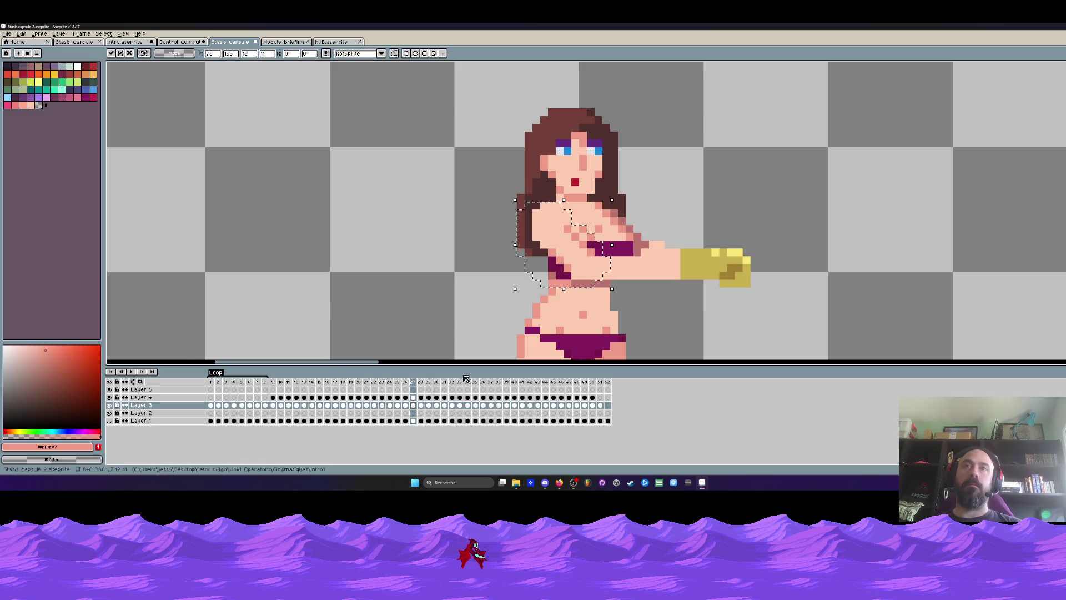
click(421, 405)
click(429, 398)
click(438, 405)
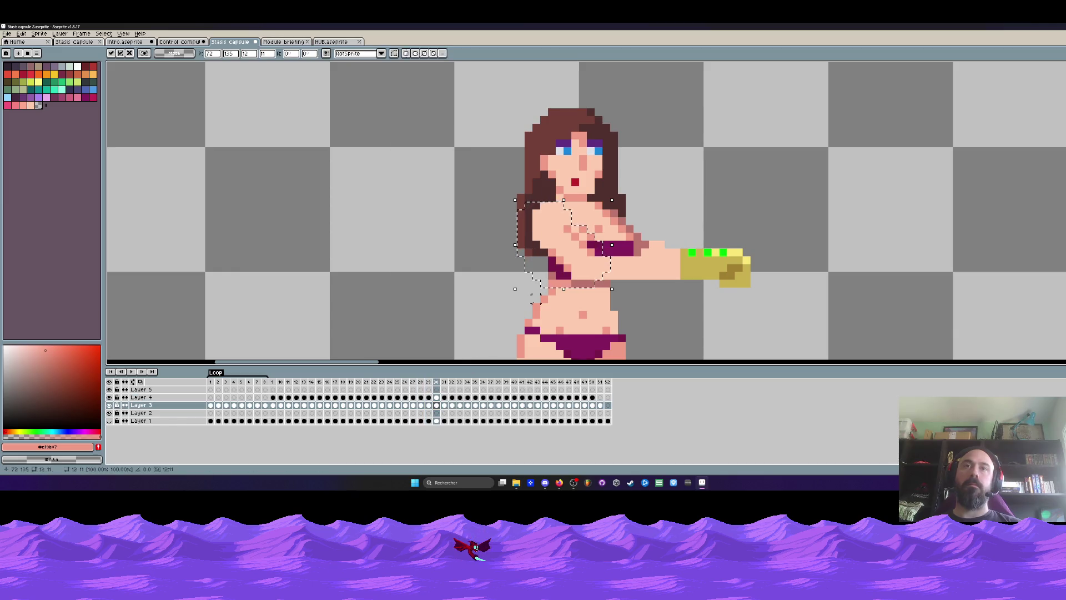
click(451, 405)
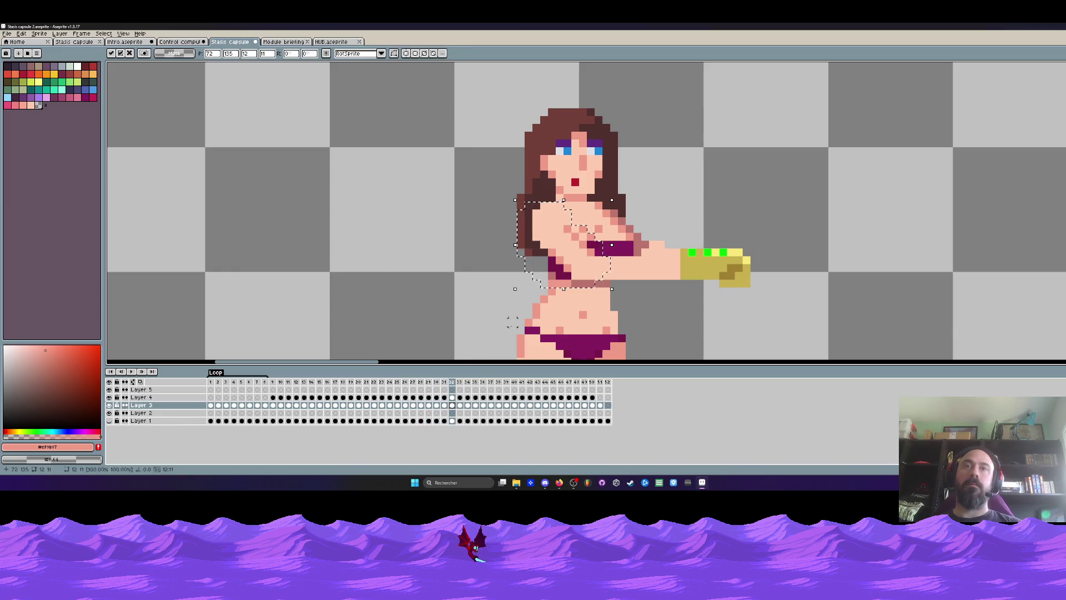
click(461, 406)
click(468, 406)
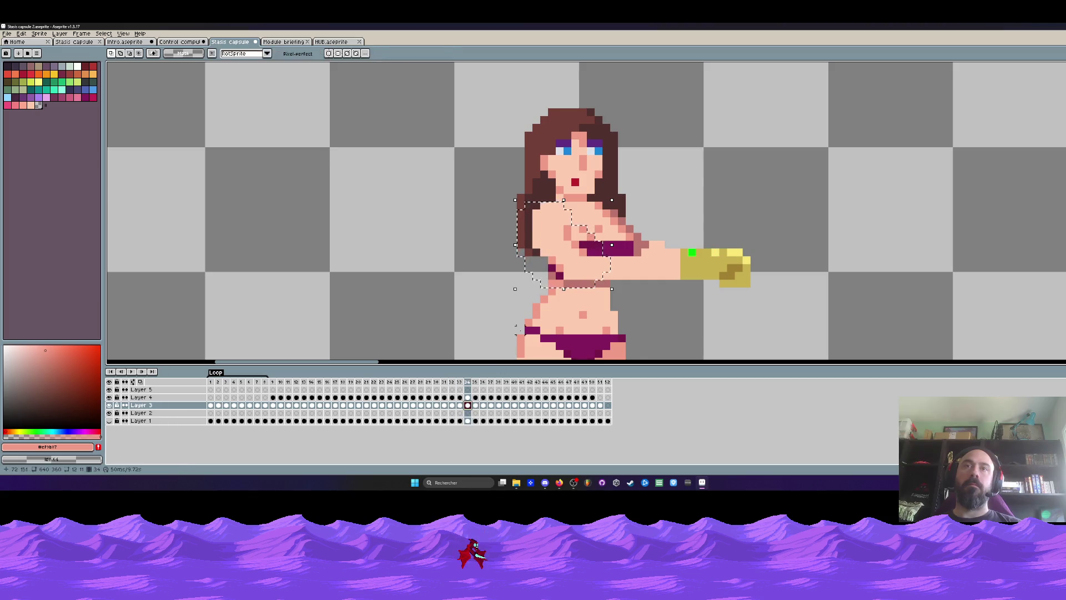
click(481, 408)
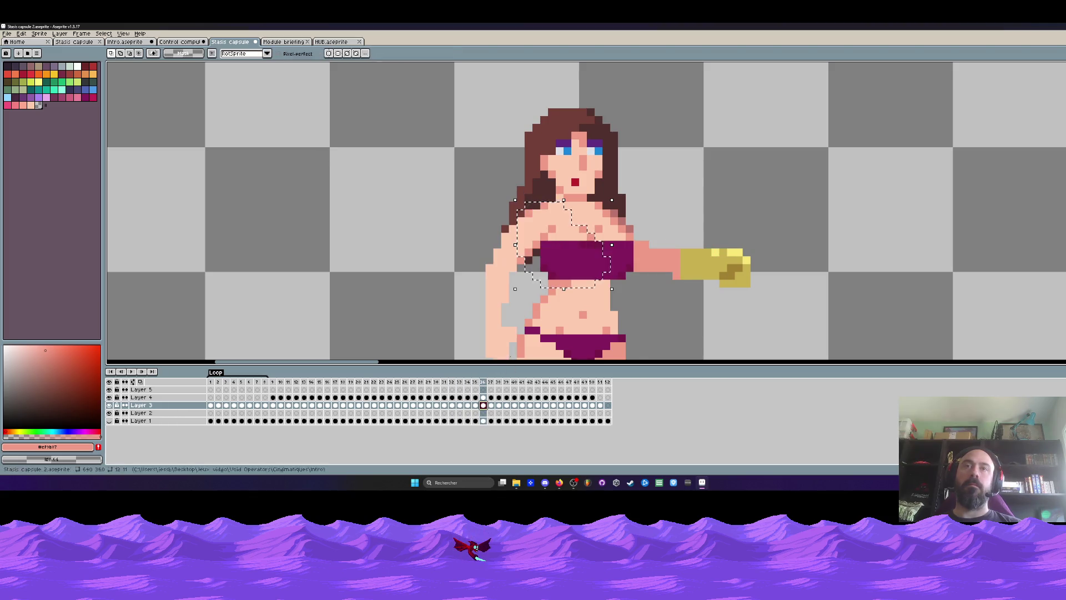
key(ctrl+d)
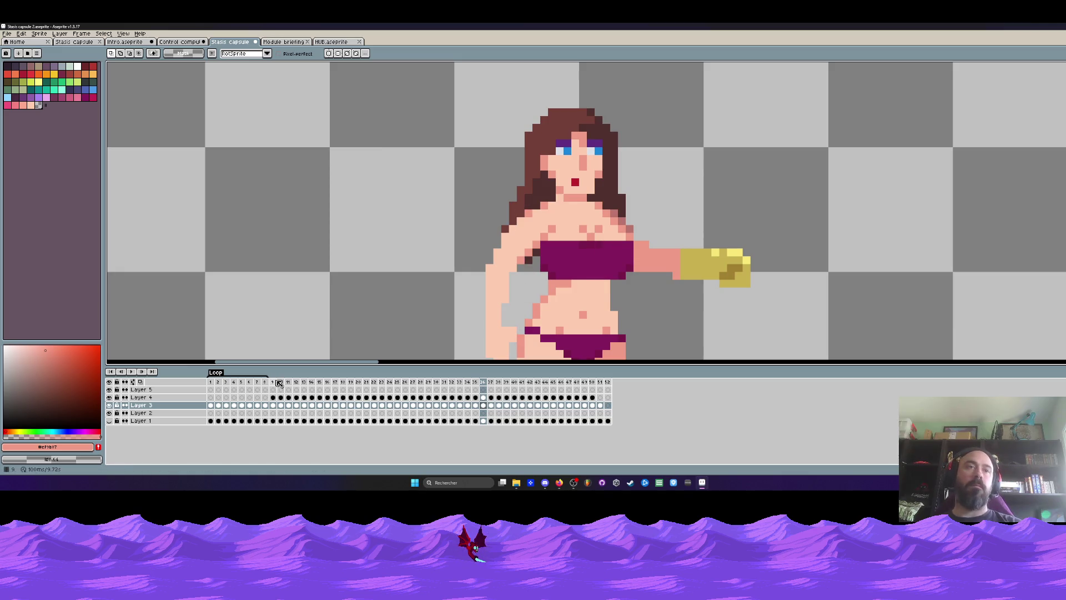
Step: Play the animation from frame 9 to check the chest patch
click(273, 405)
scroll(373, 298, down, 2)
key(Return)
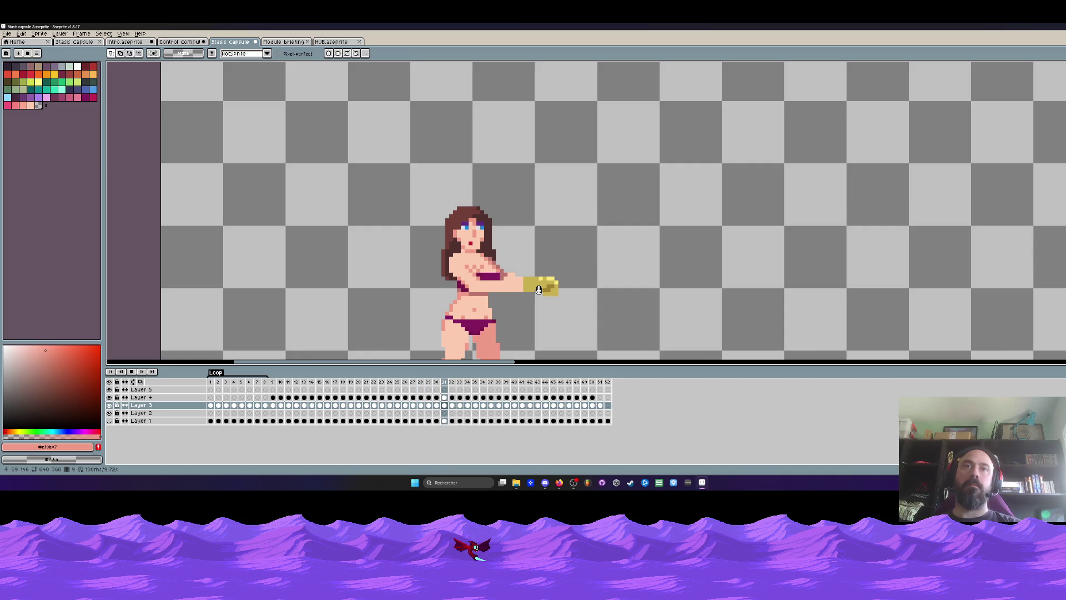
key(Return)
Step: Paste the chest patch onto frame 28, commit it, and replay to verify
key(Left)
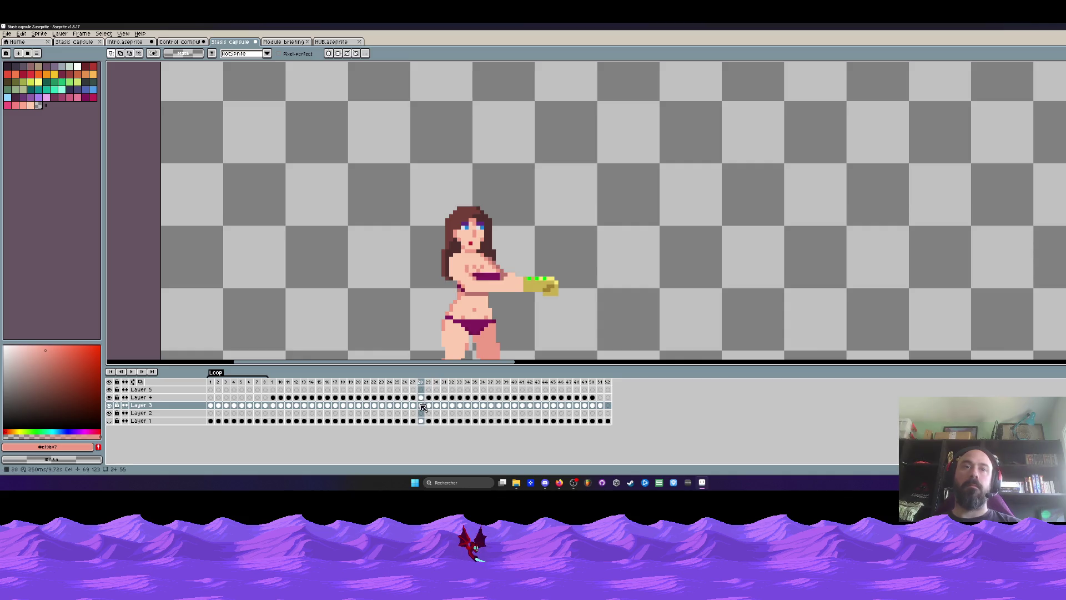
key(ctrl+v)
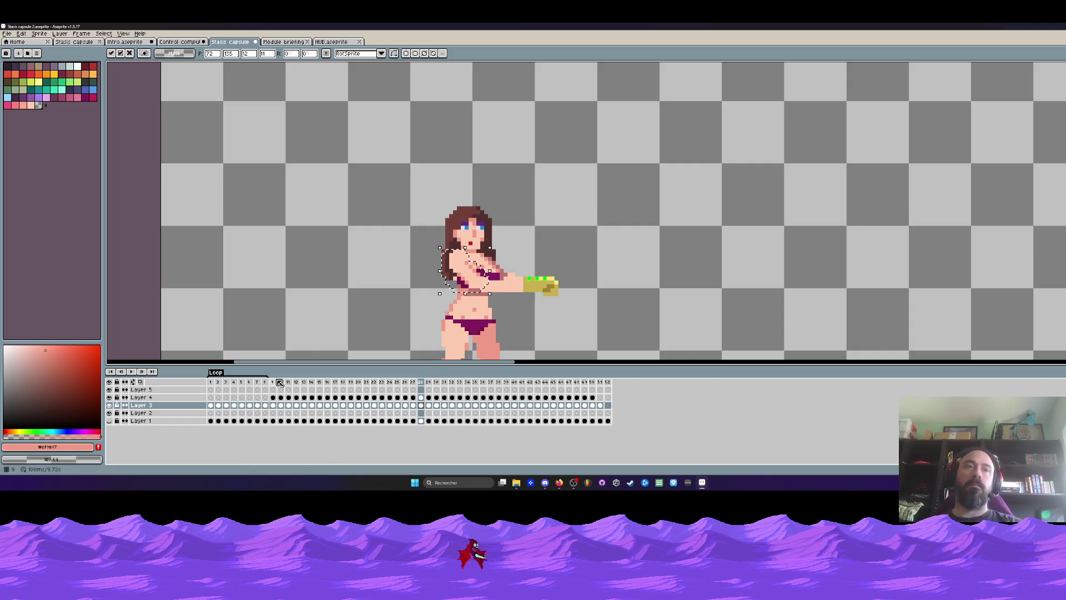
click(279, 383)
key(Return)
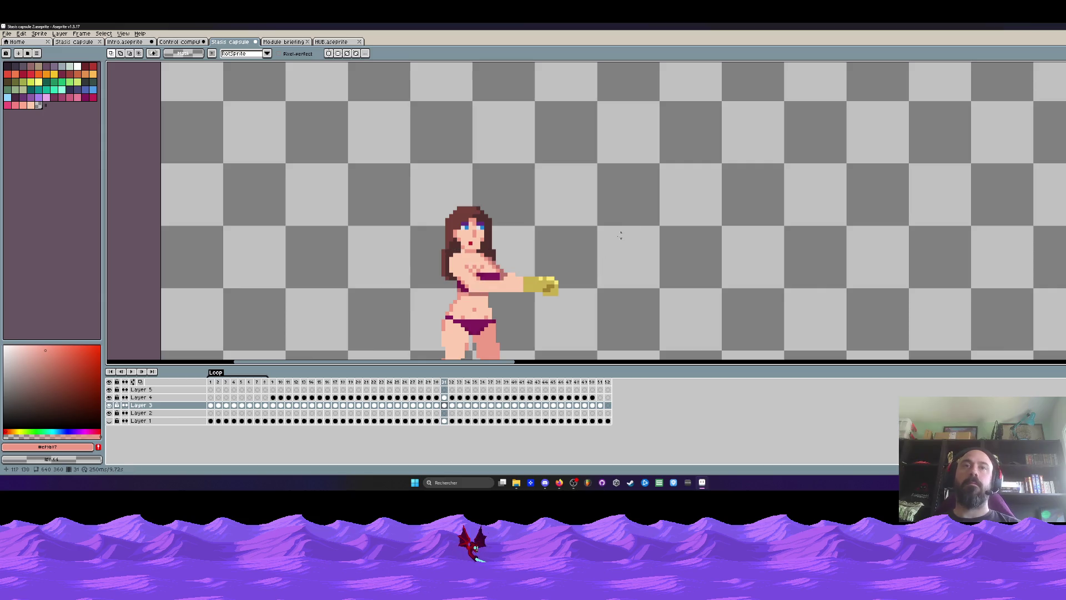
key(Return)
key(Left)
key(Left)
key(Left)
key(Right)
key(Right)
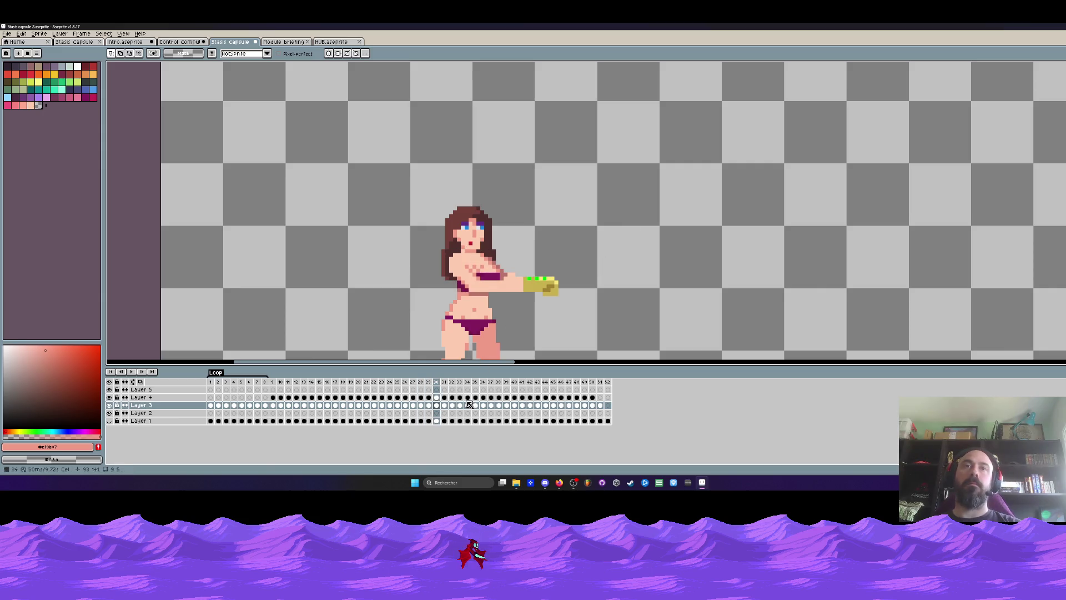
key(Left)
key(Left)
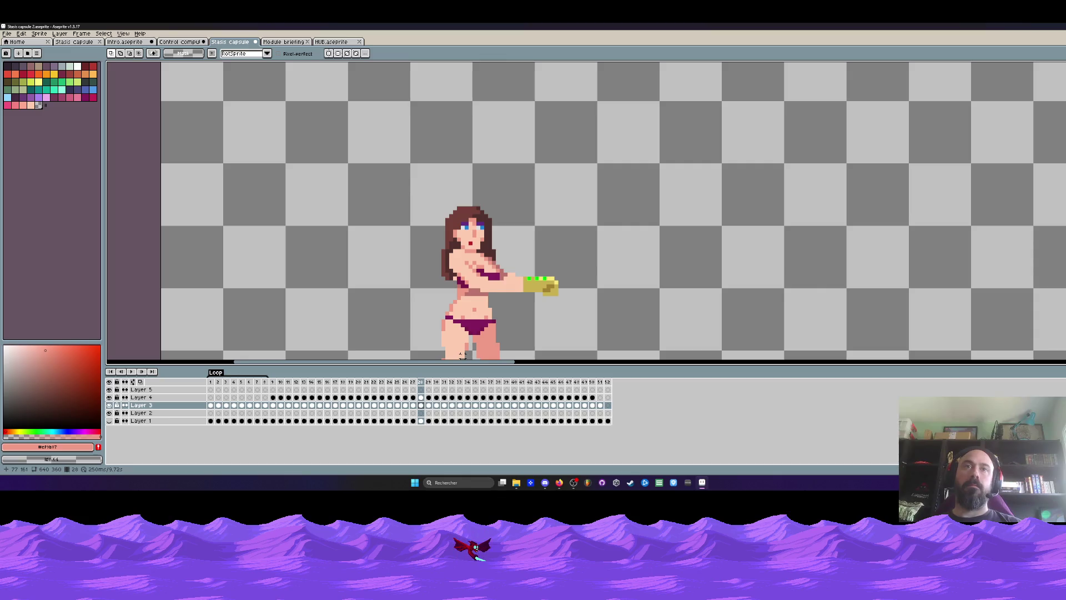
Step: Restore the chest selection, play through, and delete the empty last frame 52
key(ctrl+z)
key(Return)
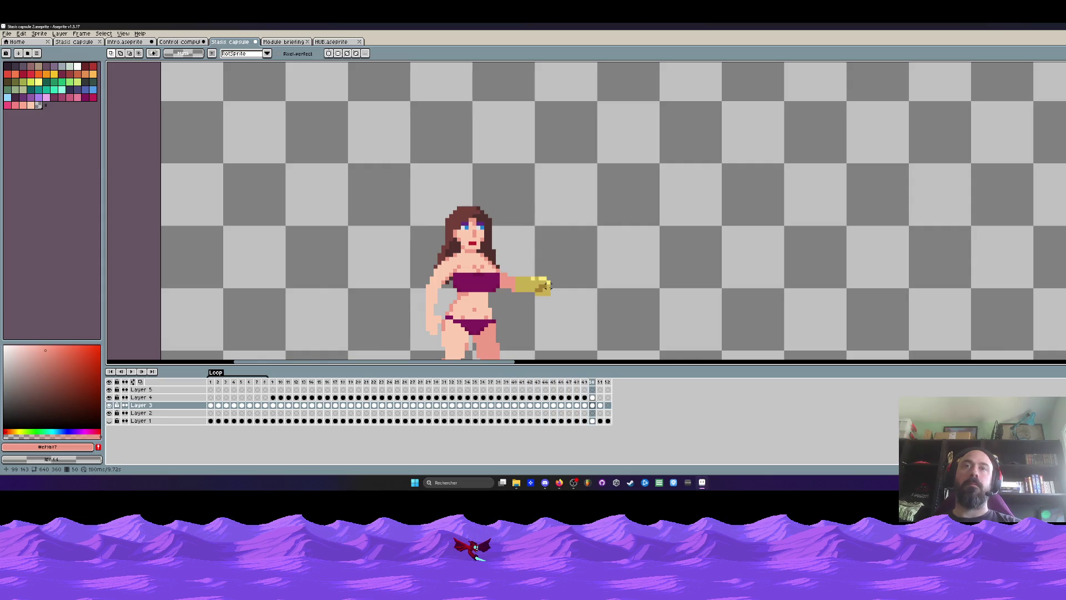
scroll(548, 285, down, 1)
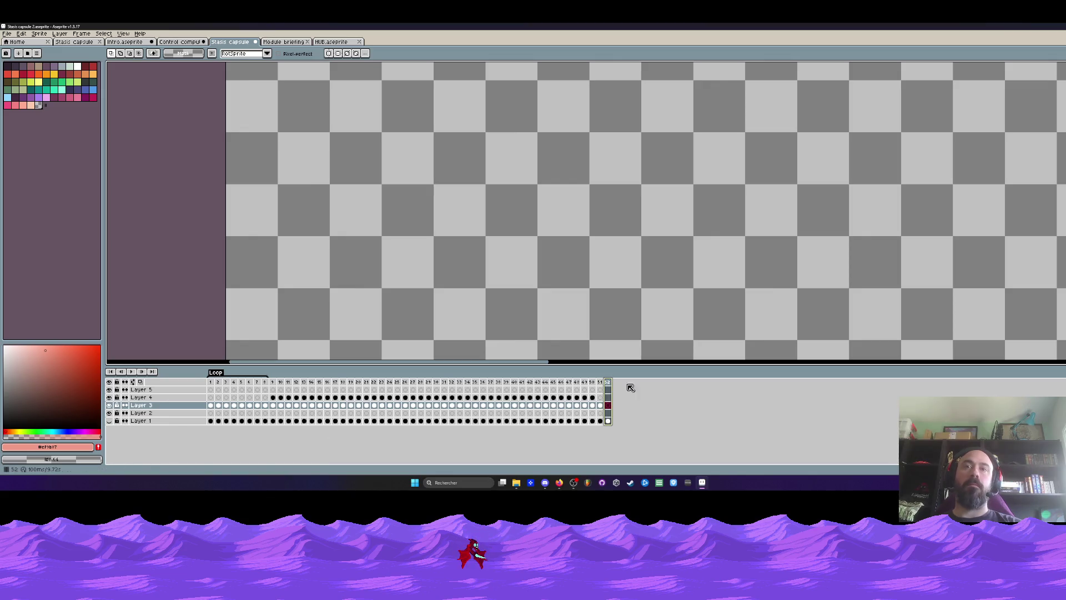
key(alt+Delete)
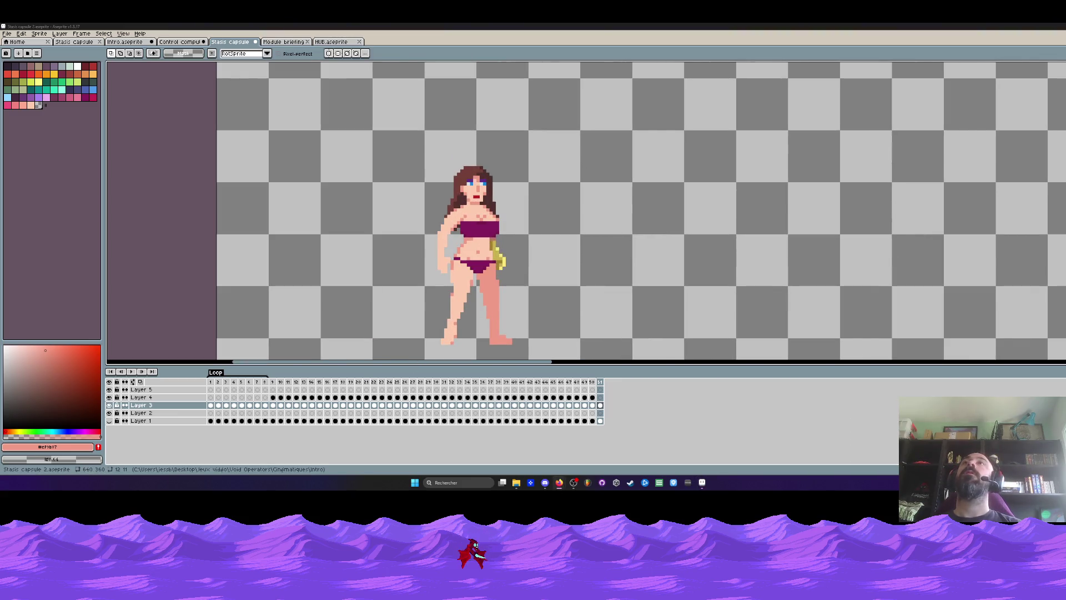
Step: Play the animation from the first frame and undo the stray paste
click(213, 383)
key(Return)
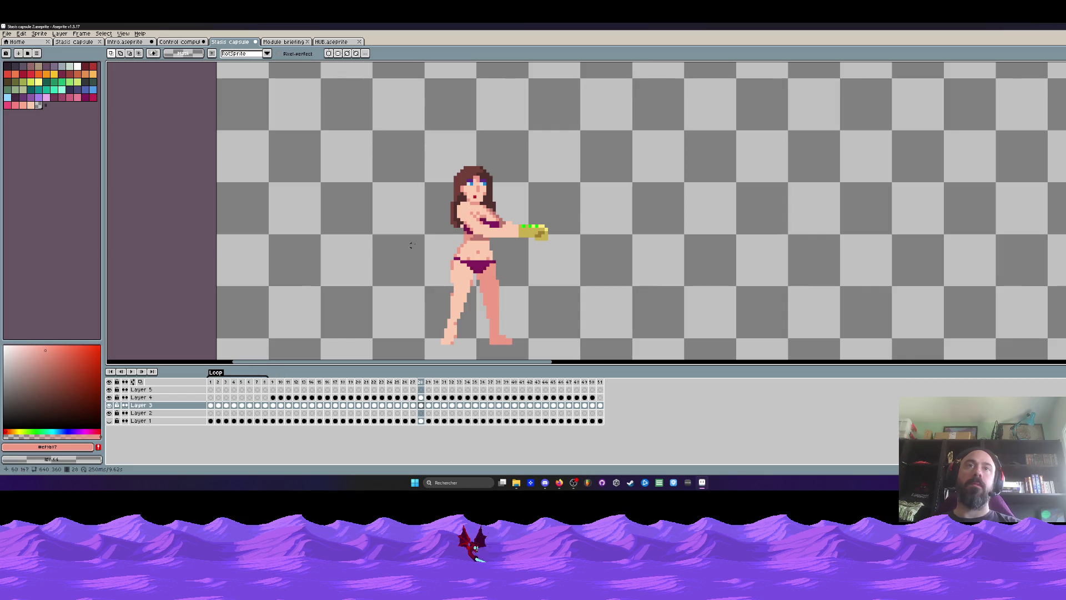
key(alt+shift+n)
key(ctrl+z)
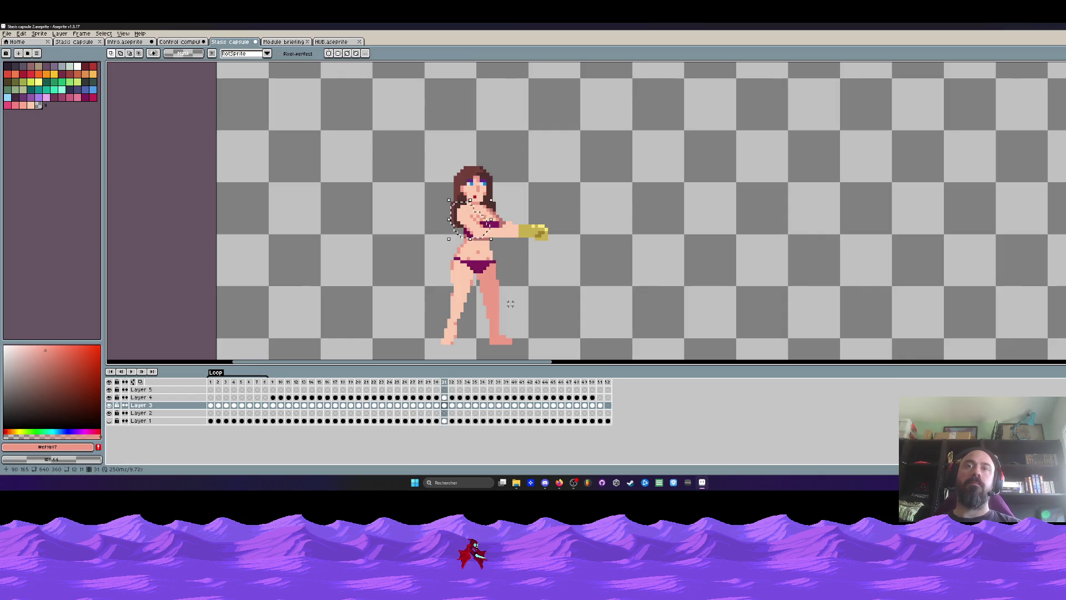
Step: Paste the chest patch onto the Layer 3 cel at frame 28 and commit it
mouse_move(272, 382)
mouse_down()
mouse_move(452, 390)
mouse_move(421, 390)
mouse_up()
click(421, 406)
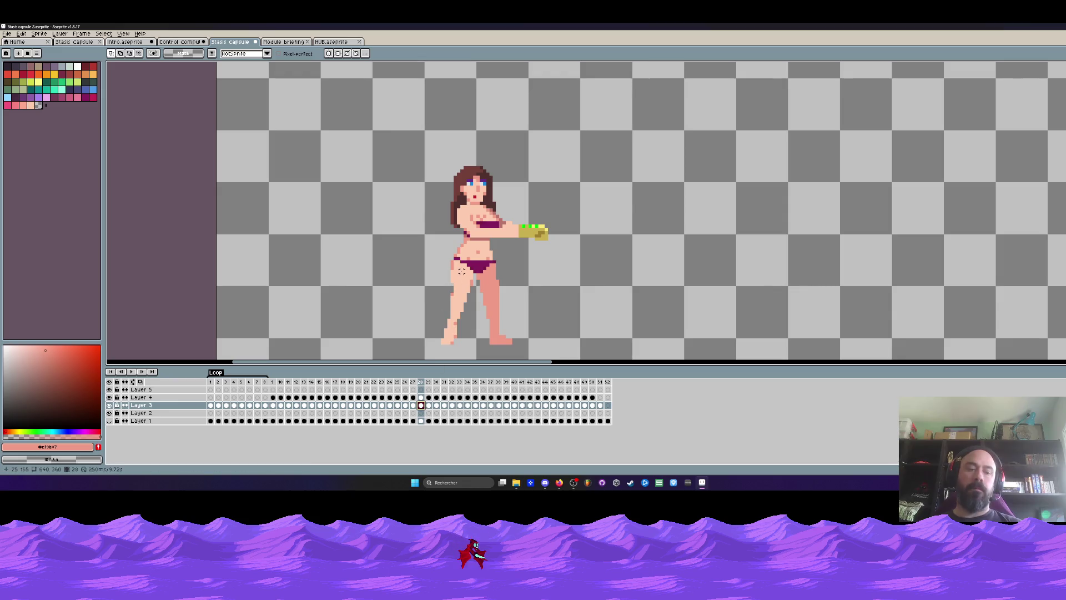
key(ctrl+v)
key(Return)
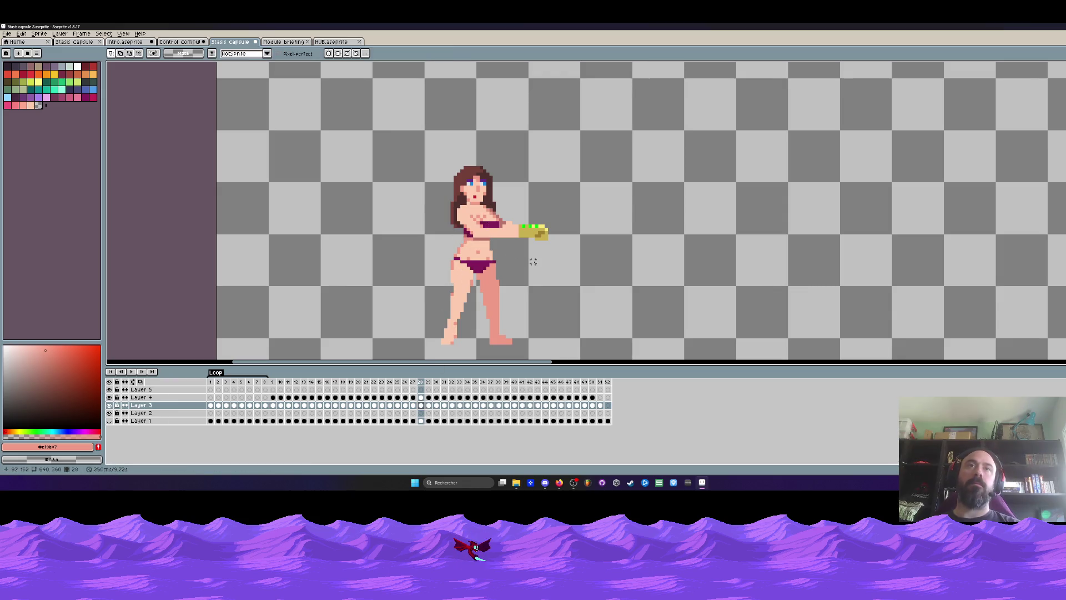
Step: Step through the frames to the raised-hand pose, then switch to the Module briefing file
key(Left)
key(Left)
key(Left)
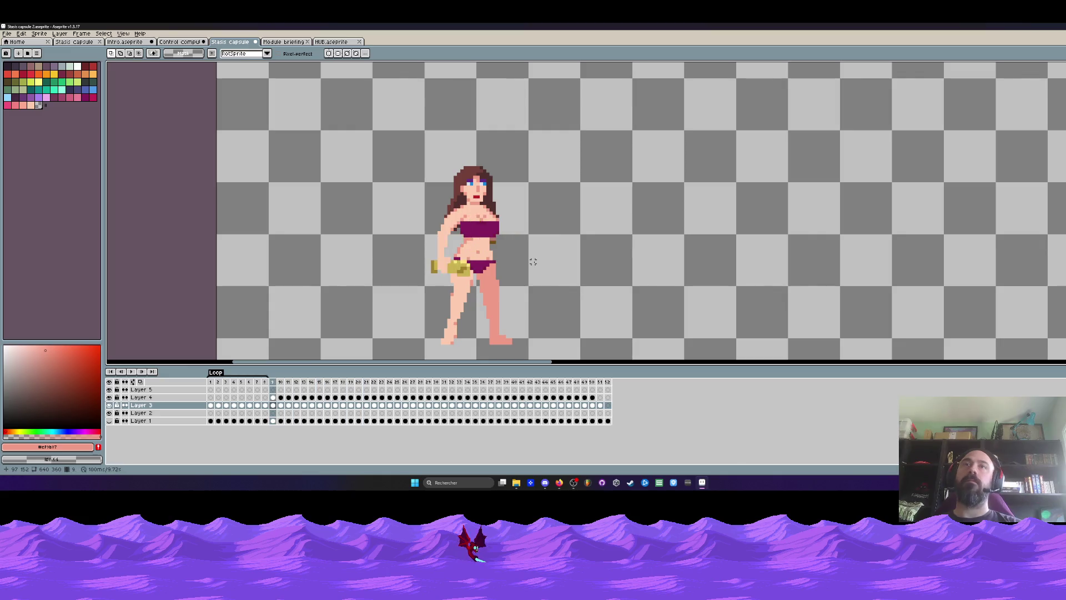
key(Right)
key(Right)
key(Right)
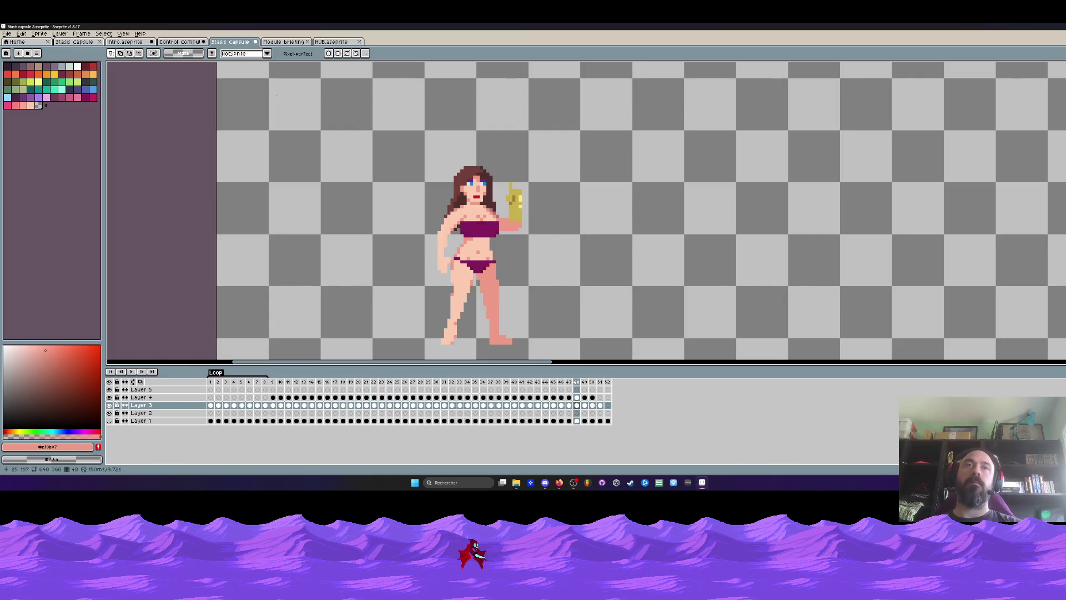
click(7, 33)
click(227, 53)
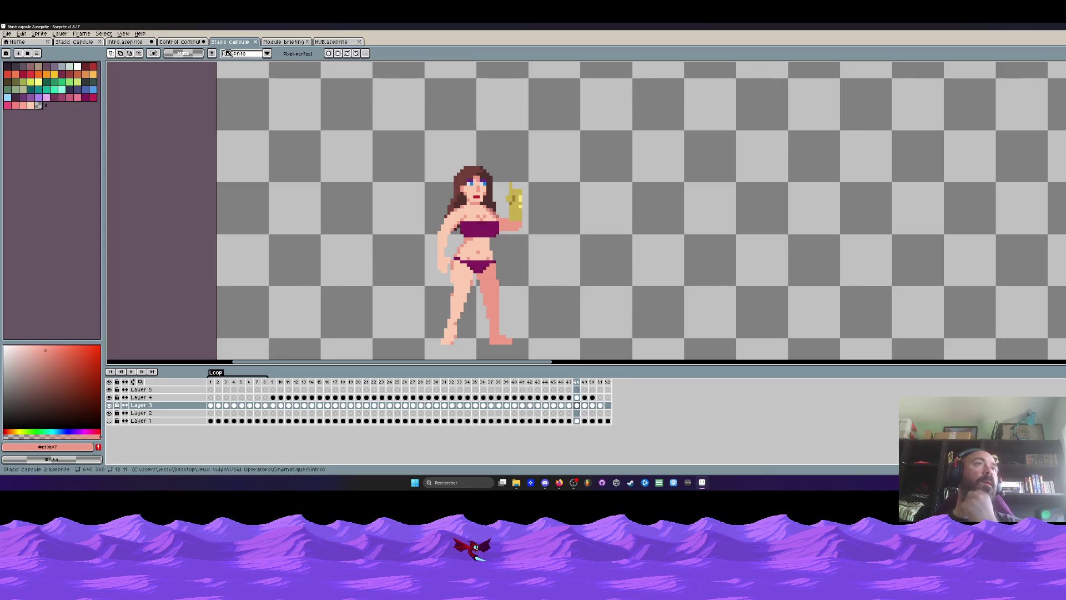
click(283, 41)
Step: Delete the Support layer from the intro scene at frame 1
click(338, 43)
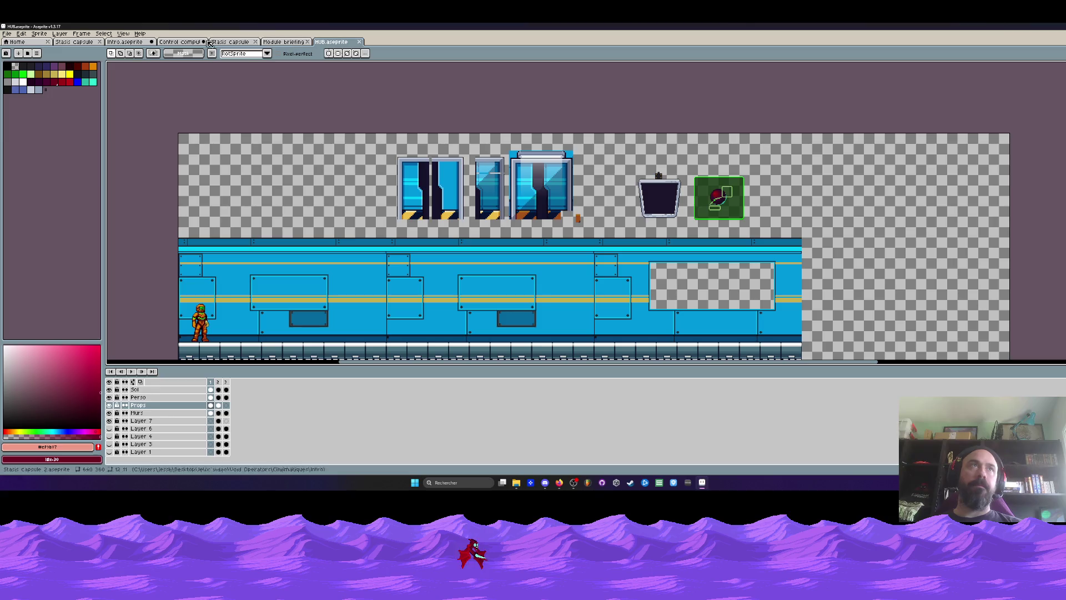
click(121, 43)
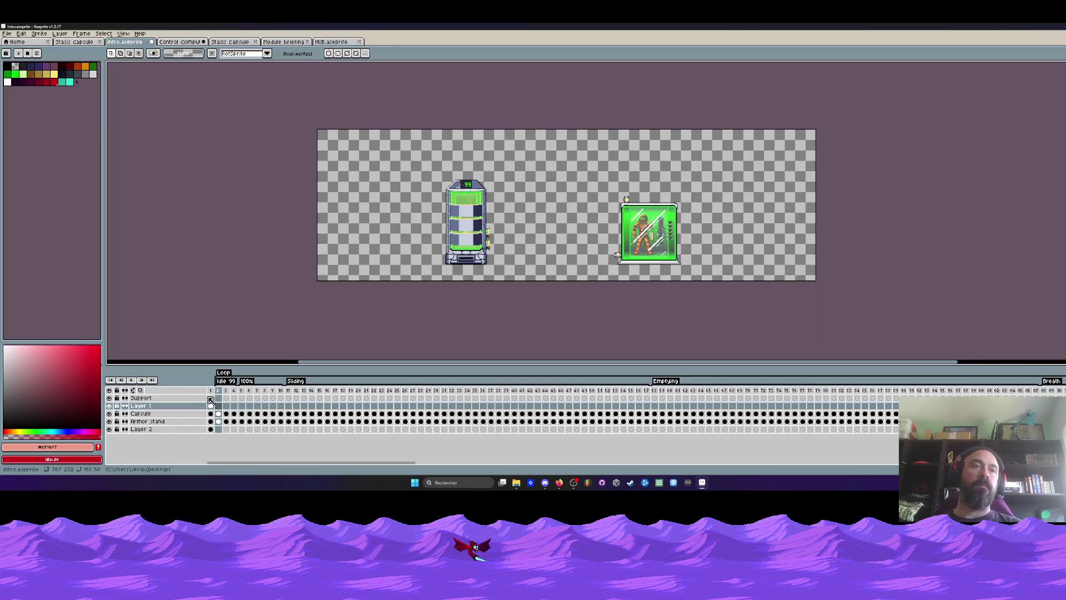
click(212, 390)
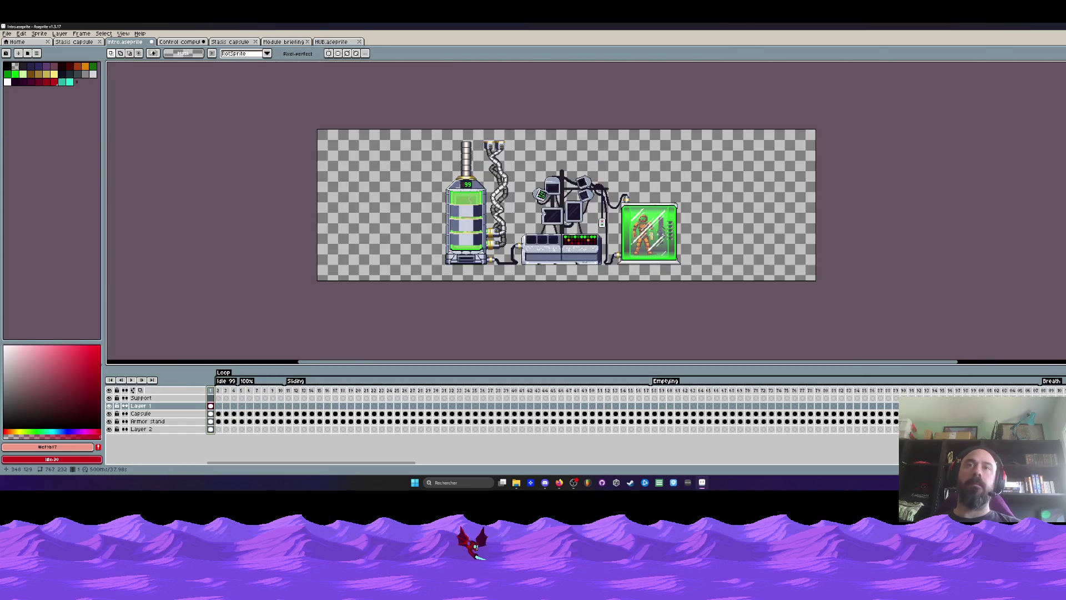
drag(536, 213, 486, 206)
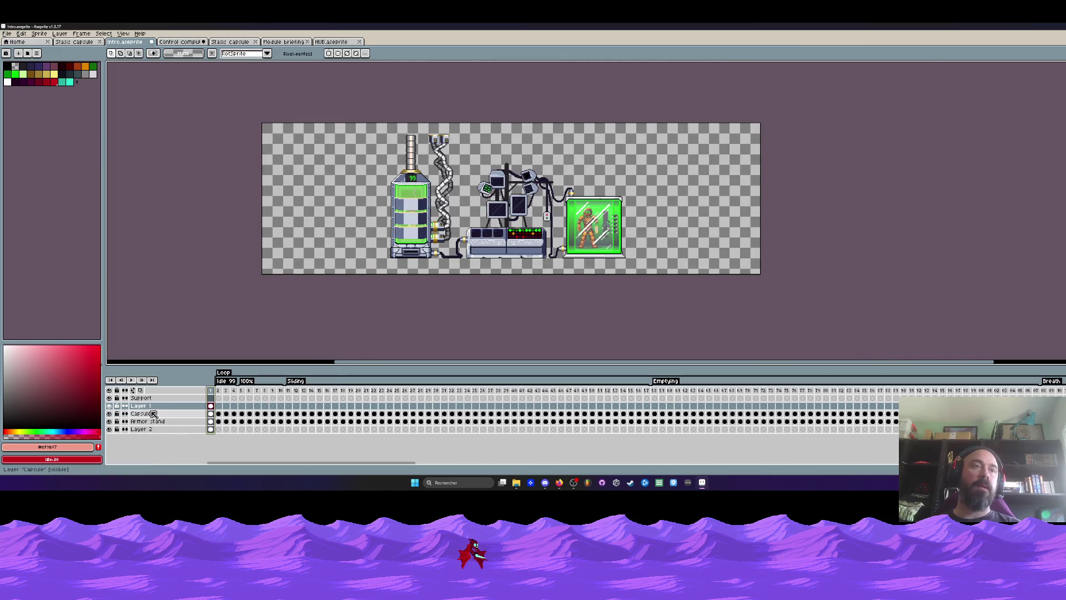
click(171, 399)
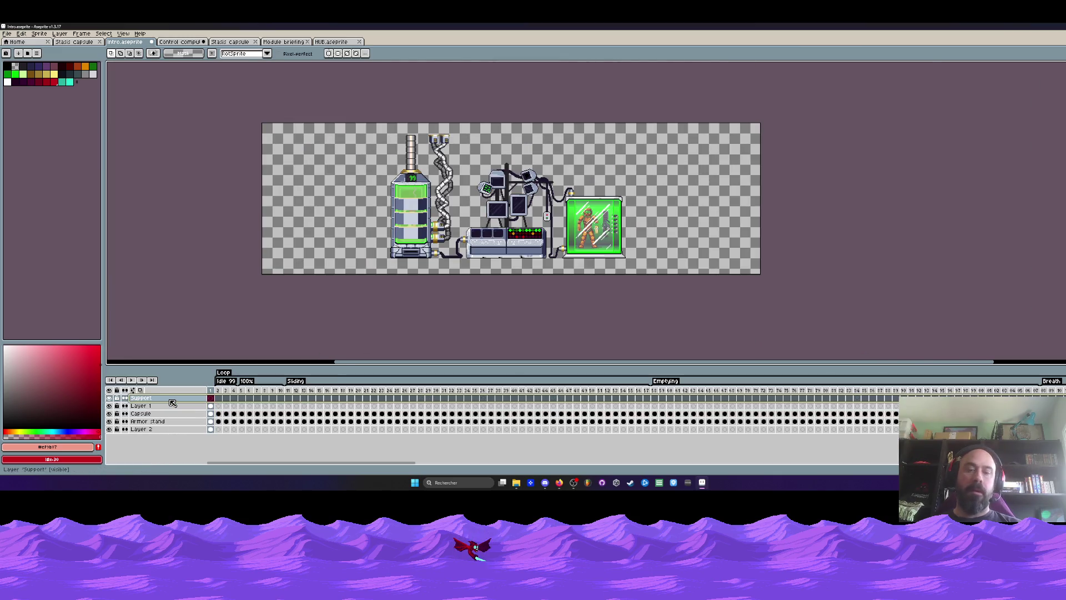
key(Delete)
click(109, 398)
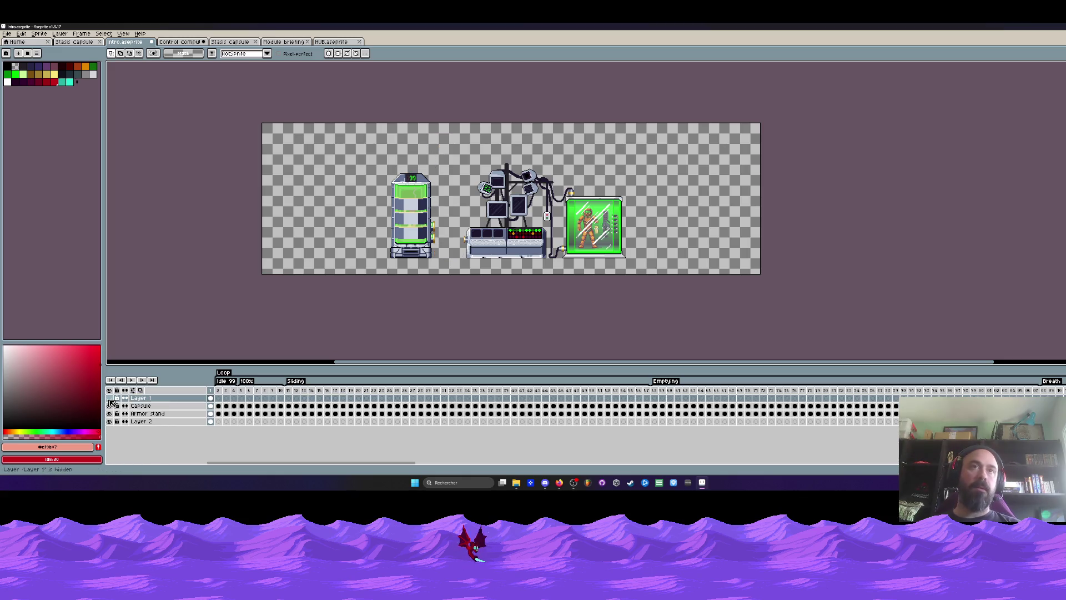
click(110, 398)
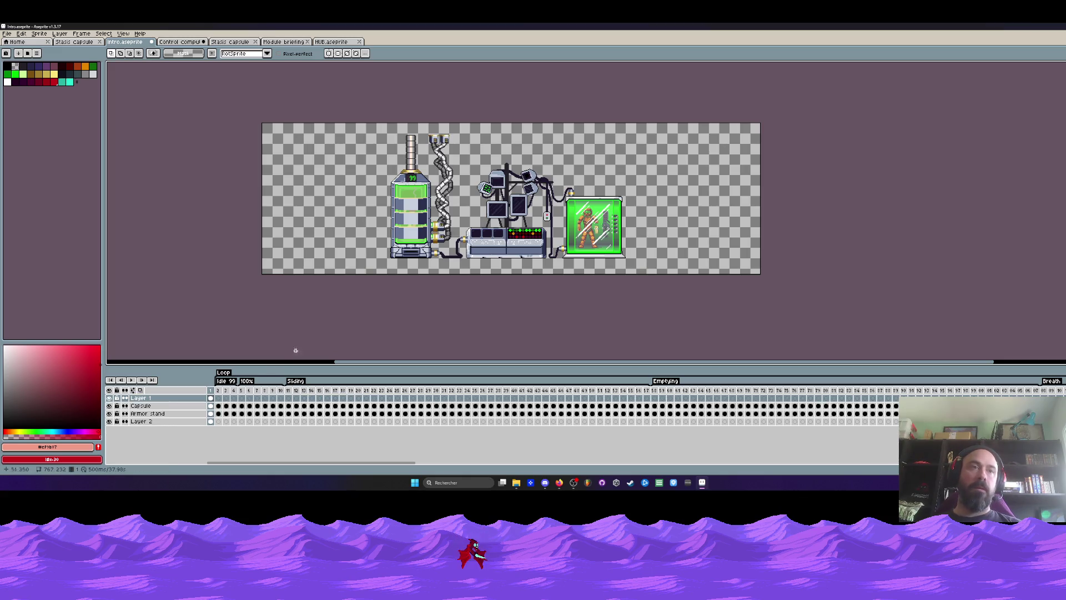
Step: Select the whole blue wall on the HUB sprite's Murs layer
click(300, 42)
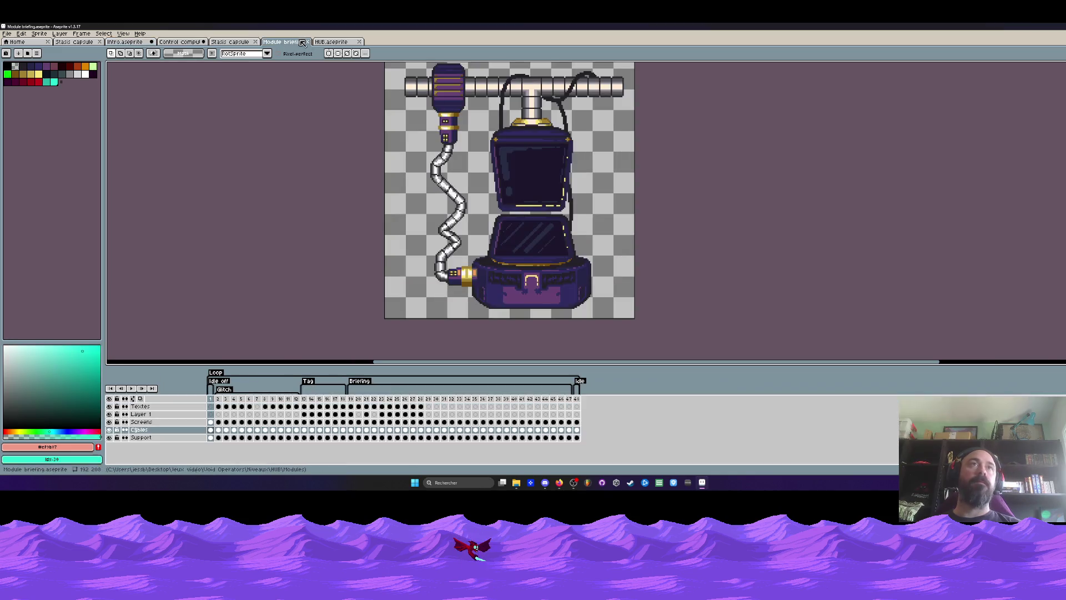
click(334, 42)
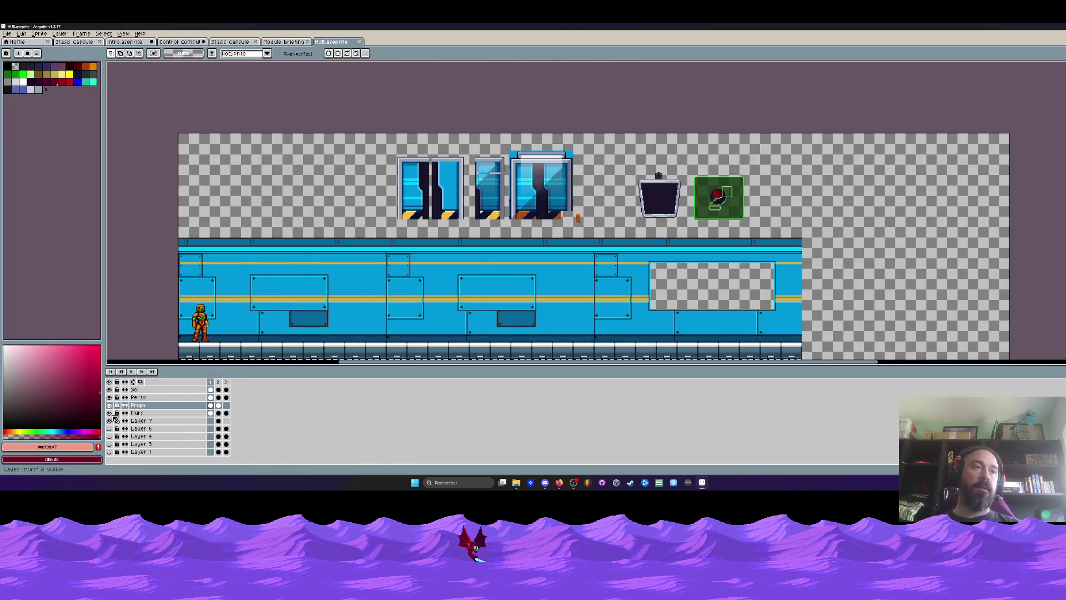
click(109, 414)
click(180, 417)
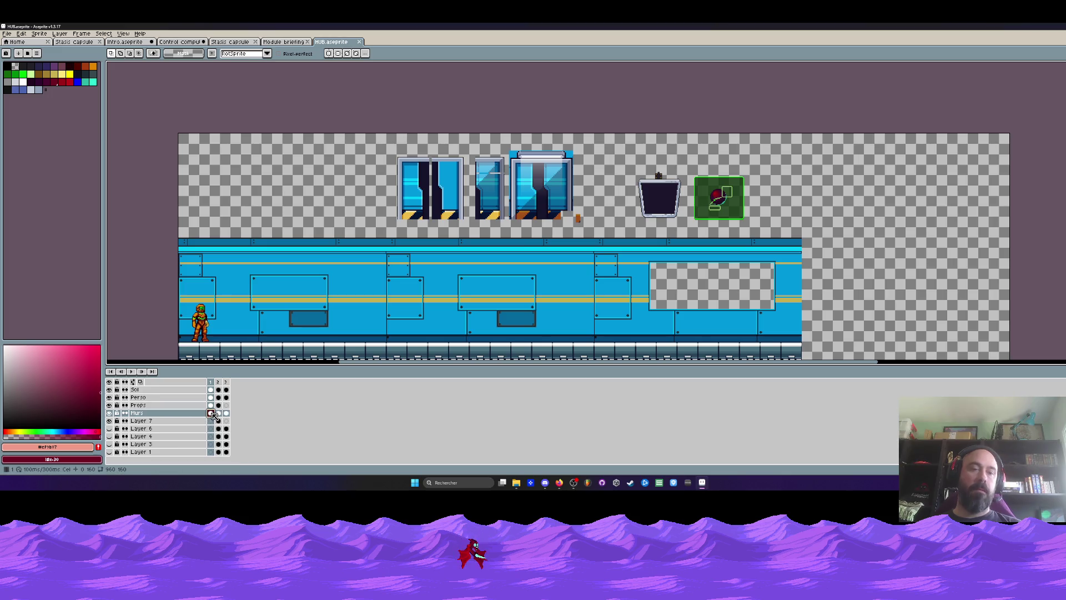
scroll(149, 219, down, 2)
click(550, 239)
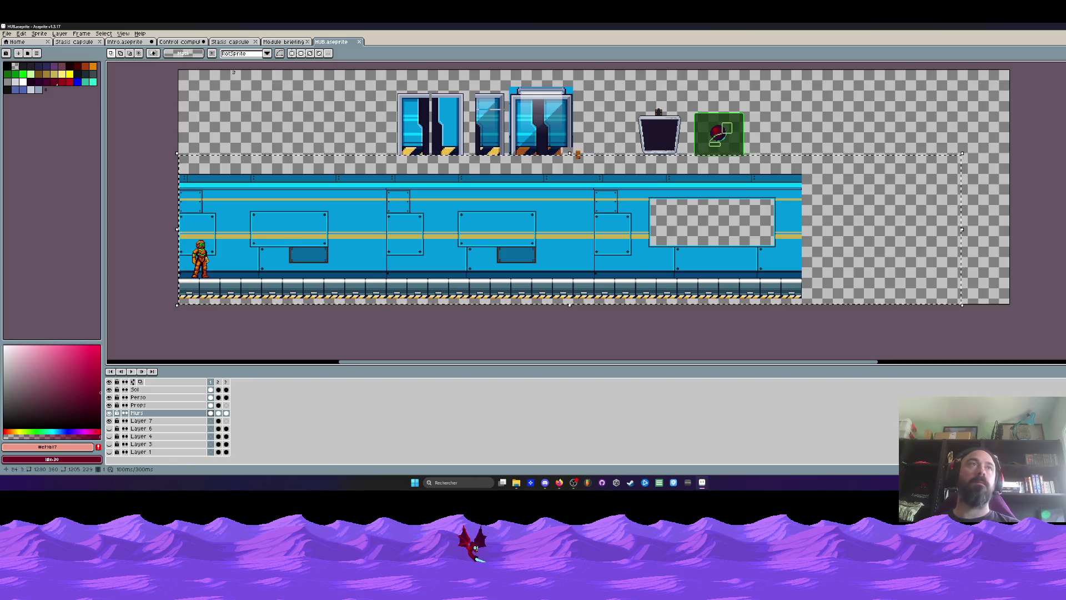
Step: Back in Intro, paste the copied wall onto a new Layer 3
key(ctrl+shift+Tab)
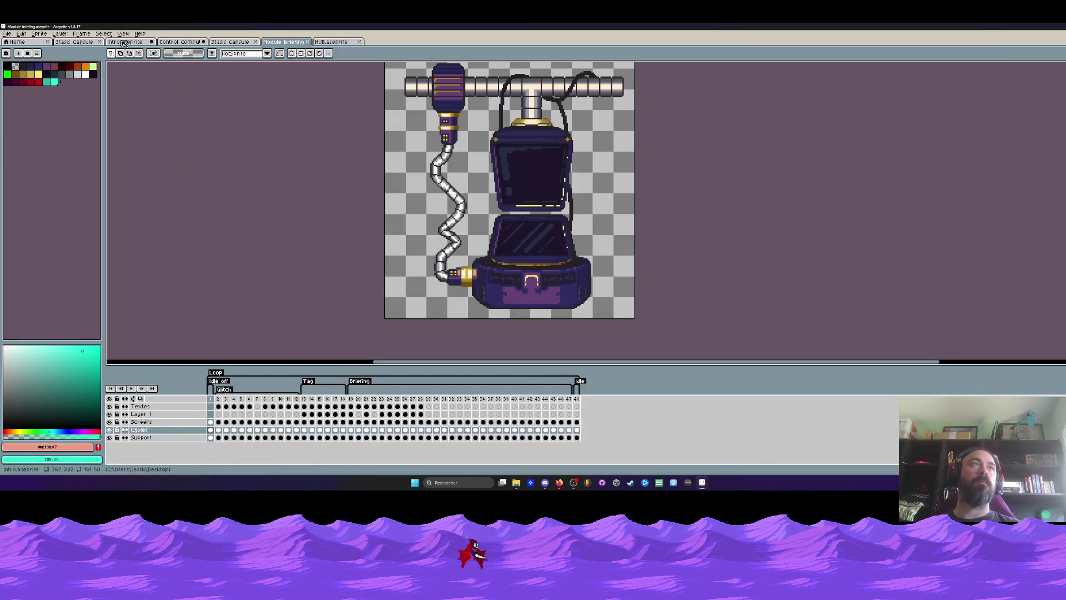
key(ctrl+shift+Tab)
key(ctrl+shift+Tab)
key(ctrl+shift+Tab)
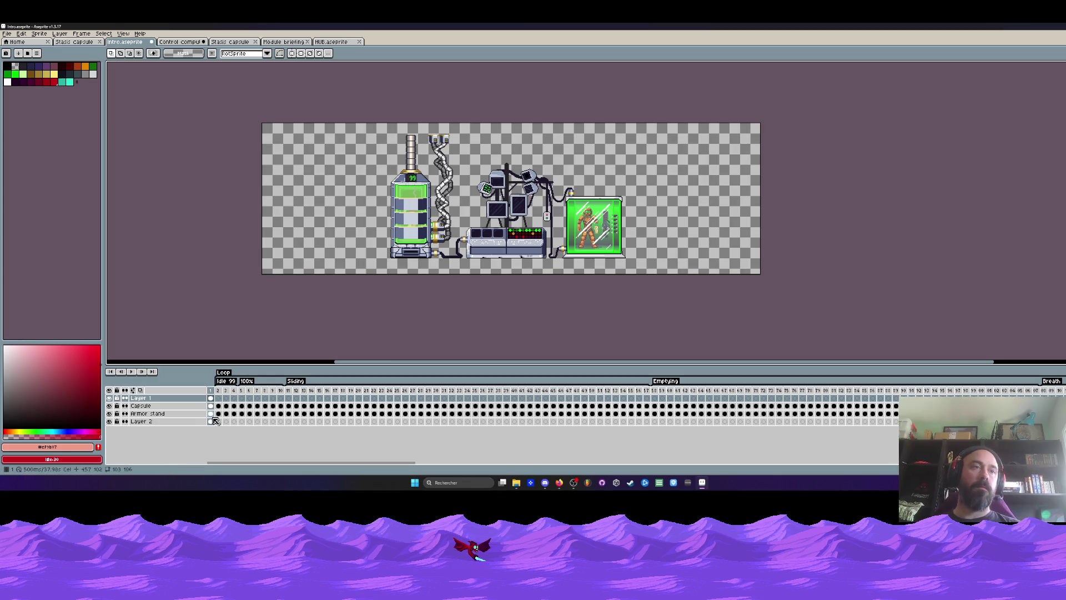
key(shift+n)
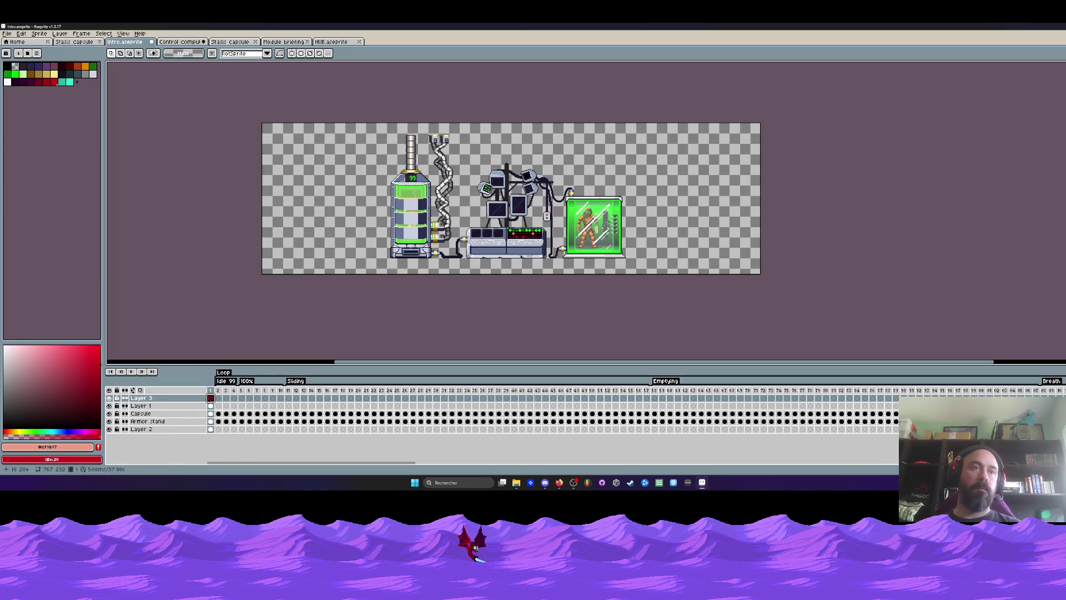
key(ctrl+v)
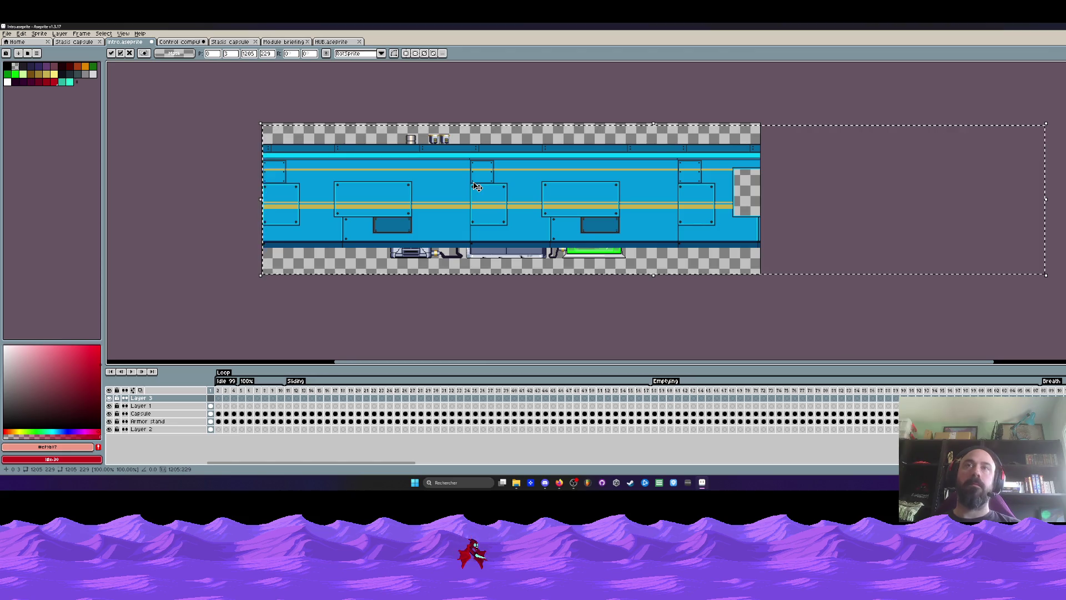
Step: Move the pasted wall down and right into position and apply it
mouse_move(473, 191)
mouse_down()
mouse_move(491, 198)
mouse_move(475, 201)
mouse_up()
scroll(475, 201, up, 3)
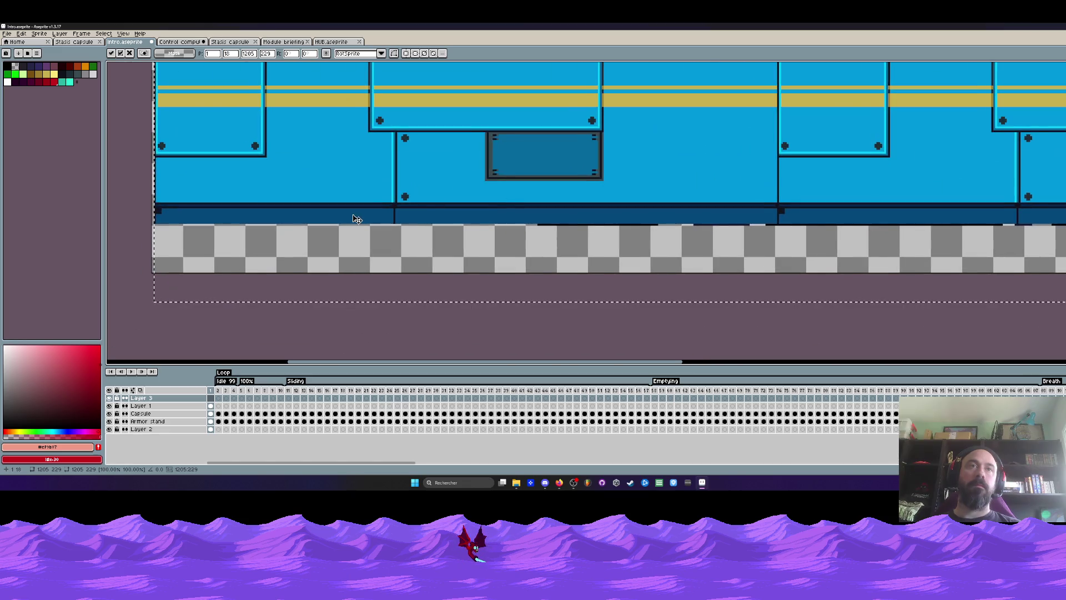
key(Right)
key(Down)
scroll(358, 221, down, 4)
key(Return)
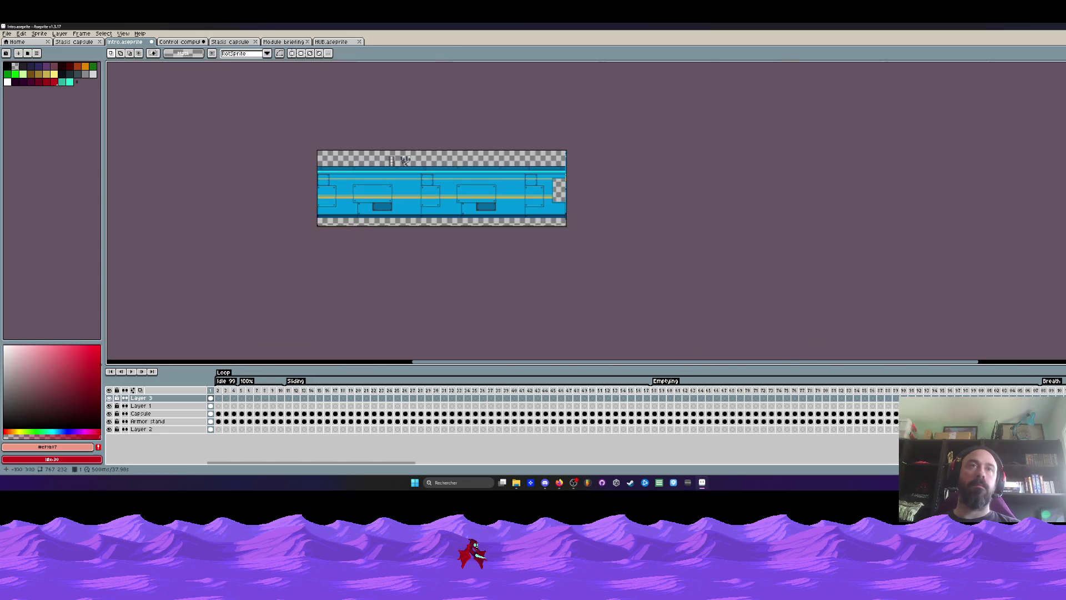
scroll(381, 227, up, 2)
Step: Extend the canvas at the bottom using Canvas Size
key(ctrl+alt+c)
drag(369, 222, 365, 282)
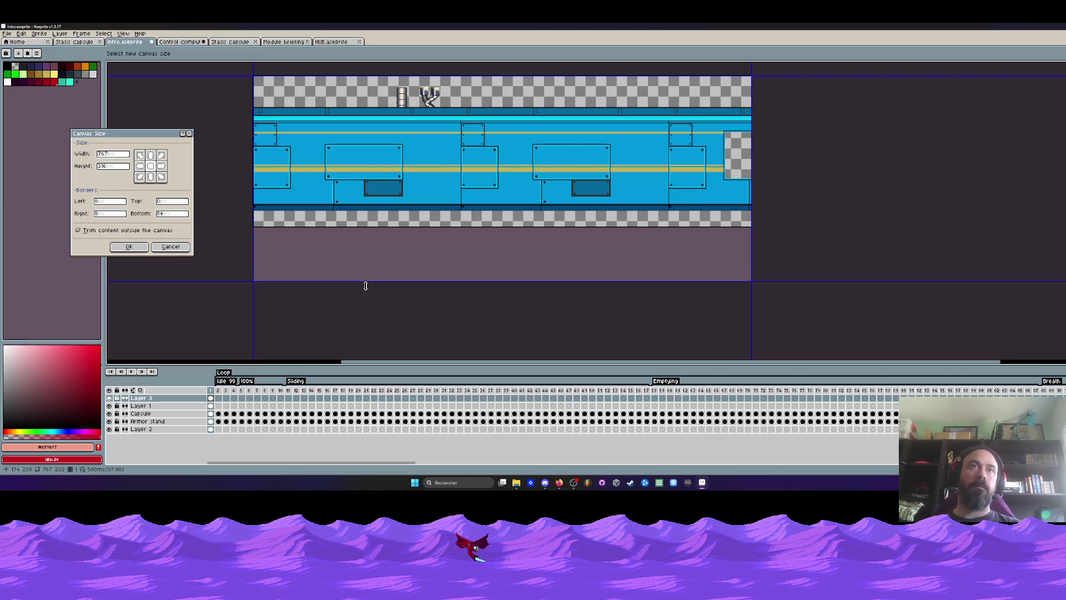
click(129, 250)
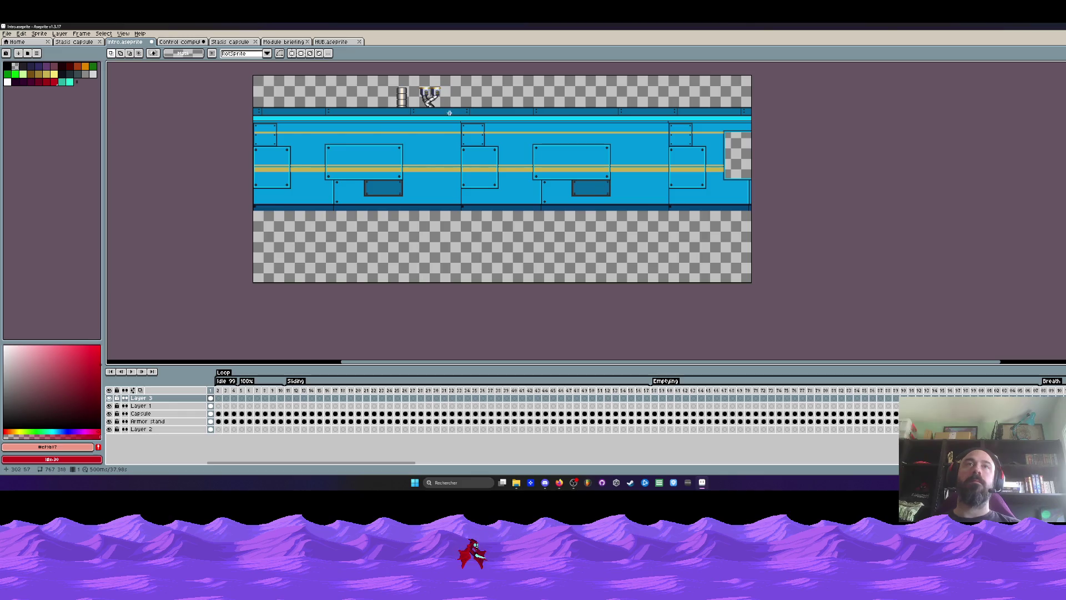
scroll(449, 112, up, 3)
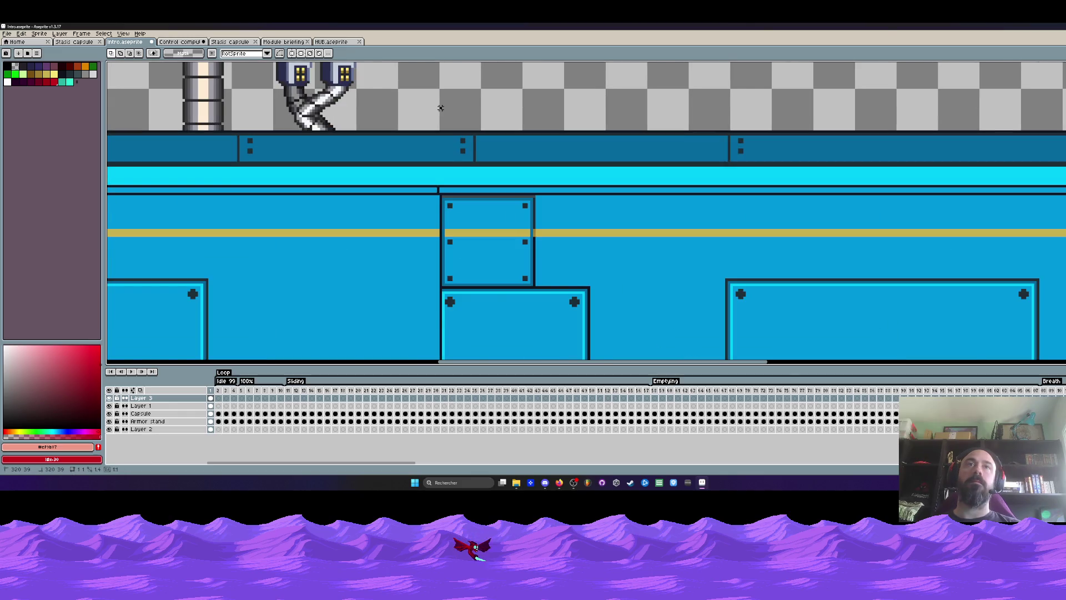
scroll(441, 108, down, 5)
Step: Drop the wall and move Layer 3 to the bottom, behind the capsule and computers
key(Escape)
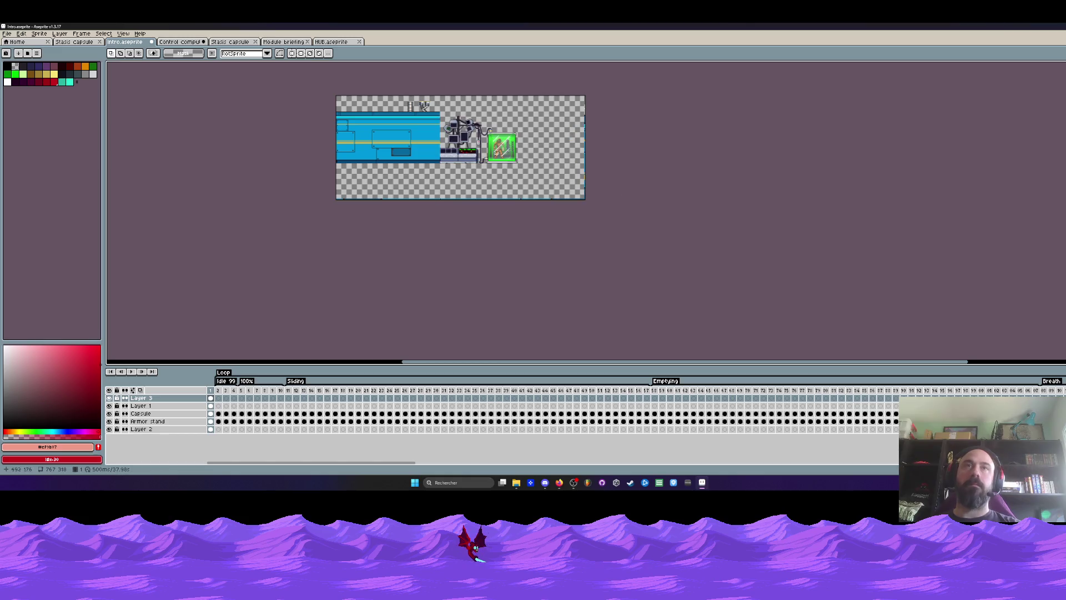
scroll(411, 126, up, 3)
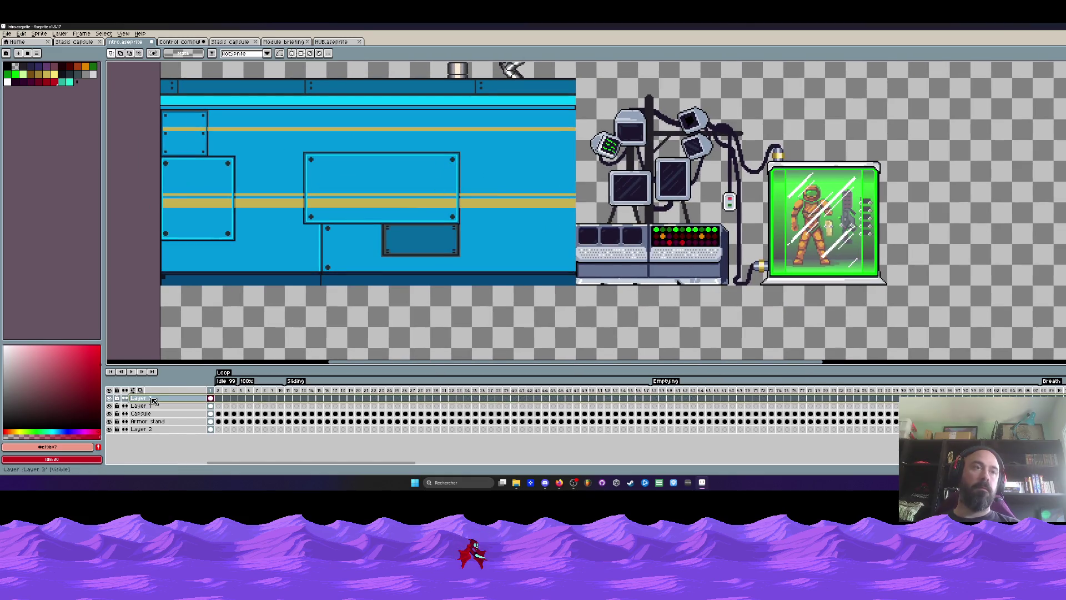
drag(155, 400, 146, 438)
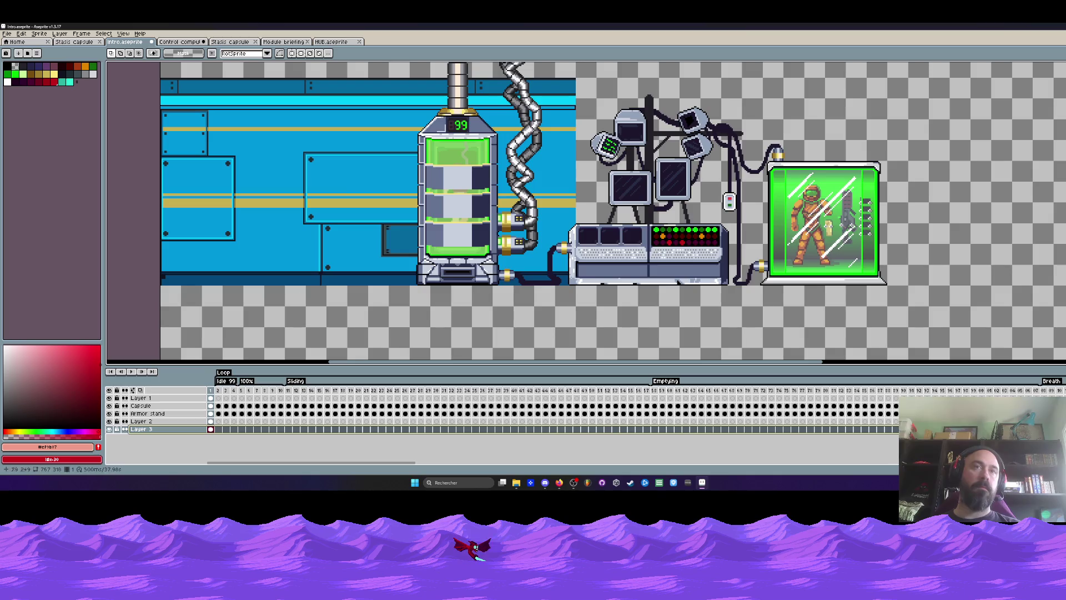
click(179, 42)
scroll(226, 79, down, 2)
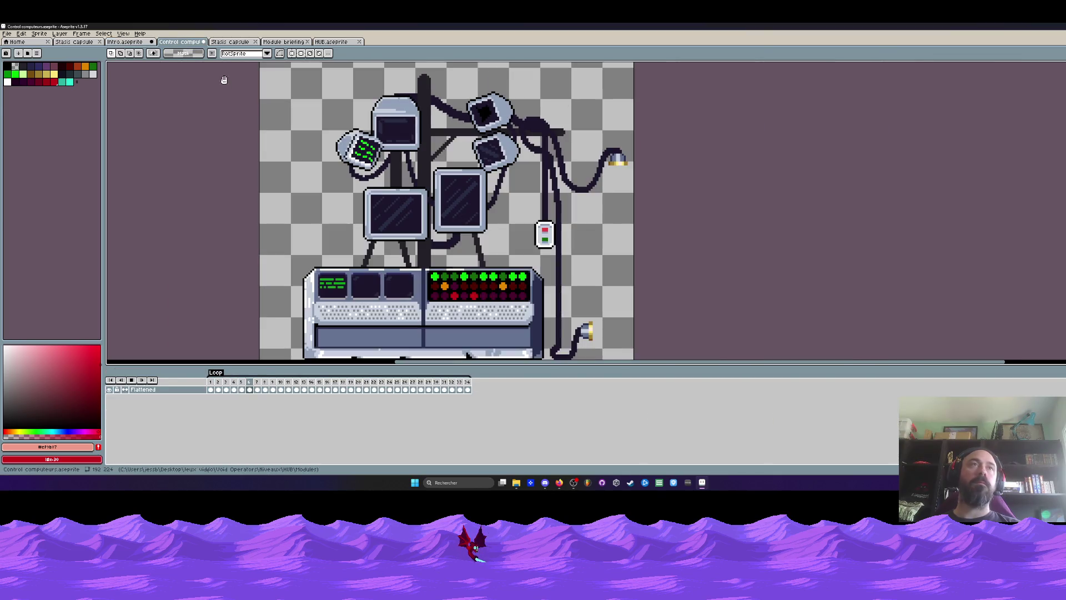
click(230, 42)
click(284, 42)
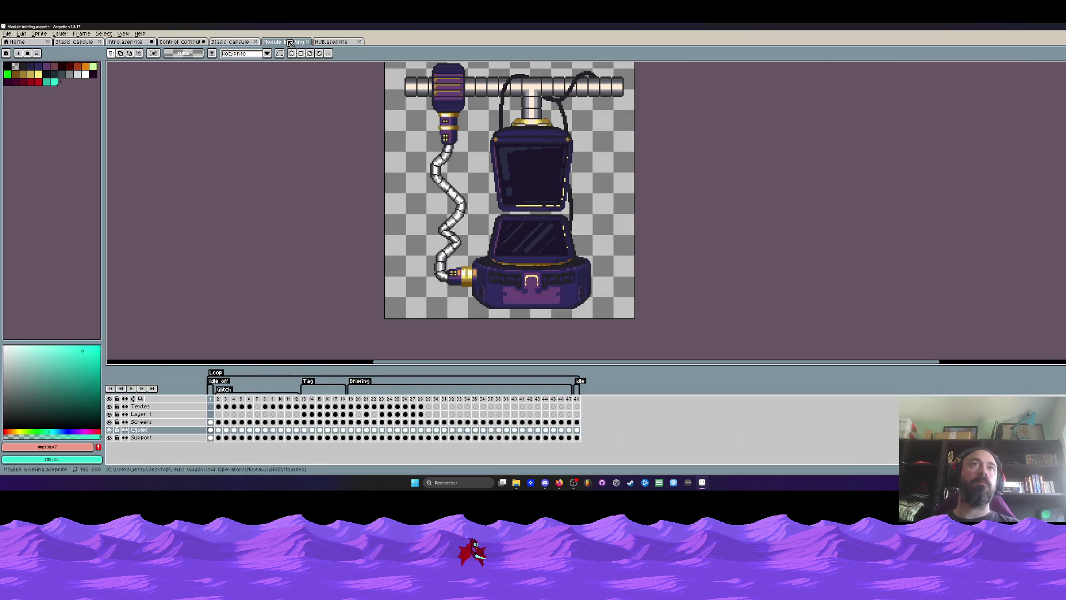
click(331, 41)
Step: Marquee the floor strip on the HUB sprite's Sol layer and copy it
click(135, 390)
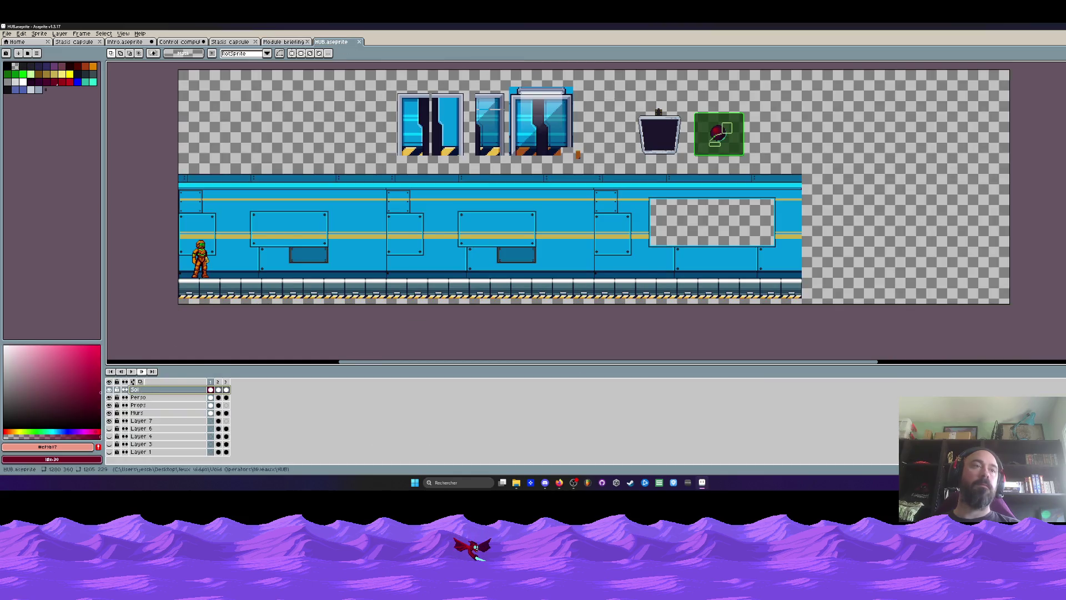
mouse_move(178, 260)
mouse_down()
mouse_move(628, 305)
mouse_move(958, 304)
mouse_up()
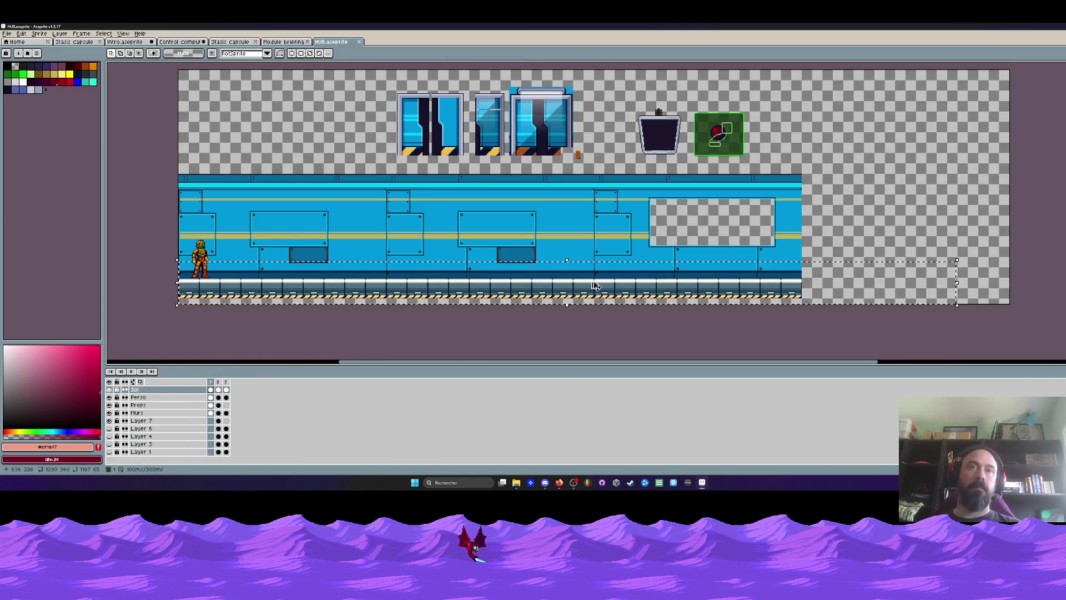
click(129, 43)
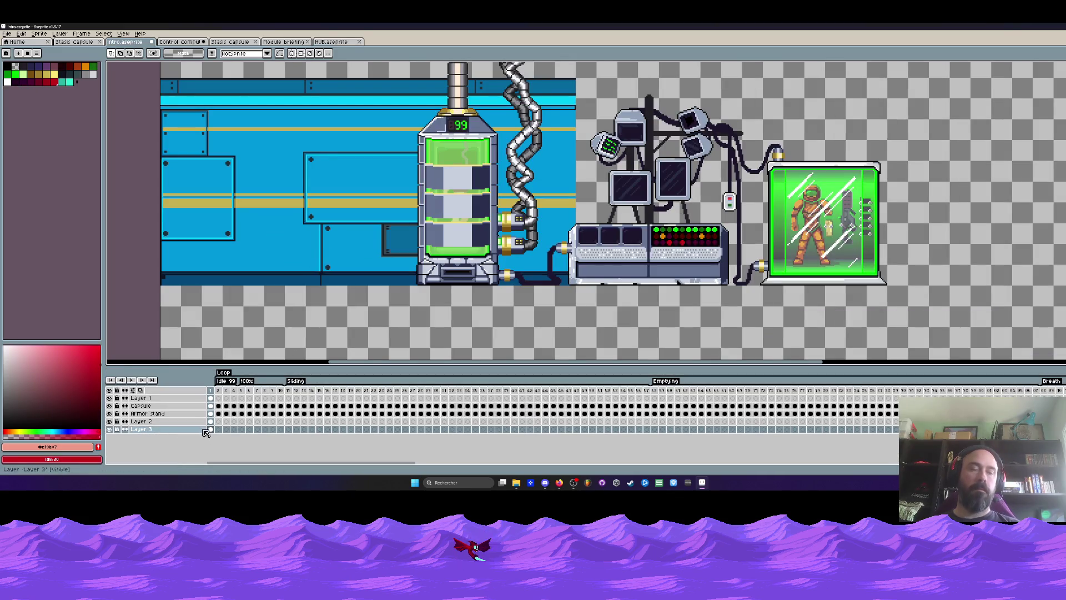
Step: Paste the metal floor onto a new Layer 4 and place it along the scene's bottom
key(shift+n)
key(ctrl+v)
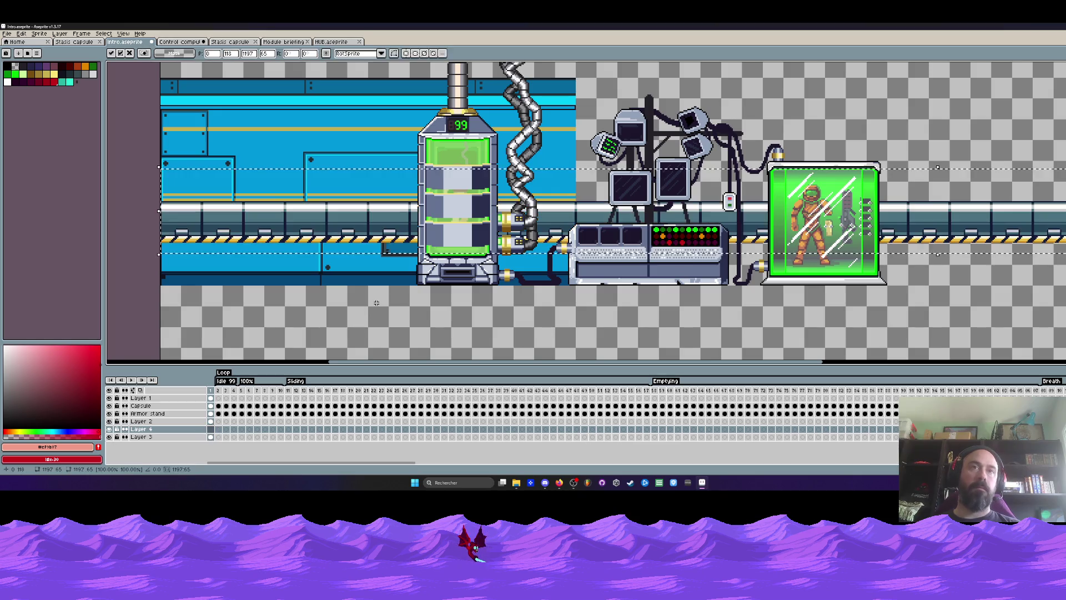
drag(355, 228, 356, 300)
scroll(167, 306, up, 2)
drag(168, 309, 199, 304)
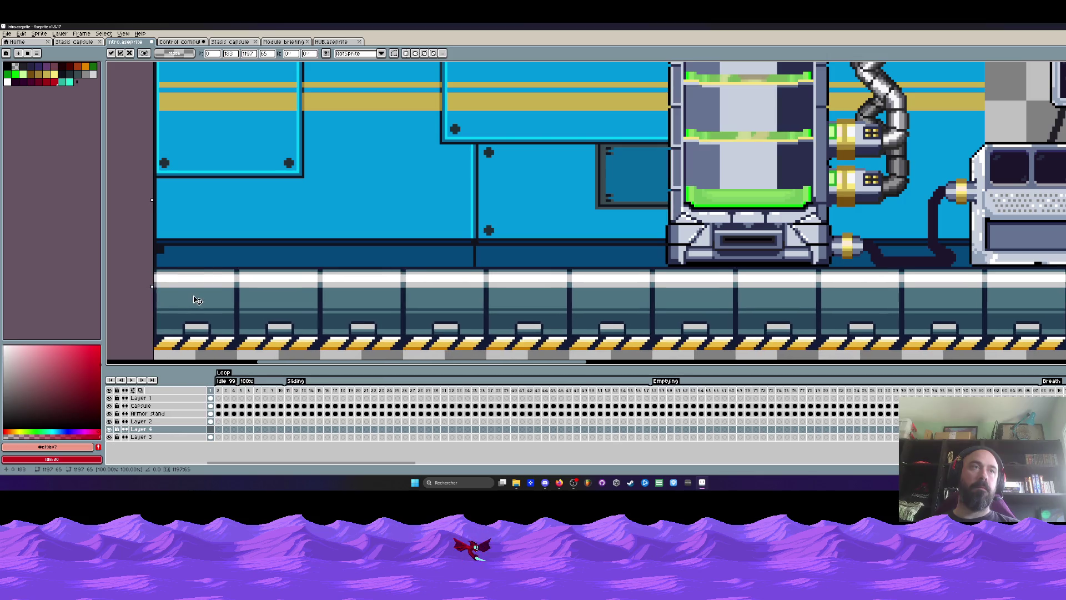
scroll(366, 227, down, 2)
key(Return)
scroll(526, 190, down, 2)
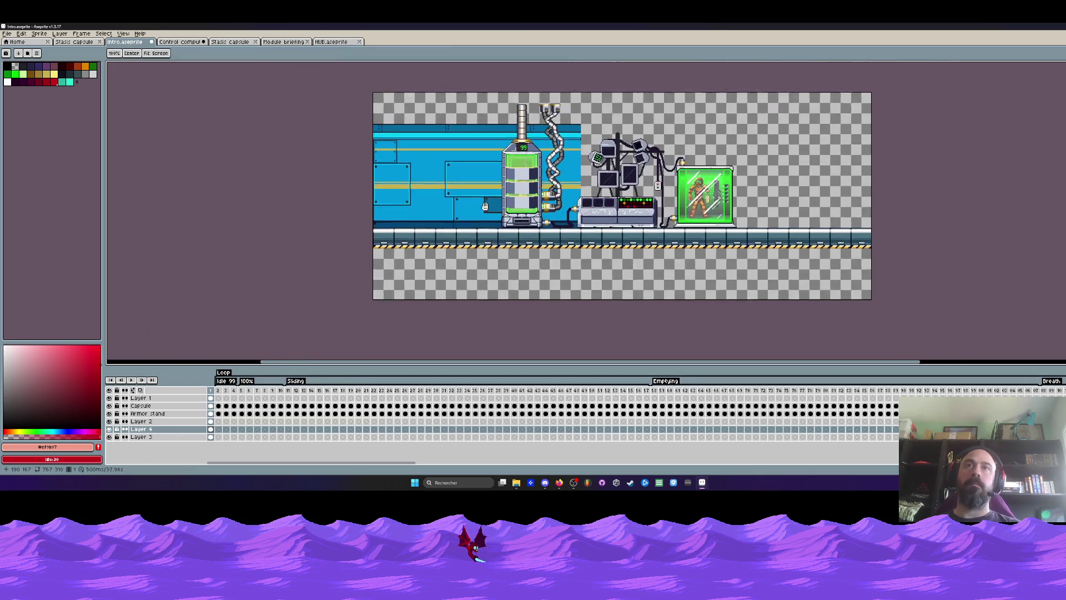
drag(494, 199, 434, 238)
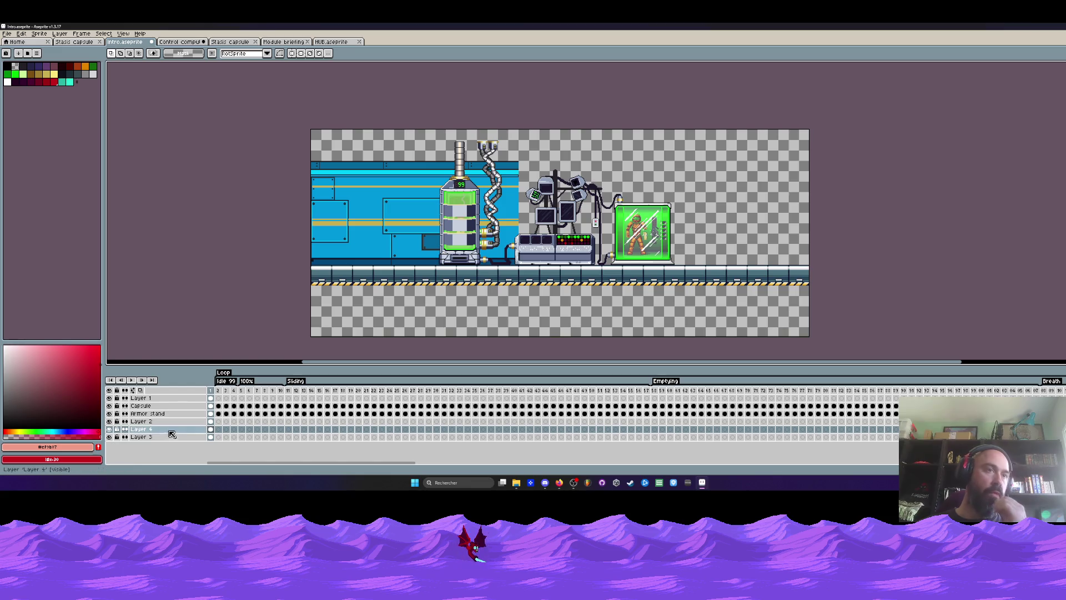
Step: Rename the floor layer, Layer 4, to Sol
click(108, 429)
click(109, 429)
double_click(135, 431)
text(Sol)
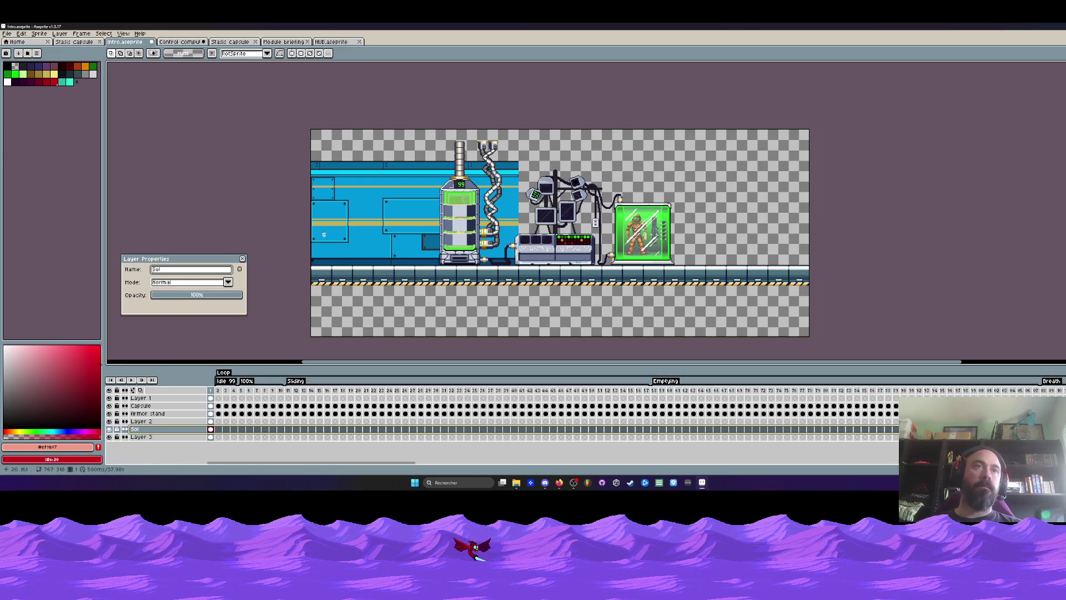
click(243, 259)
Step: Rename the bottom wall layer, Layer 3, to Murs
double_click(135, 429)
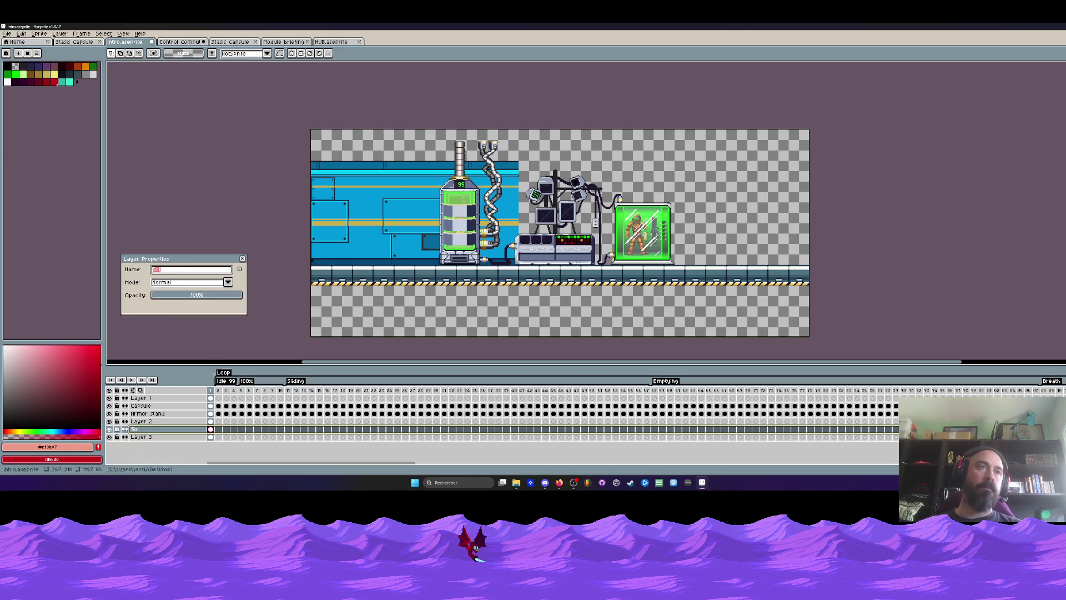
click(243, 260)
click(139, 437)
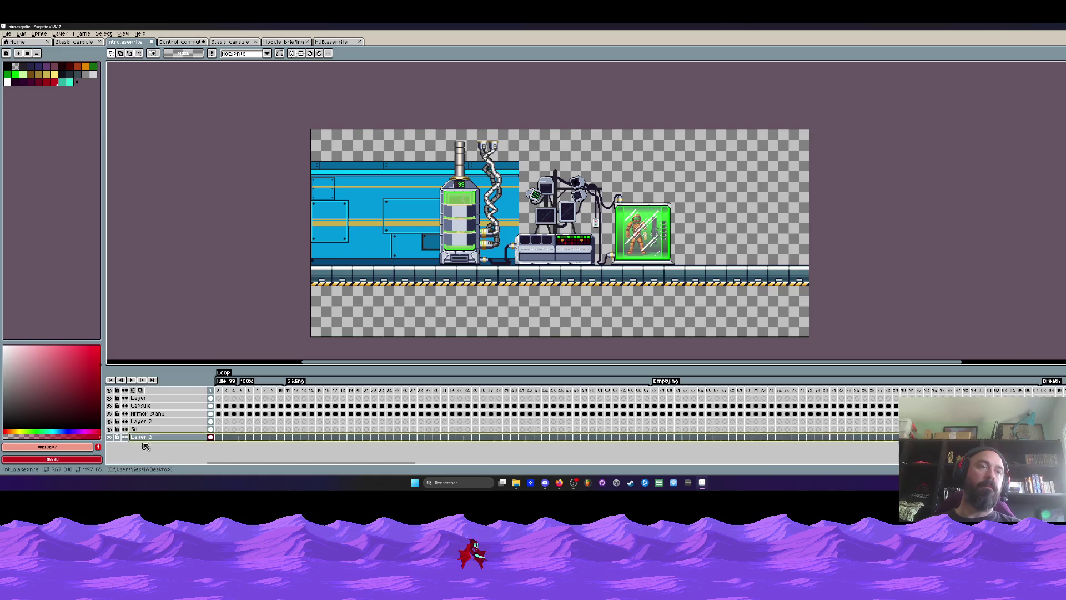
double_click(141, 439)
text(Murs)
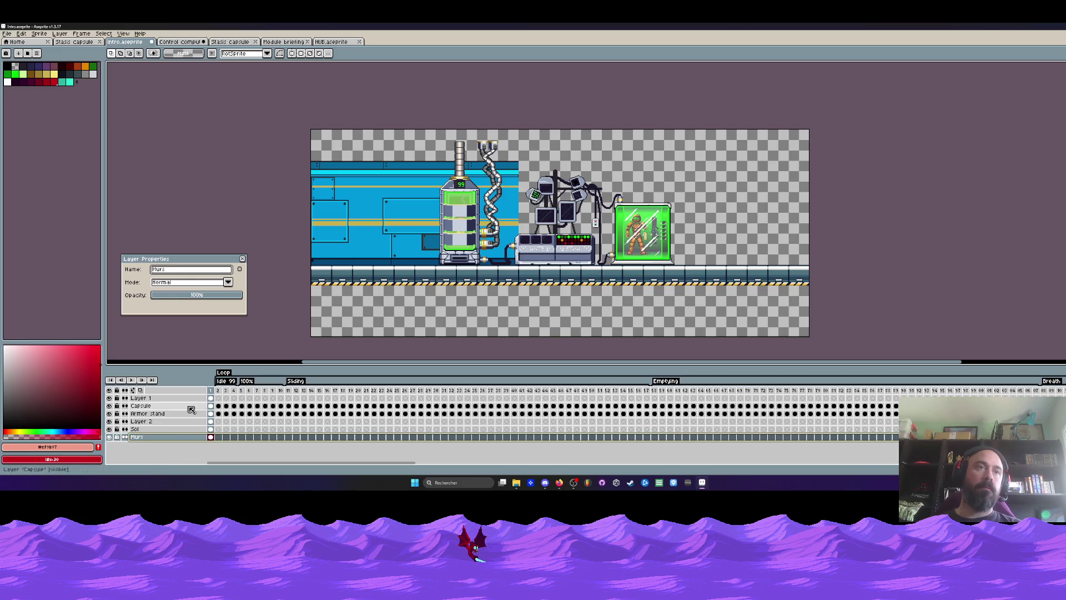
click(243, 259)
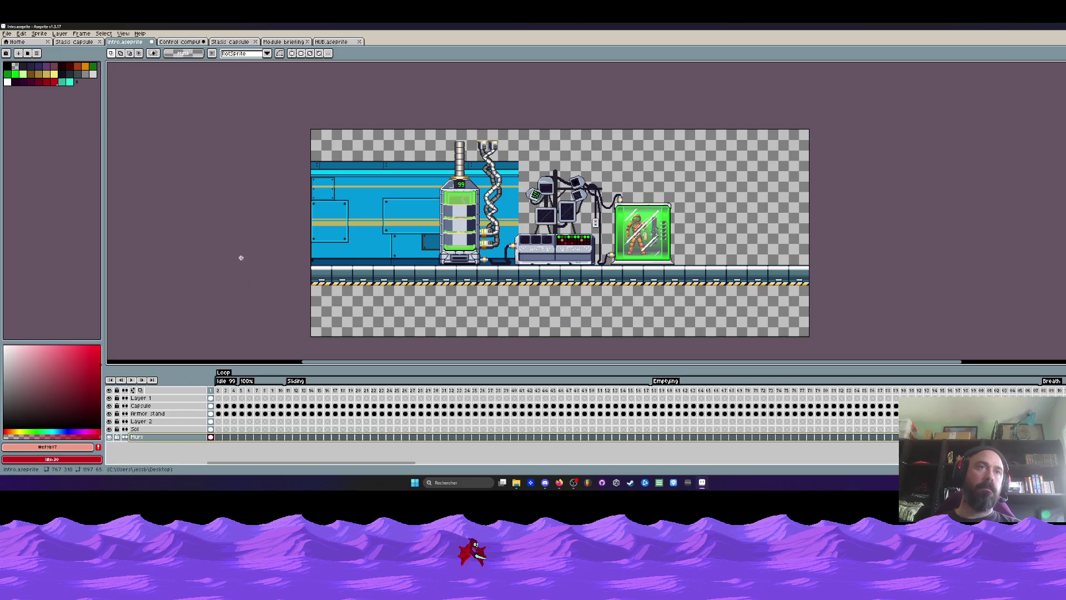
Step: Select the first Murs cel and switch to the Stasis capsule document
click(211, 437)
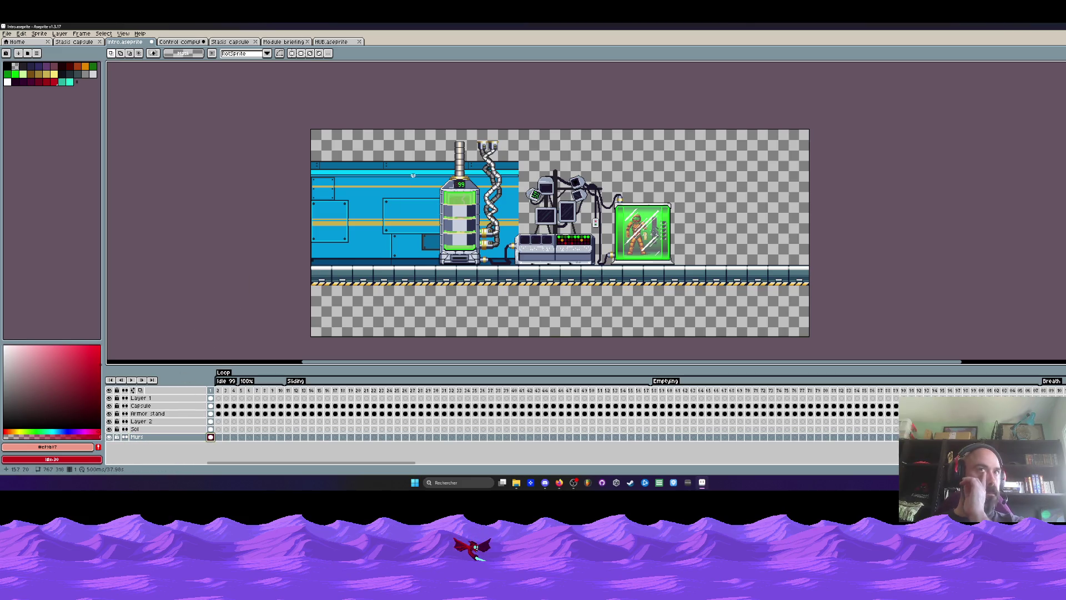
scroll(413, 175, up, 1)
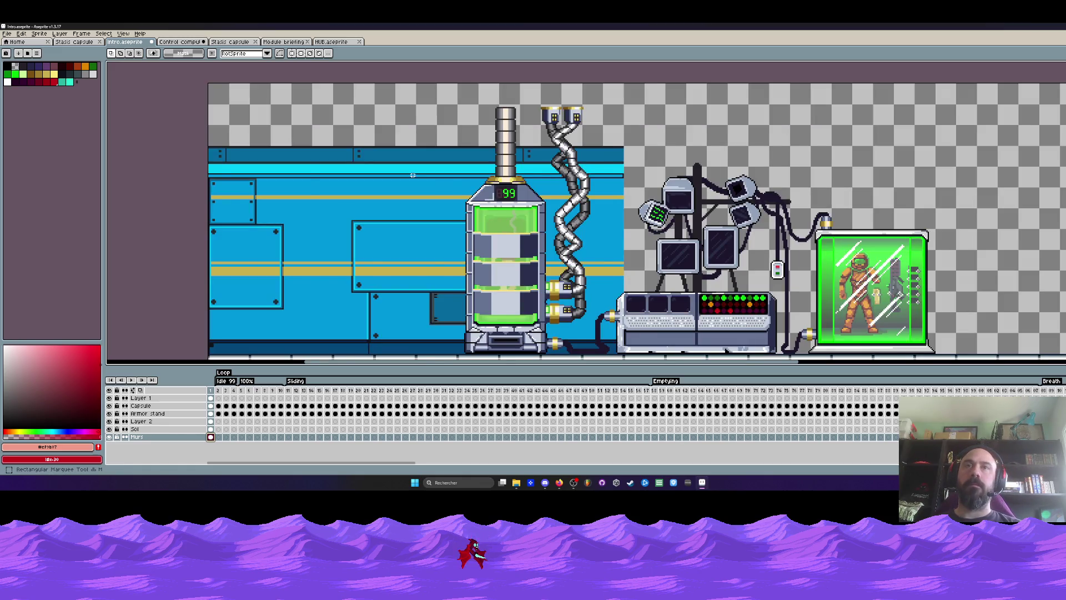
scroll(412, 175, down, 1)
click(241, 43)
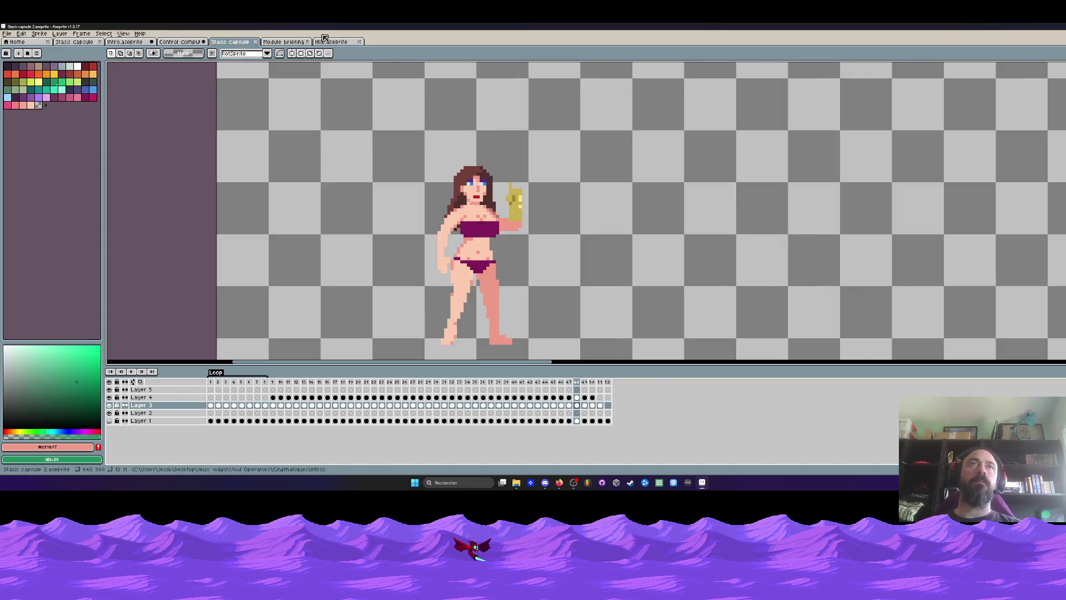
Step: Go up to Niveaux, into Mission 1 > Props, and open Tileset 2D in Aseprite
click(702, 482)
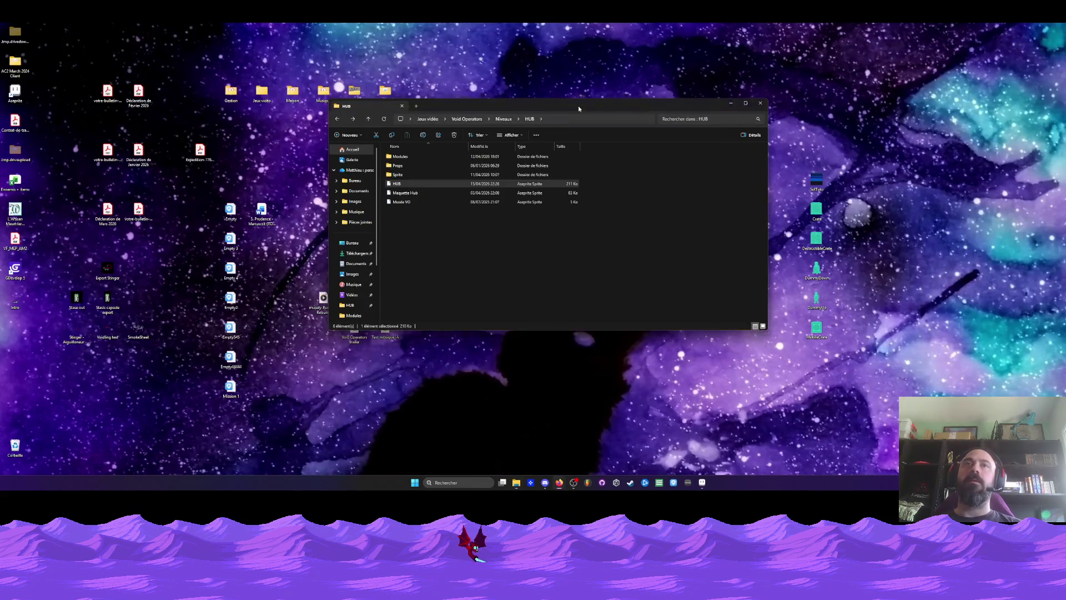
drag(578, 106, 574, 95)
key(alt+Up)
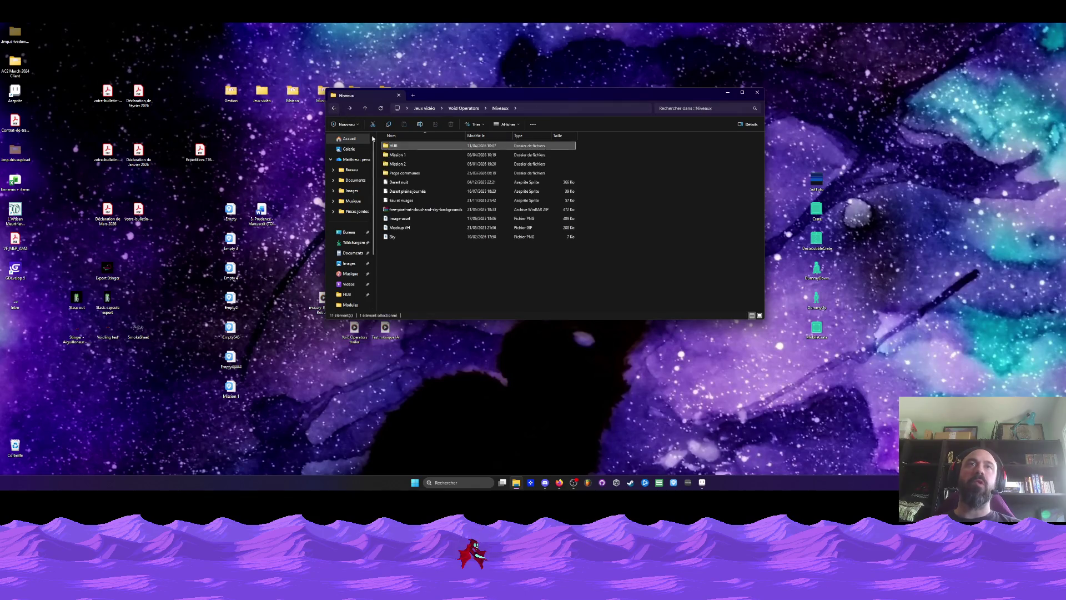
double_click(405, 155)
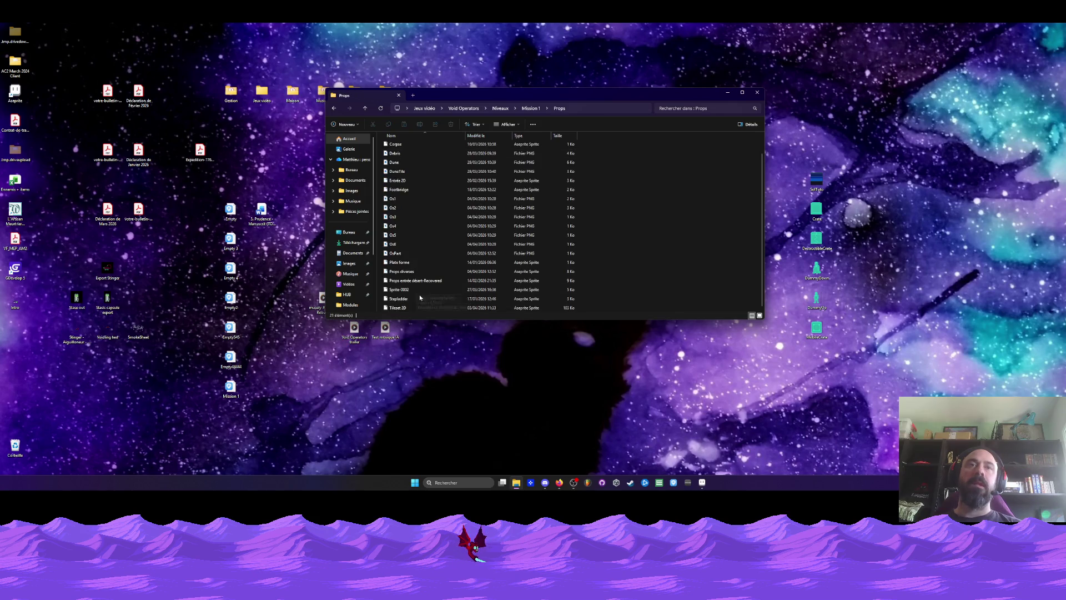
scroll(402, 300, down, 1)
click(401, 308)
click(703, 485)
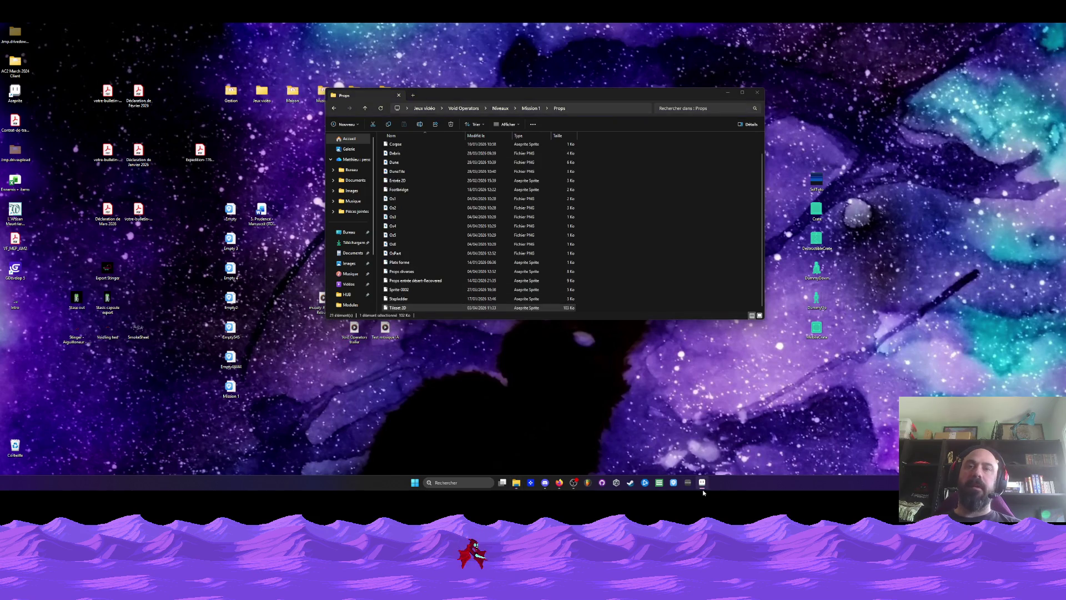
scroll(501, 149, up, 3)
Step: Zoom and pan Tileset 2D to reach and marquee the tall glass-tube tile at top right
scroll(501, 149, down, 1)
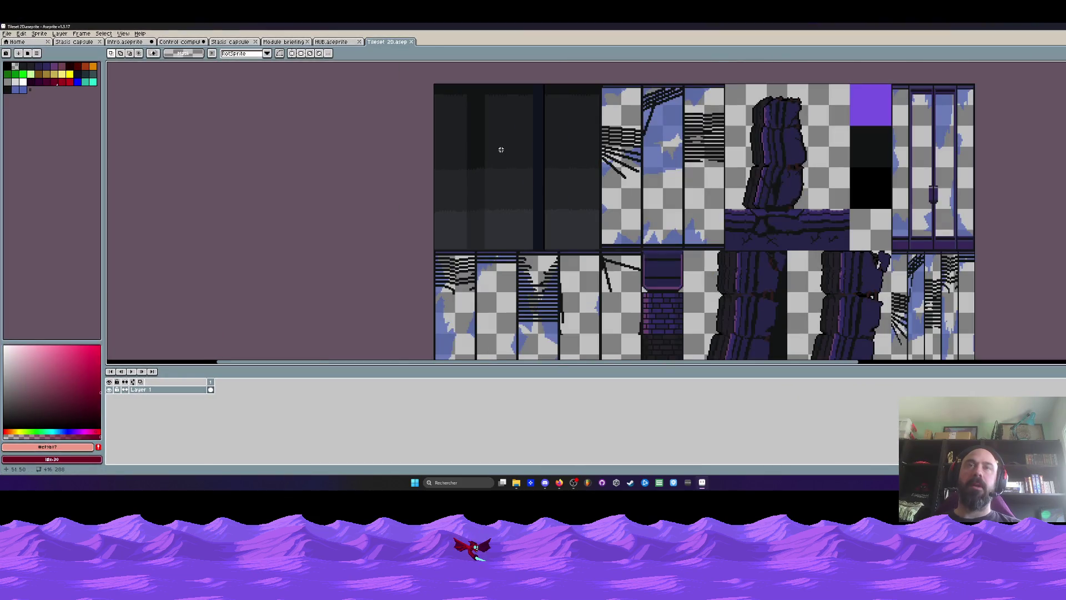
scroll(501, 149, down, 2)
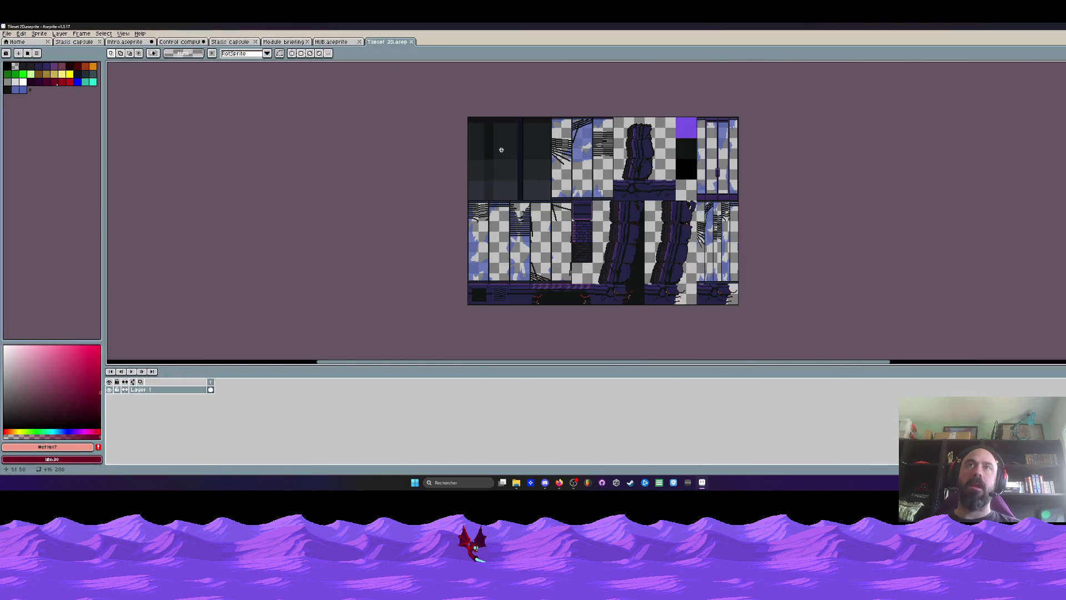
scroll(501, 149, up, 1)
drag(418, 78, 488, 251)
key(ctrl+d)
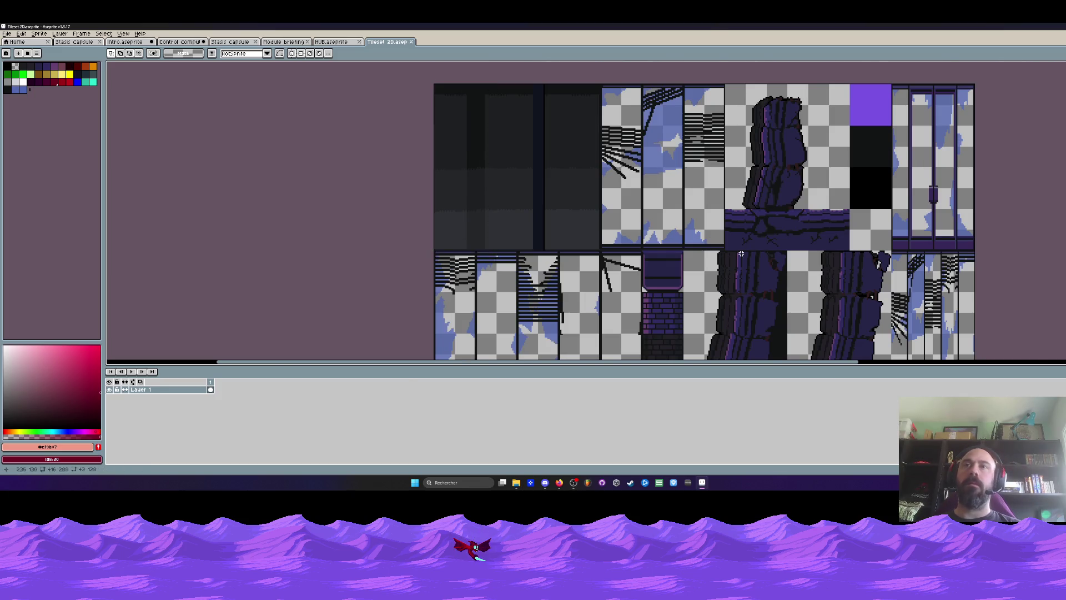
scroll(706, 239, up, 1)
mouse_move(1012, 250)
mouse_down()
mouse_move(825, 255)
mouse_move(944, 133)
mouse_move(944, 89)
mouse_up()
scroll(858, 255, down, 1)
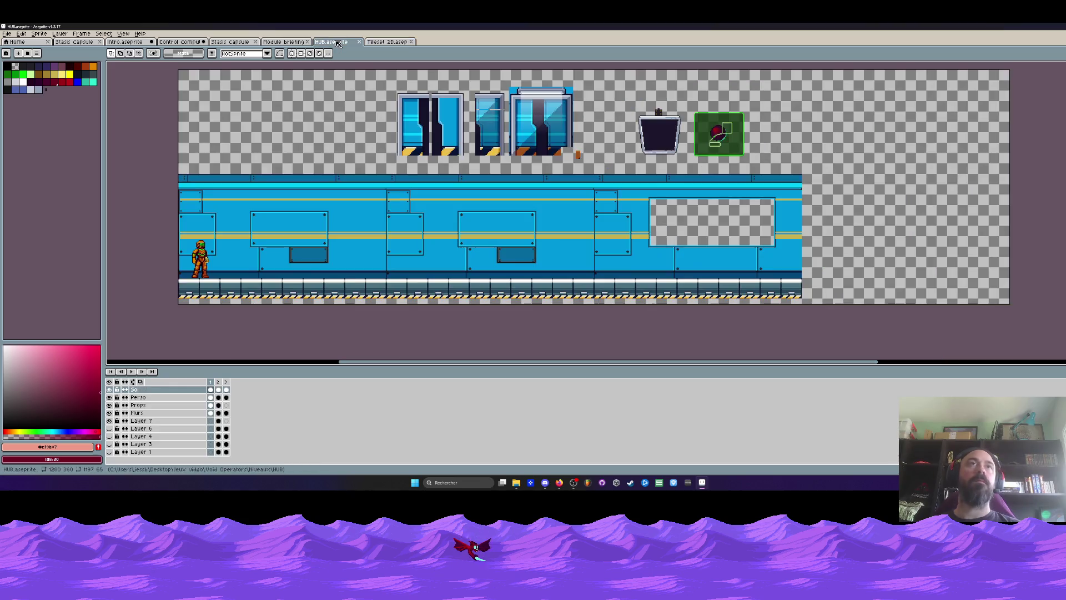
Step: Paste the glass tube into Intro's Murs cel on the floor beside the green capsule, then minimise Aseprite
click(331, 42)
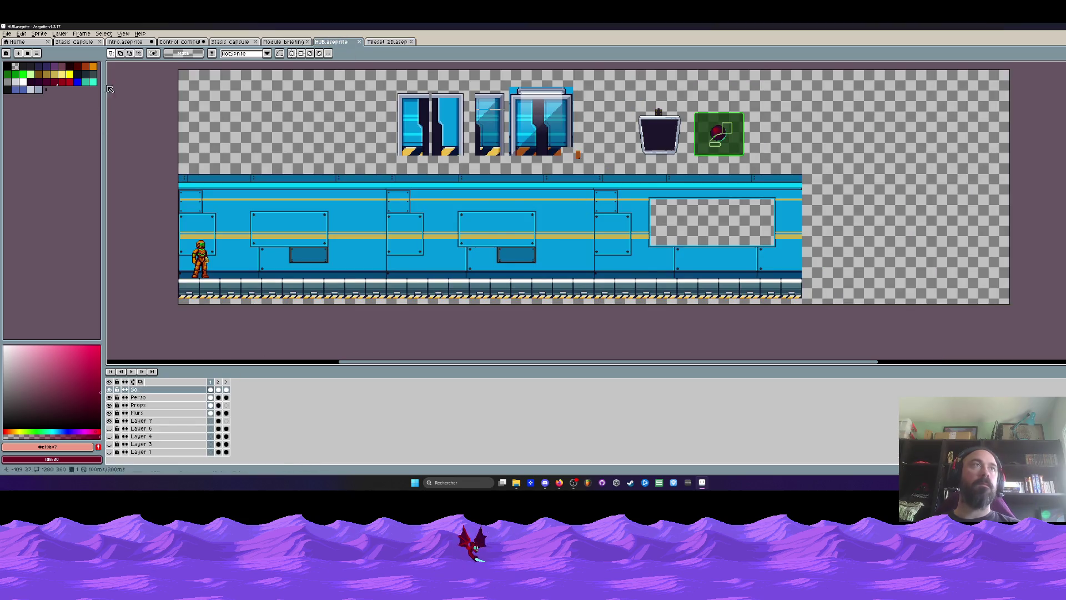
click(87, 45)
click(125, 41)
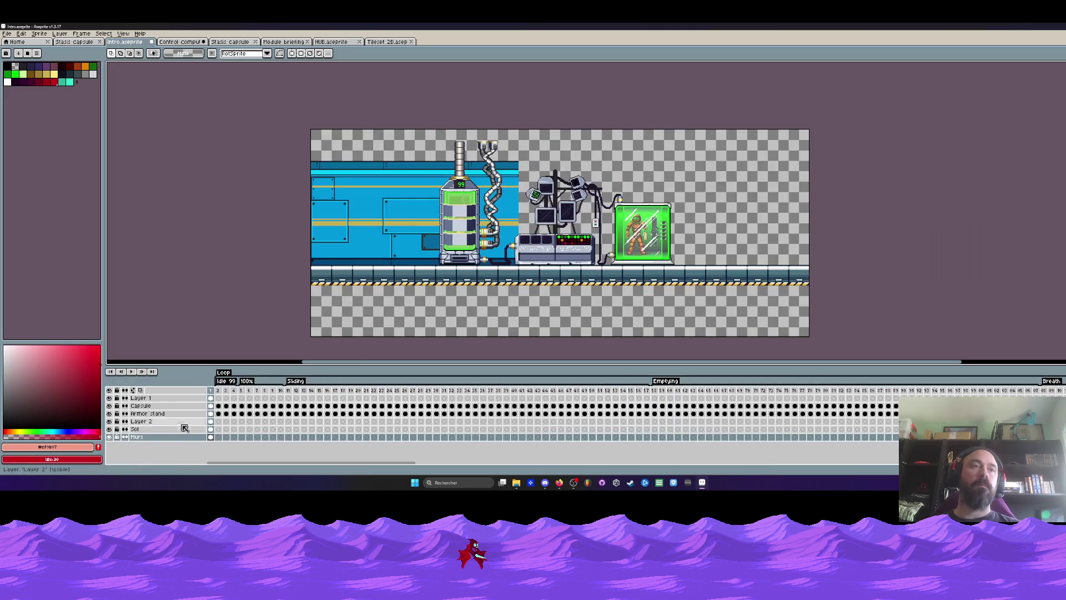
click(211, 438)
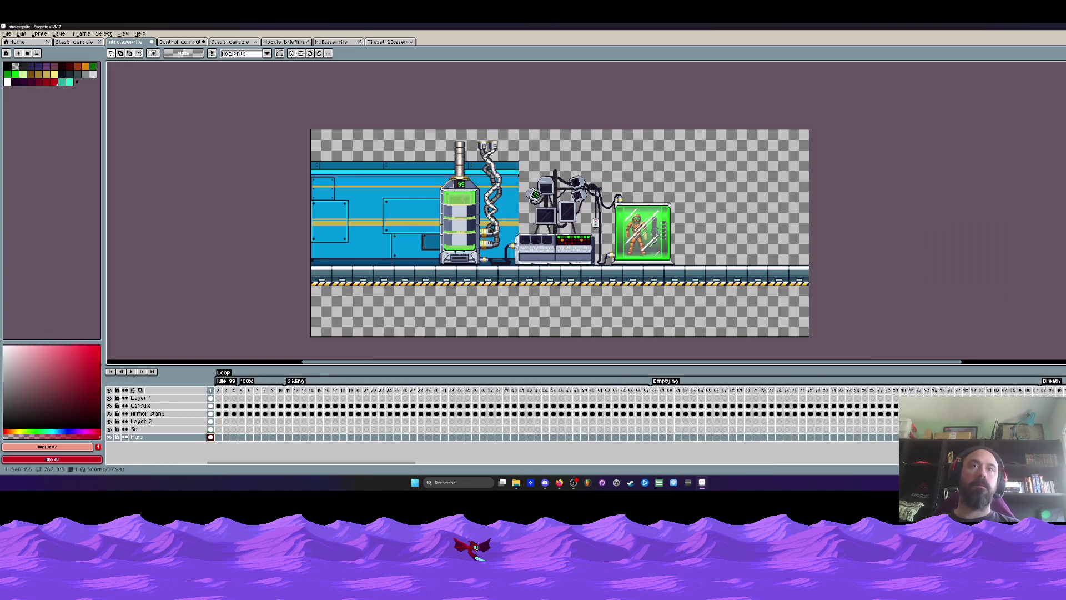
key(ctrl+v)
drag(575, 178, 726, 229)
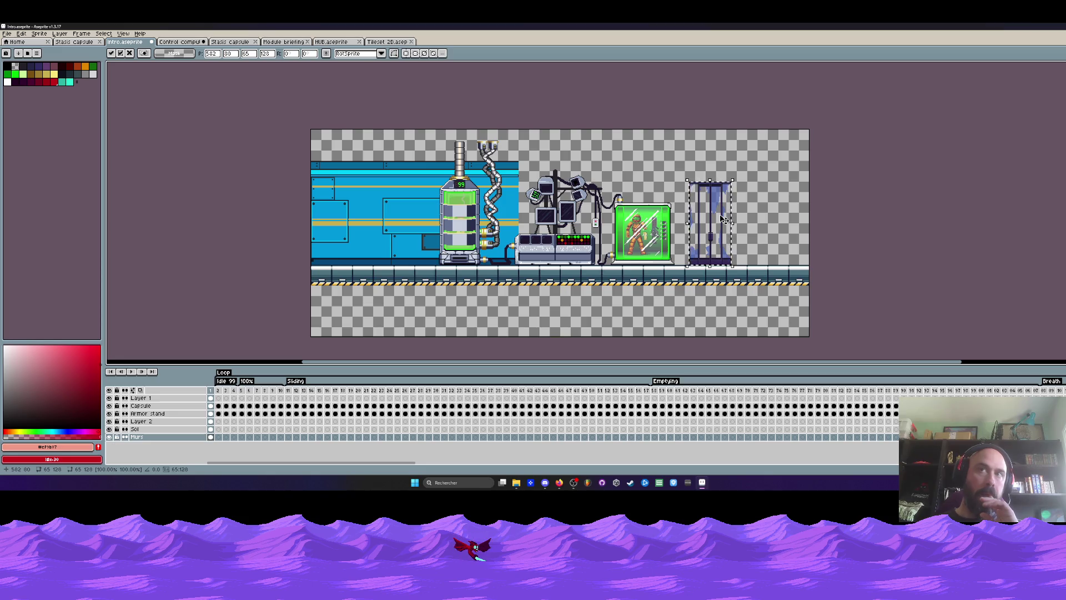
drag(724, 219, 732, 208)
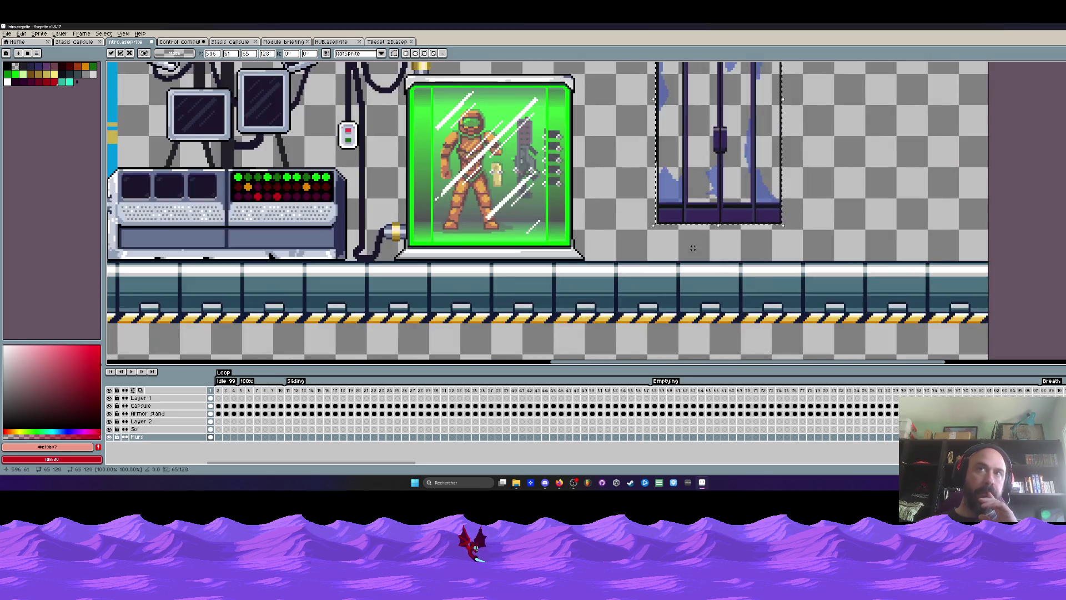
scroll(706, 254, up, 2)
scroll(641, 139, down, 3)
key(Return)
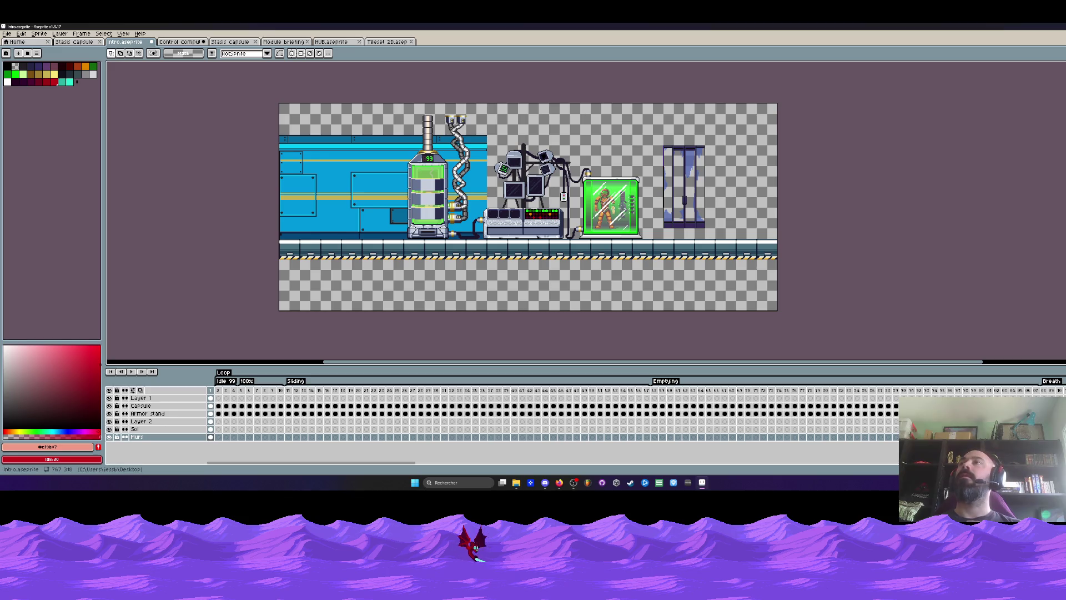
key(super+d)
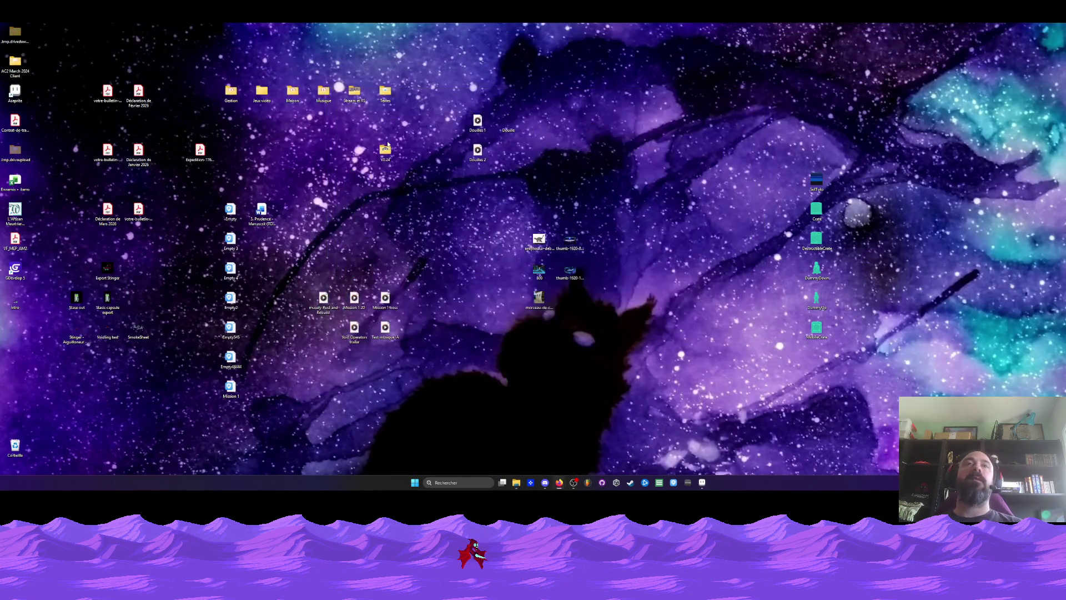
Step: Open the V0.24 desktop folder and launch the VoidOperators game
double_click(386, 150)
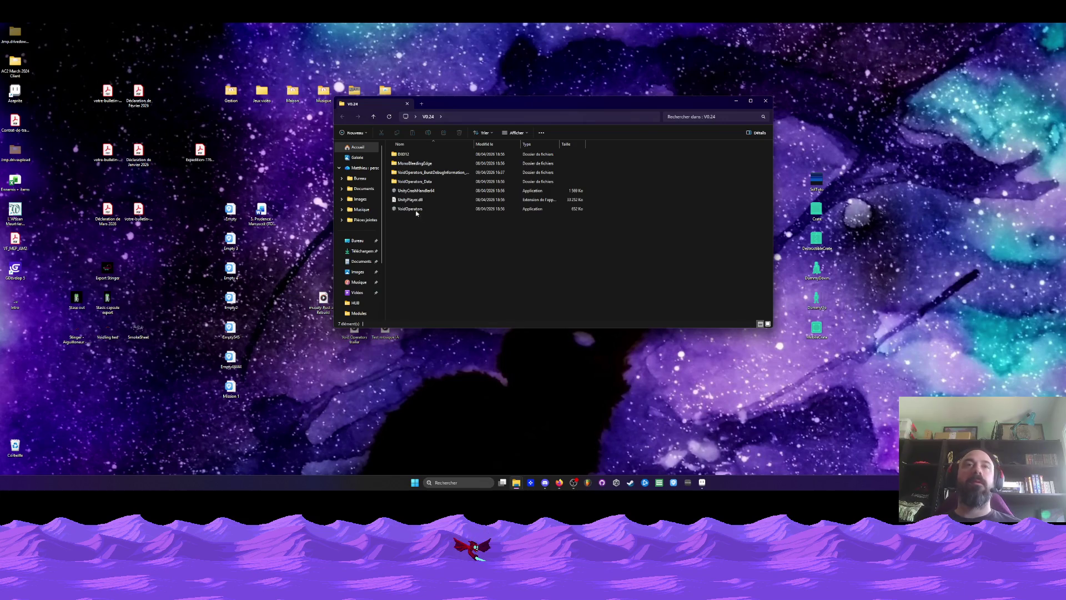
click(415, 210)
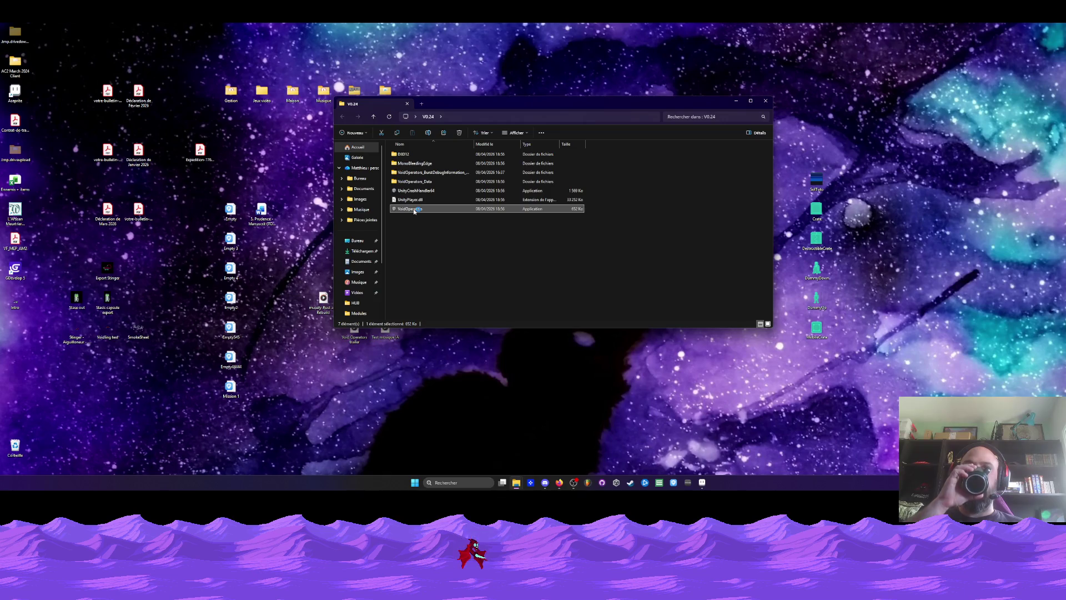
double_click(415, 209)
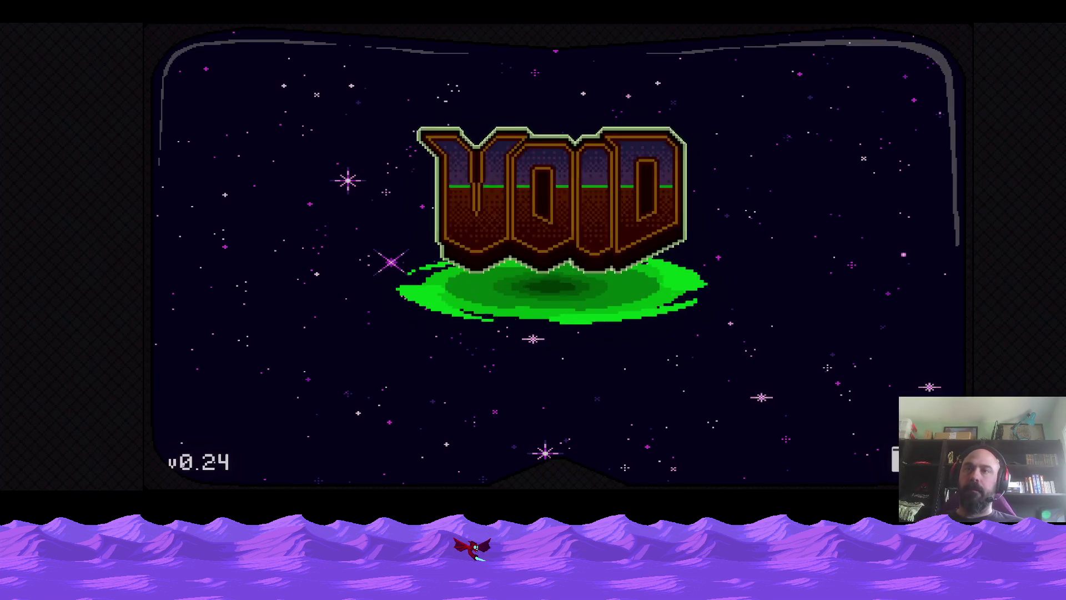
Step: Start a level, ride the shaft lift up, and fire at the monster by the door
click(347, 284)
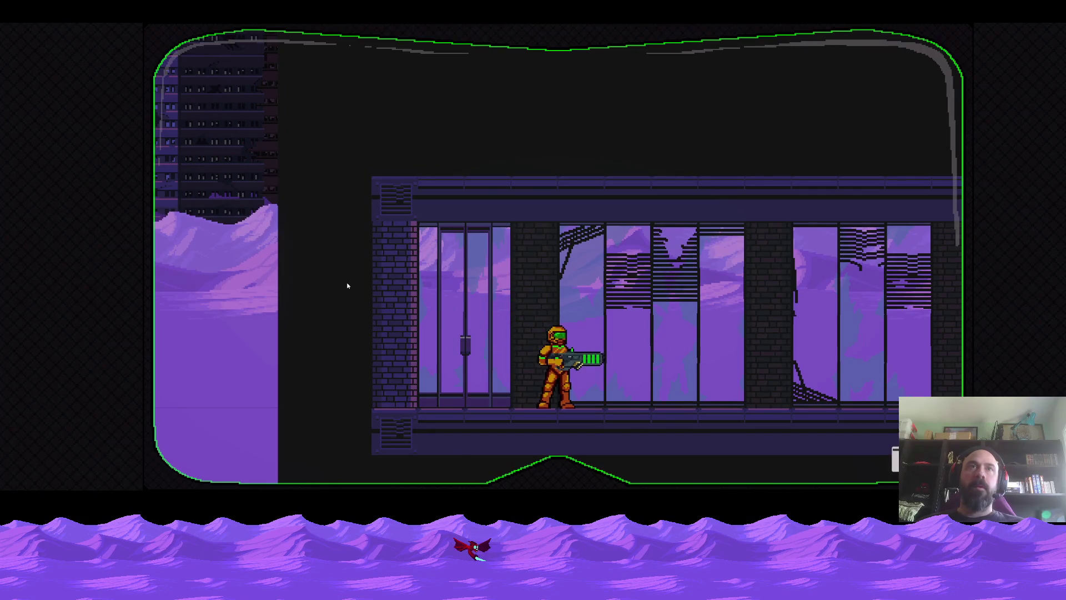
key(Right)
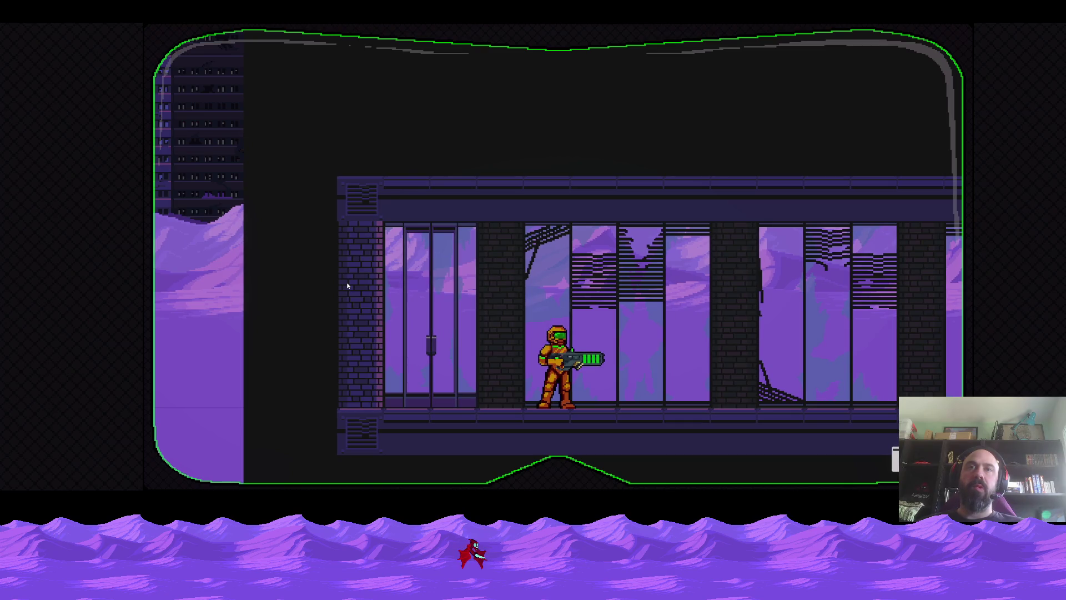
key(Right)
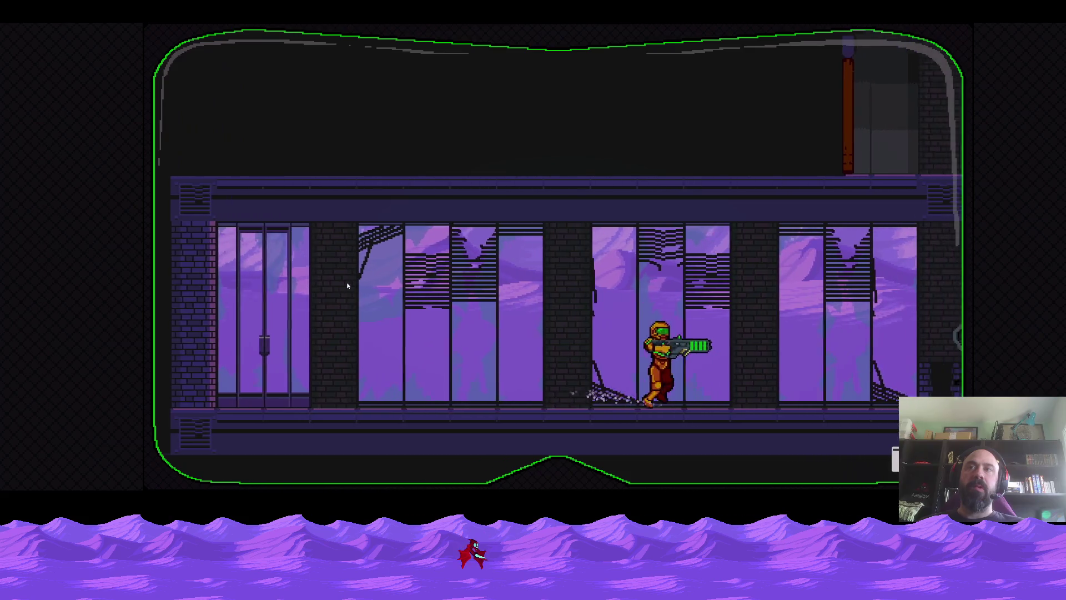
key(Right)
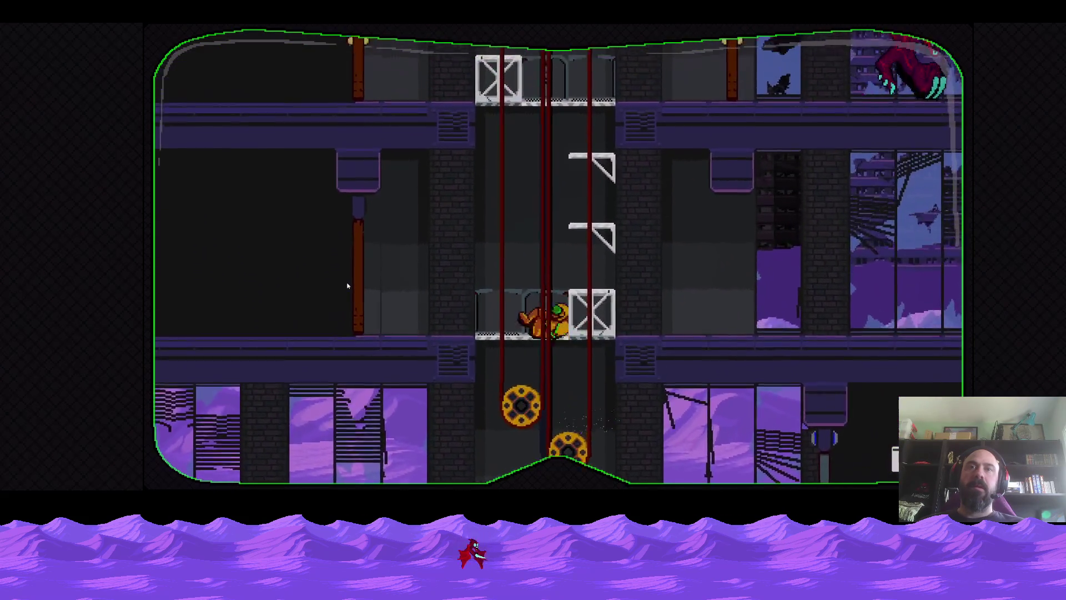
key(space)
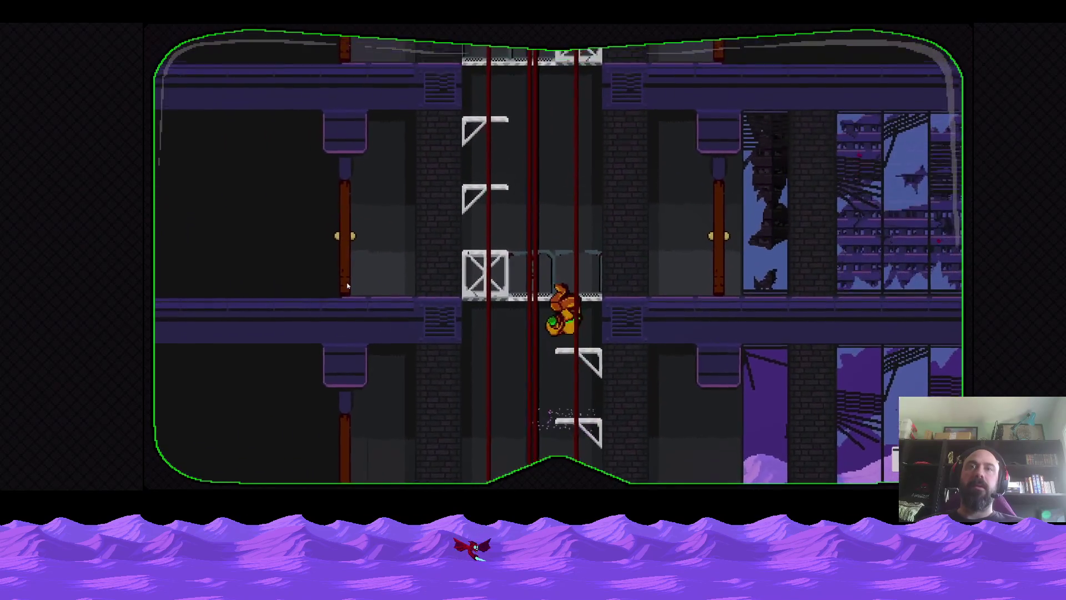
key(Left)
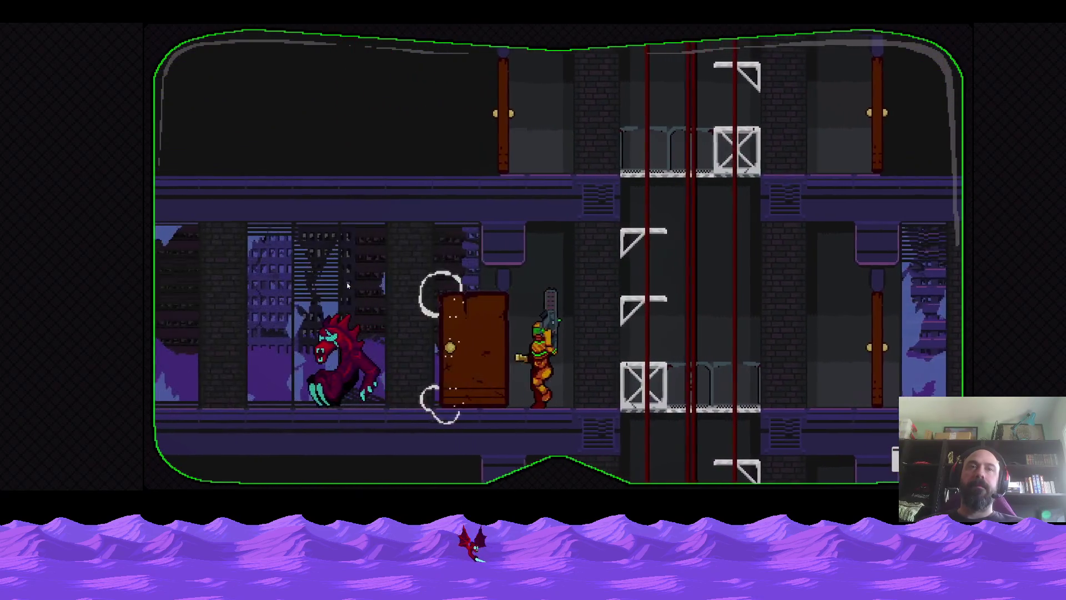
key(x)
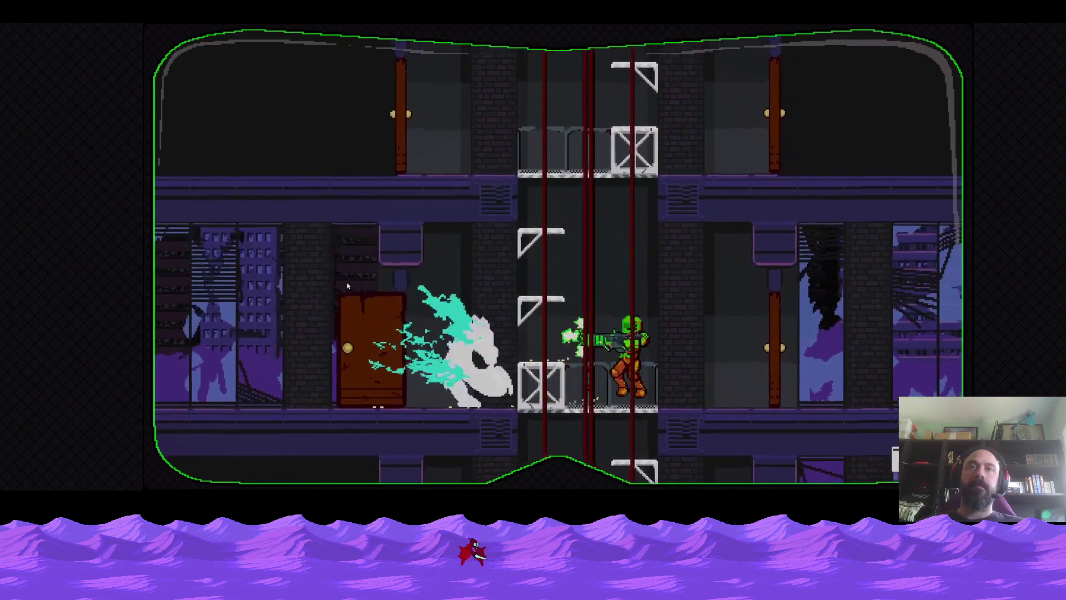
Step: Go left through the door into the next room and jump up through the shaft
key(Left)
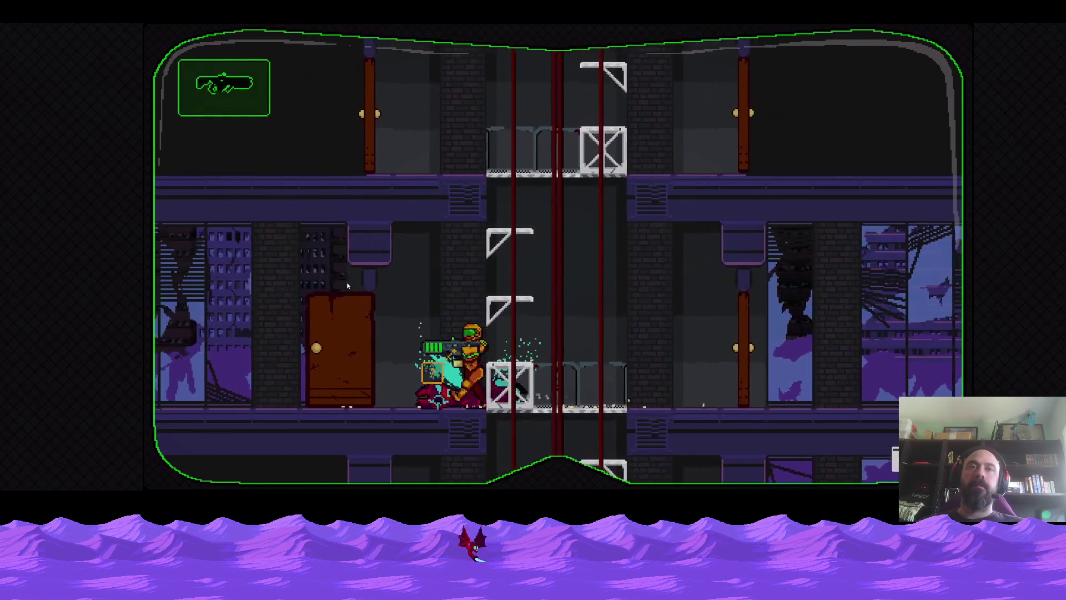
key(Left)
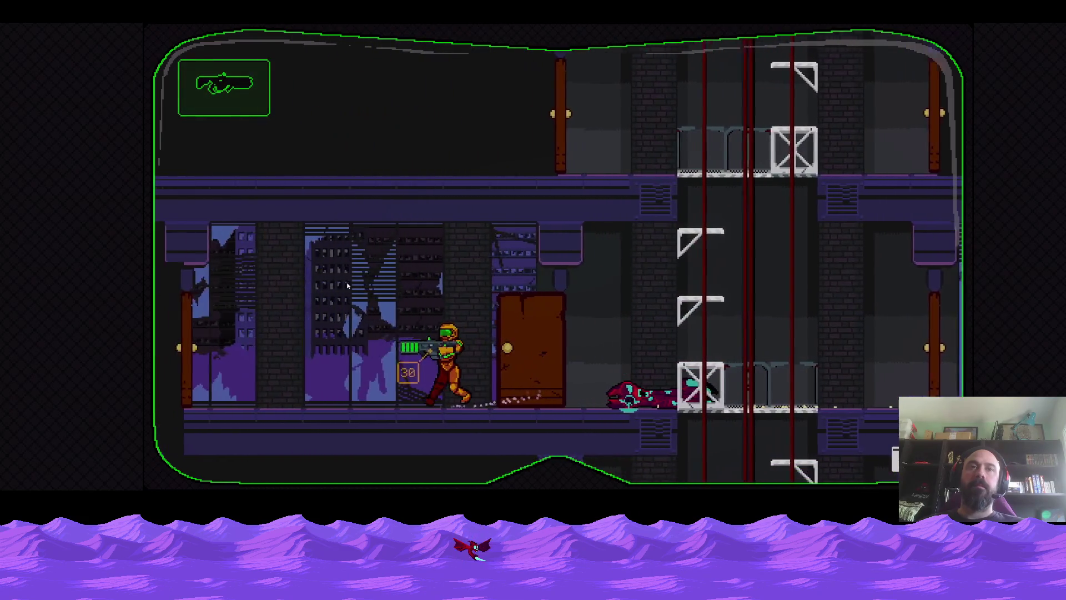
key(Left)
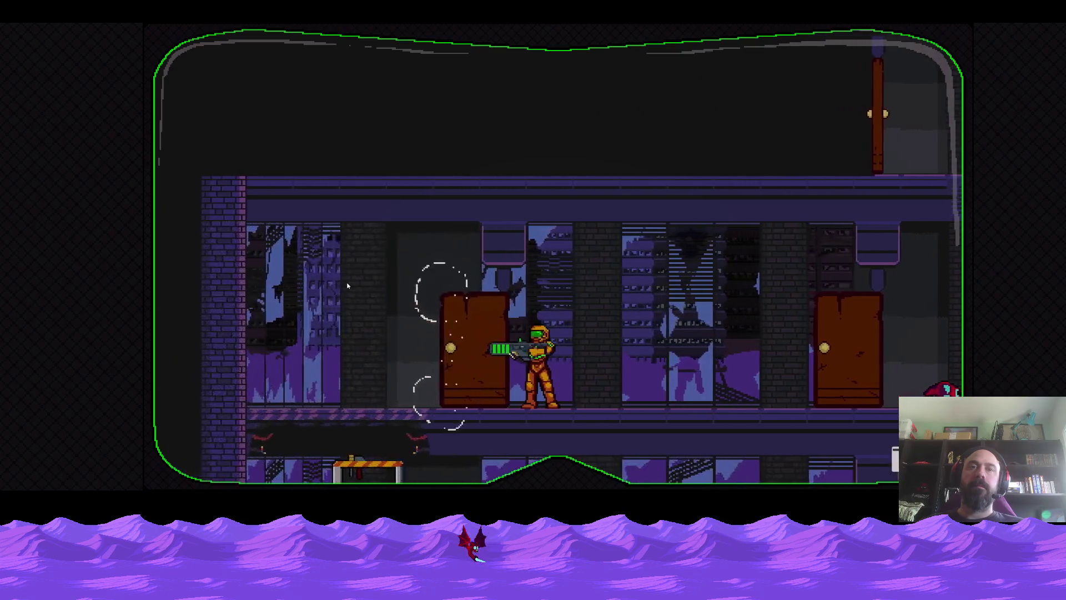
key(Right)
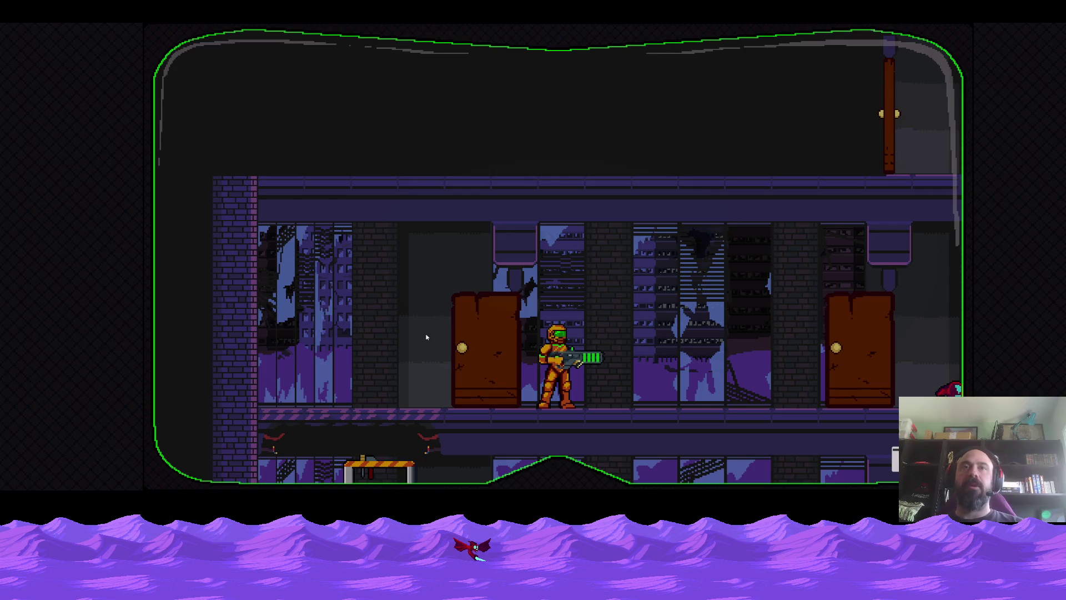
key(Right)
key(space)
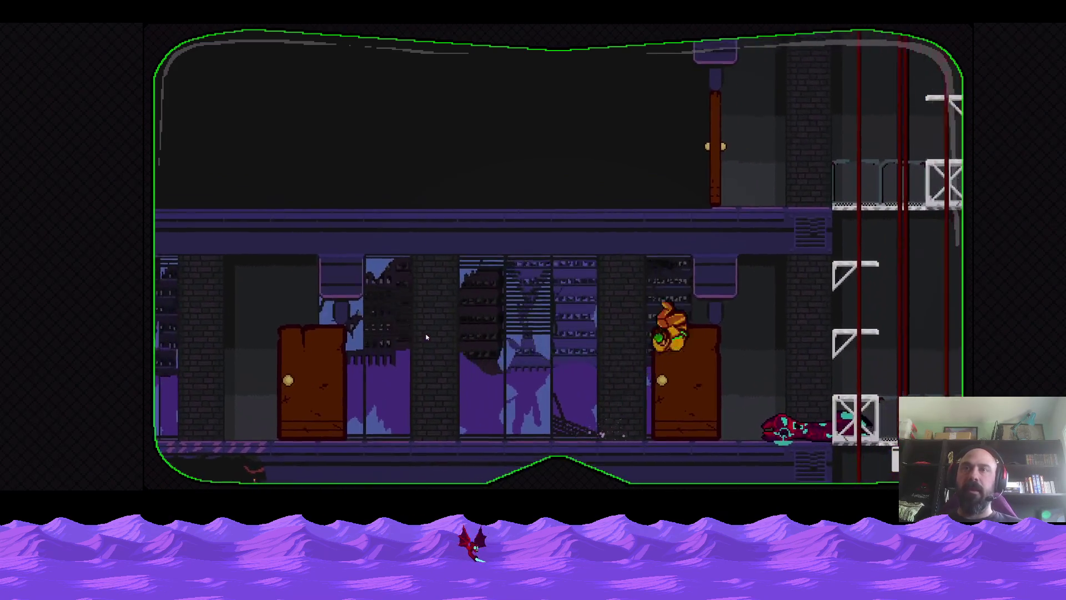
key(space)
key(space)
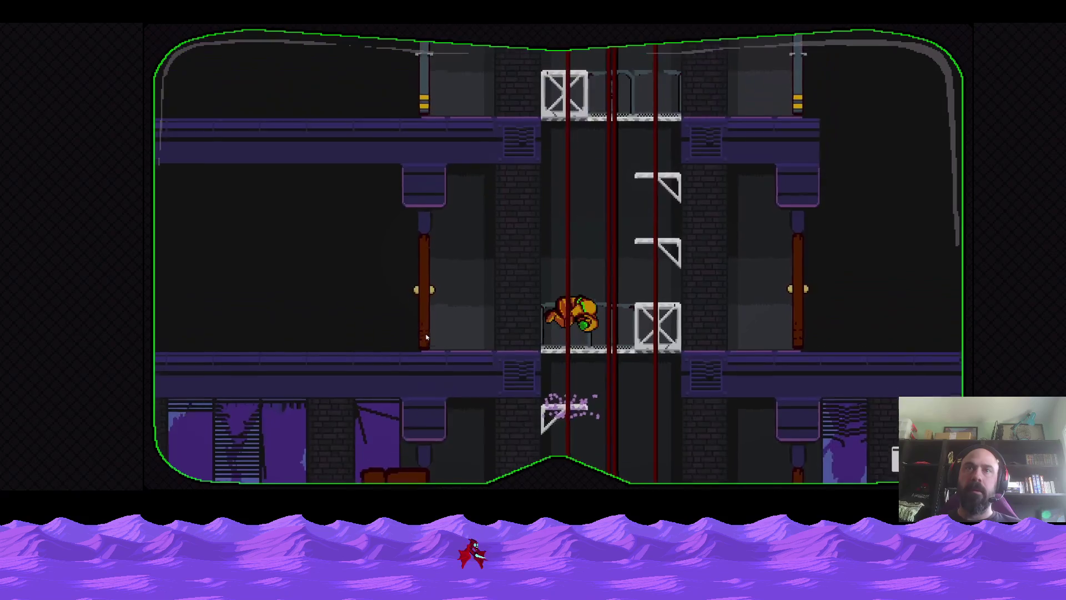
Step: Head through the door and kill the monster with dash attacks
key(Left)
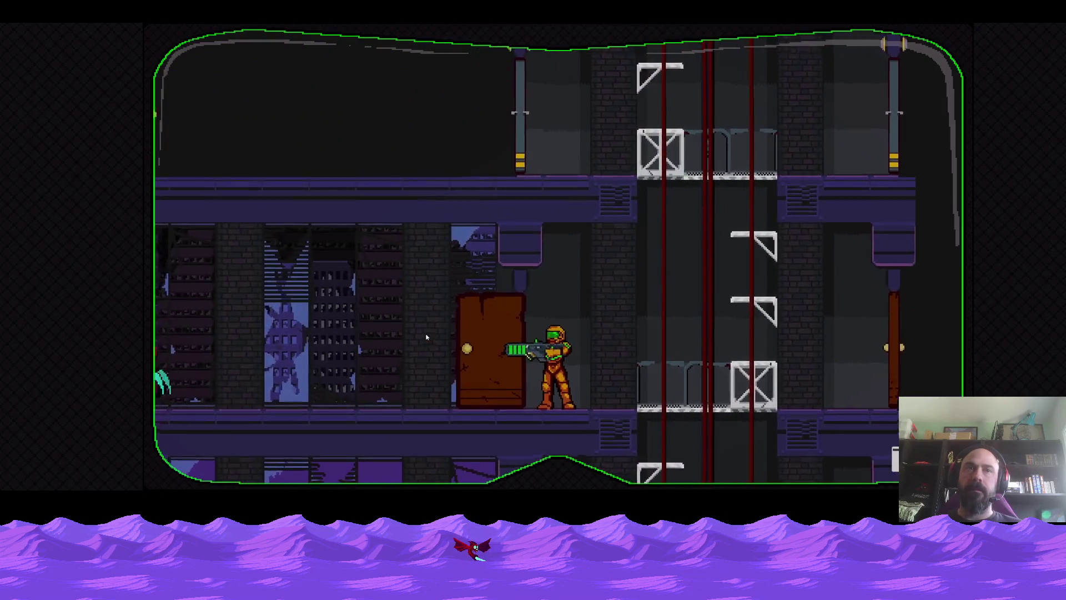
key(Left)
key(Right)
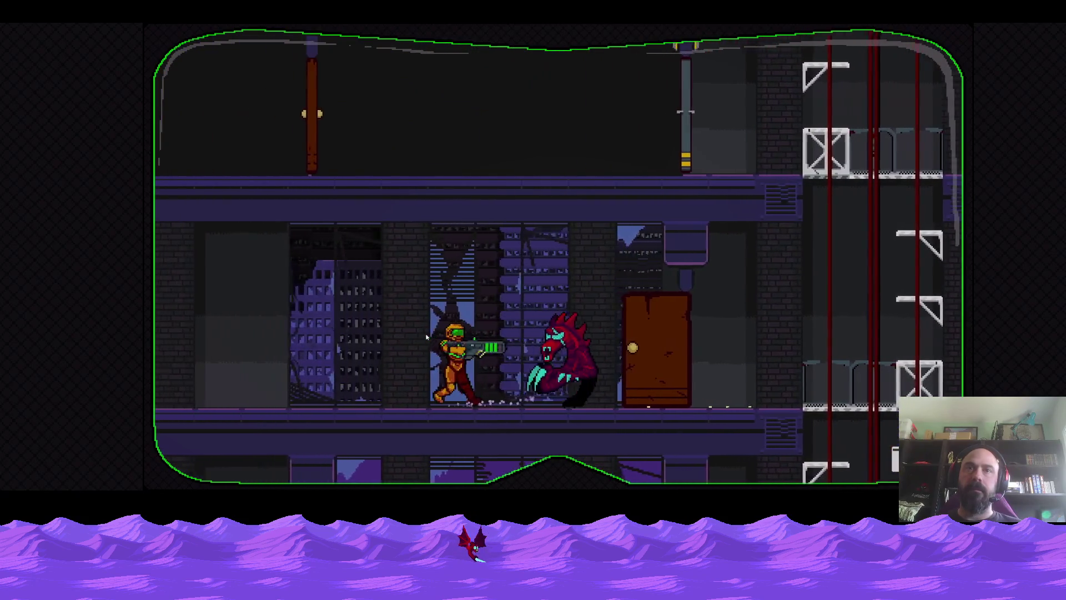
key(Right)
key(Left)
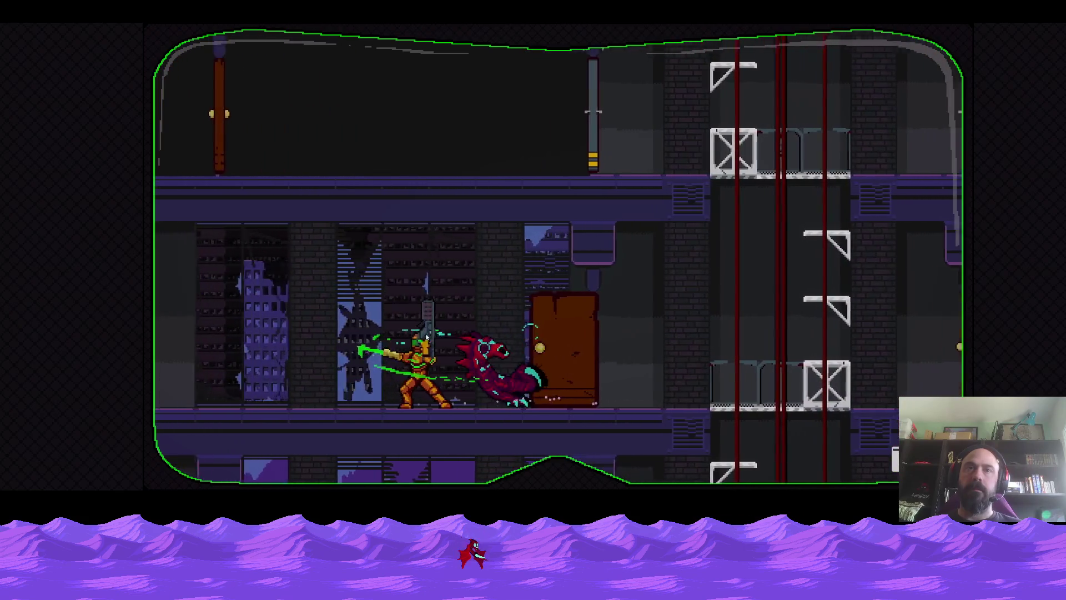
key(Left)
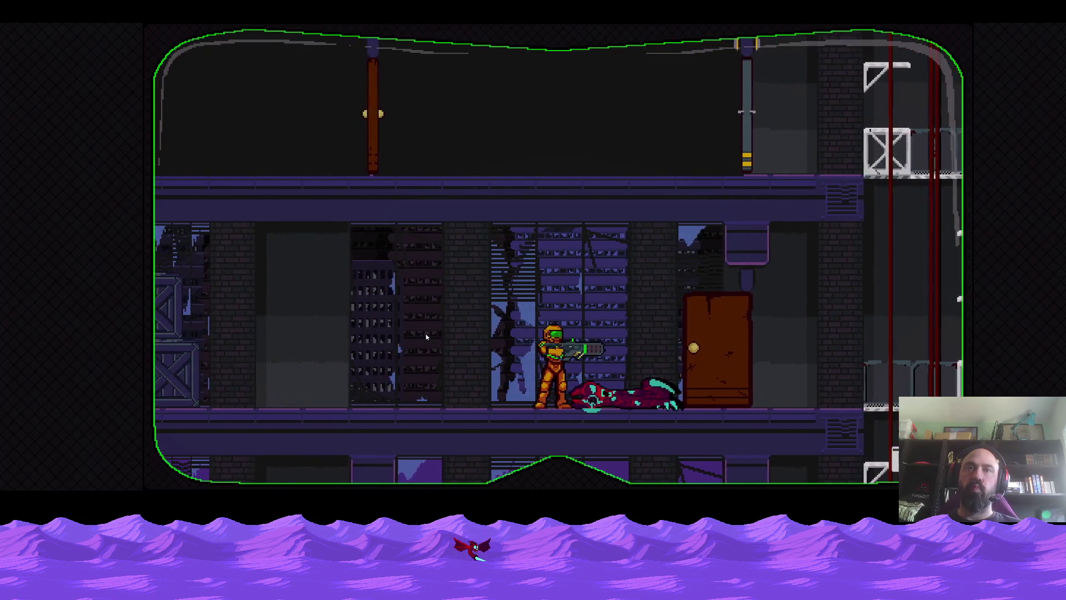
key(Left)
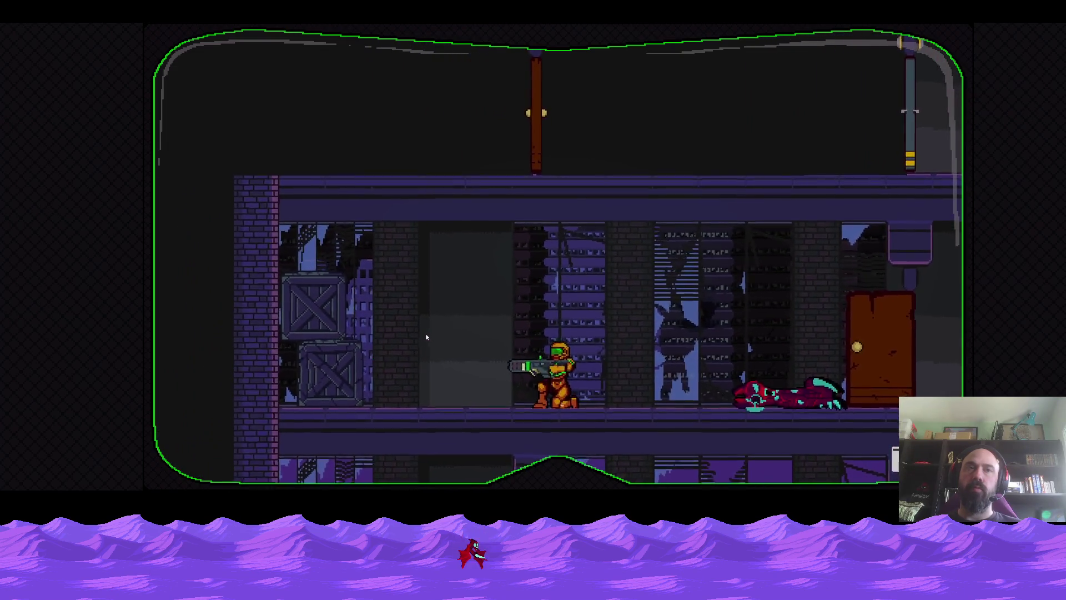
Step: Shoot open the stacked crates, collect the gold pickup, and return to Aseprite
key(x)
key(x)
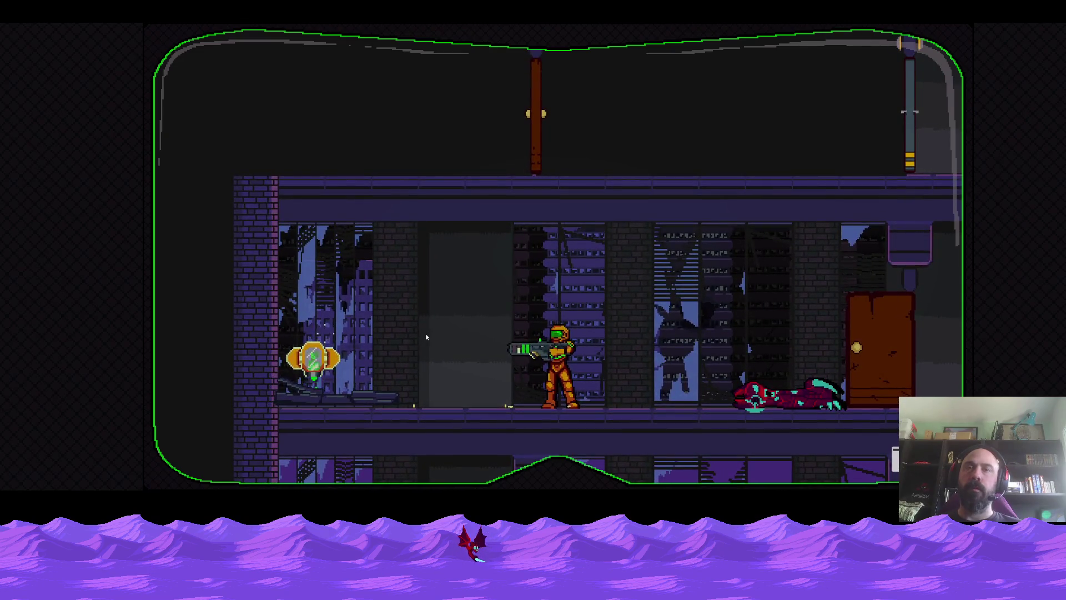
key(Left)
key(Right)
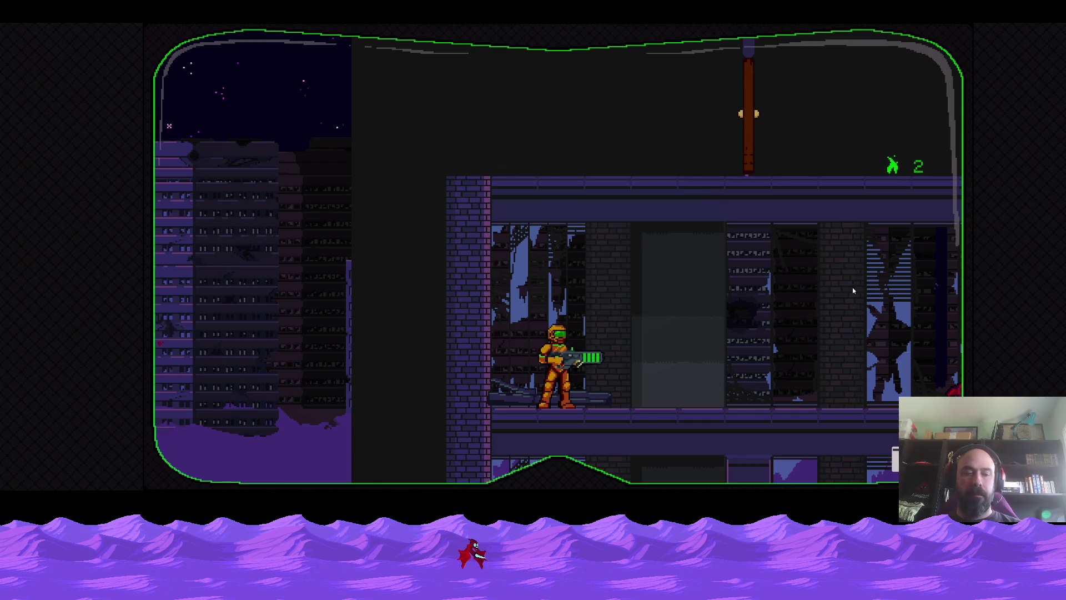
key(alt+Tab)
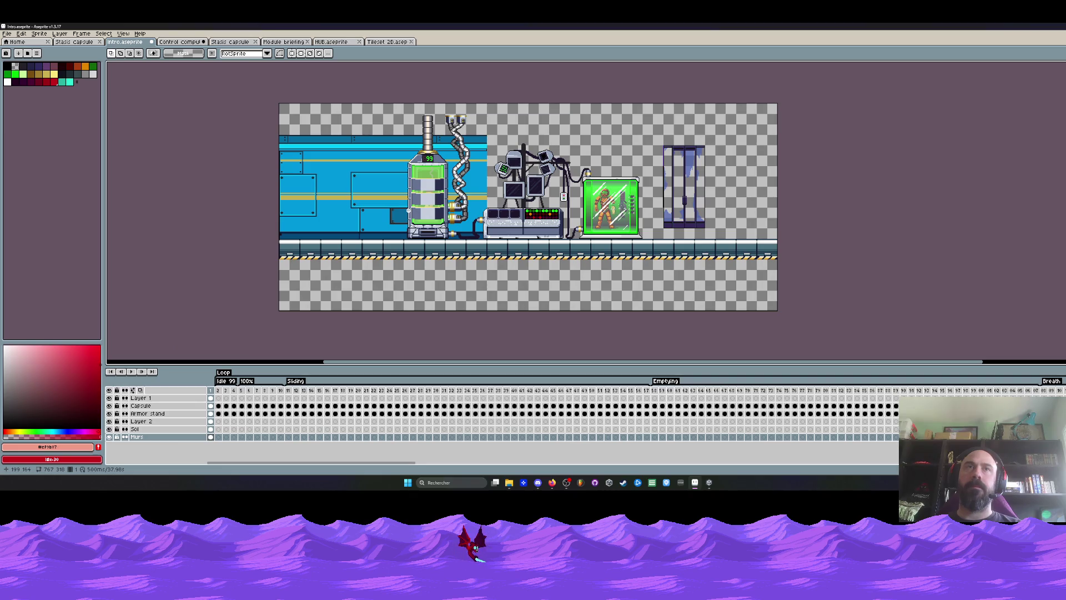
Step: Move the glass door prop lower onto the floor, then bring Void Operators back to the front
scroll(712, 131, up, 1)
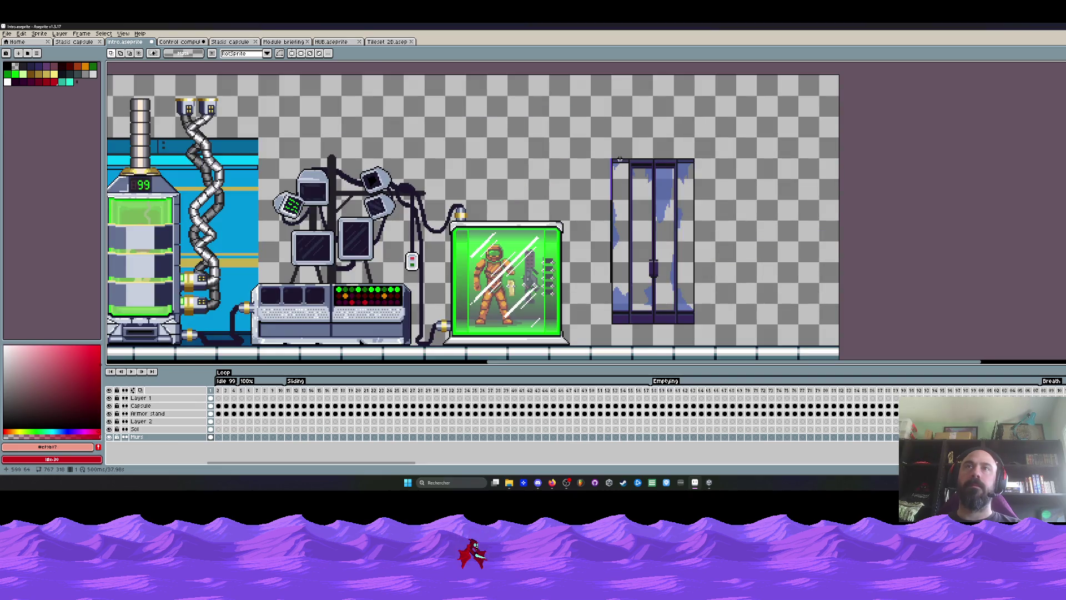
mouse_move(591, 144)
mouse_down()
mouse_move(722, 344)
mouse_move(678, 333)
mouse_up()
key(Left)
key(Left)
key(Left)
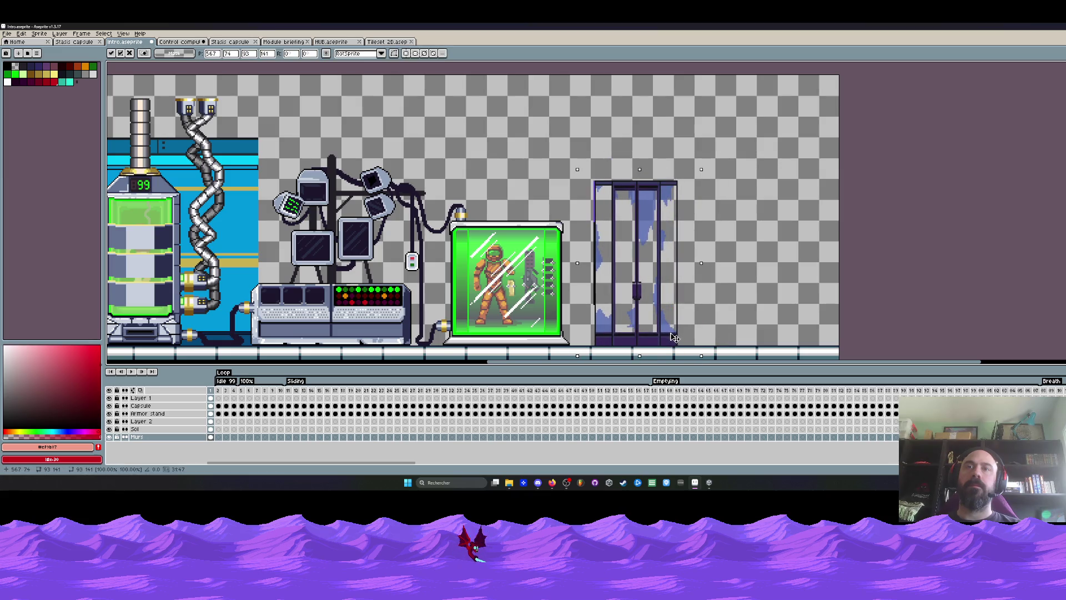
key(Down)
key(Down)
key(Down)
scroll(694, 306, down, 2)
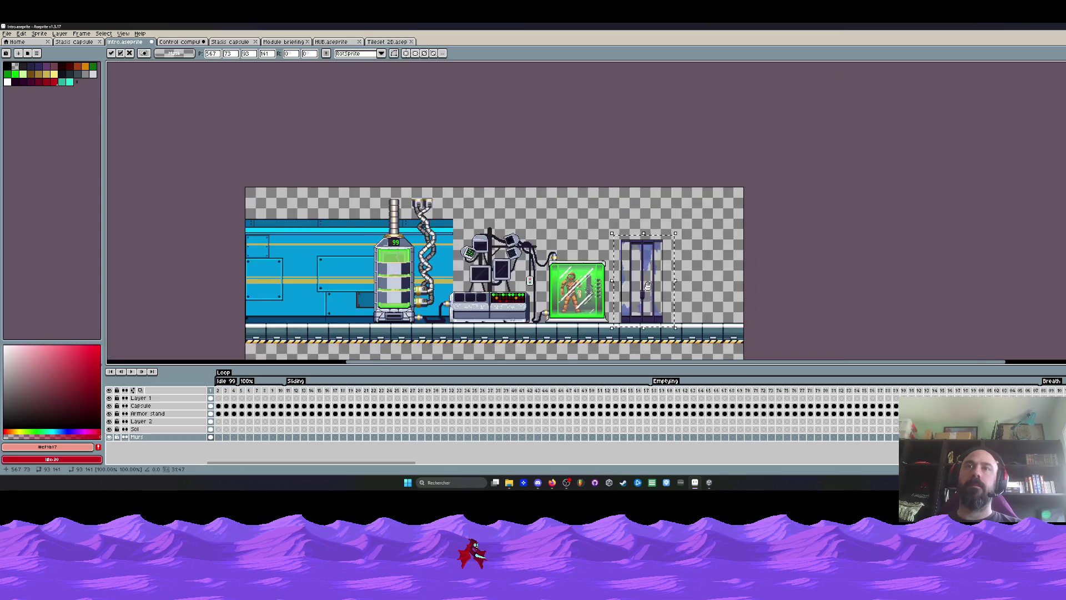
drag(720, 275, 726, 272)
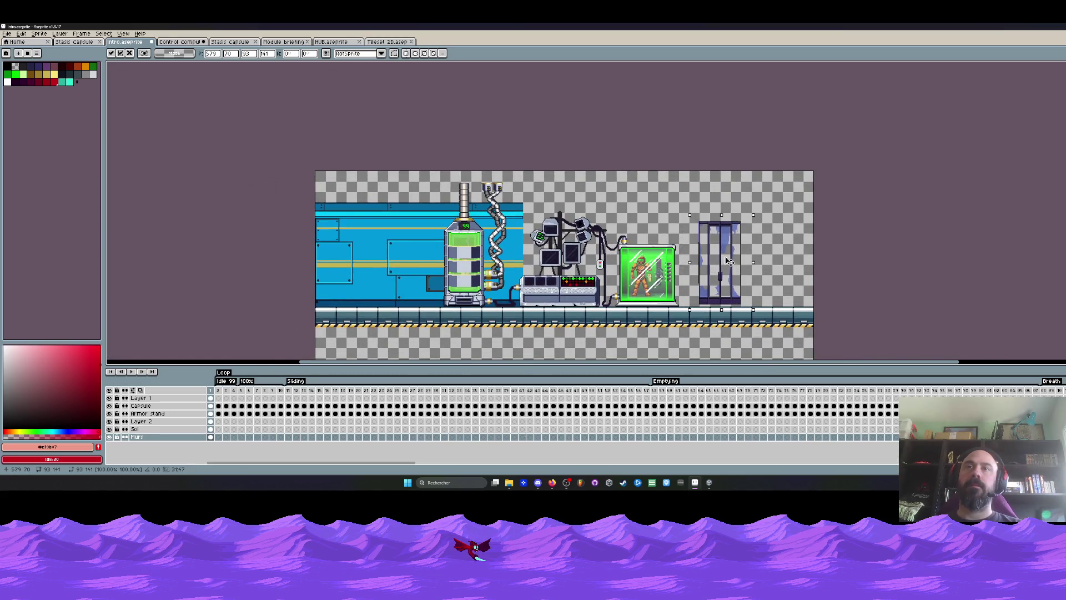
click(709, 483)
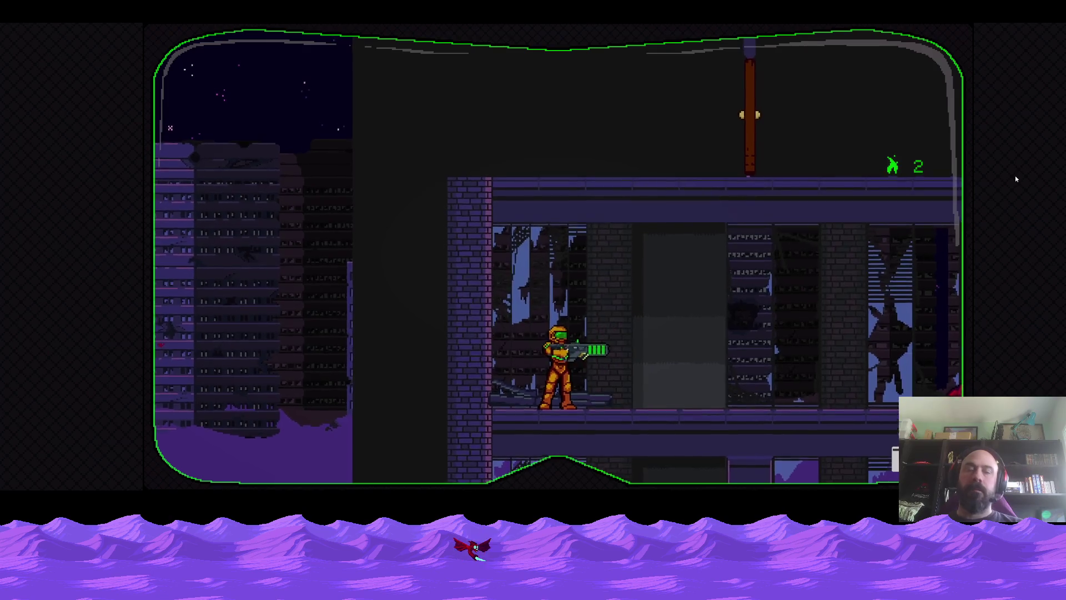
Step: Return to Aseprite and shift the glass door prop left, confirming its placement
key(alt+Tab)
key(Tab)
key(Tab)
key(Tab)
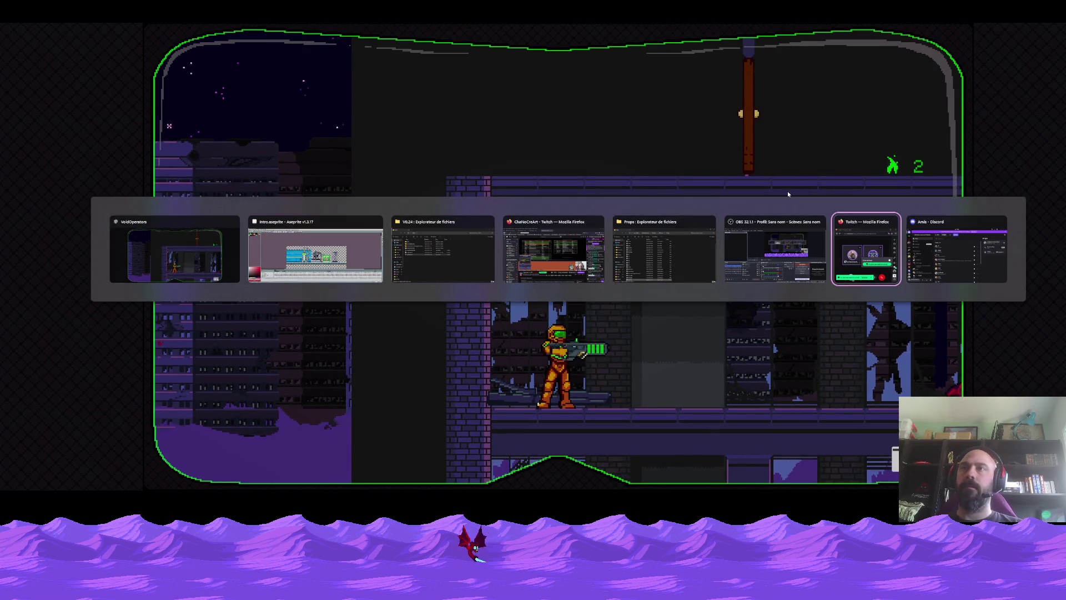
key(ctrl+d)
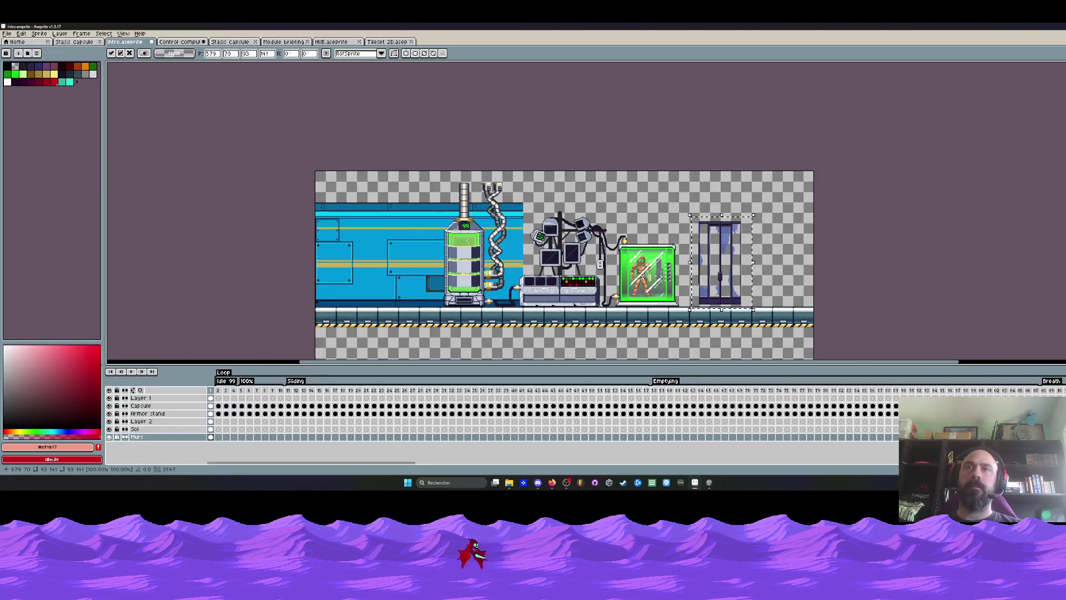
scroll(644, 278, up, 1)
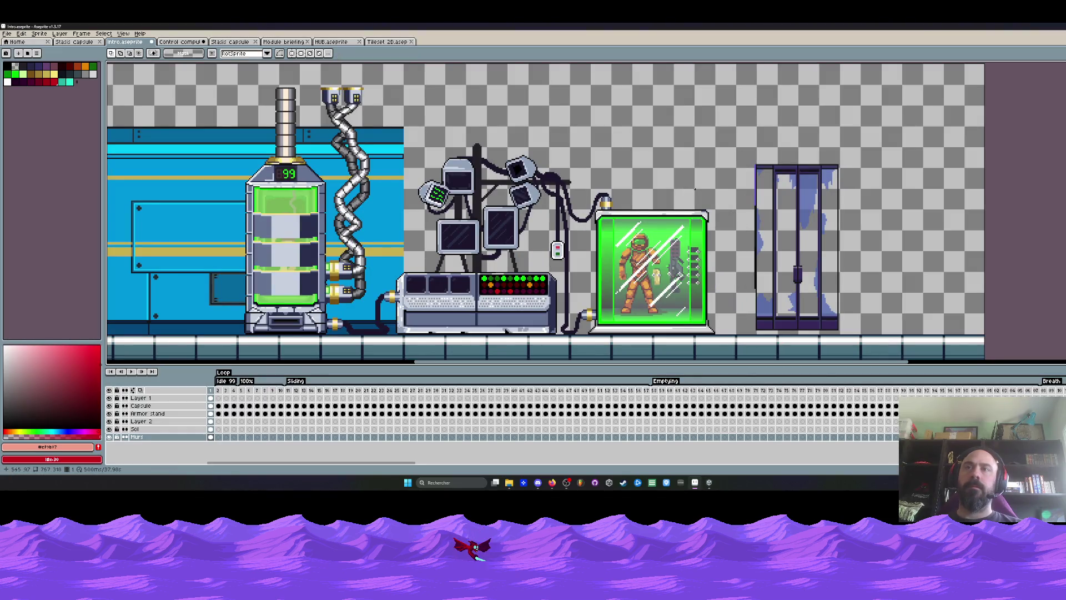
mouse_move(722, 158)
mouse_down()
mouse_move(861, 345)
mouse_move(800, 320)
mouse_move(703, 319)
mouse_move(810, 320)
mouse_move(838, 289)
mouse_up()
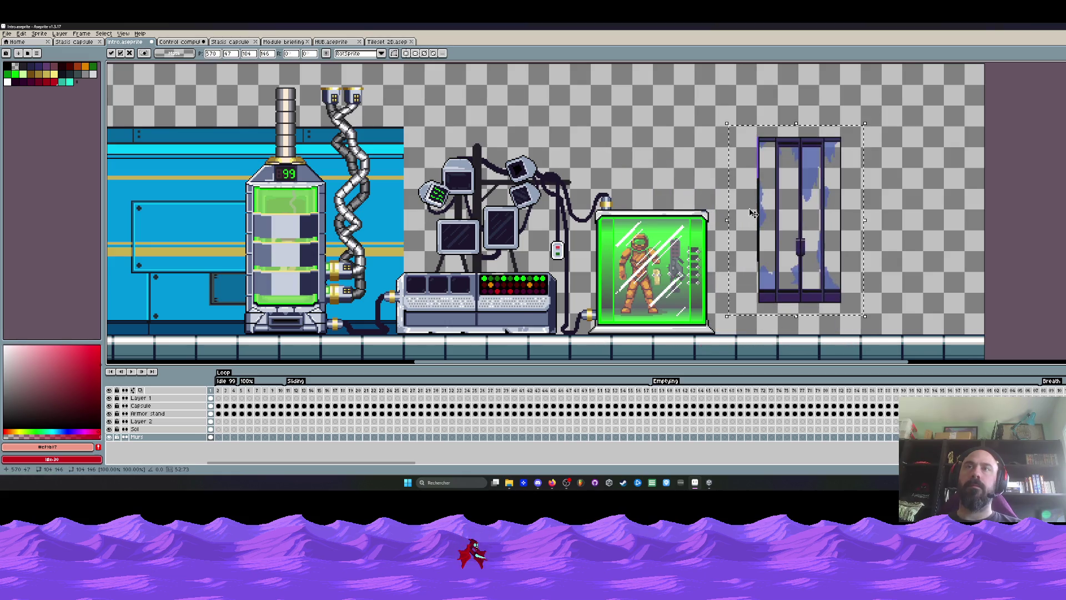
scroll(771, 182, down, 1)
scroll(623, 180, up, 1)
key(ctrl+d)
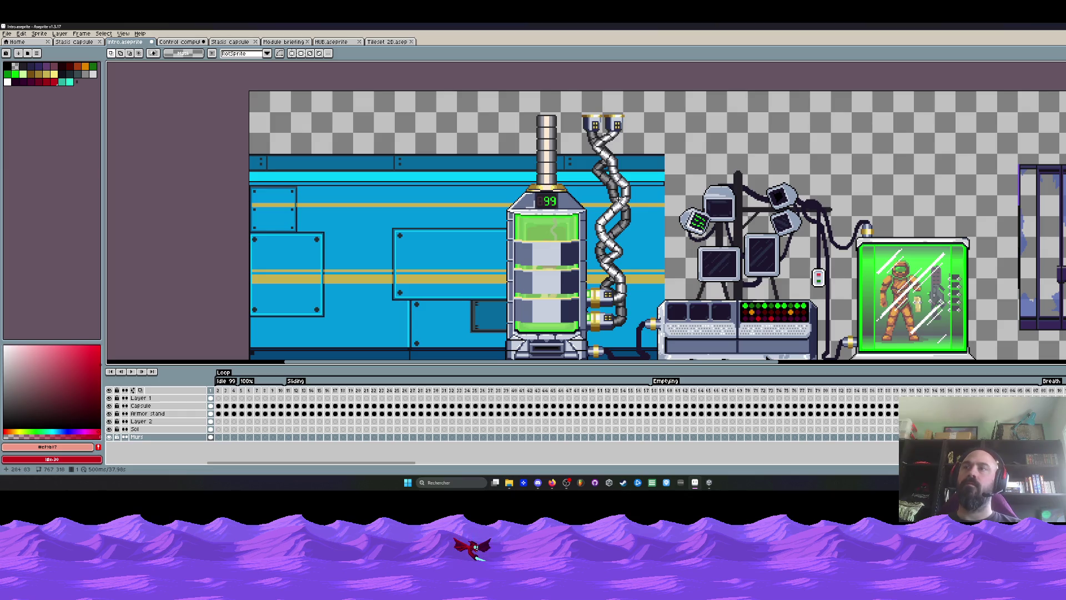
Step: Settle the door on the floor just right of the green stasis tank, then select around it
key(ctrl+v)
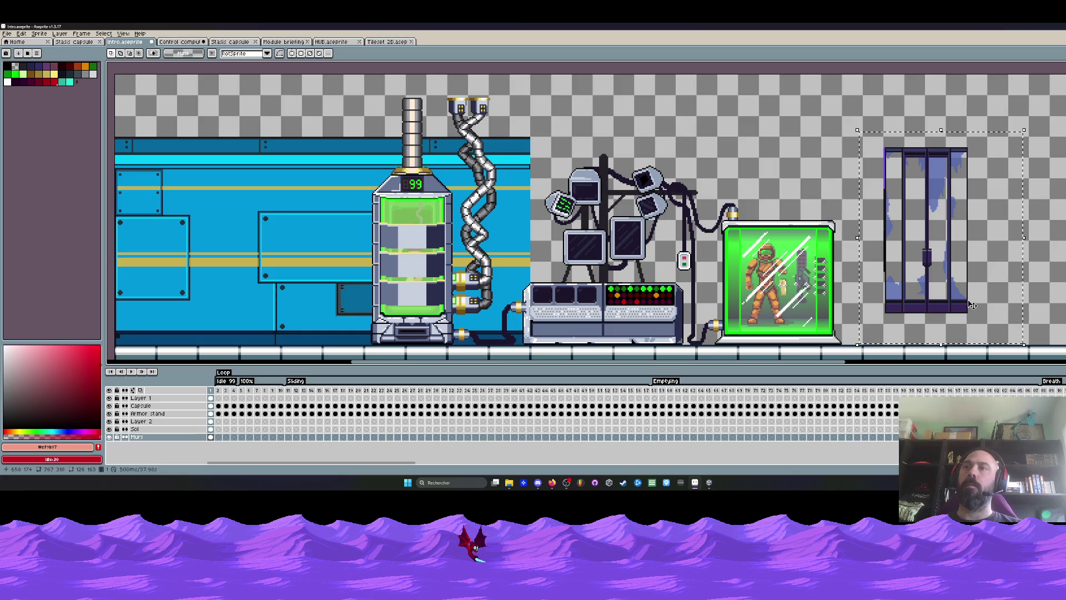
mouse_move(920, 297)
mouse_down()
mouse_move(284, 313)
mouse_move(739, 273)
mouse_up()
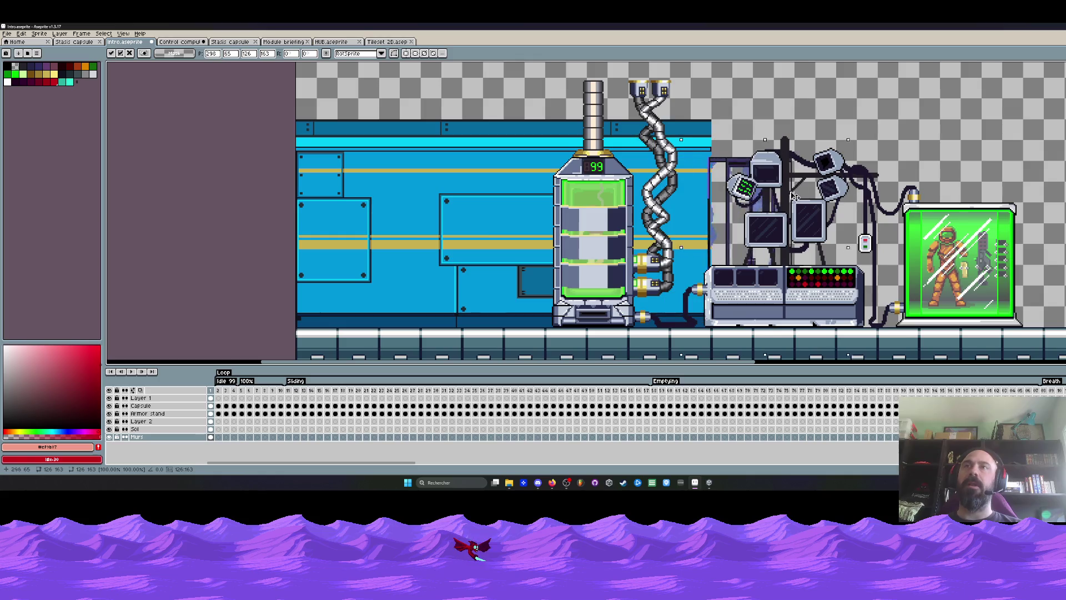
mouse_move(799, 181)
mouse_down()
mouse_move(1050, 200)
mouse_move(967, 202)
mouse_up()
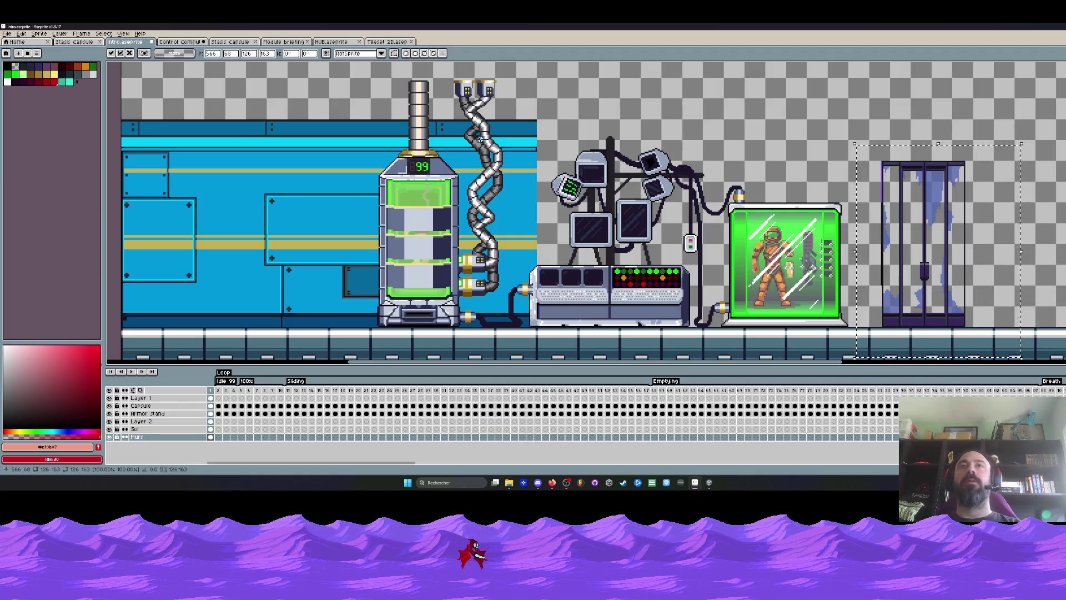
scroll(384, 145, down, 2)
scroll(423, 130, up, 2)
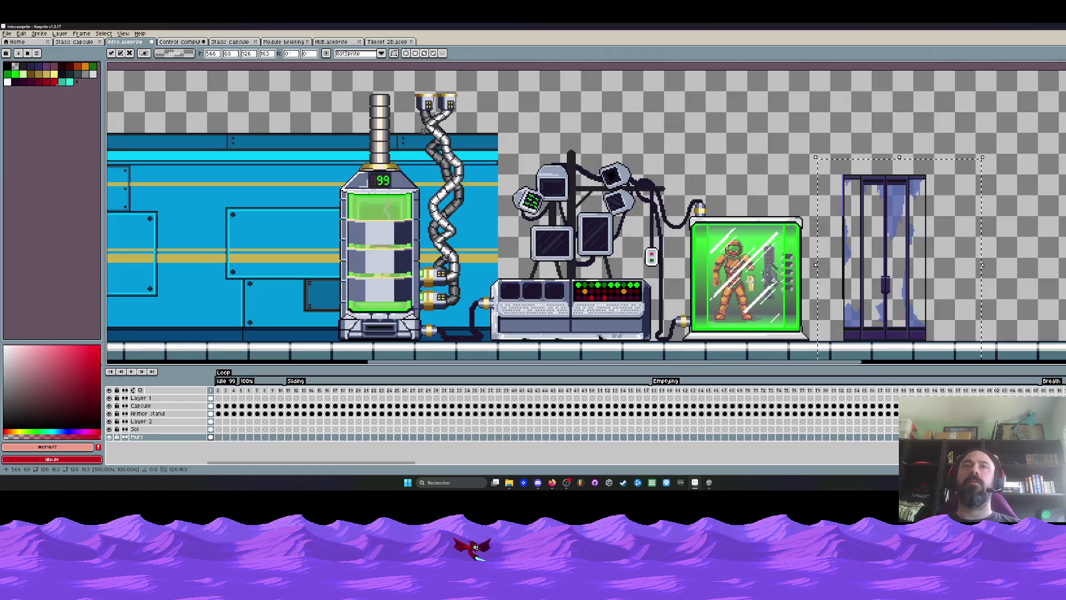
key(ctrl+d)
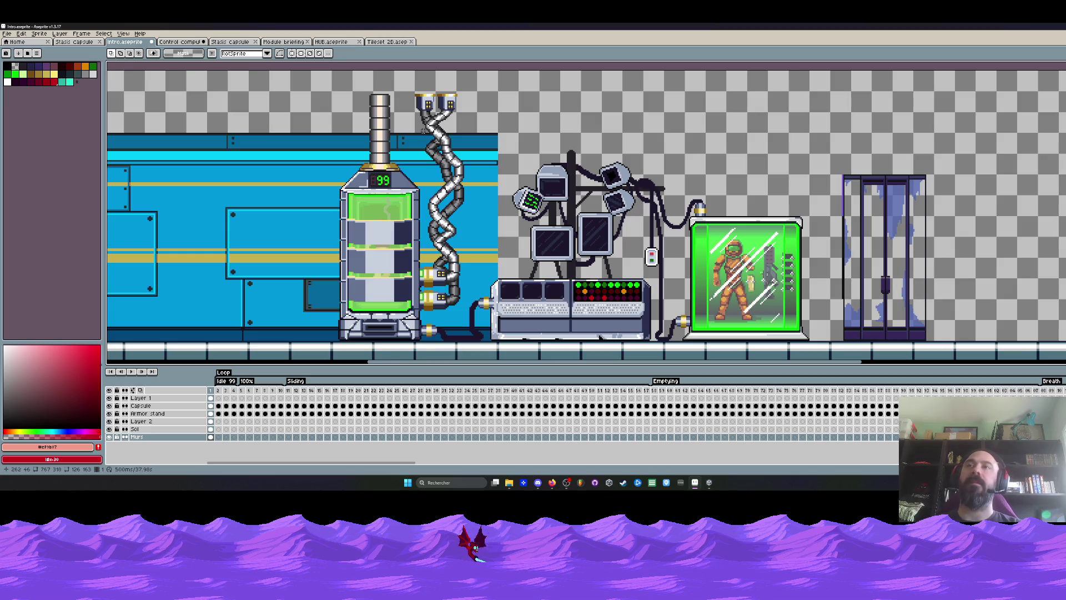
drag(826, 154, 994, 356)
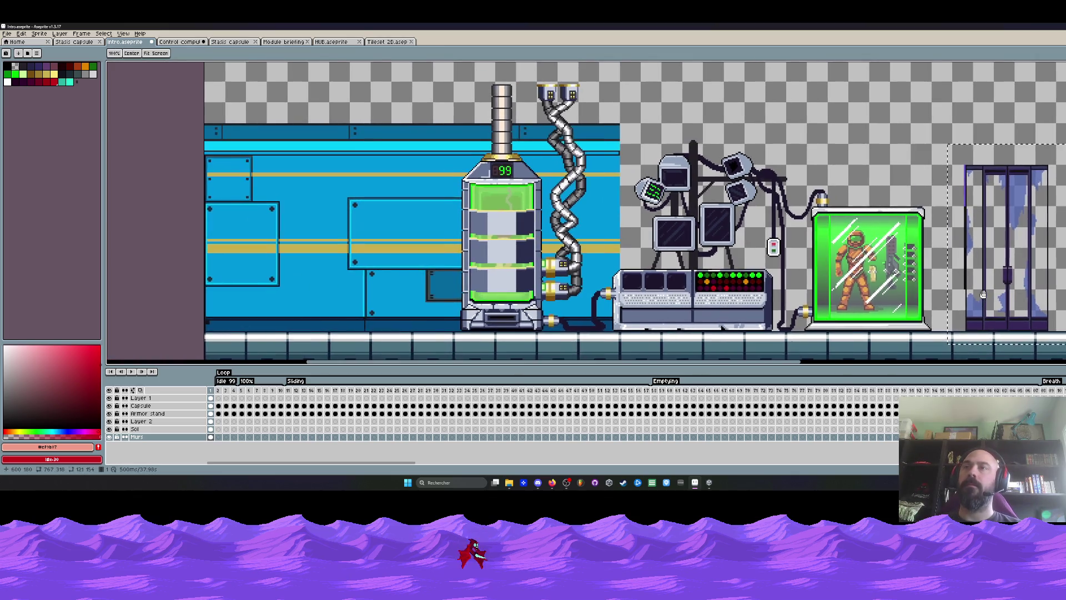
Step: Erase the selected pixels, check Layer 1's contents and make Layer 1 the working layer
key(Delete)
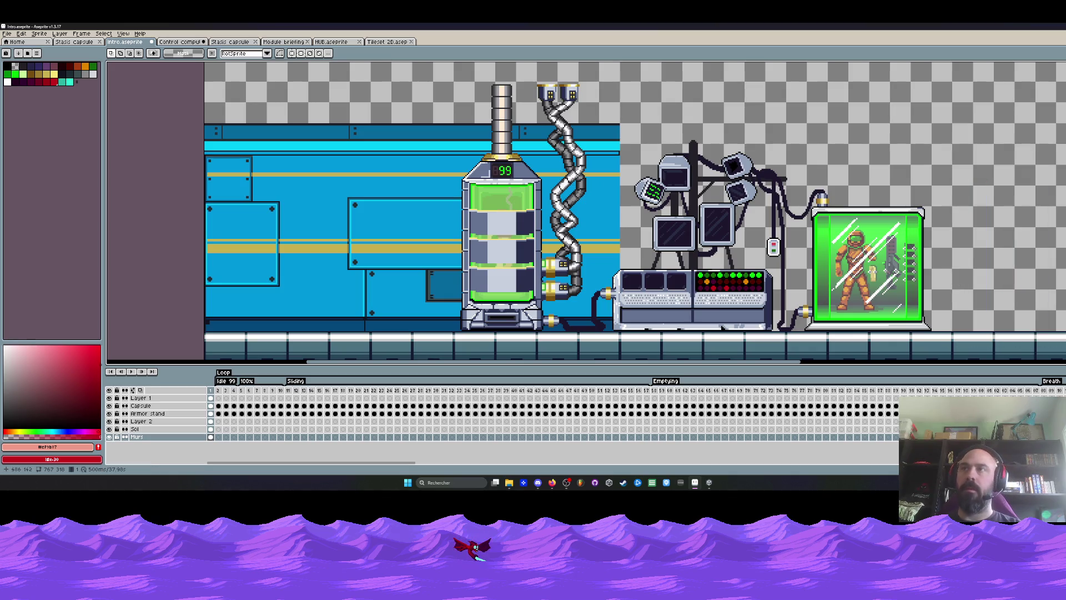
scroll(561, 161, down, 3)
scroll(547, 108, up, 4)
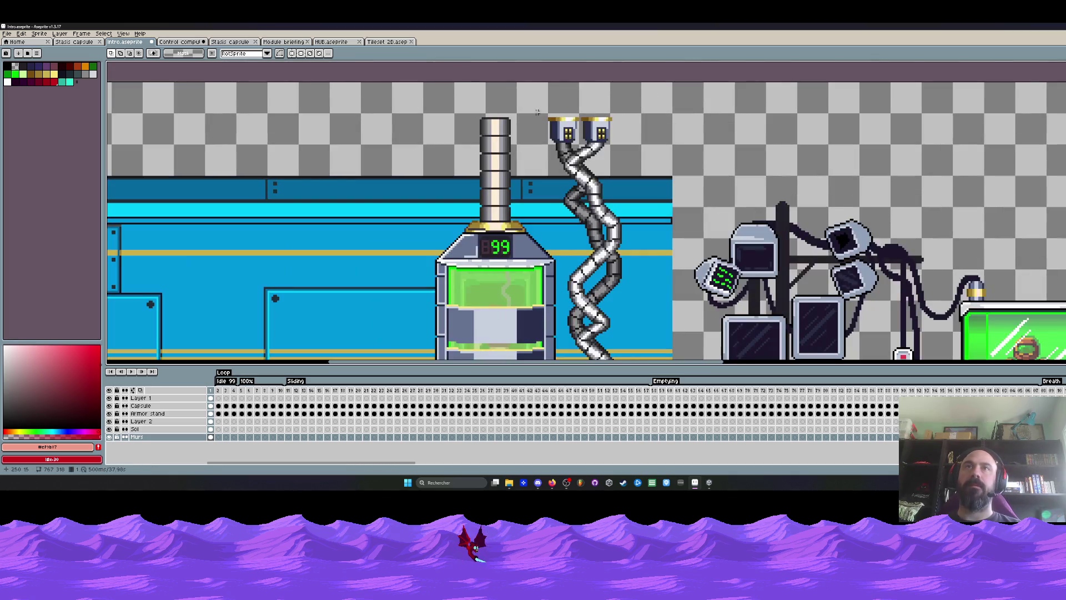
mouse_move(558, 114)
mouse_down()
mouse_move(644, 217)
mouse_move(628, 119)
mouse_move(562, 112)
mouse_up()
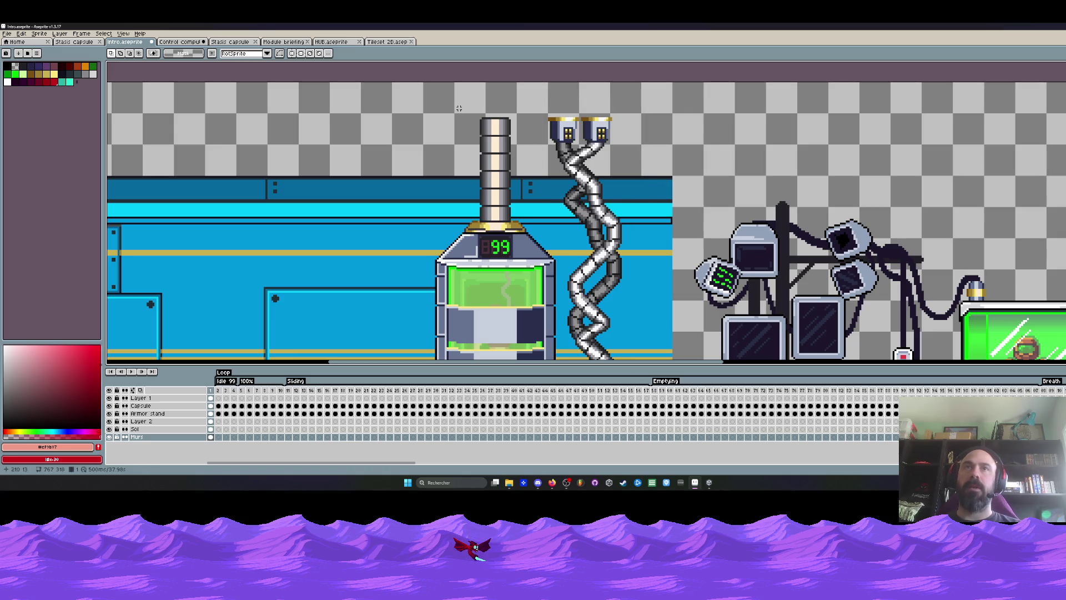
mouse_move(459, 108)
mouse_down()
mouse_move(527, 190)
mouse_move(461, 108)
mouse_up()
click(109, 399)
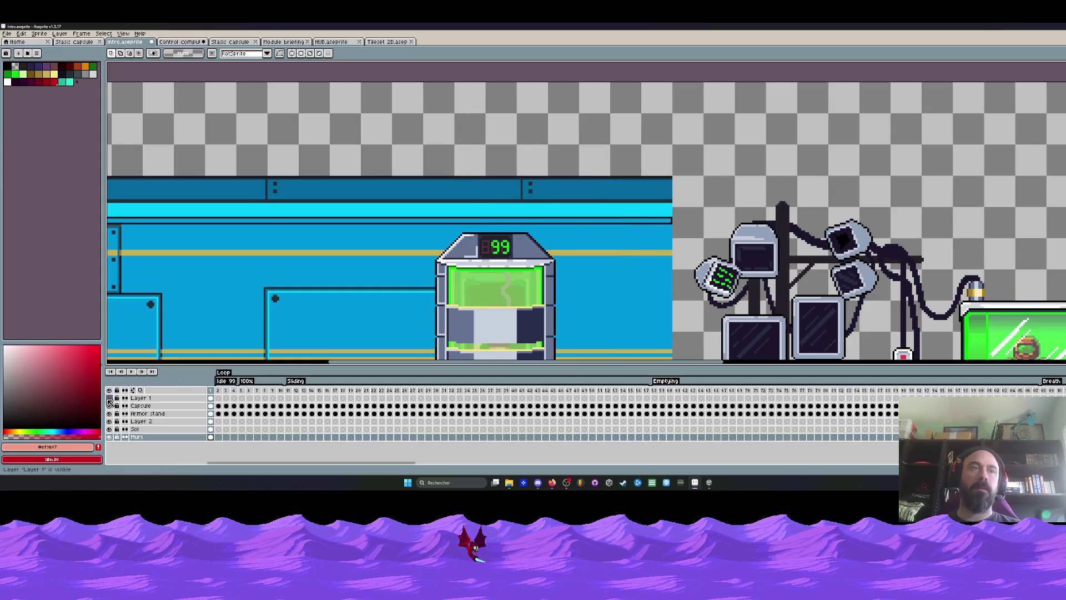
click(109, 398)
click(211, 398)
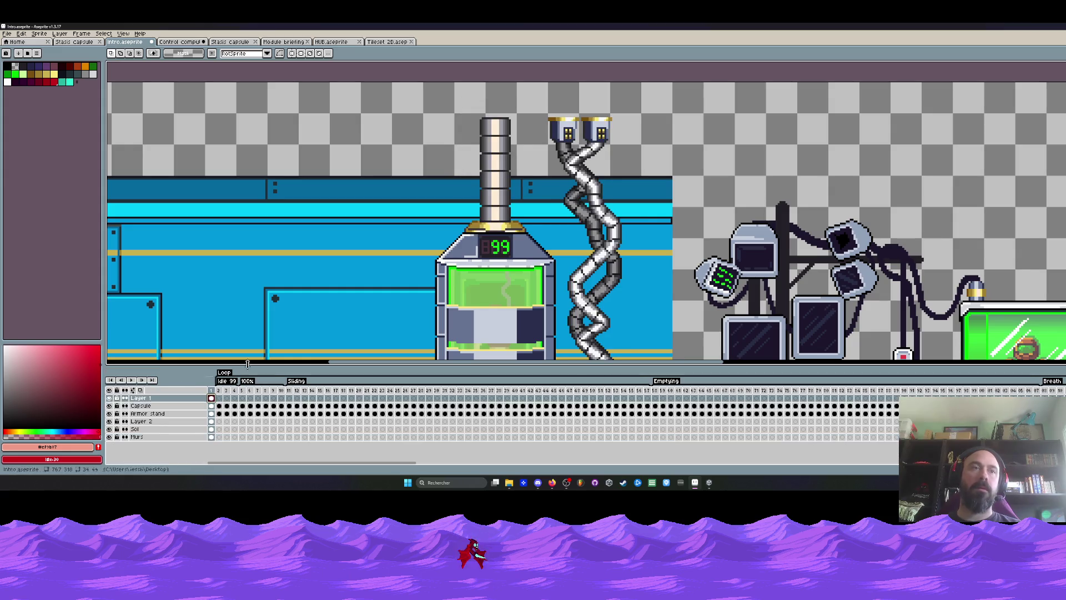
scroll(517, 100, up, 1)
Step: Delete the upper part of the vertical pipe above the 99 tank
mouse_move(438, 104)
mouse_down()
mouse_move(518, 190)
mouse_move(521, 213)
mouse_move(524, 197)
mouse_up()
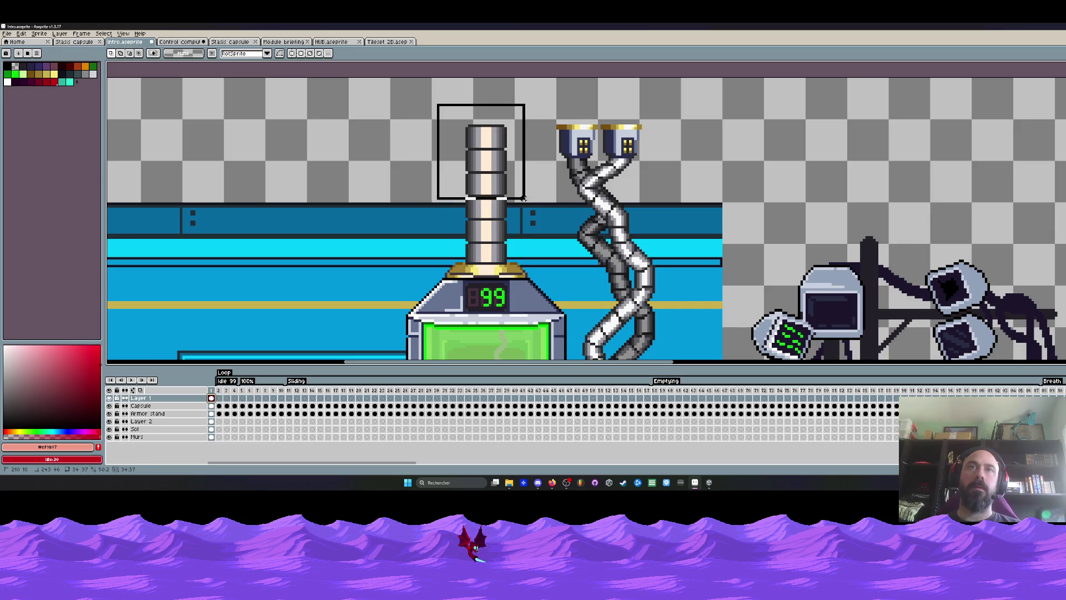
key(Delete)
scroll(473, 206, down, 2)
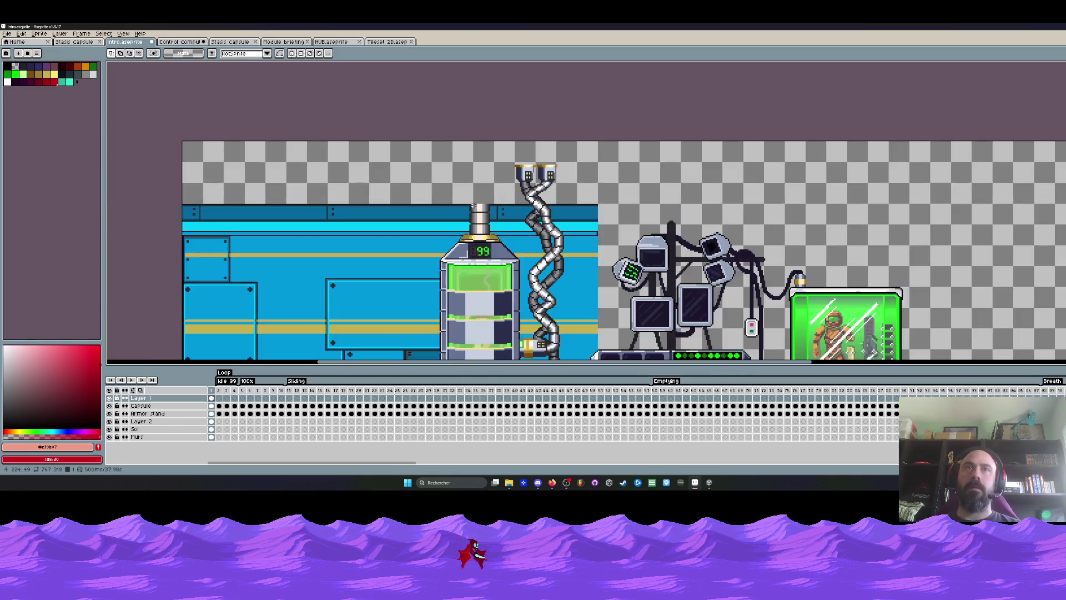
scroll(473, 206, up, 3)
scroll(520, 222, down, 2)
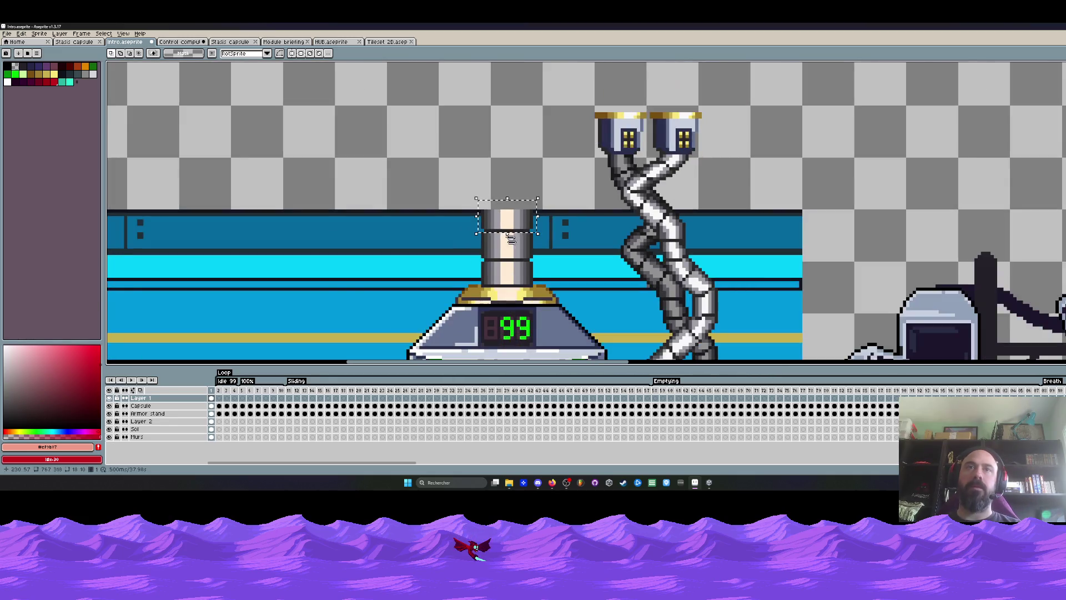
scroll(486, 258, up, 2)
Step: Copy the golden collar from the pipe base up to the new pipe top
drag(458, 301, 610, 328)
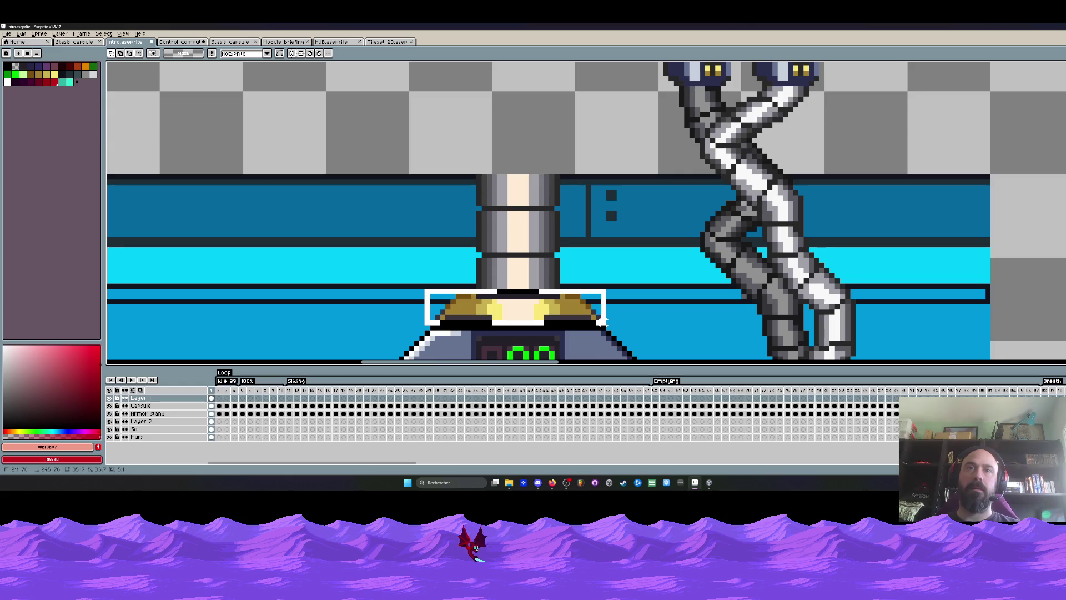
click(480, 265)
mouse_move(417, 254)
mouse_down()
mouse_move(583, 297)
mouse_move(629, 326)
mouse_up()
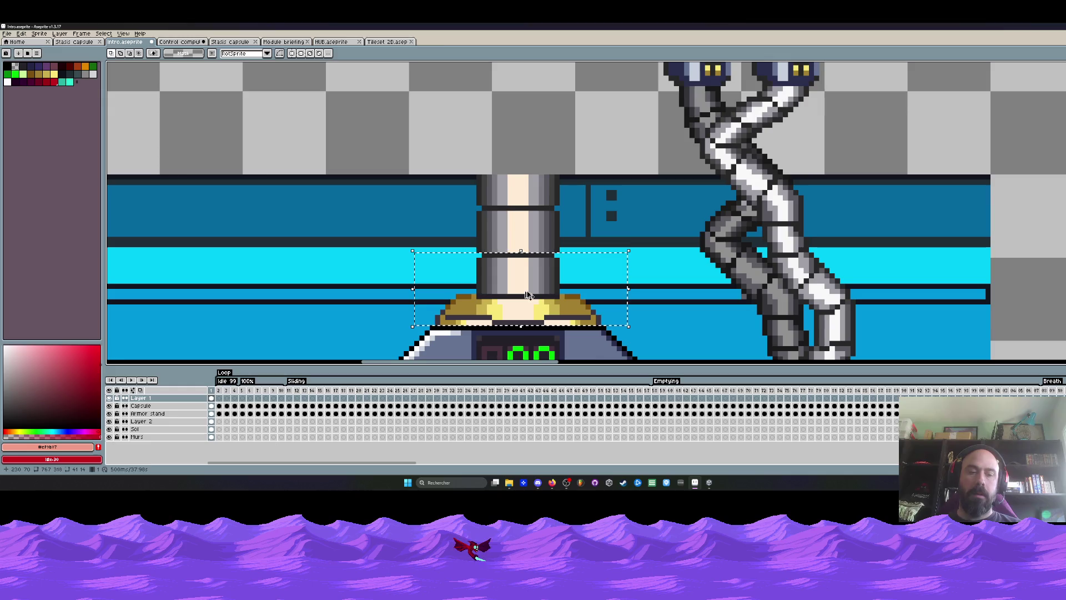
mouse_move(528, 295)
mouse_down()
mouse_move(537, 220)
mouse_move(532, 230)
mouse_up()
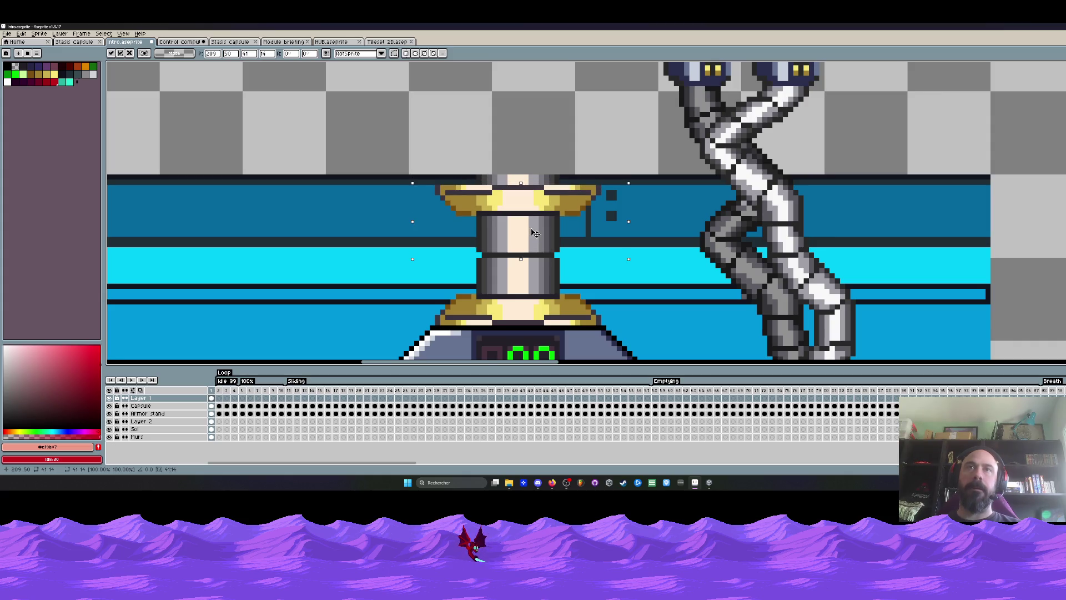
drag(532, 229, 534, 222)
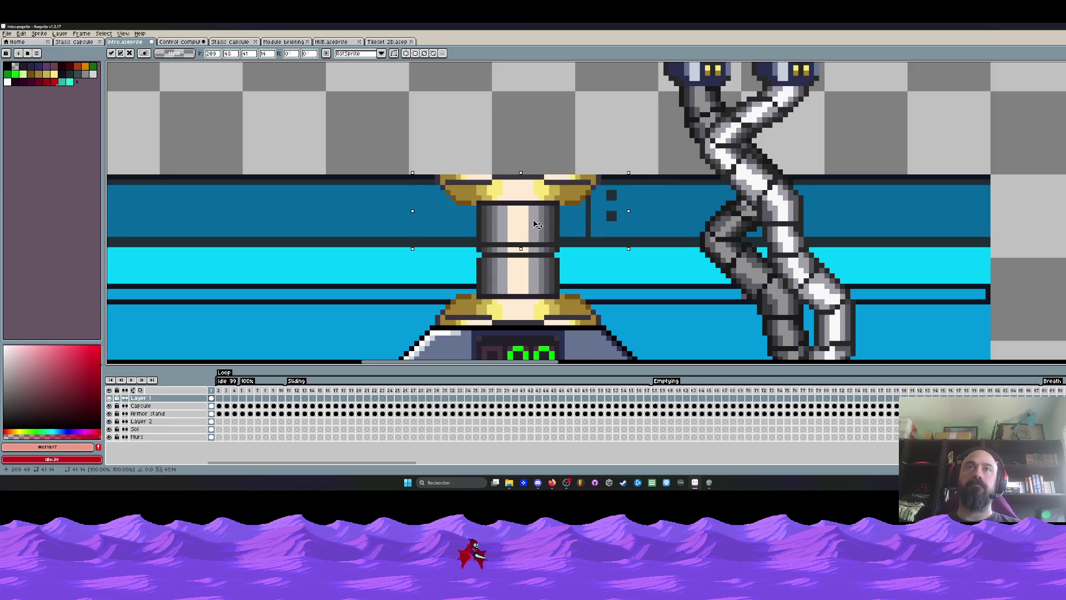
key(Return)
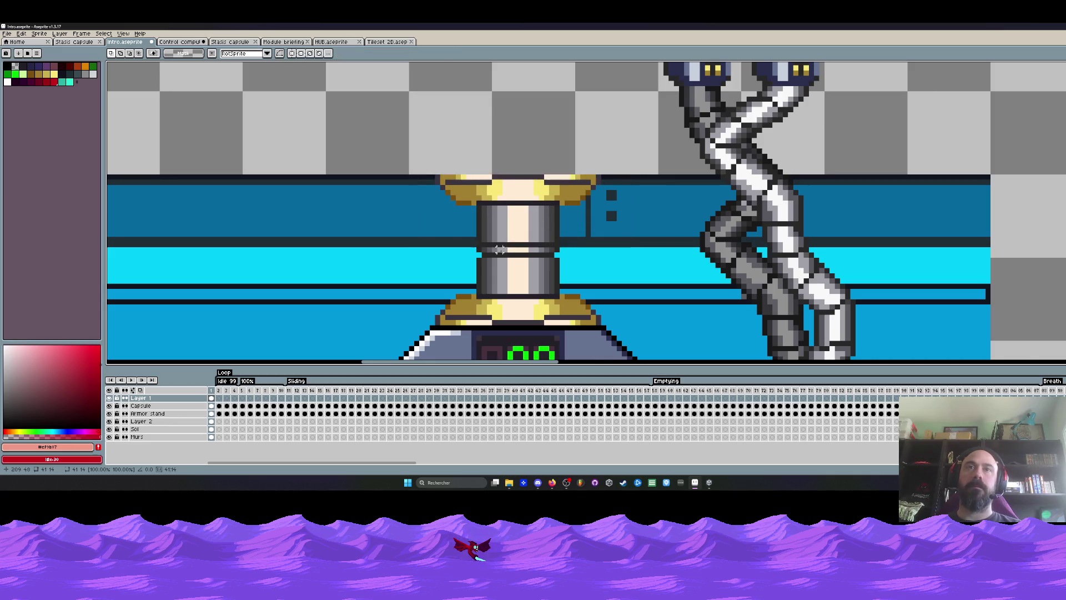
Step: Delete the leftover grey strip and dark edge strip across the pillar
scroll(472, 248, up, 3)
drag(432, 256, 683, 271)
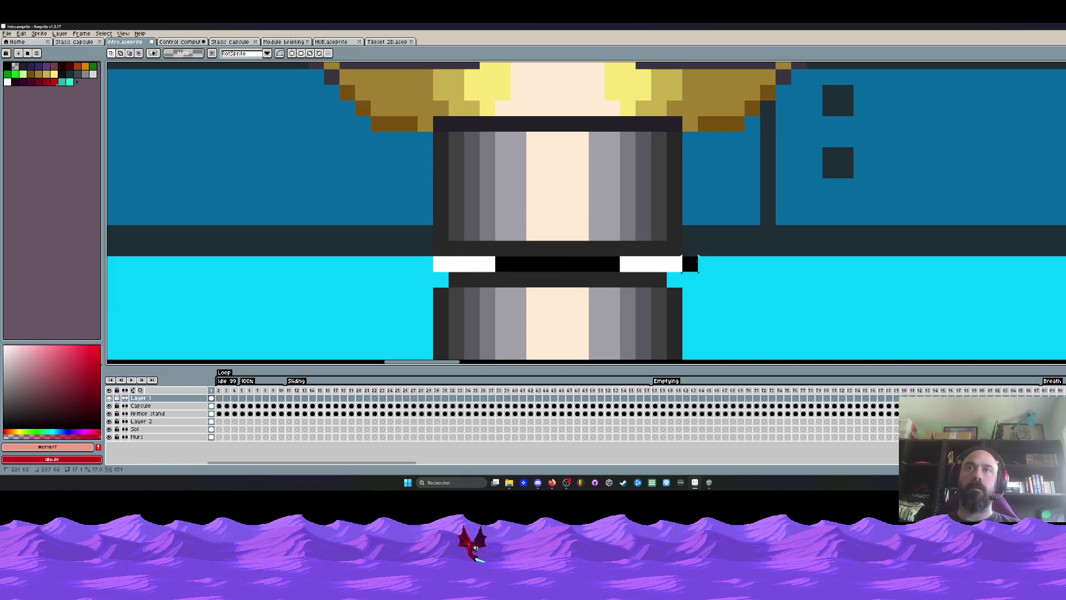
key(Delete)
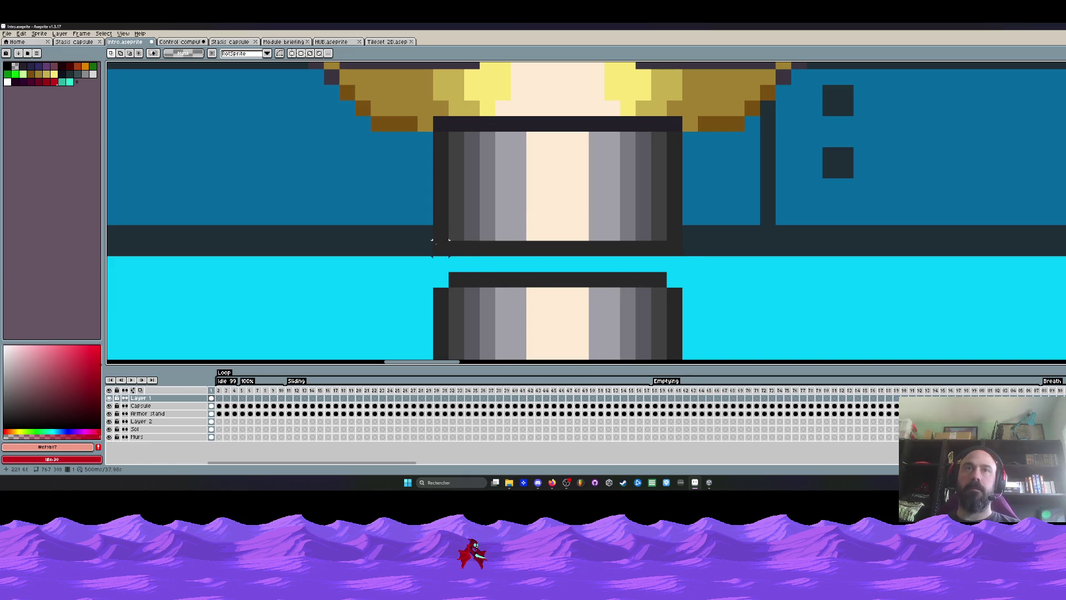
drag(433, 240, 727, 256)
key(Delete)
Step: Move the dark band and lower pillar section up to close the gap
scroll(596, 248, down, 1)
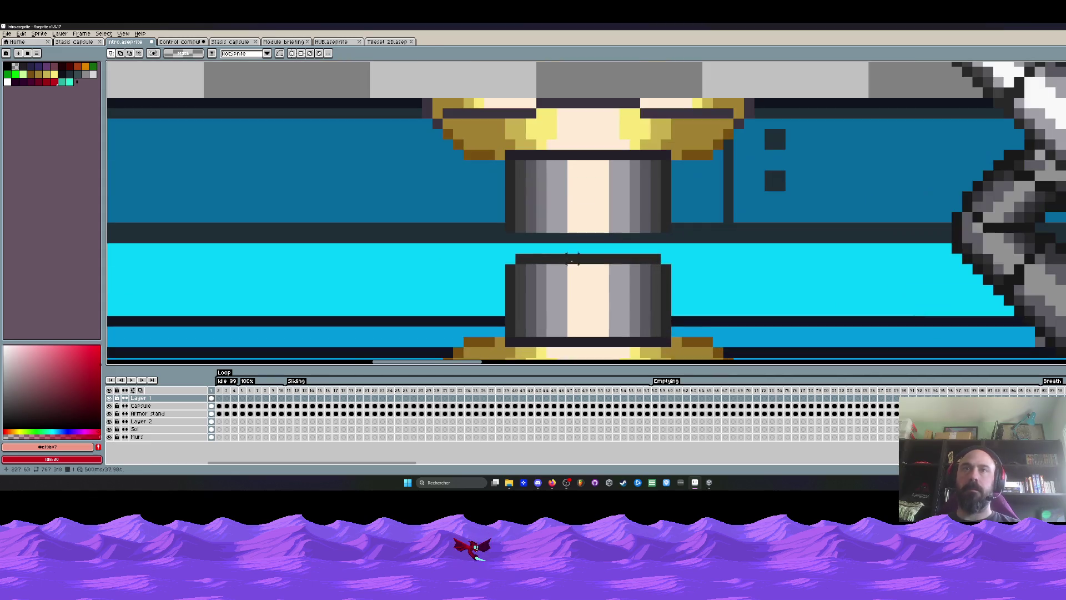
drag(493, 232, 724, 245)
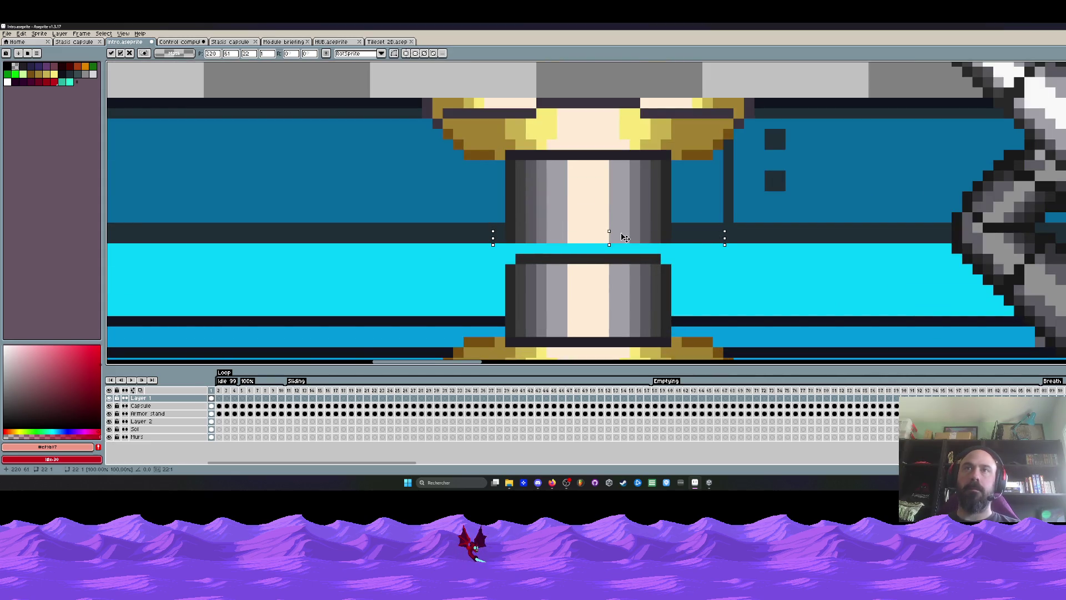
click(561, 258)
drag(484, 245, 703, 265)
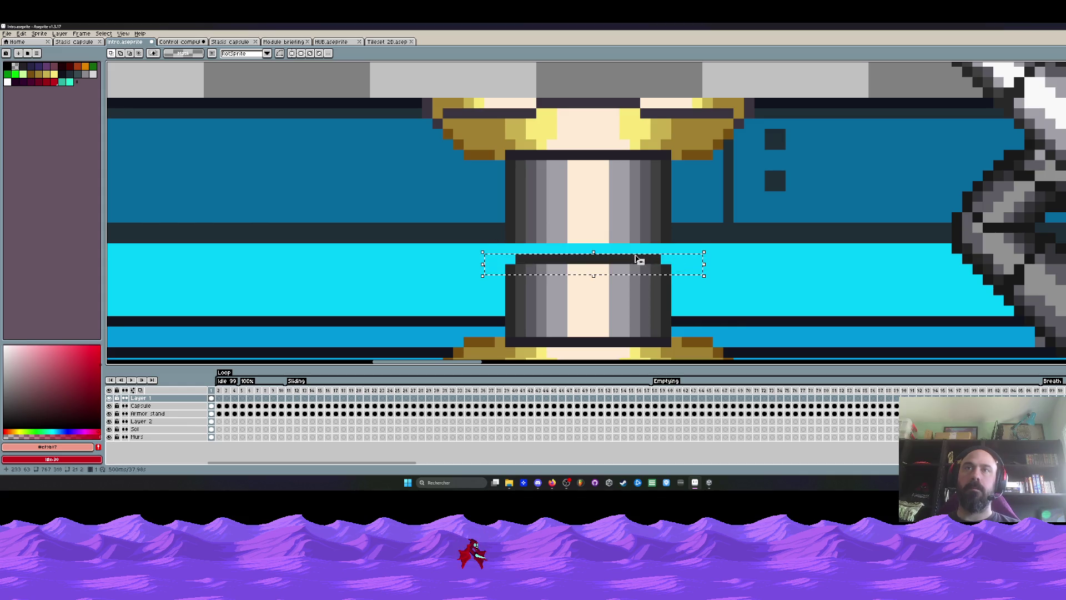
drag(595, 267, 597, 252)
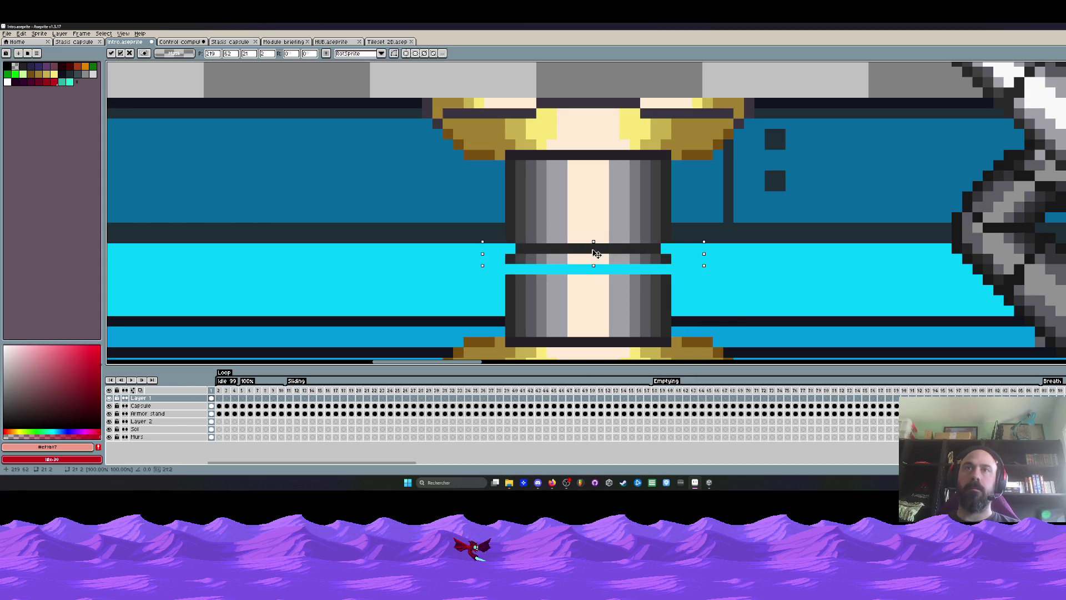
drag(493, 271, 703, 288)
drag(628, 280, 624, 258)
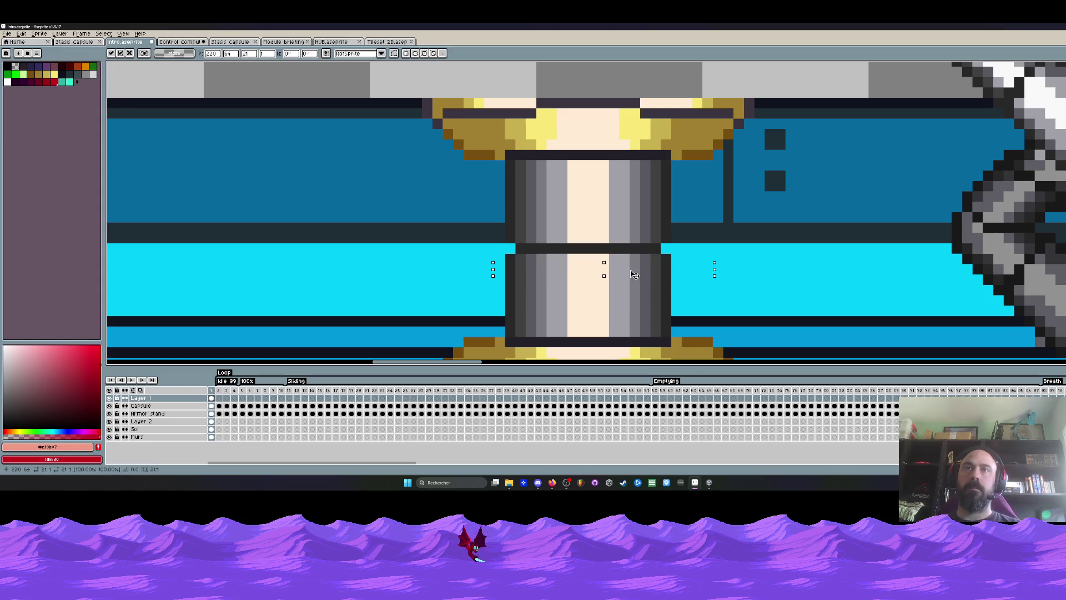
key(ctrl+d)
scroll(624, 259, down, 5)
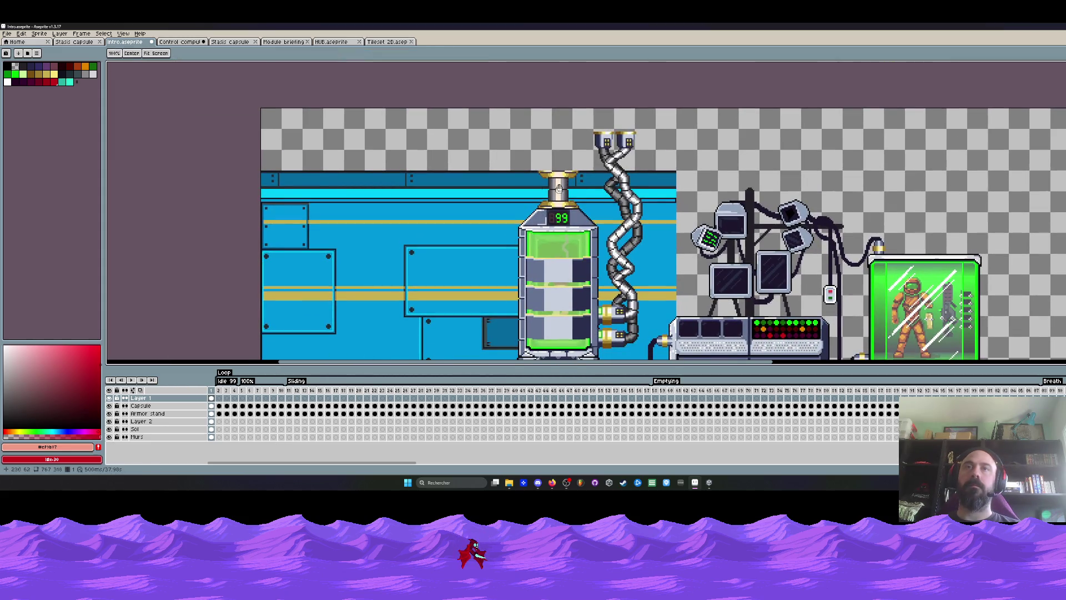
Step: Pan to the cable tops and move one twin cap up-right over the empty area
drag(559, 188, 479, 184)
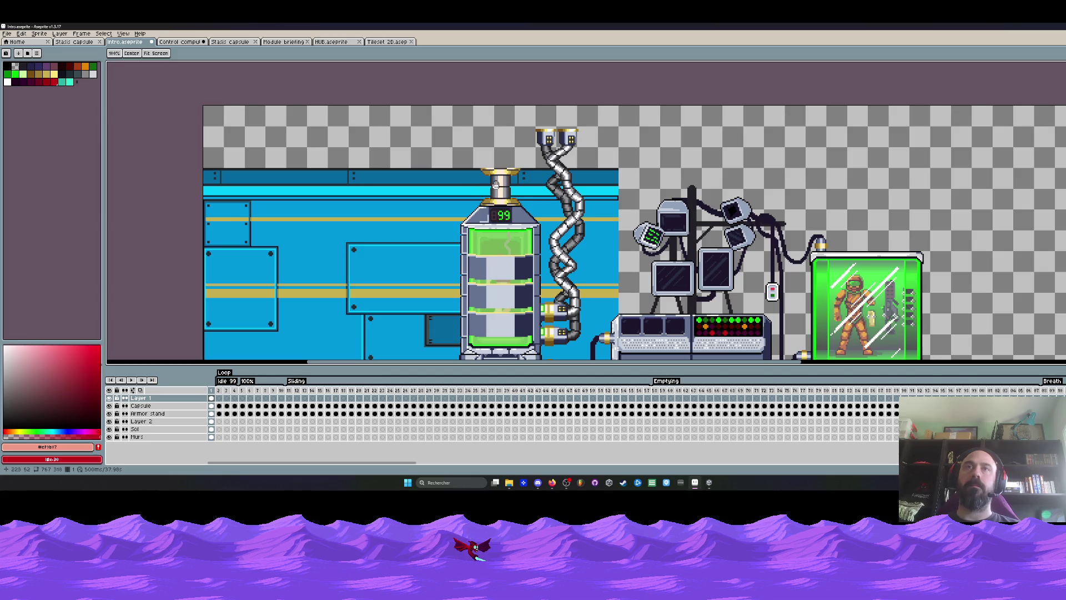
scroll(553, 174, up, 3)
drag(517, 74, 648, 216)
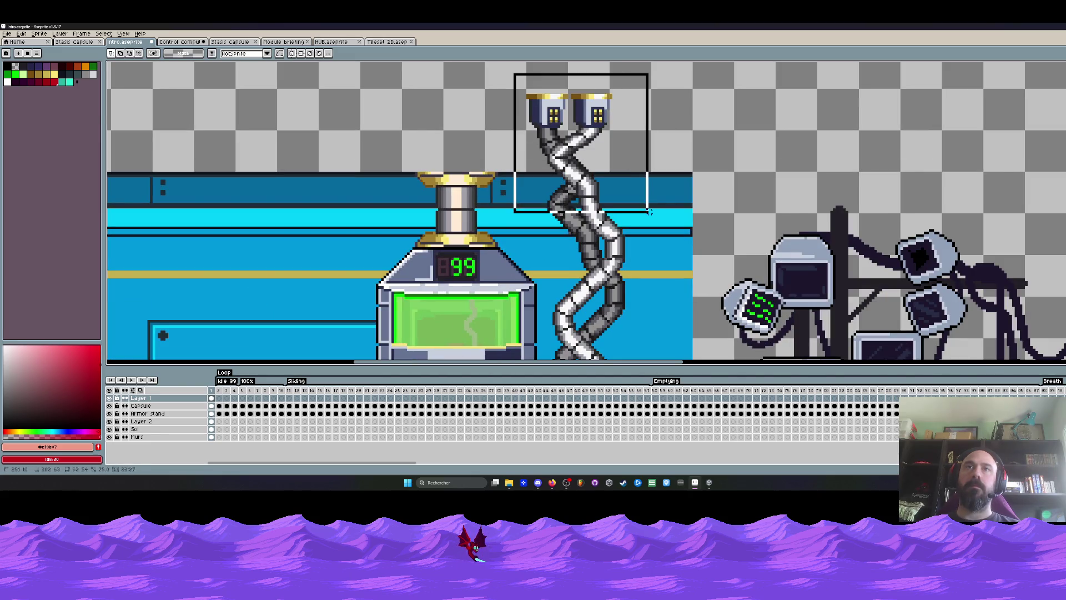
scroll(649, 215, down, 1)
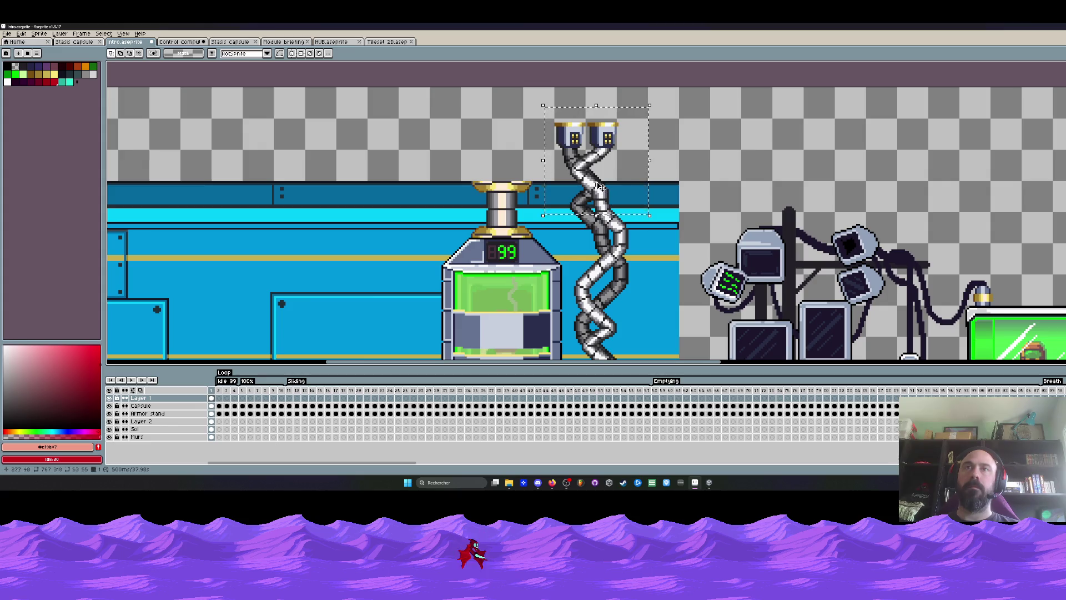
mouse_move(535, 100)
mouse_down()
mouse_move(628, 130)
mouse_move(640, 154)
mouse_move(616, 146)
mouse_move(614, 214)
mouse_move(773, 155)
mouse_move(778, 178)
mouse_move(602, 215)
mouse_move(613, 221)
mouse_up()
scroll(624, 130, up, 1)
click(731, 133)
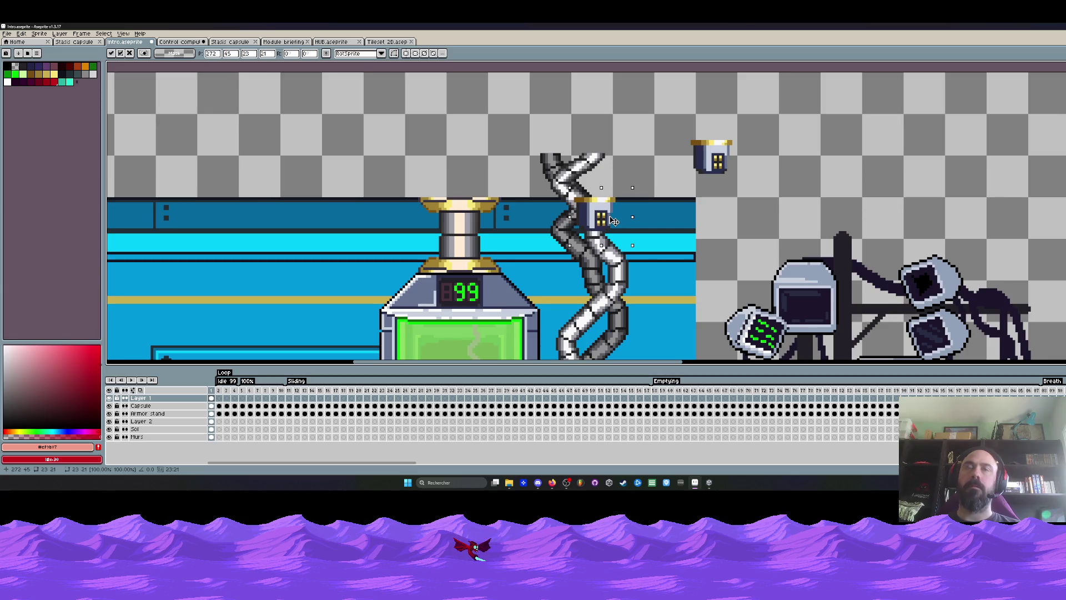
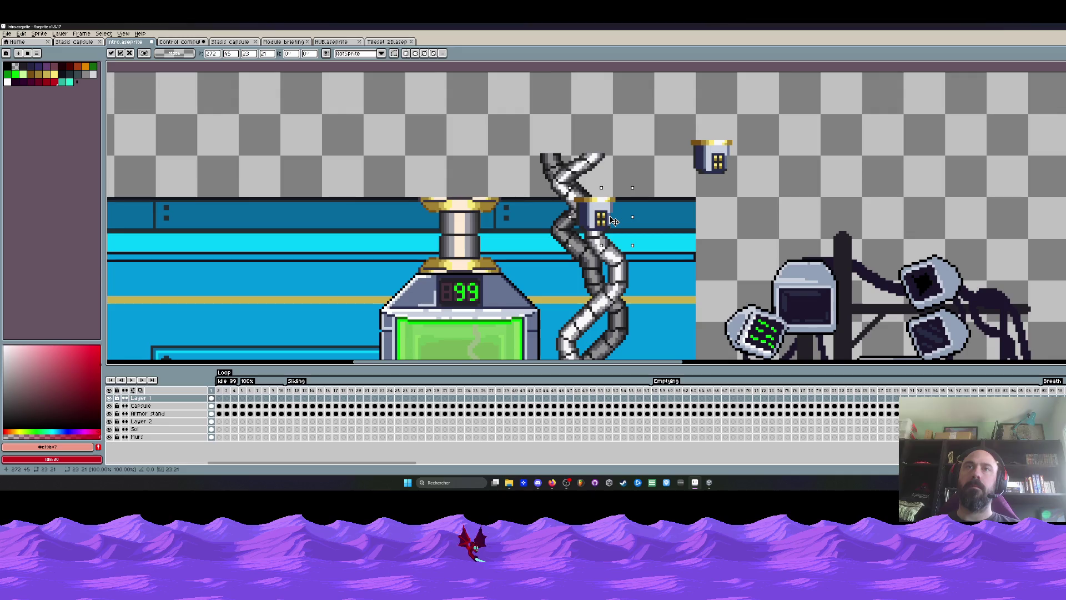
Step: Undo a trial placement of both caps, then erase the pipes' upper coils above the wall
drag(613, 220, 576, 220)
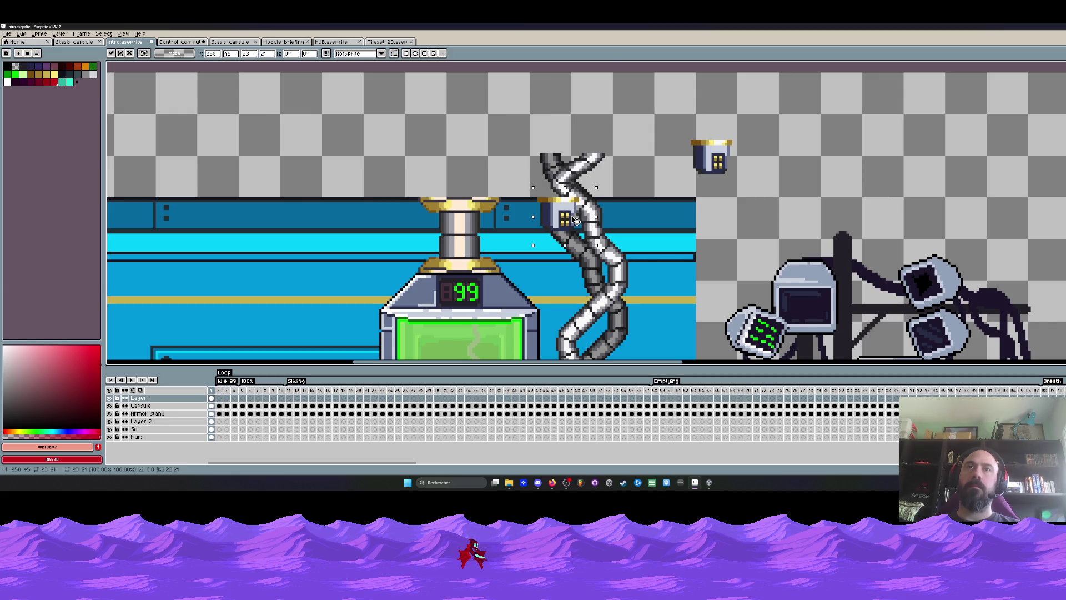
mouse_move(689, 139)
mouse_down()
mouse_move(735, 177)
mouse_move(605, 221)
mouse_move(616, 221)
mouse_up()
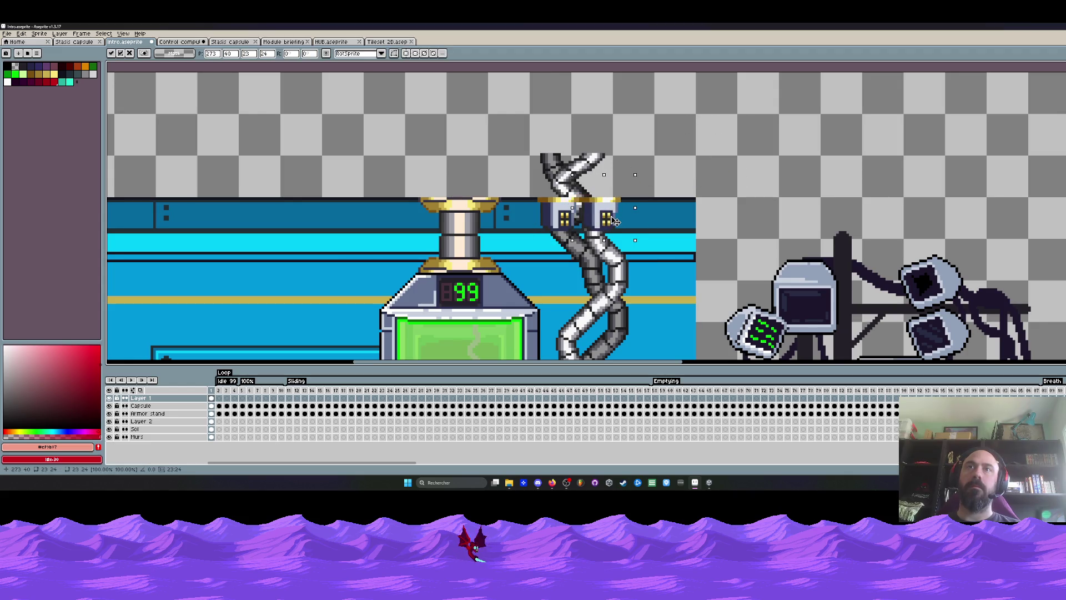
key(ctrl+z)
key(ctrl+z)
key(ctrl+z)
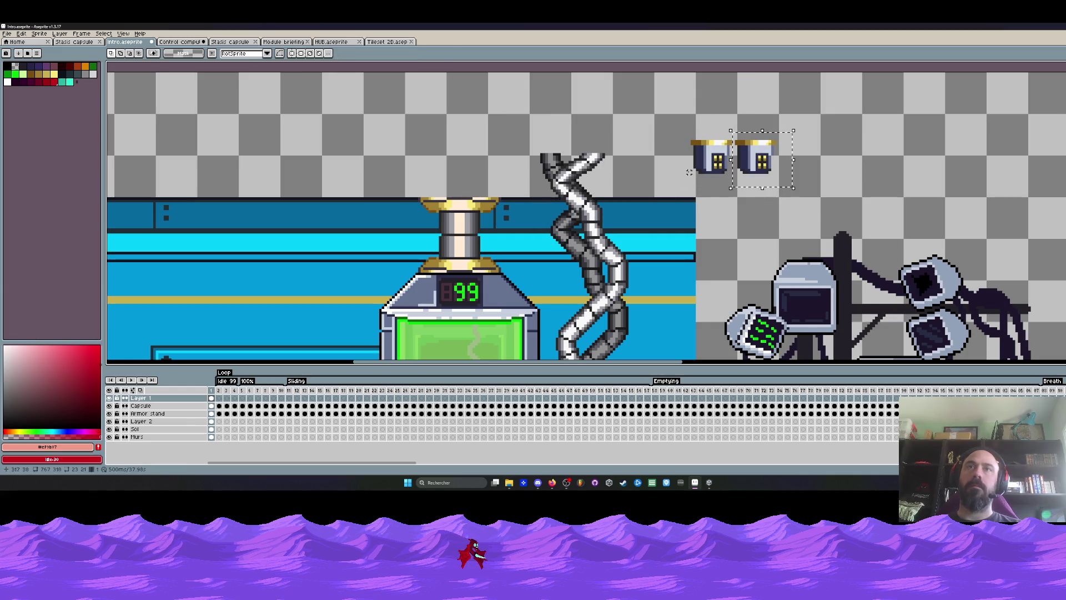
mouse_move(535, 128)
mouse_down()
mouse_move(595, 170)
mouse_move(638, 224)
mouse_up()
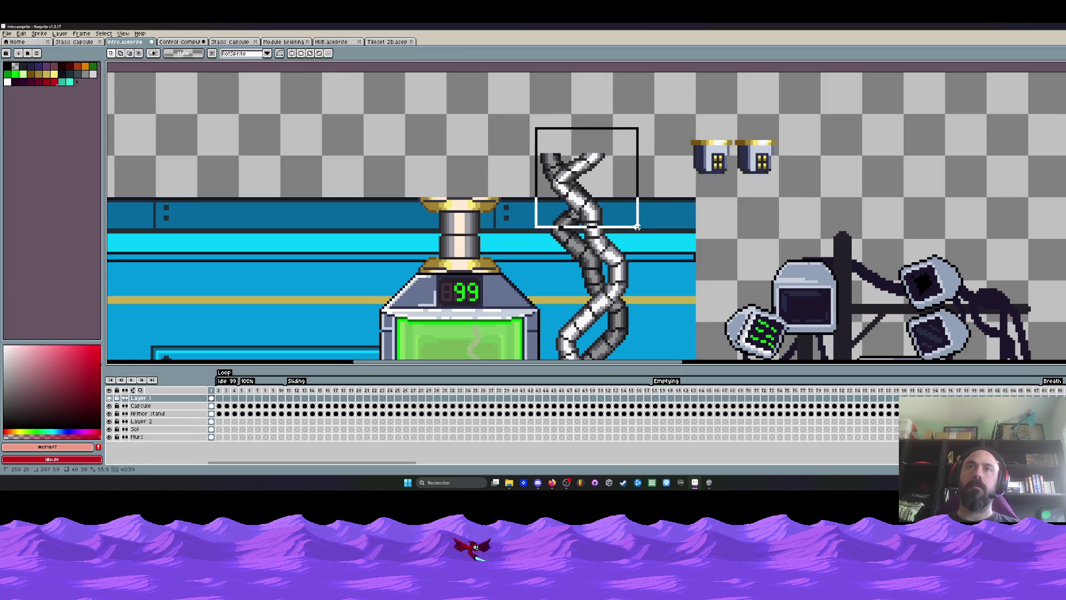
key(Delete)
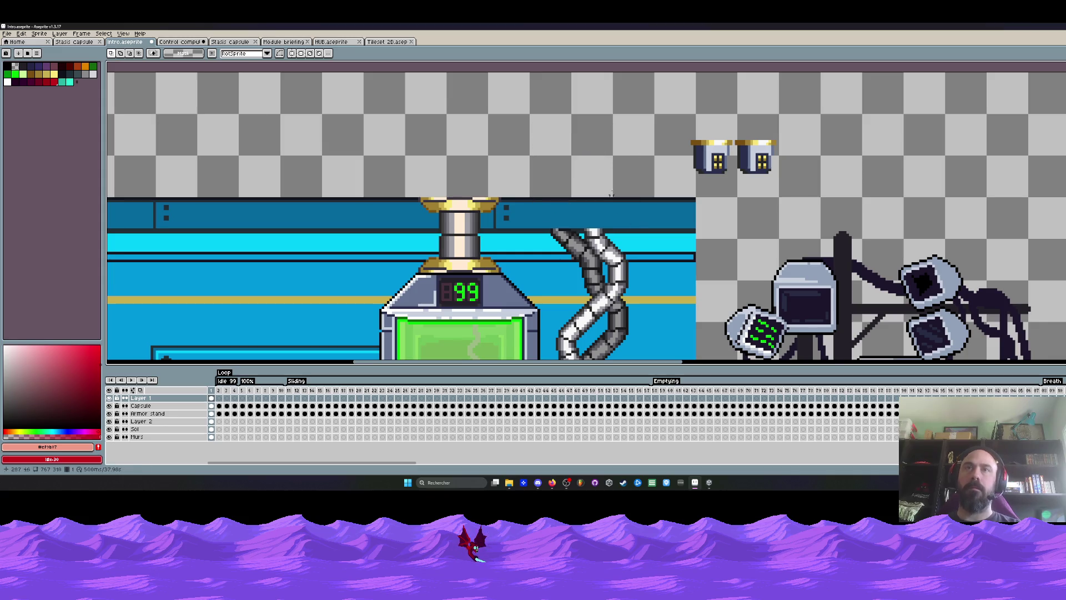
Step: Move the left cap down onto the left pipe's top, returning the other cap to the top right
mouse_move(673, 102)
mouse_down()
mouse_move(705, 172)
mouse_move(728, 191)
mouse_up()
mouse_move(685, 115)
mouse_down()
mouse_move(722, 173)
mouse_move(573, 220)
mouse_up()
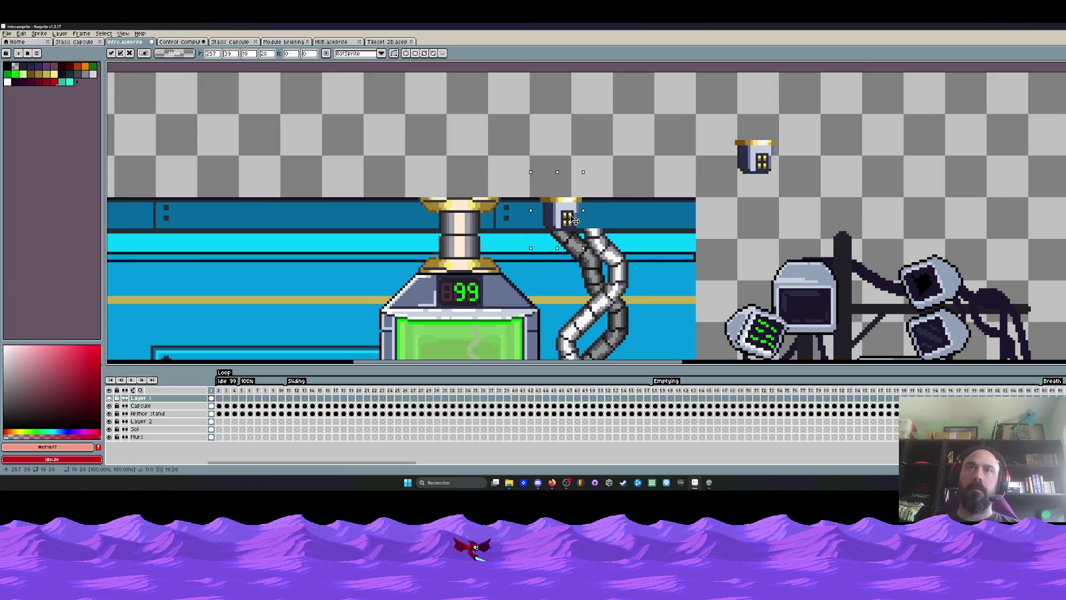
mouse_move(711, 119)
mouse_down()
mouse_move(797, 190)
mouse_move(652, 195)
mouse_move(614, 221)
mouse_up()
scroll(614, 221, down, 2)
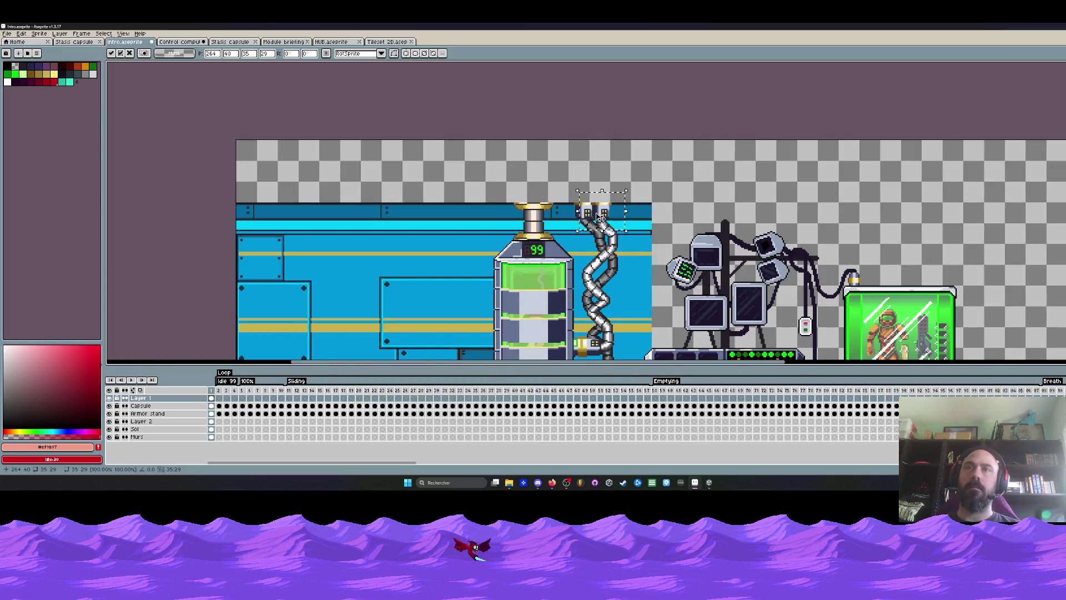
scroll(600, 217, down, 2)
scroll(603, 222, up, 4)
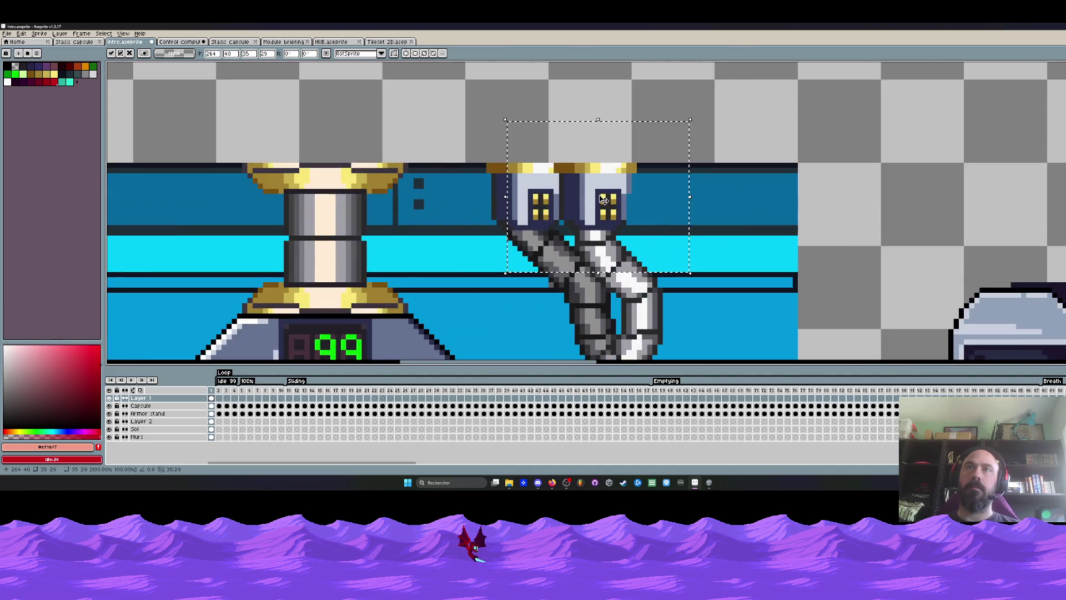
drag(604, 198, 924, 88)
scroll(588, 223, up, 1)
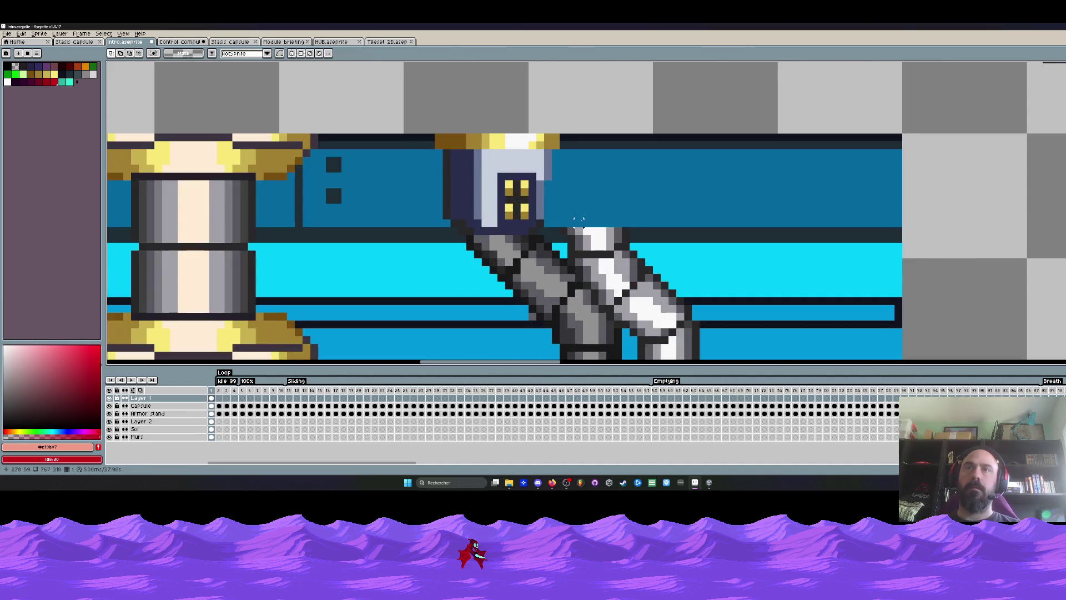
Step: Marquee-select small areas at the top of the pipes with rectangular selection
drag(566, 210, 638, 260)
scroll(629, 185, down, 3)
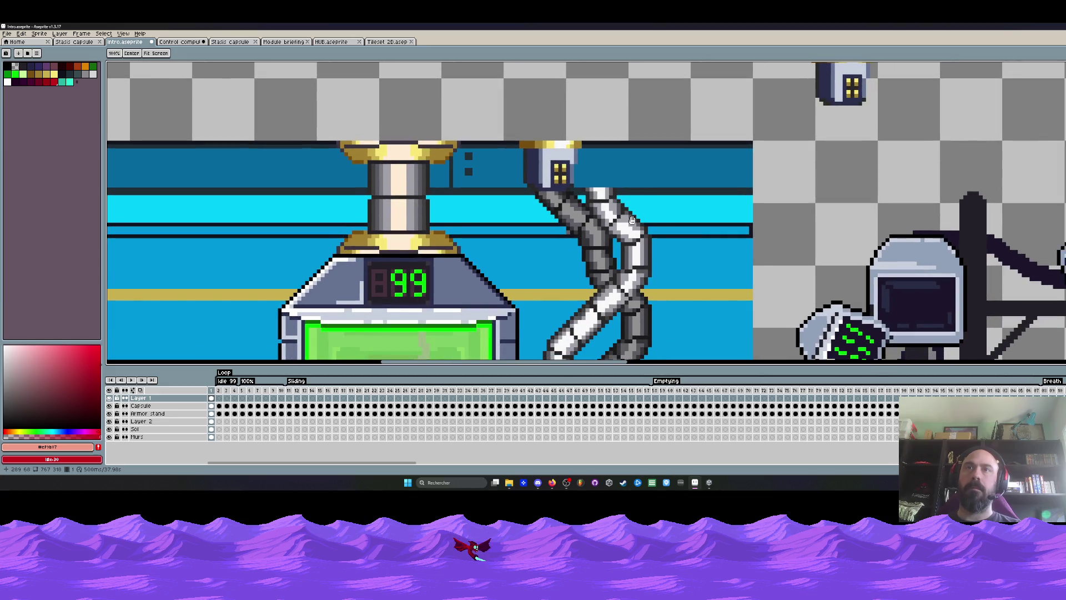
scroll(632, 220, down, 1)
scroll(612, 214, up, 2)
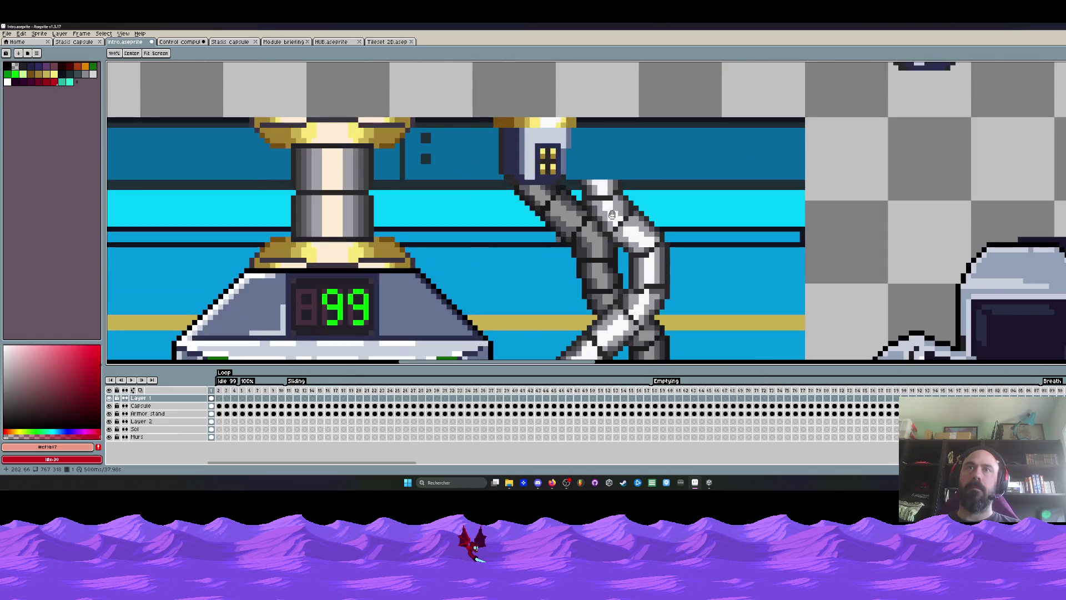
key(m)
drag(581, 168, 618, 196)
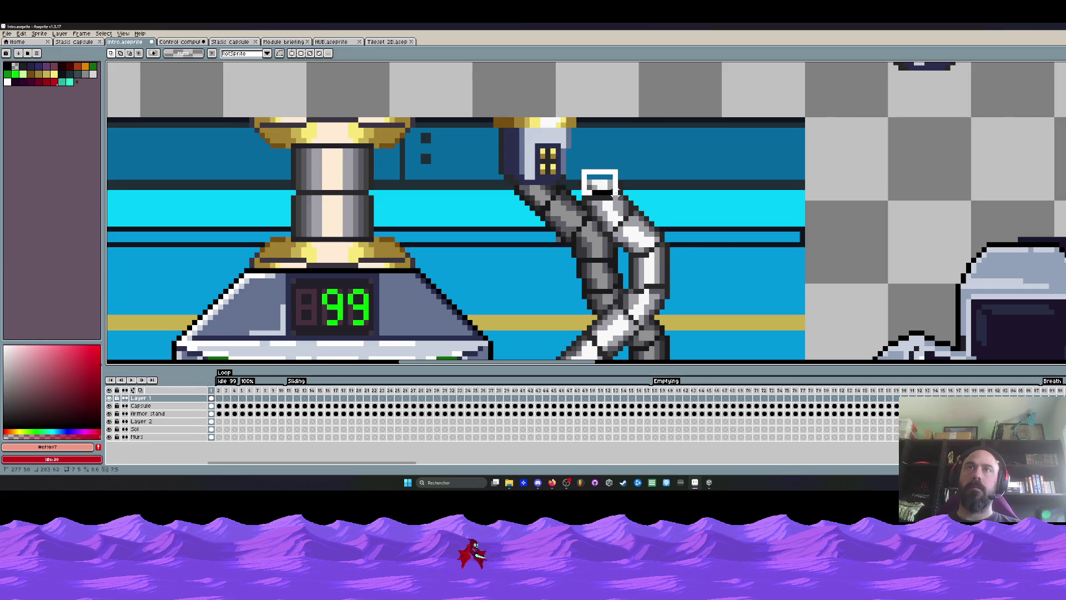
scroll(614, 189, up, 2)
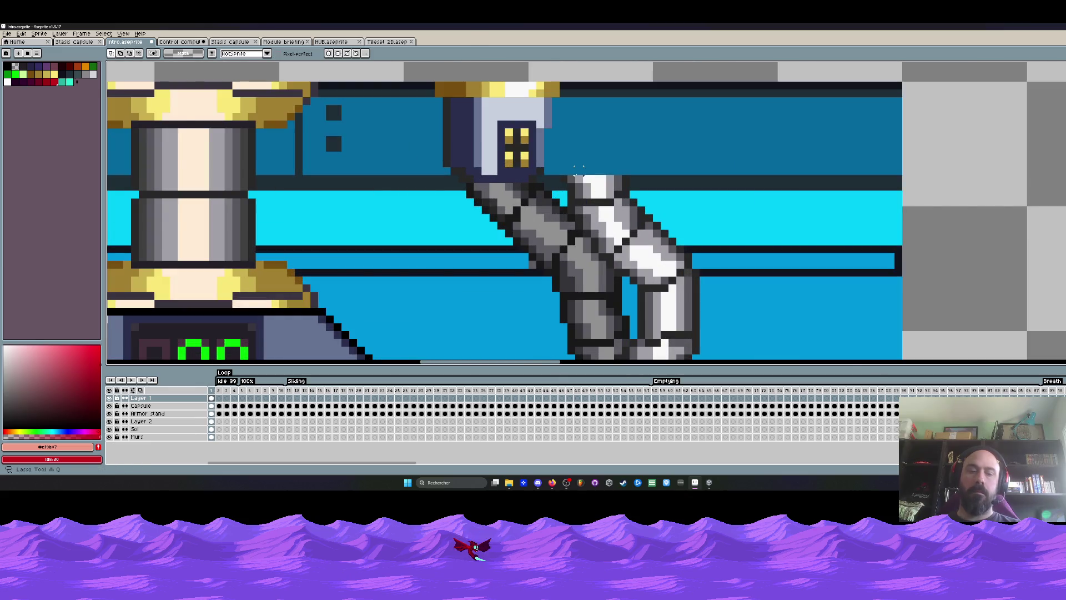
key(b)
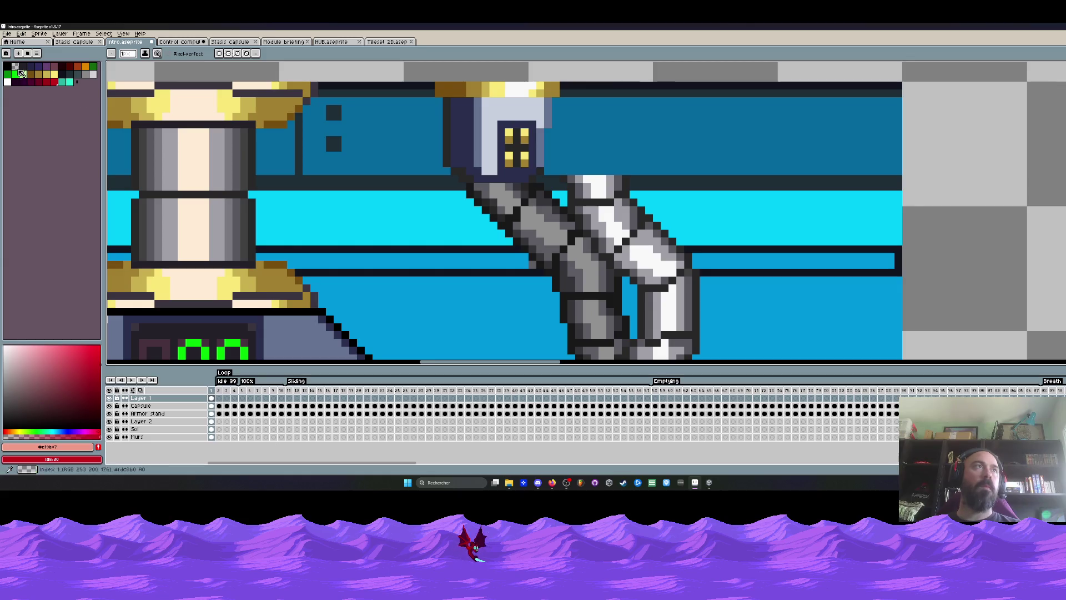
alt+right_click(573, 188)
right_click(574, 184)
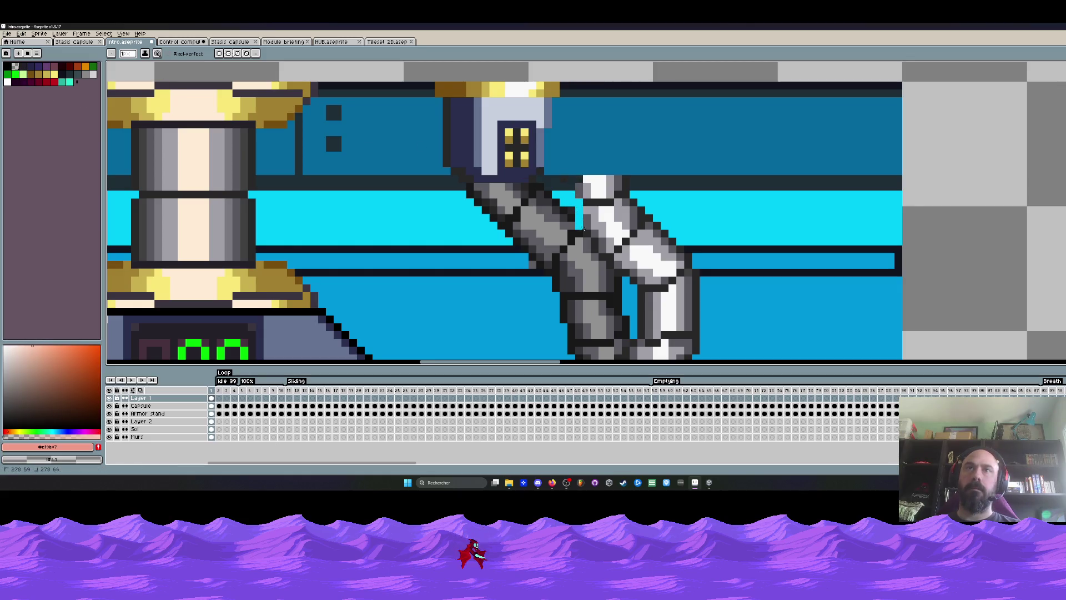
mouse_move(609, 229)
mouse_down()
mouse_move(586, 183)
mouse_move(609, 217)
mouse_move(637, 213)
mouse_up()
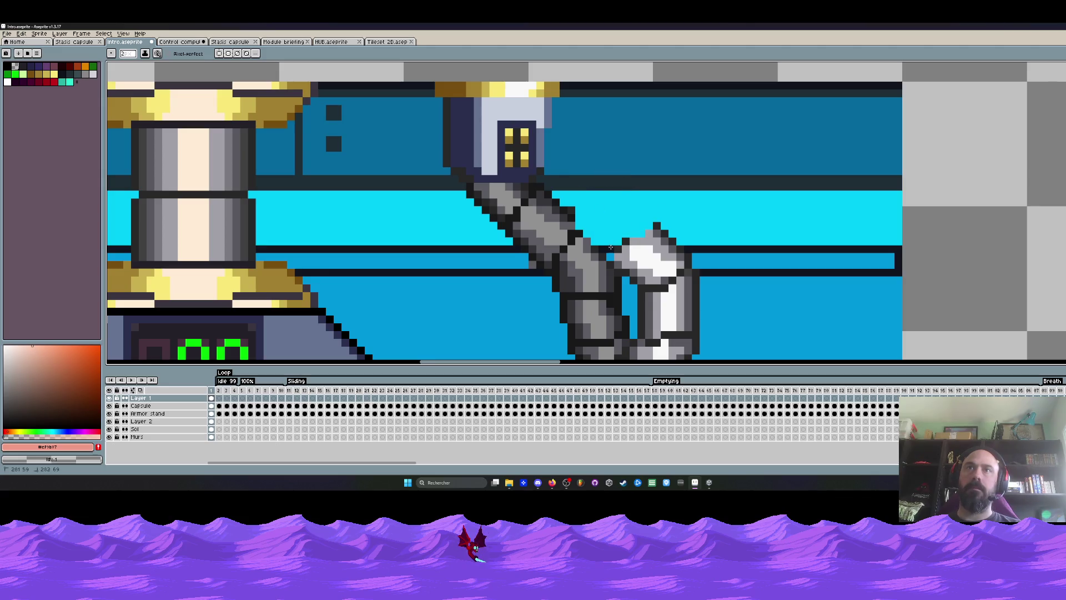
drag(624, 264, 674, 272)
click(633, 257)
scroll(633, 256, down, 1)
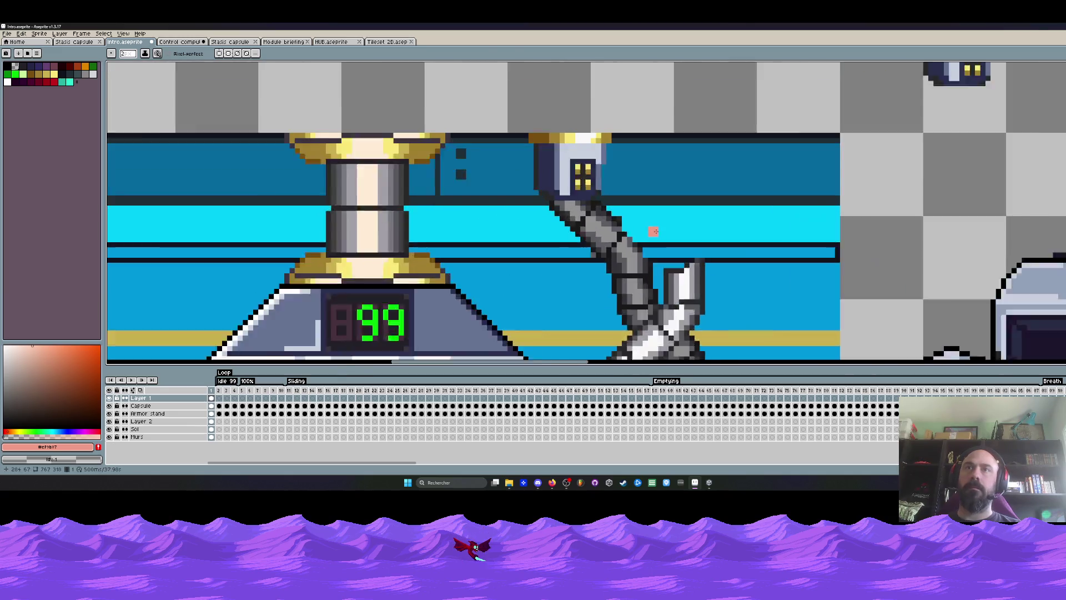
scroll(624, 219, up, 1)
scroll(625, 219, up, 1)
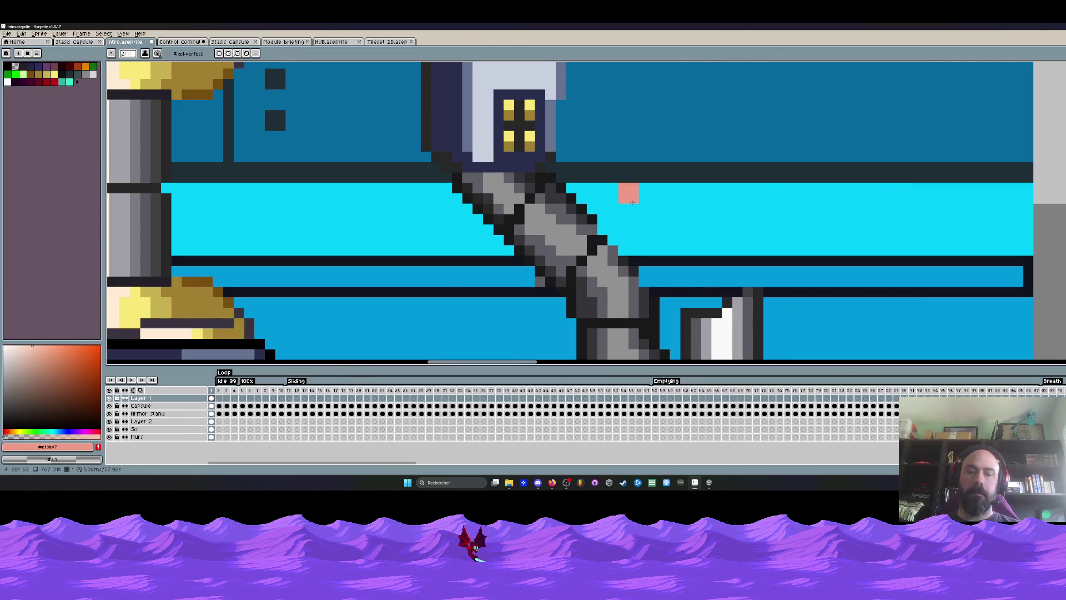
alt+click(591, 219)
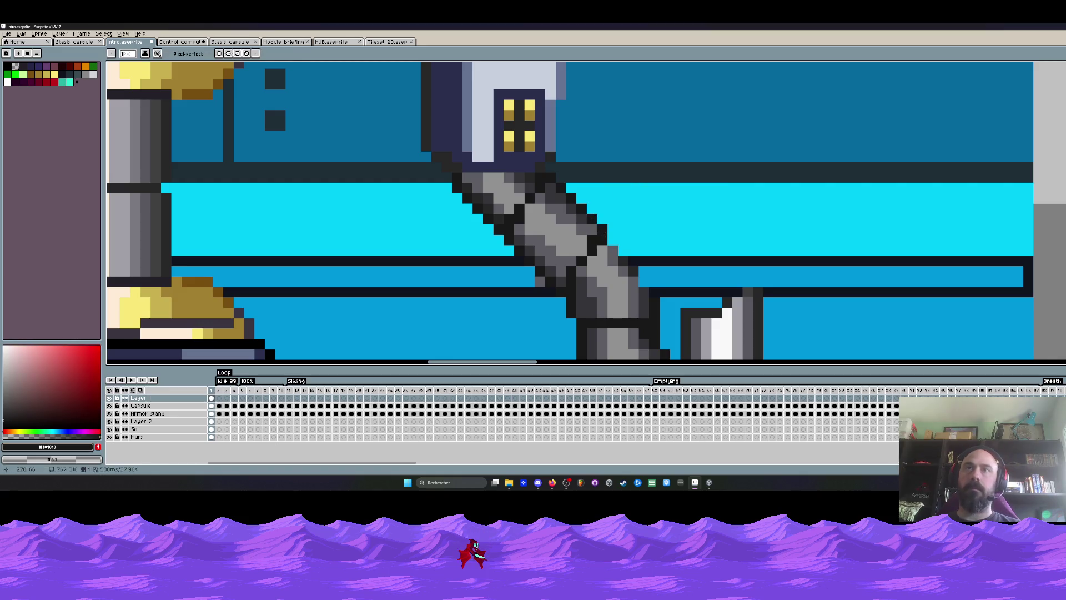
scroll(644, 273, down, 3)
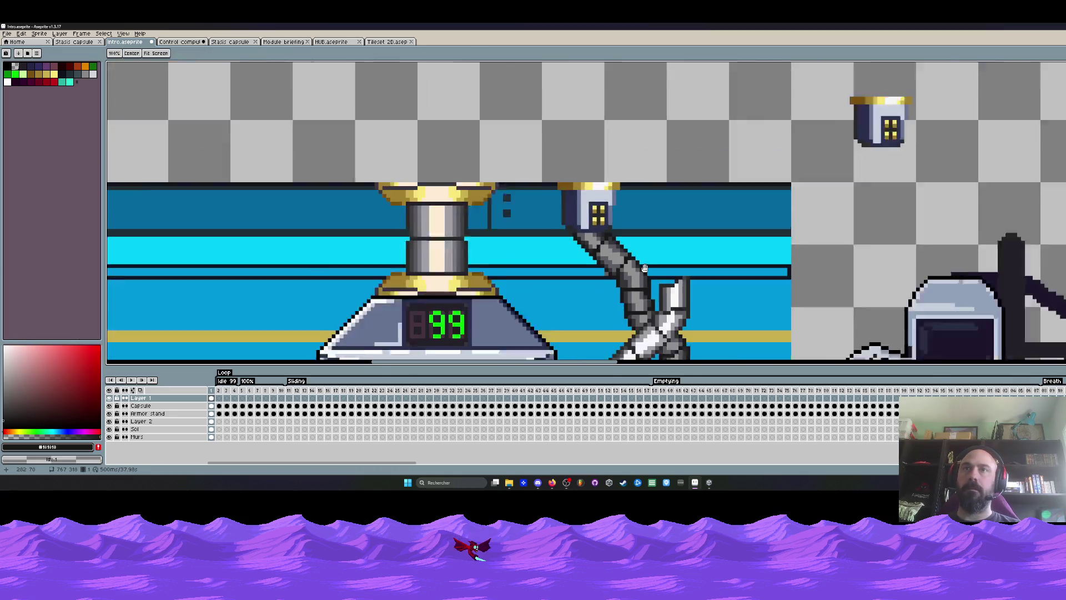
drag(686, 248, 685, 240)
key(m)
drag(781, 82, 891, 194)
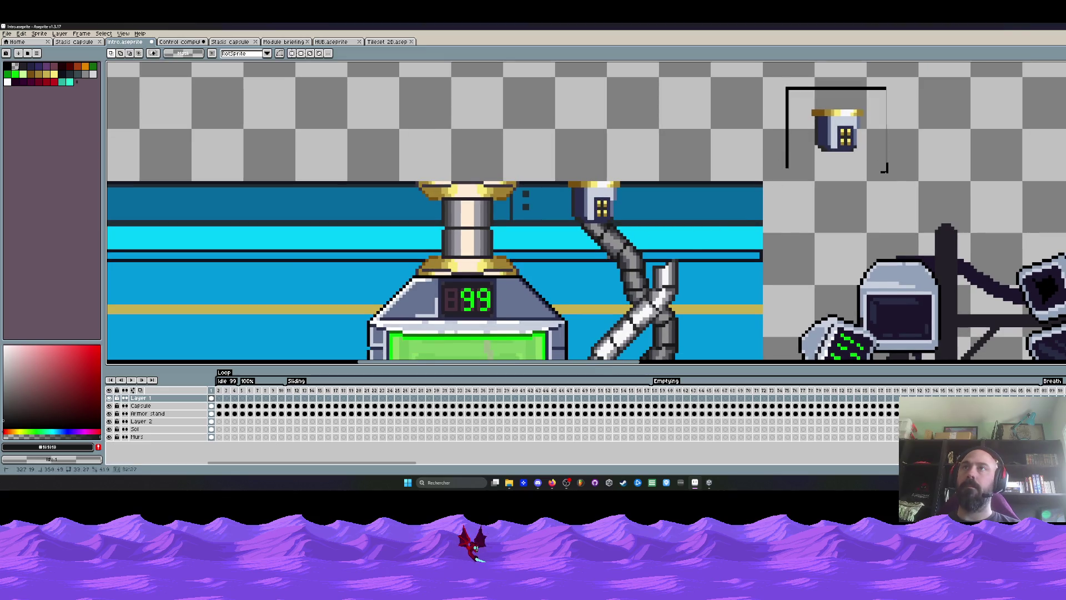
drag(866, 133, 684, 206)
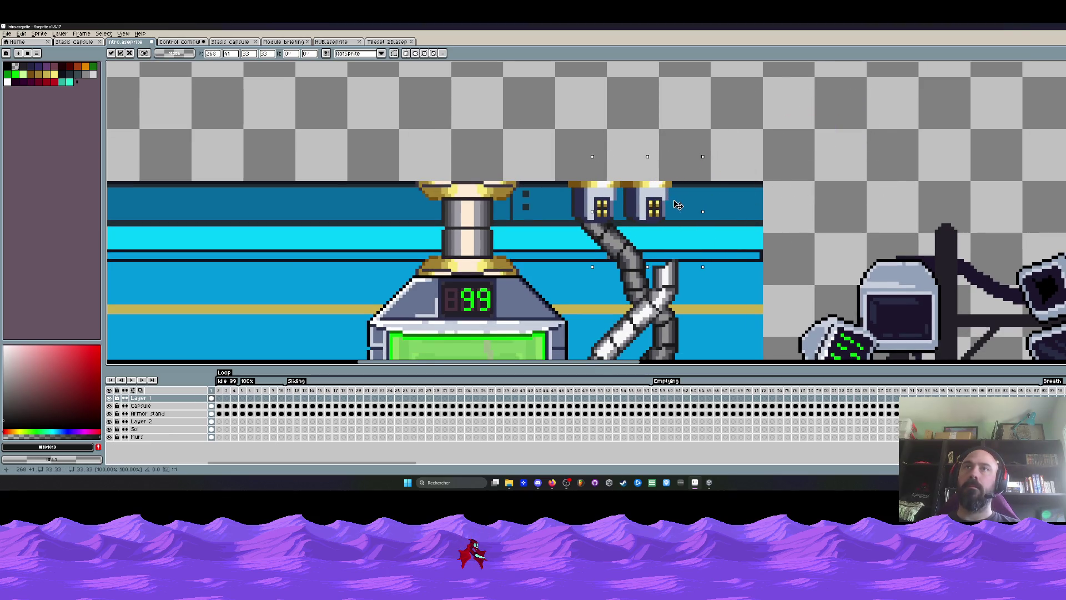
key(Return)
scroll(684, 205, up, 2)
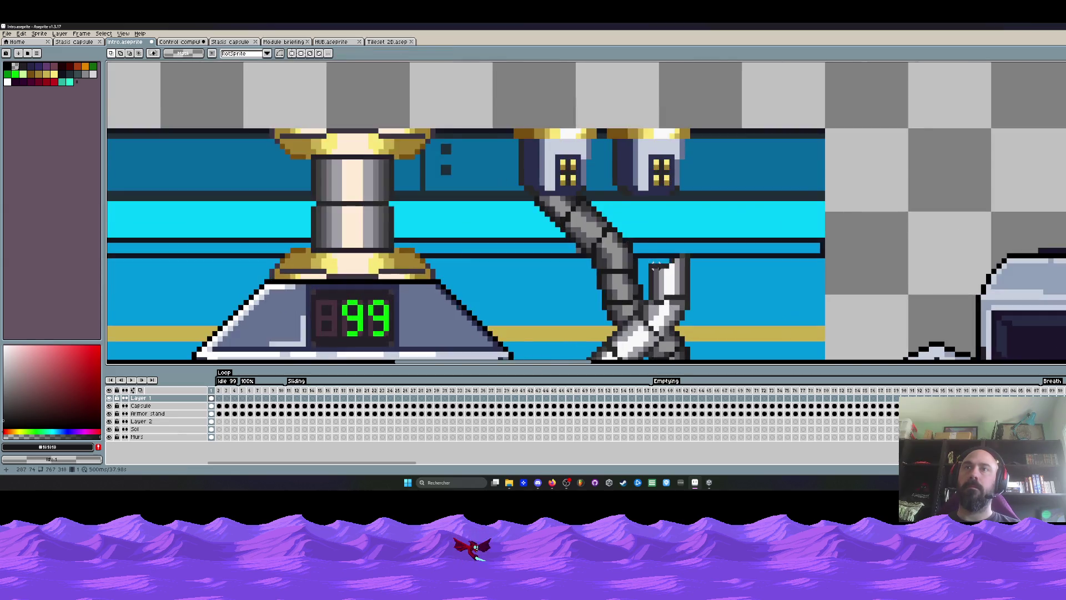
scroll(666, 214, down, 2)
scroll(651, 223, up, 2)
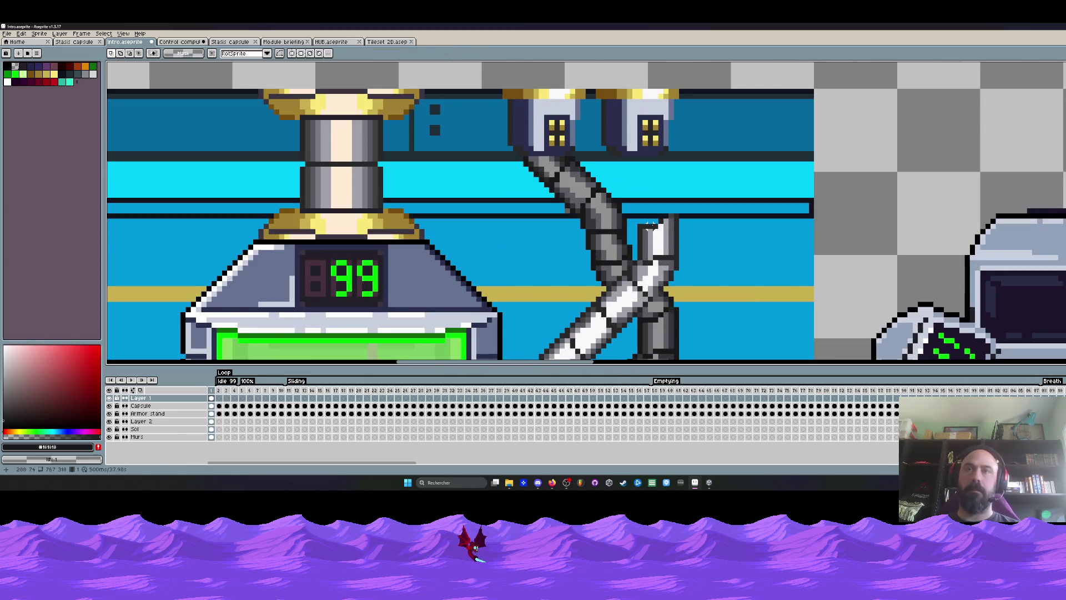
key(z)
scroll(651, 222, down, 3)
scroll(653, 215, up, 1)
scroll(651, 214, up, 4)
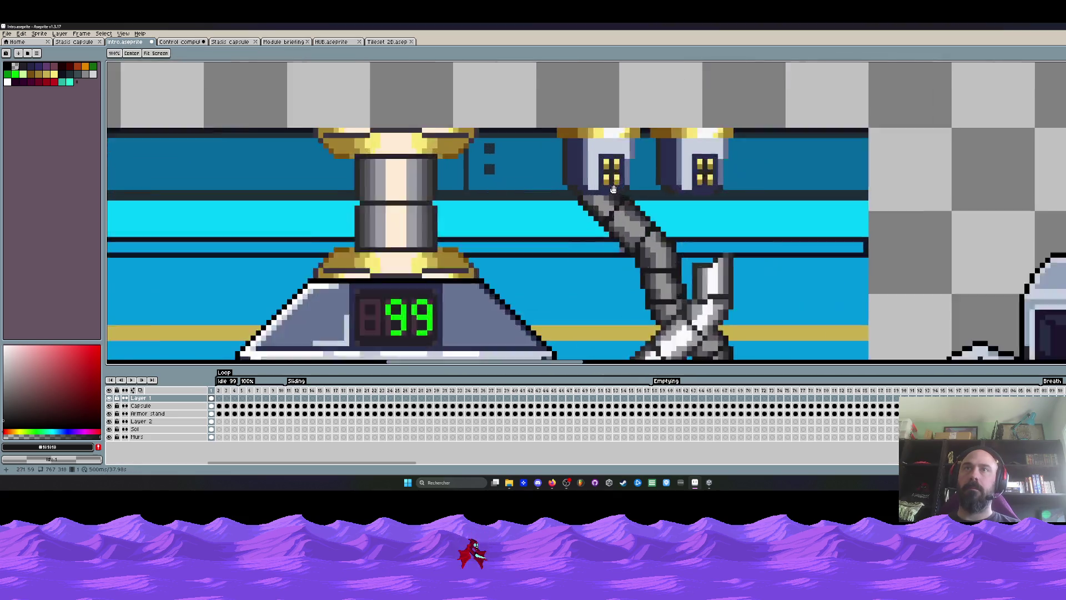
key(i)
scroll(631, 196, up, 2)
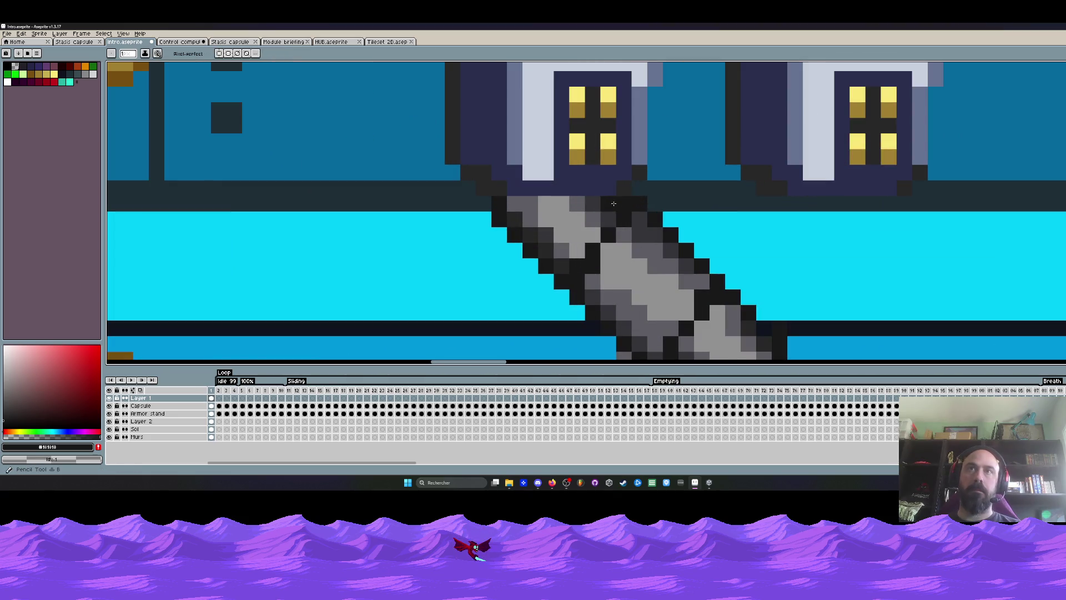
key(v)
key(b)
key(ctrl+z)
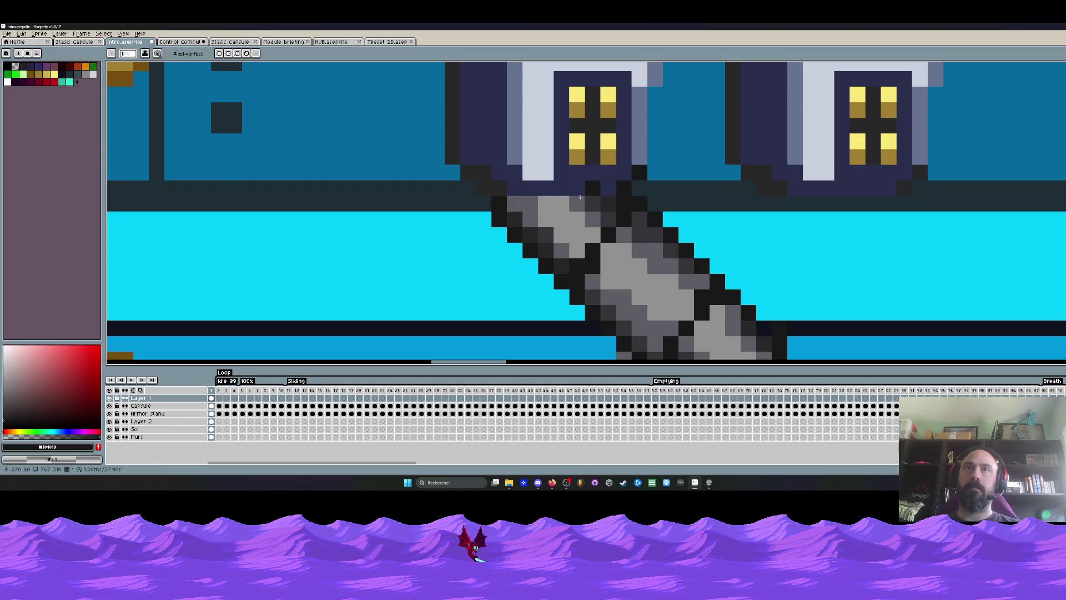
key(ctrl+z)
scroll(499, 191, down, 3)
scroll(497, 192, up, 2)
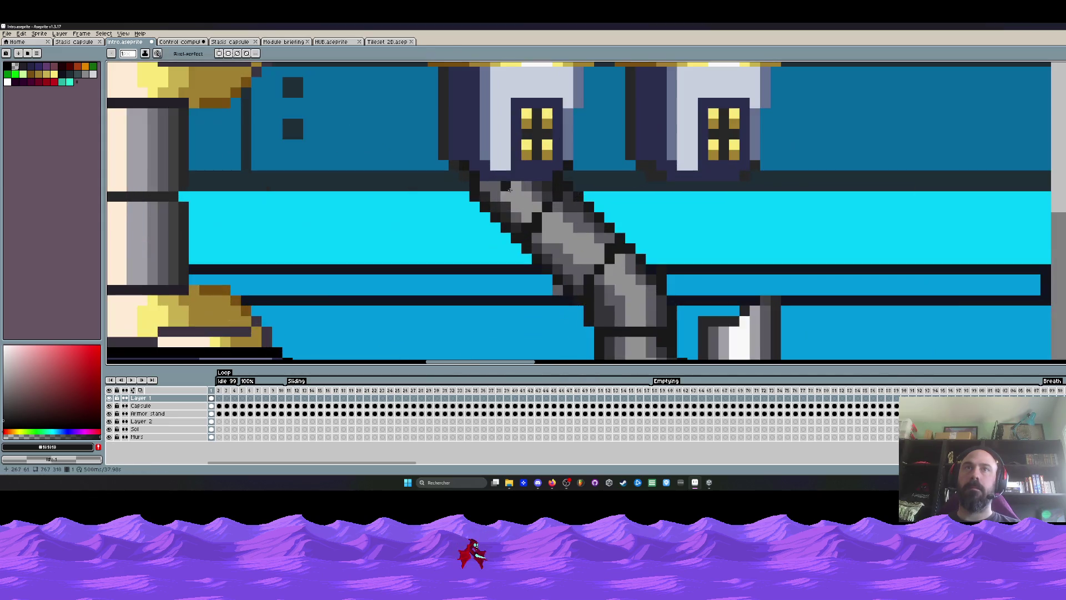
key(v)
key(b)
scroll(499, 193, down, 2)
scroll(531, 192, up, 1)
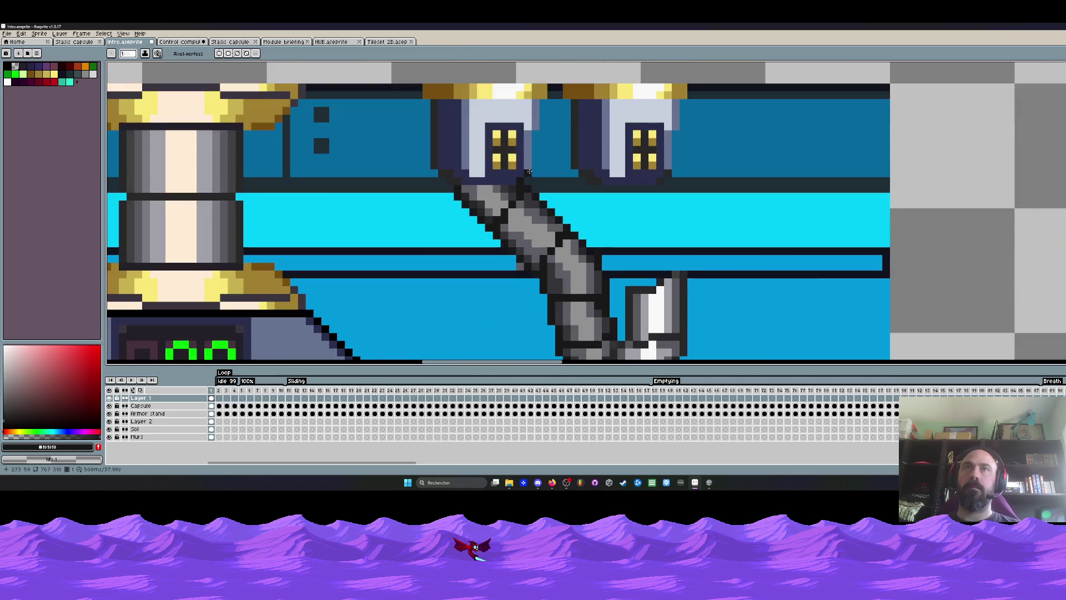
scroll(534, 191, down, 2)
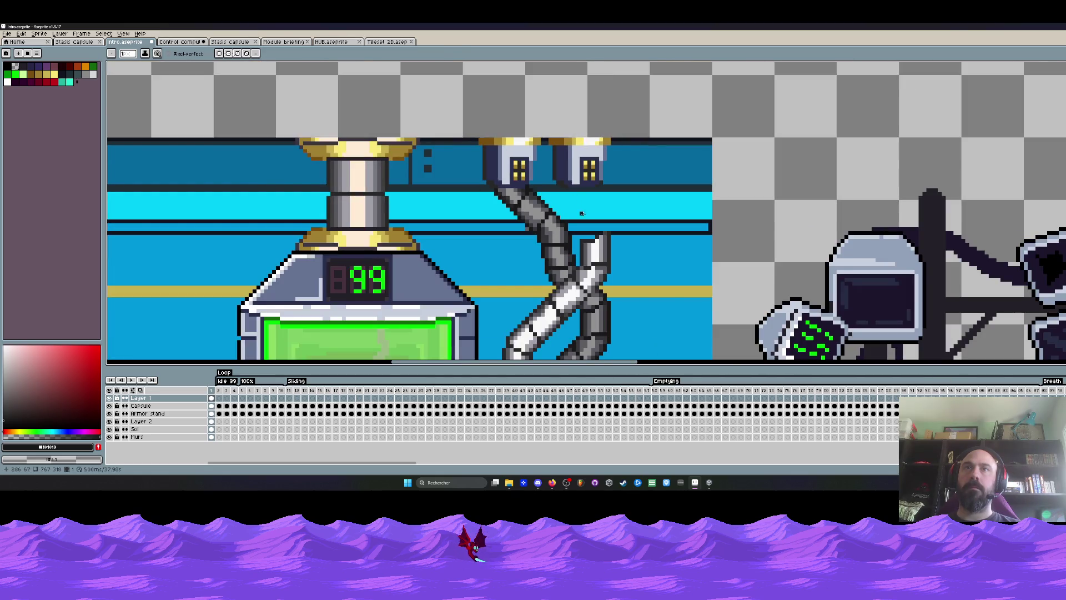
key(space)
scroll(582, 214, down, 2)
scroll(586, 189, up, 1)
Step: Lasso the lower arm segment, copy and paste it, and move the copy under the right pipe
scroll(579, 215, down, 1)
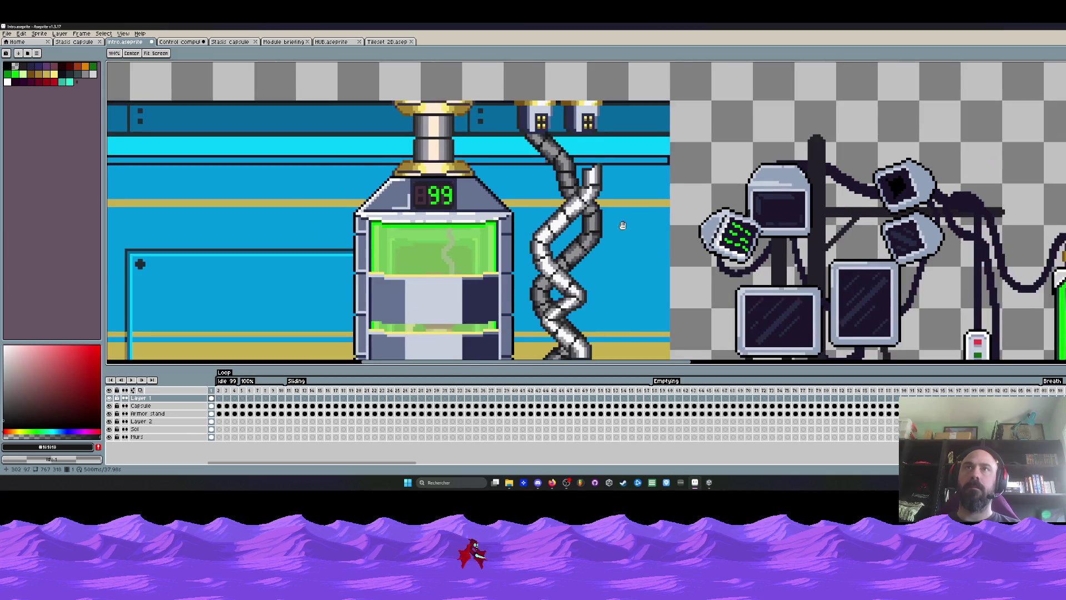
drag(572, 329, 572, 262)
key(q)
scroll(572, 262, up, 2)
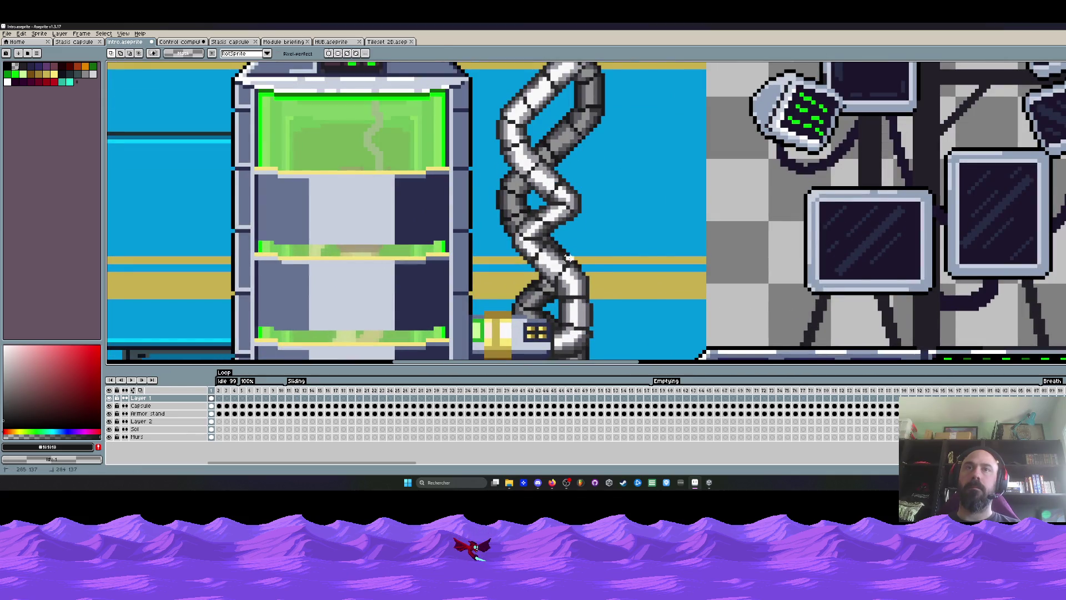
drag(566, 322, 564, 321)
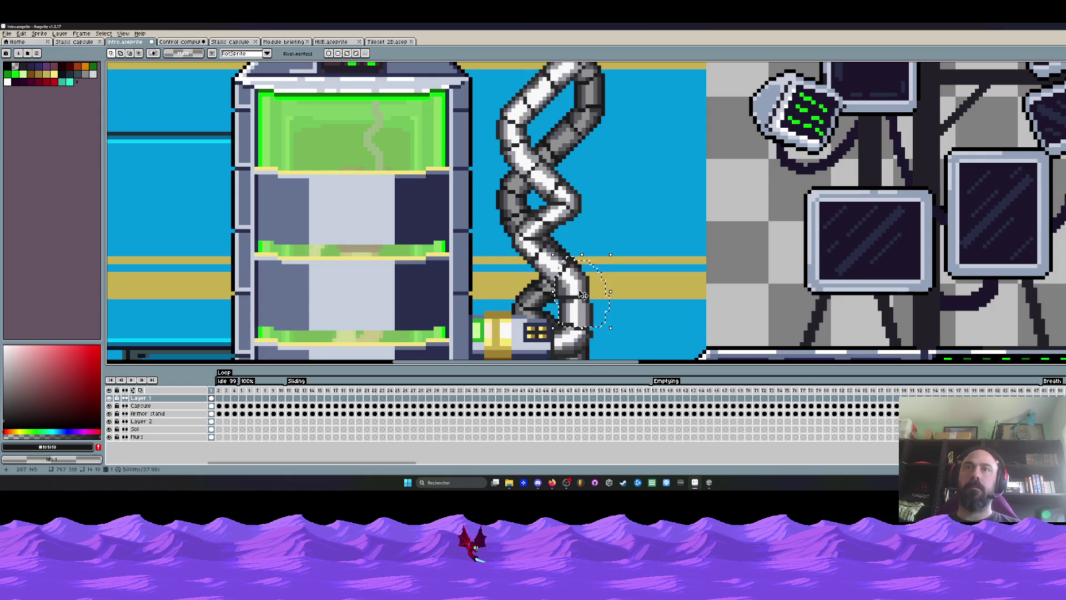
key(ctrl+c)
key(ctrl+v)
scroll(644, 123, up, 5)
mouse_move(644, 123)
mouse_down()
mouse_move(587, 276)
mouse_move(769, 243)
mouse_move(577, 279)
mouse_move(736, 244)
mouse_up()
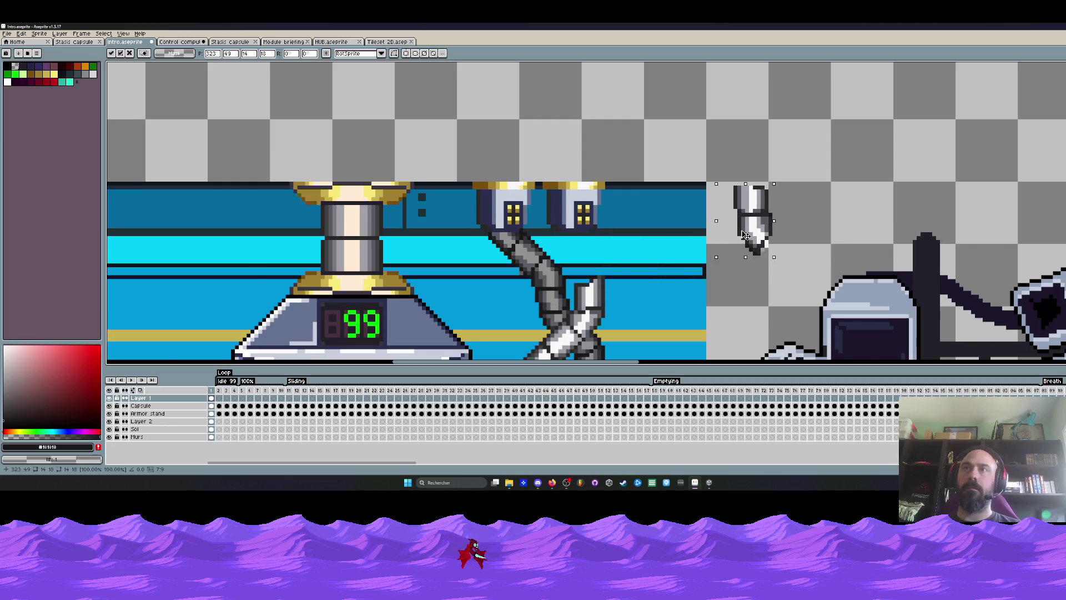
Step: Reposition the arm segment and its top piece so they hang beneath the right pipe
key(b)
scroll(770, 234, up, 3)
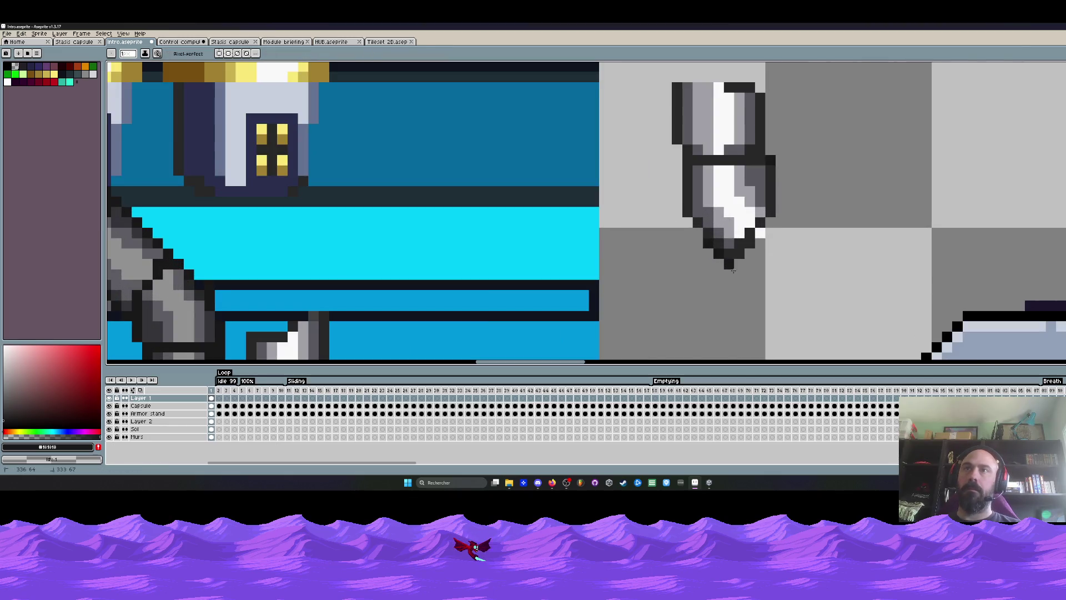
key(q)
scroll(759, 224, down, 3)
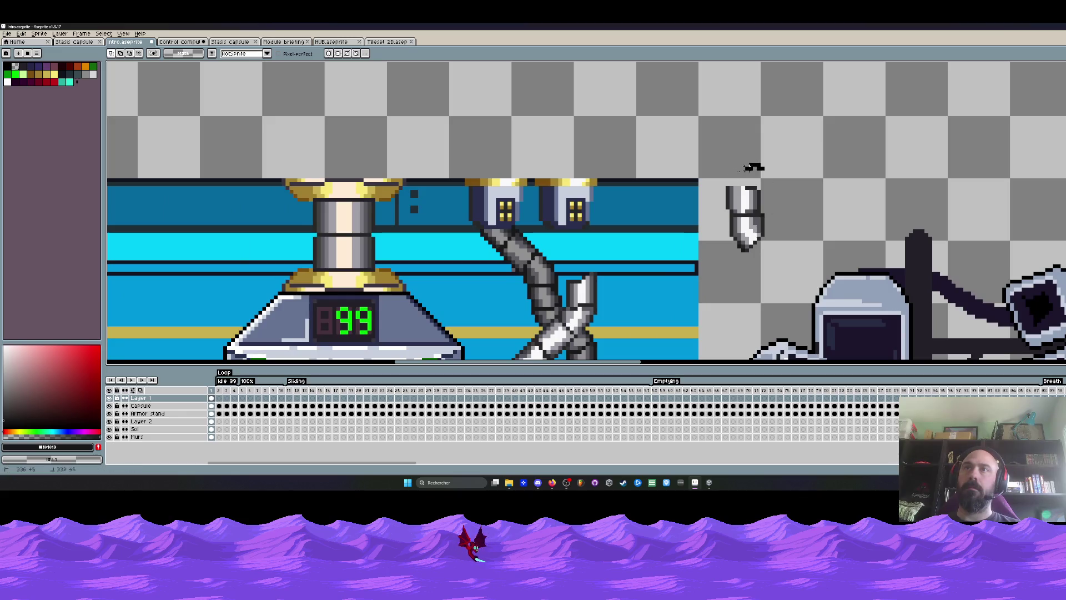
drag(771, 148, 769, 152)
mouse_move(741, 220)
mouse_down()
mouse_move(571, 268)
mouse_move(572, 279)
mouse_up()
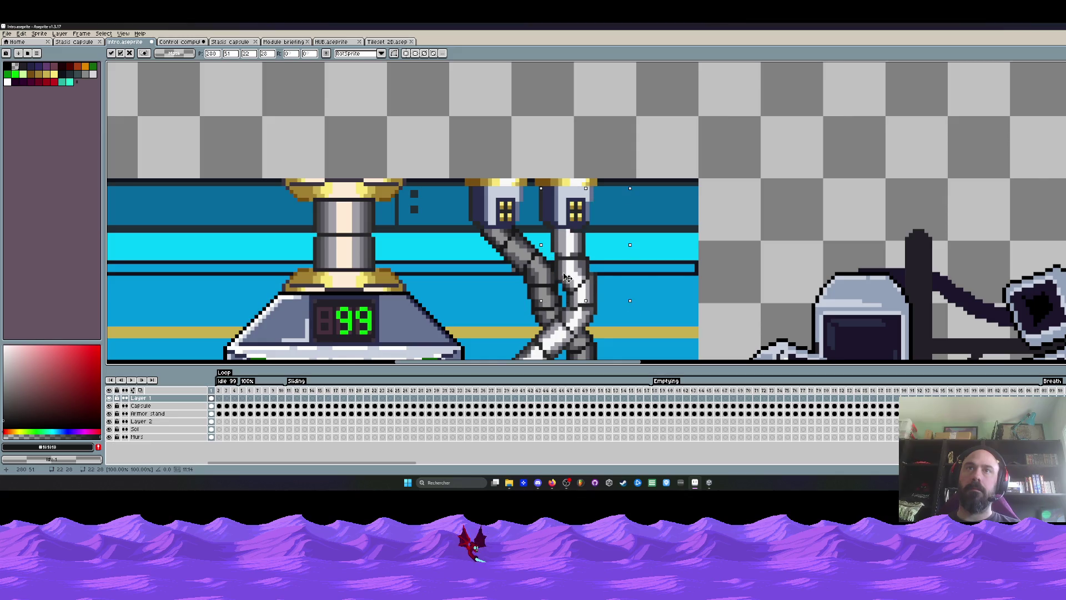
drag(572, 279, 747, 207)
mouse_move(726, 151)
mouse_down()
mouse_move(778, 177)
mouse_move(728, 153)
mouse_up()
mouse_move(749, 161)
mouse_down()
mouse_move(750, 136)
mouse_move(742, 240)
mouse_up()
mouse_move(747, 211)
mouse_down()
mouse_move(674, 220)
mouse_move(584, 272)
mouse_up()
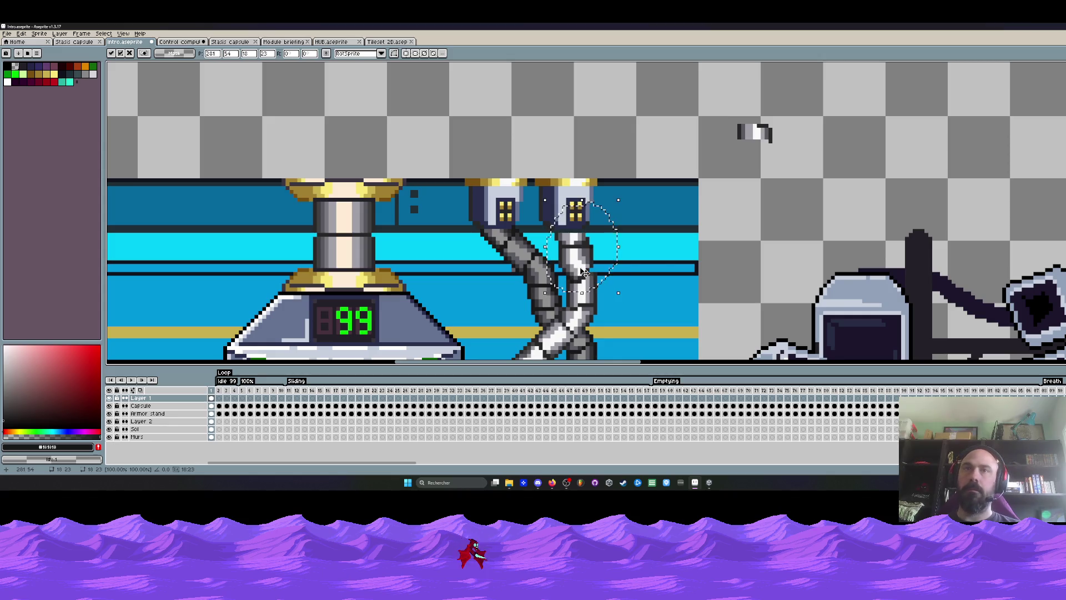
Step: Zoom in and eyedrop the arm's mid grey, the cyan background and the dark outline colour
scroll(586, 239, up, 3)
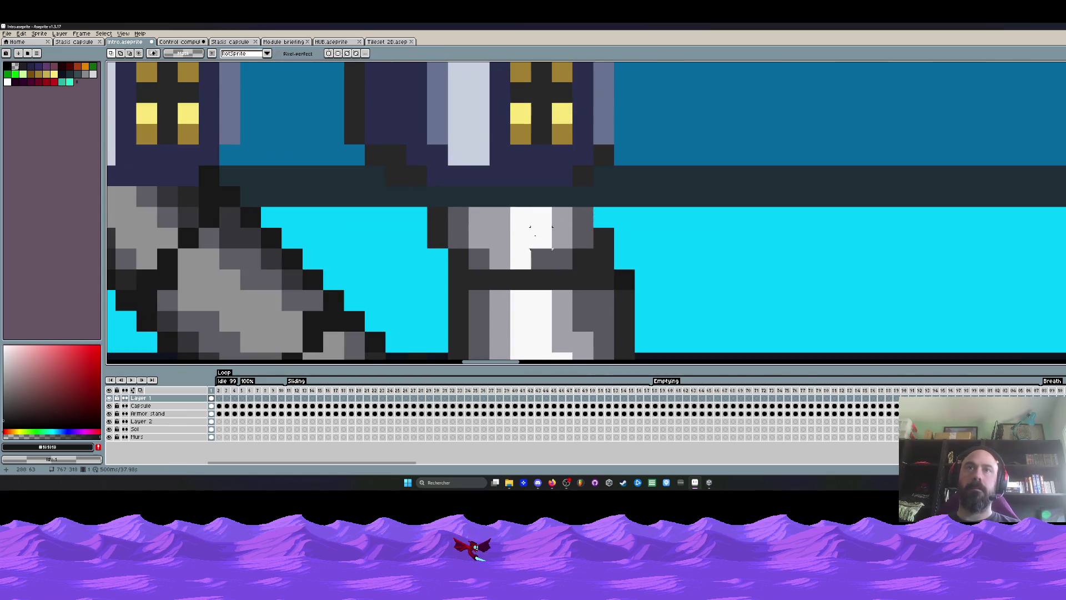
key(i)
click(587, 216)
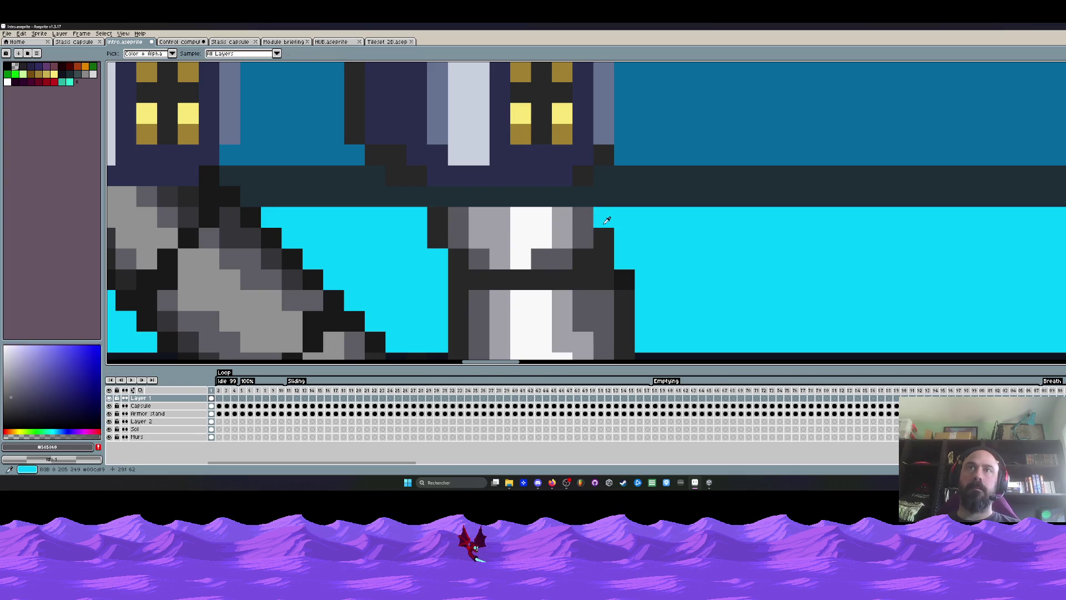
click(607, 220)
click(596, 233)
key(b)
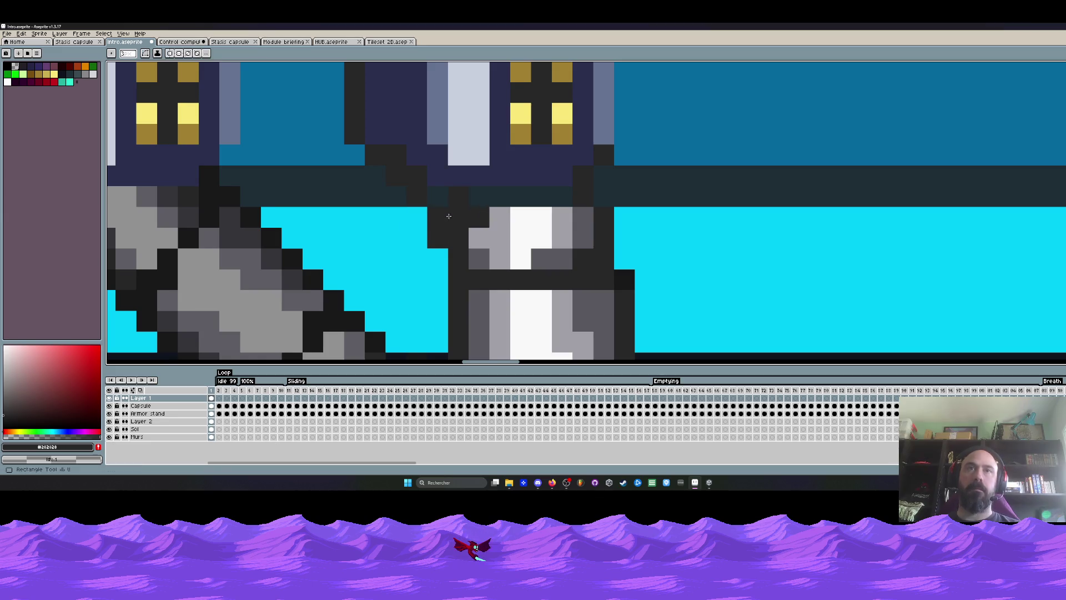
Step: Paint mid-grey and light-grey shading along the top row of the right hose
key(i)
click(461, 216)
key(b)
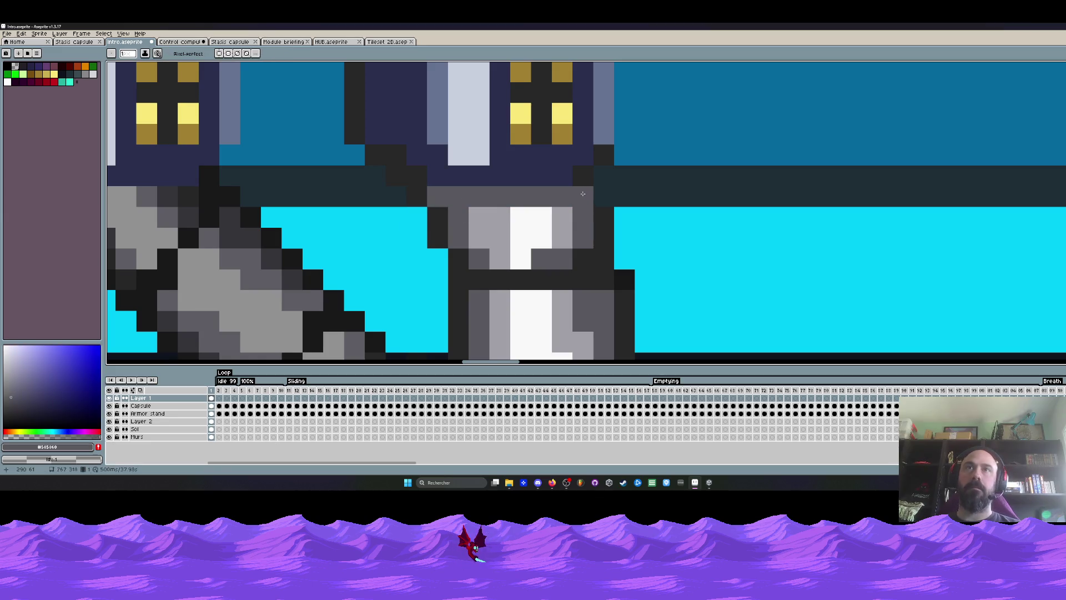
shift+click(462, 195)
key(i)
click(563, 219)
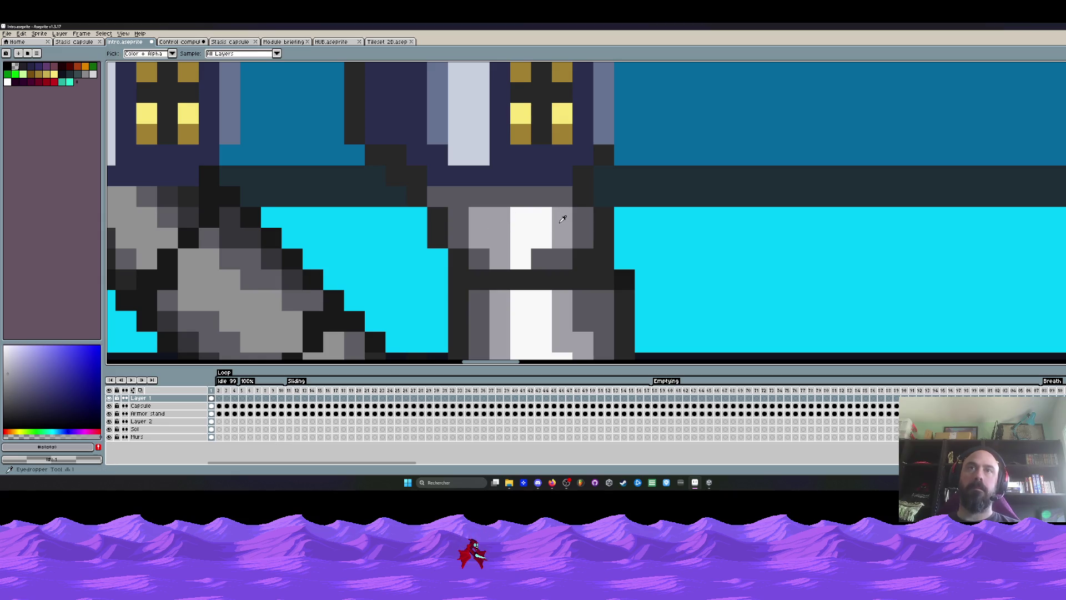
key(b)
click(558, 201)
click(478, 195)
click(458, 196)
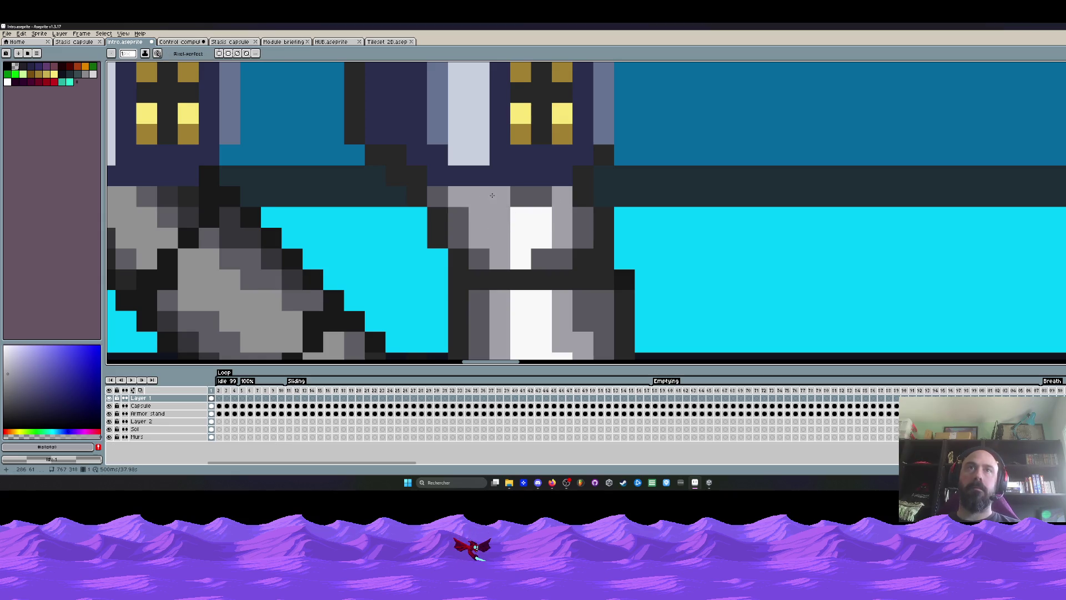
Step: Add white highlight pixels along the hose's top row
key(i)
click(519, 226)
key(v)
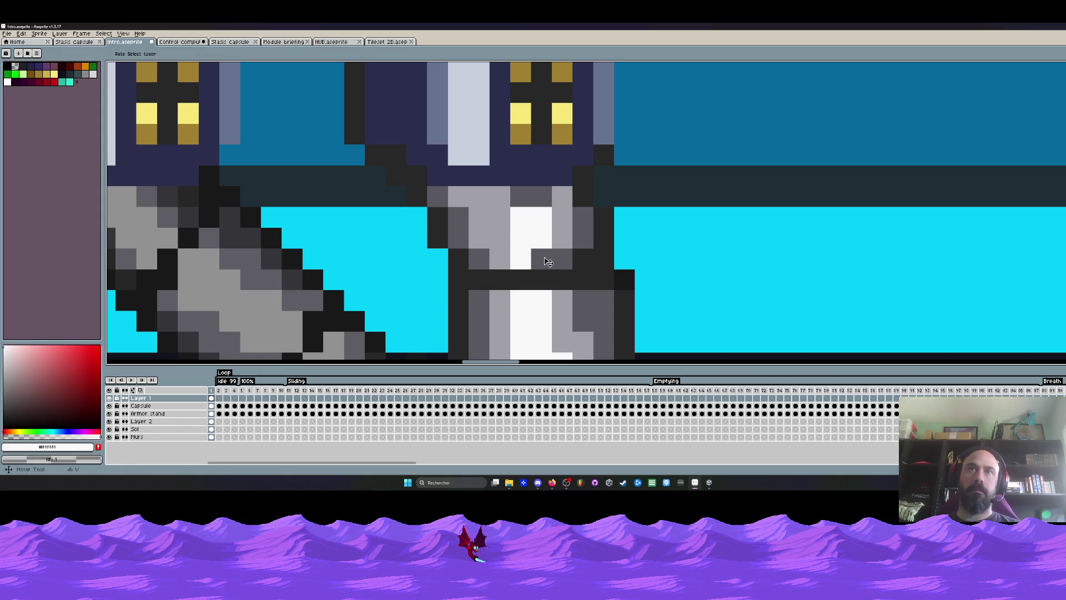
key(b)
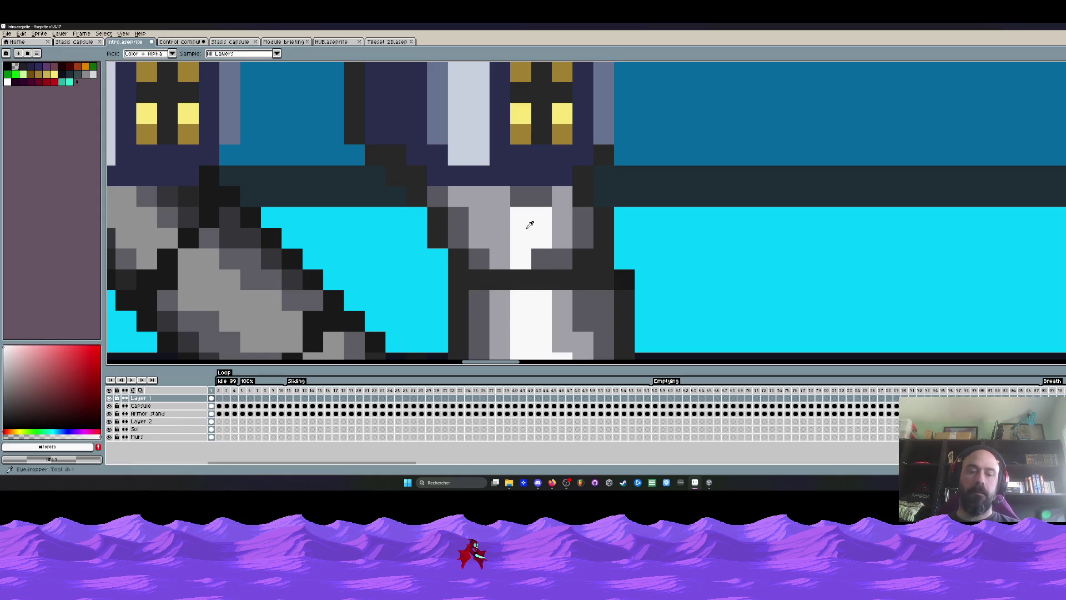
click(521, 196)
click(500, 197)
click(533, 196)
scroll(534, 197, down, 3)
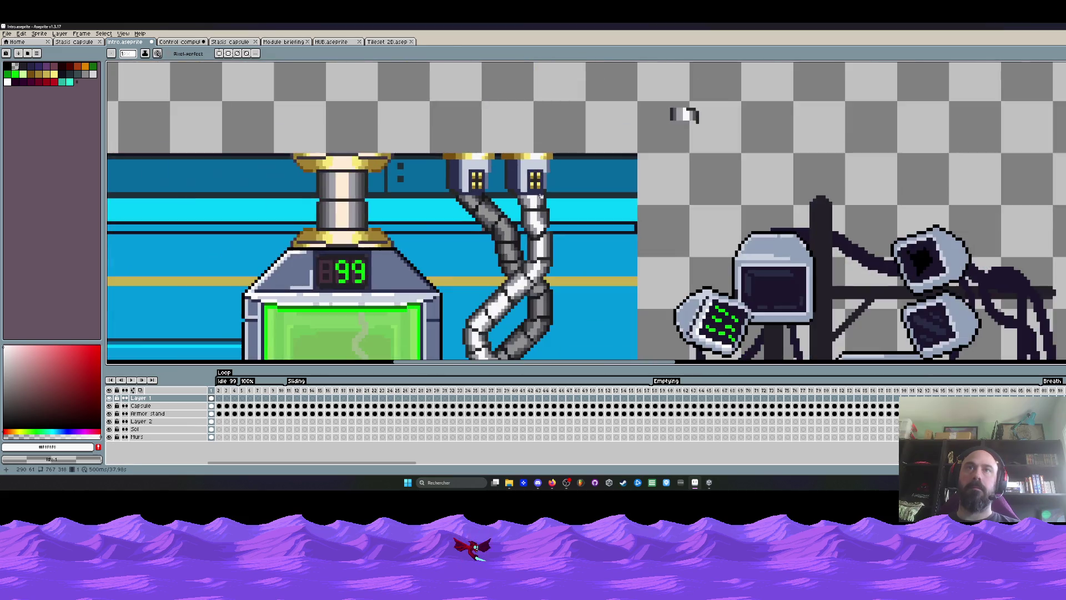
scroll(547, 206, up, 3)
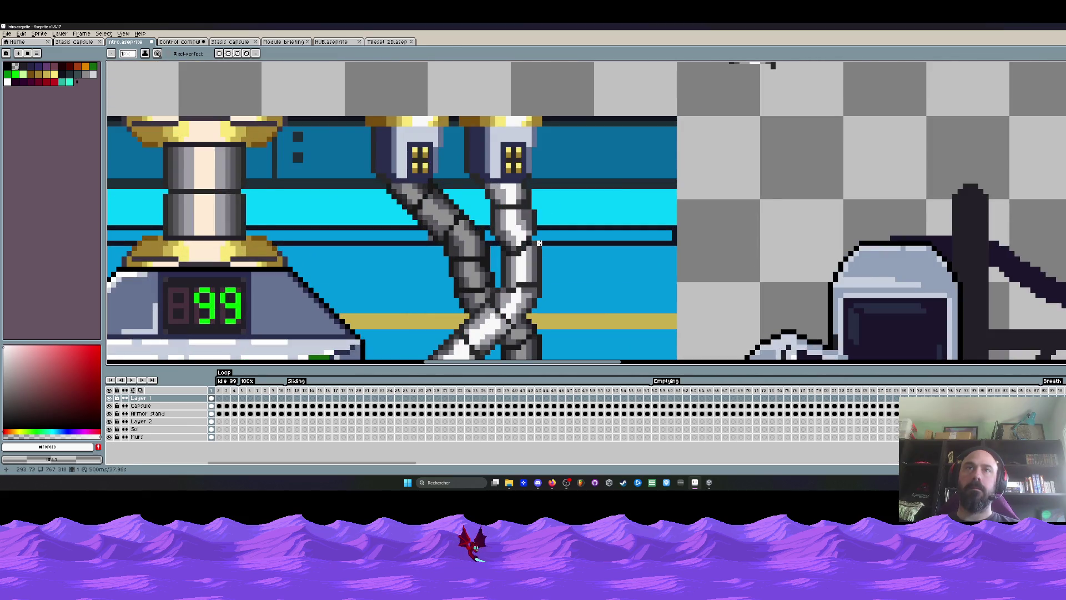
scroll(539, 243, up, 2)
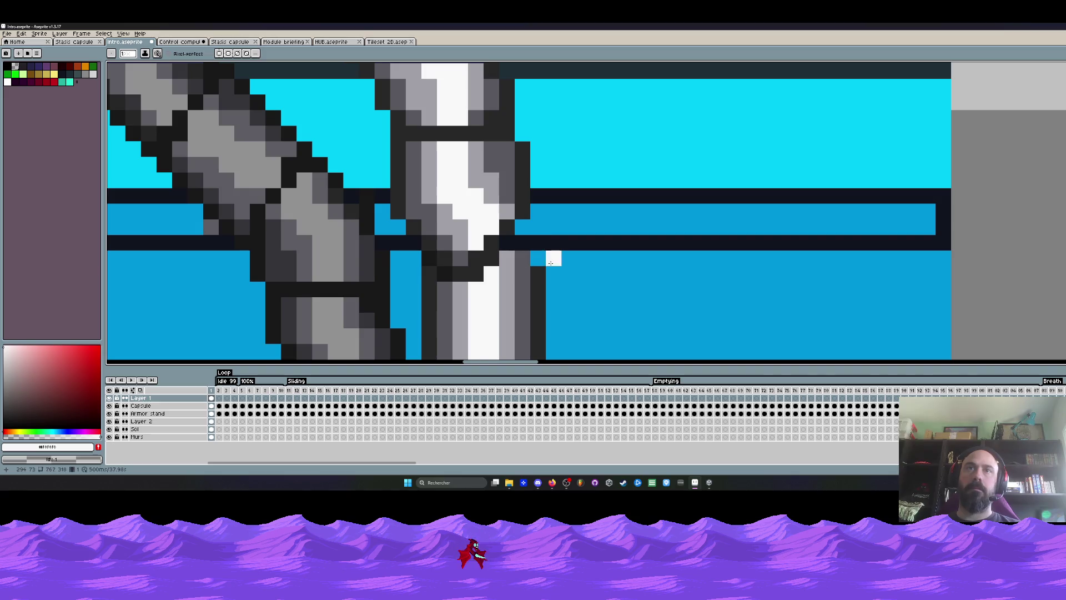
Step: Add a dark outline pixel beside the hose and turn two dark hose pixels white
alt+click(537, 263)
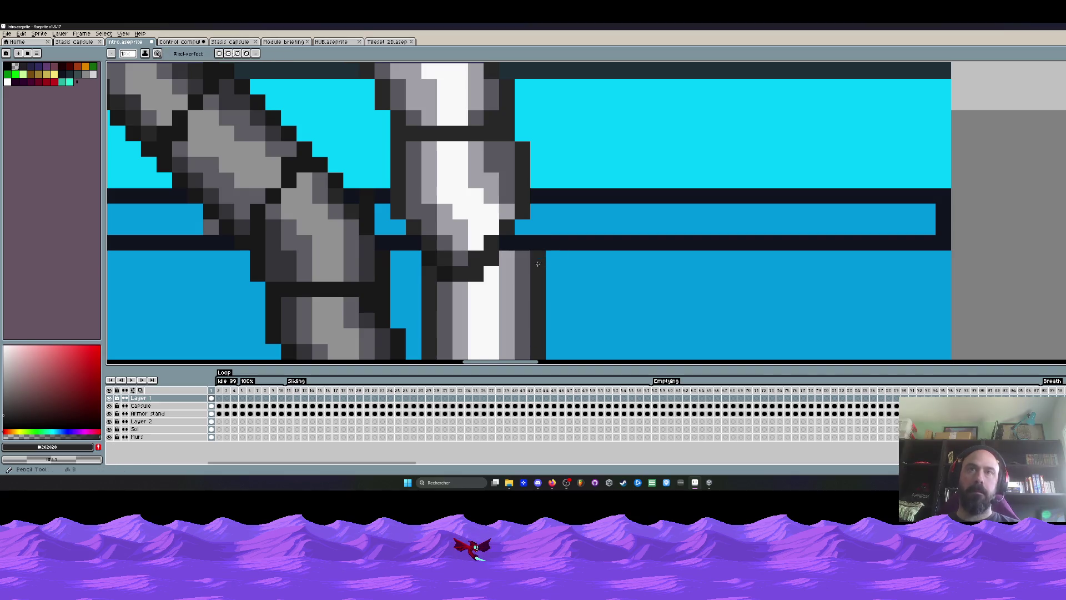
click(522, 227)
scroll(522, 233, down, 3)
scroll(523, 241, up, 3)
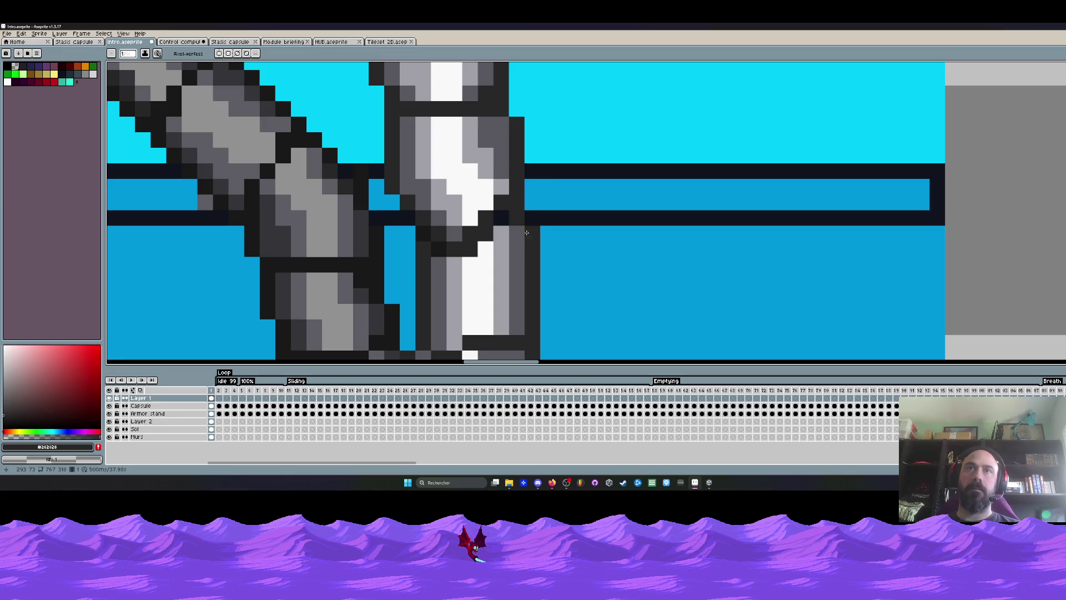
scroll(525, 233, down, 5)
scroll(510, 235, up, 4)
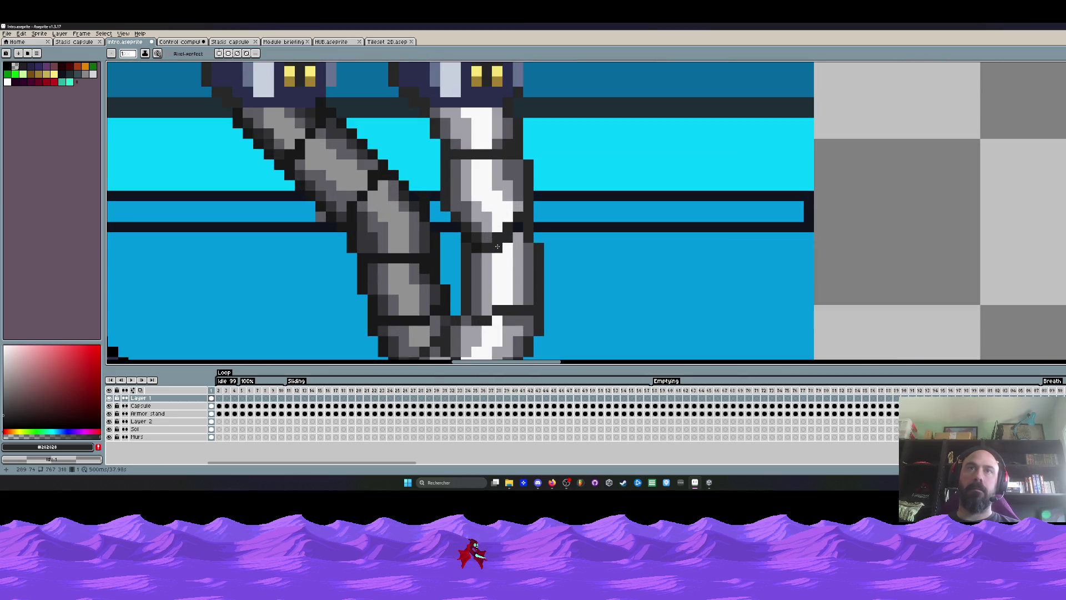
alt+click(498, 248)
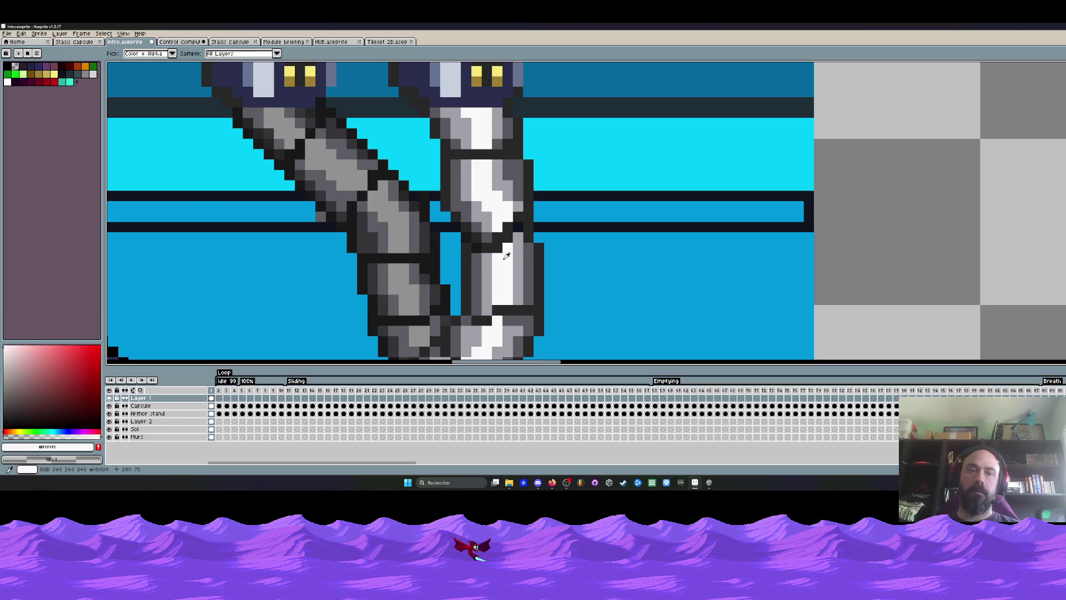
scroll(492, 248, up, 1)
click(510, 211)
scroll(575, 226, down, 2)
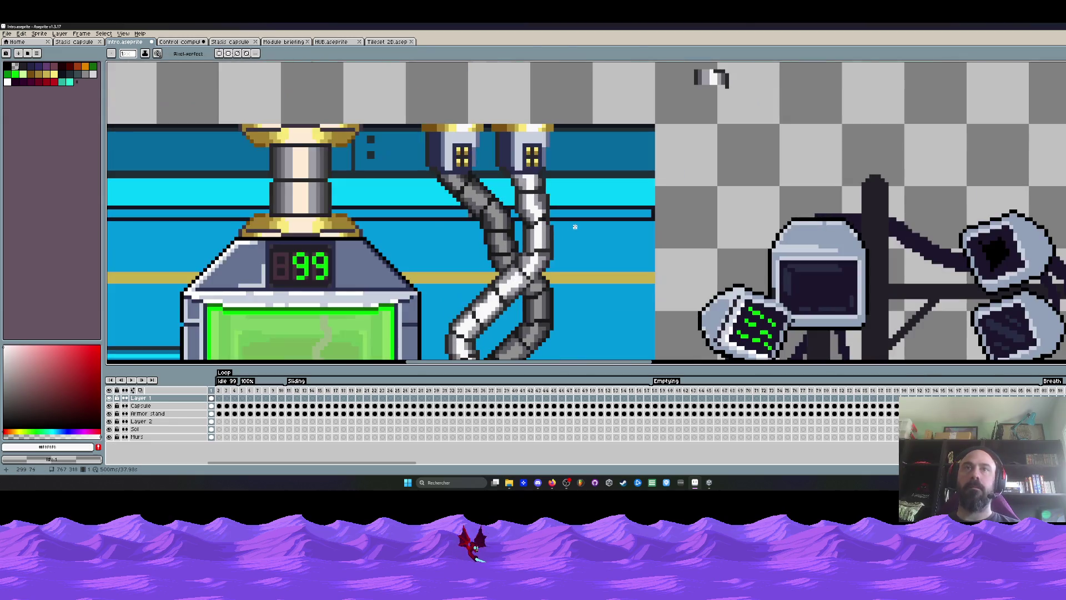
scroll(547, 220, up, 3)
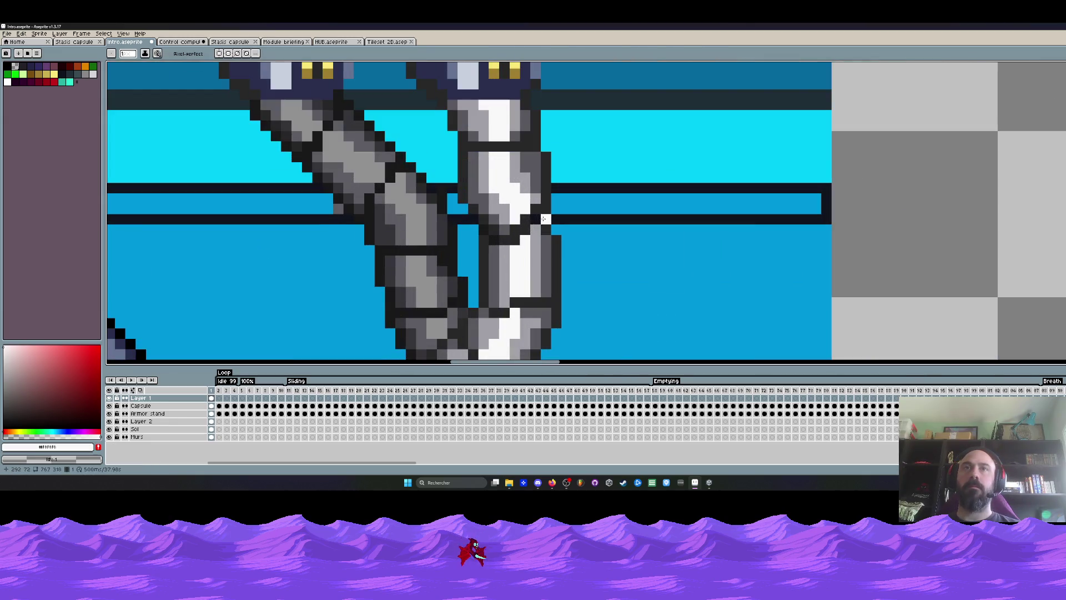
click(505, 228)
scroll(578, 220, down, 3)
scroll(514, 213, up, 3)
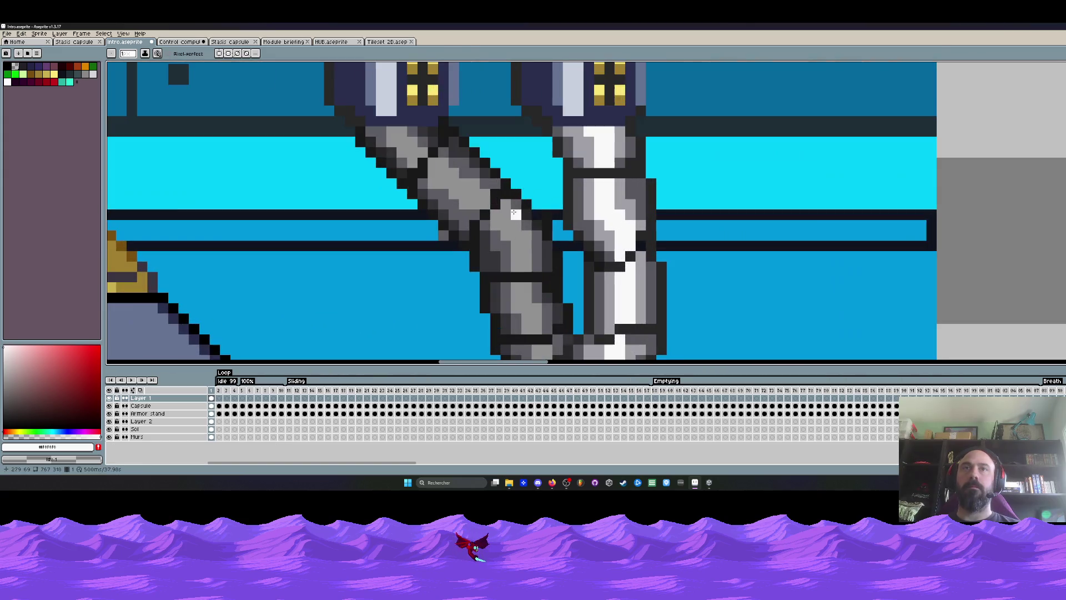
Step: Sample the hose's grey and dark outline colours, then zoom out over the lab scene
alt+click(646, 221)
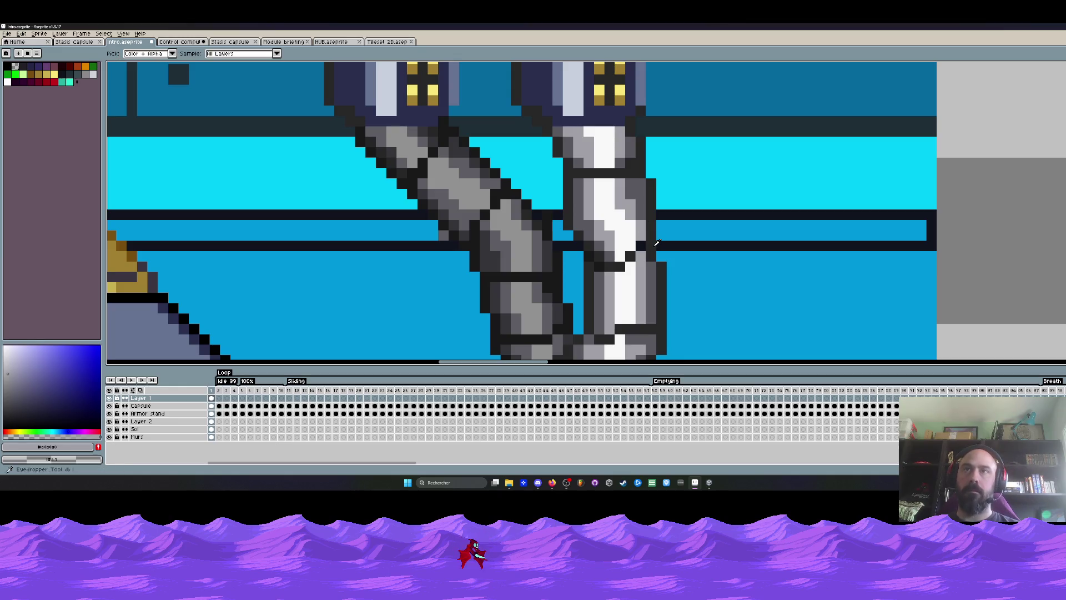
alt+click(656, 242)
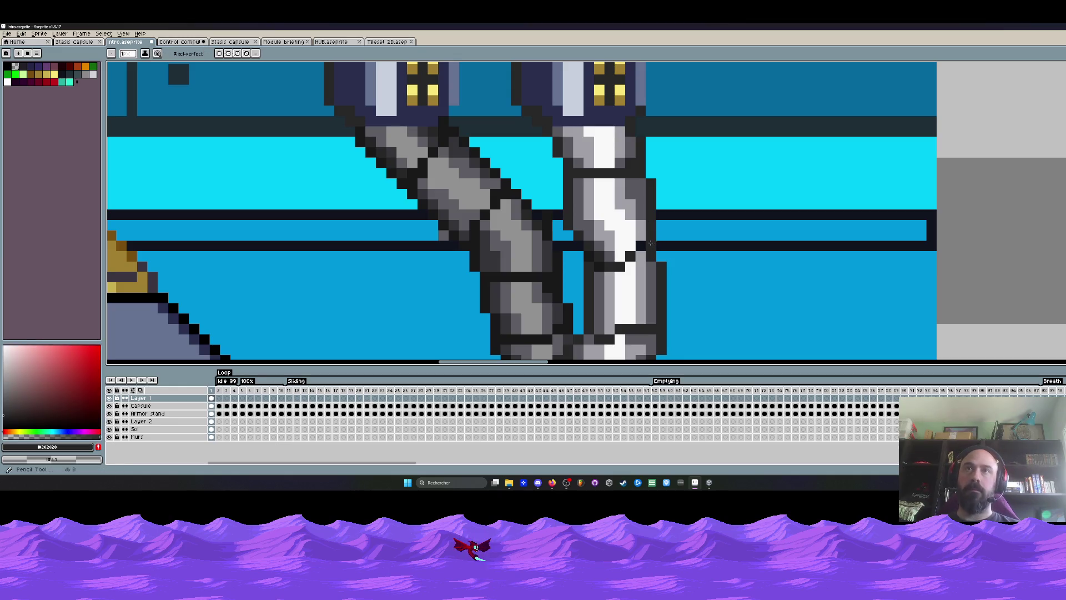
scroll(642, 244, down, 3)
scroll(738, 124, up, 3)
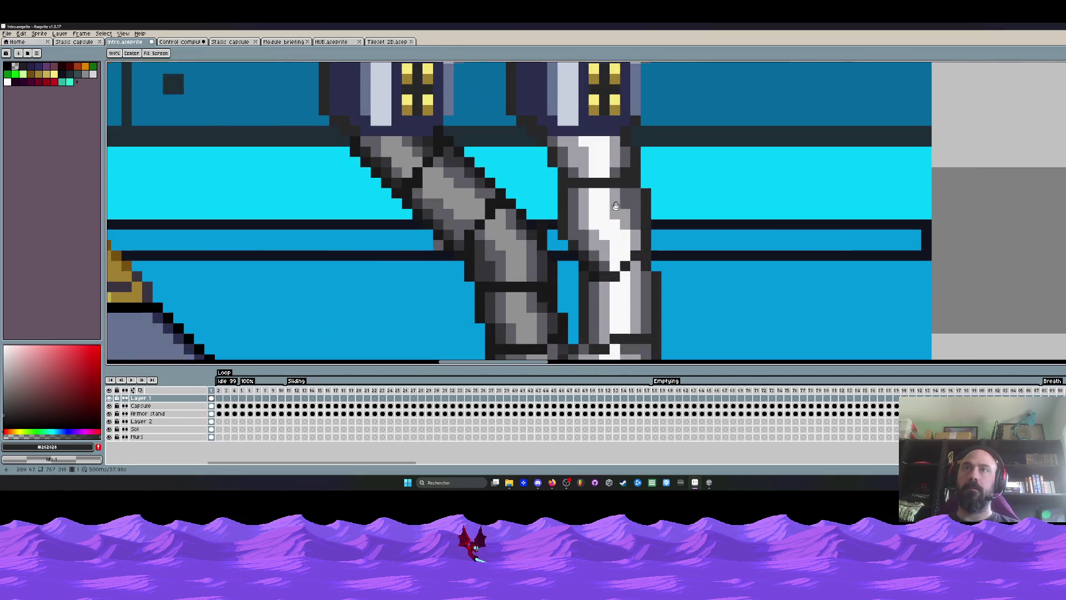
scroll(565, 191, down, 3)
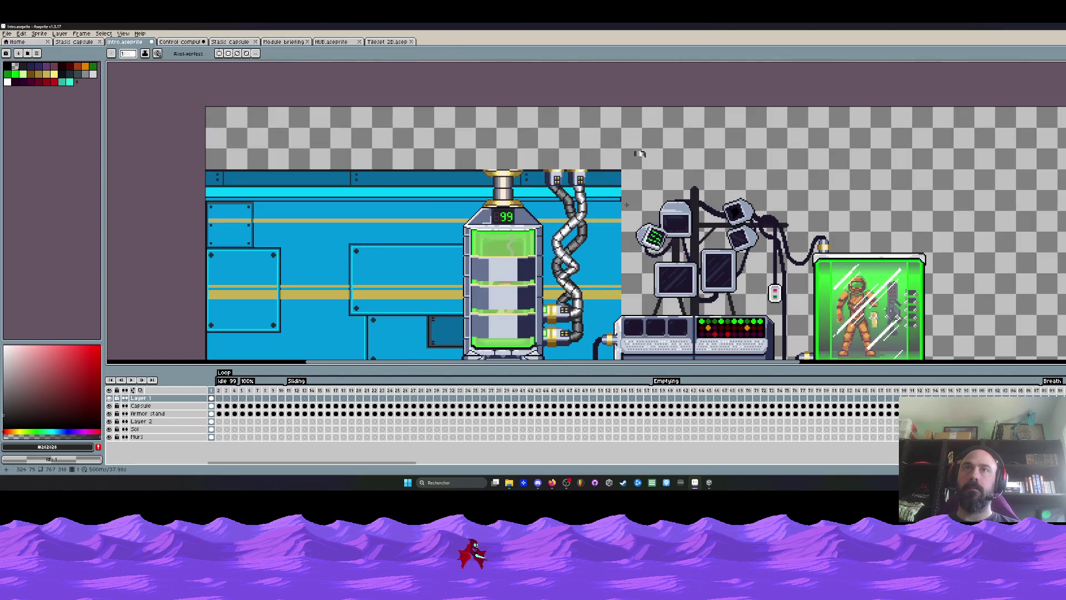
Step: Pick the pipe's light grey and lighten a dark pixel on the right pipe joint
scroll(639, 154, up, 4)
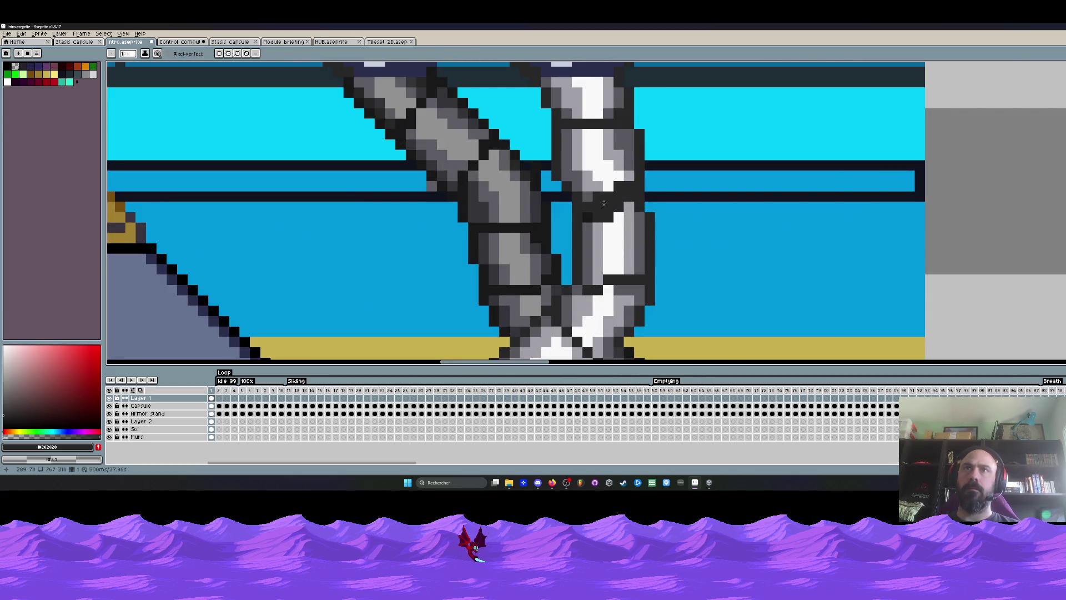
key(i)
click(595, 220)
scroll(594, 221, up, 1)
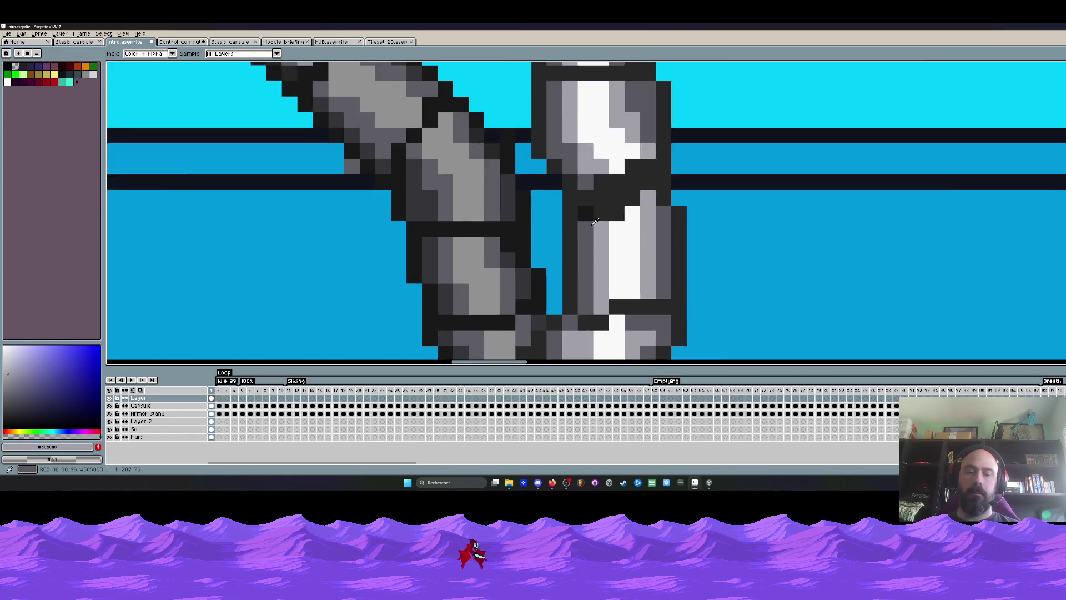
scroll(595, 221, up, 1)
key(m)
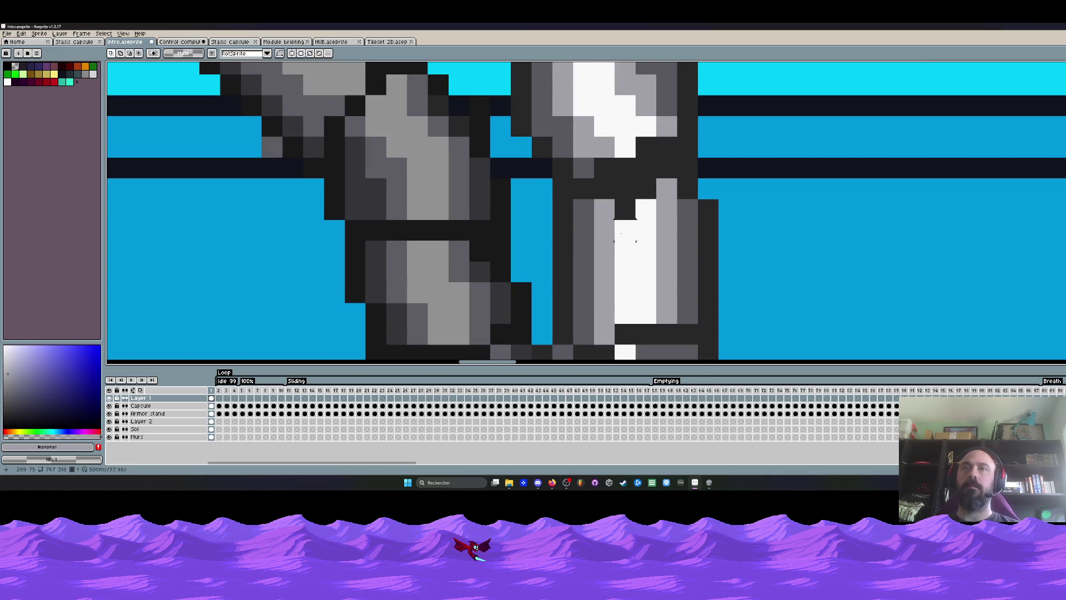
click(624, 211)
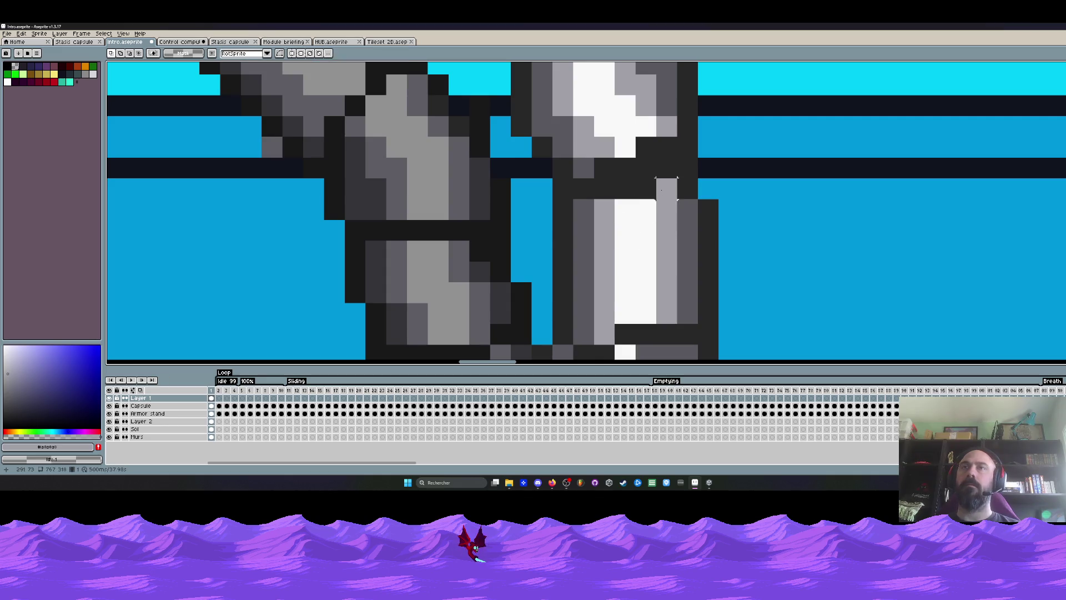
Step: Shift small 2x2 pixel blocks at the pipe joint and drop them in place
mouse_move(634, 178)
mouse_down()
mouse_move(678, 222)
mouse_move(666, 205)
mouse_up()
scroll(661, 198, down, 6)
scroll(663, 201, up, 5)
key(ctrl+d)
scroll(702, 204, down, 3)
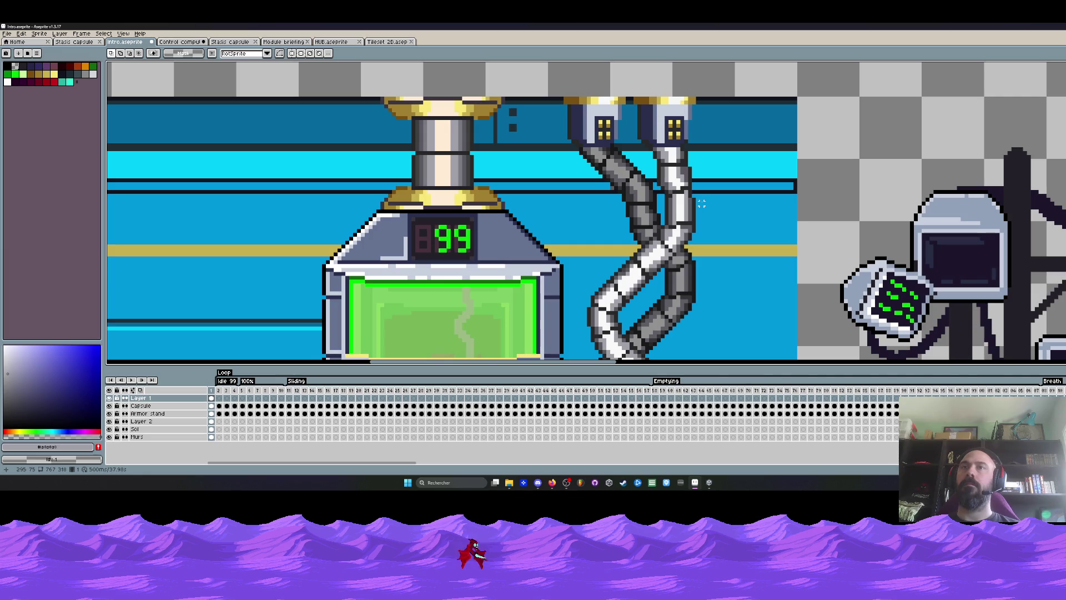
scroll(691, 215, up, 5)
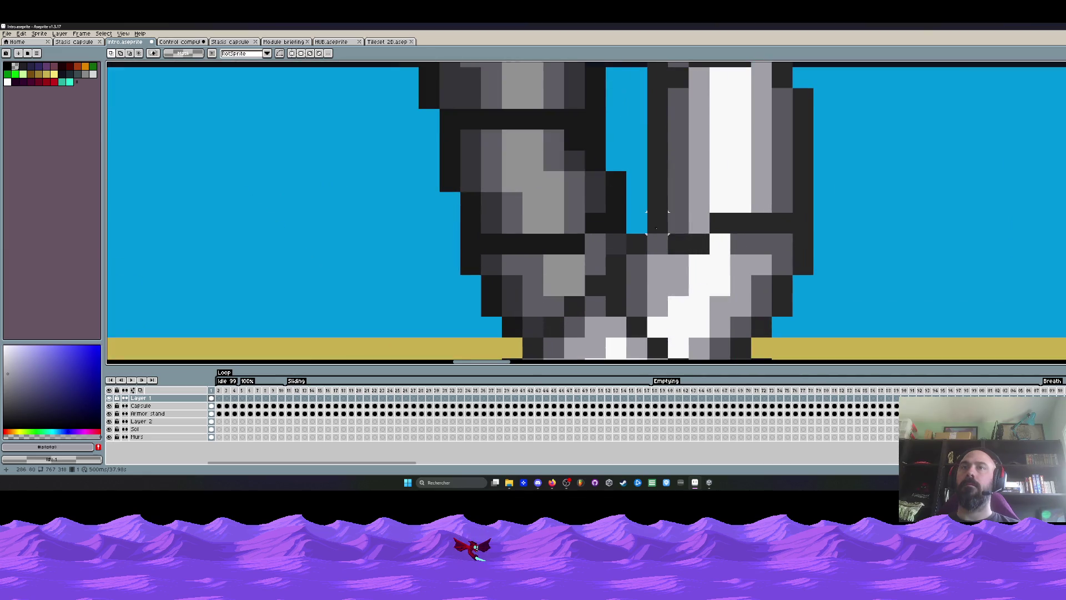
mouse_move(688, 214)
mouse_down()
mouse_move(711, 256)
mouse_move(690, 238)
mouse_move(695, 251)
mouse_up()
scroll(696, 251, down, 6)
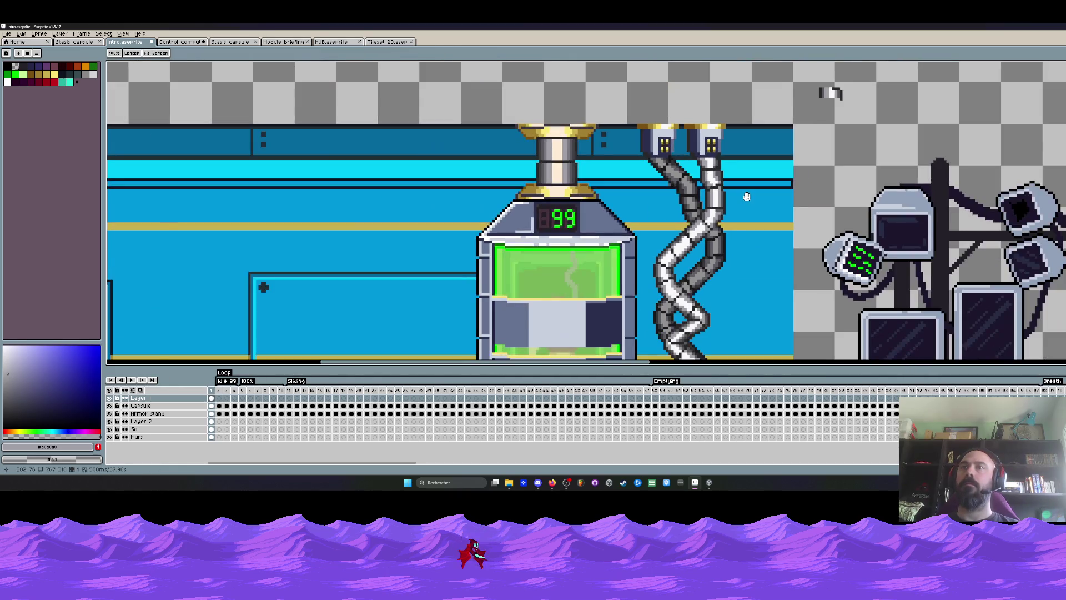
scroll(749, 197, up, 6)
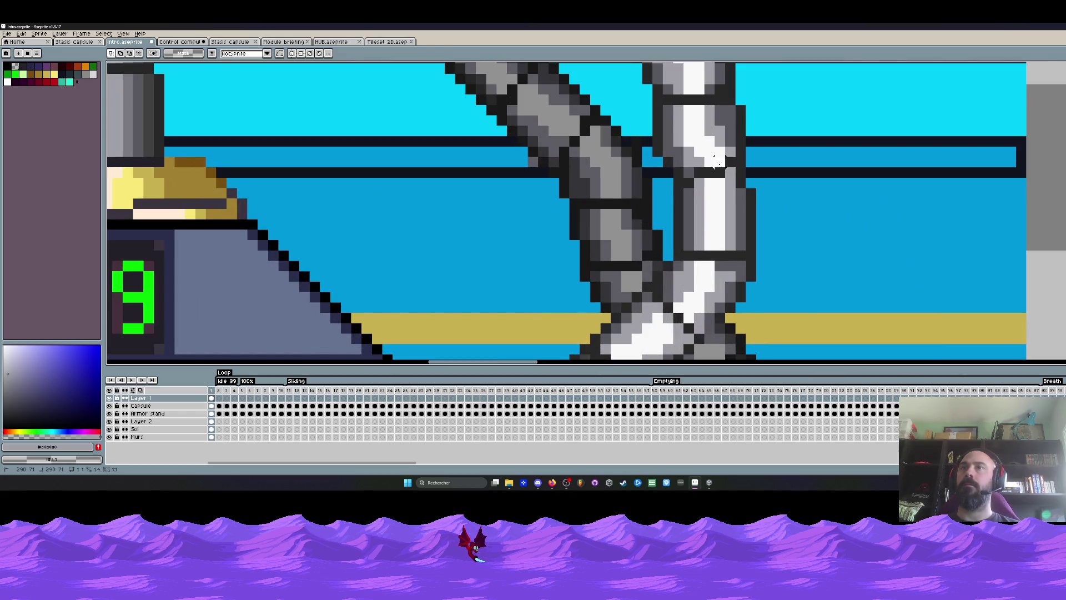
drag(715, 158, 732, 170)
key(Return)
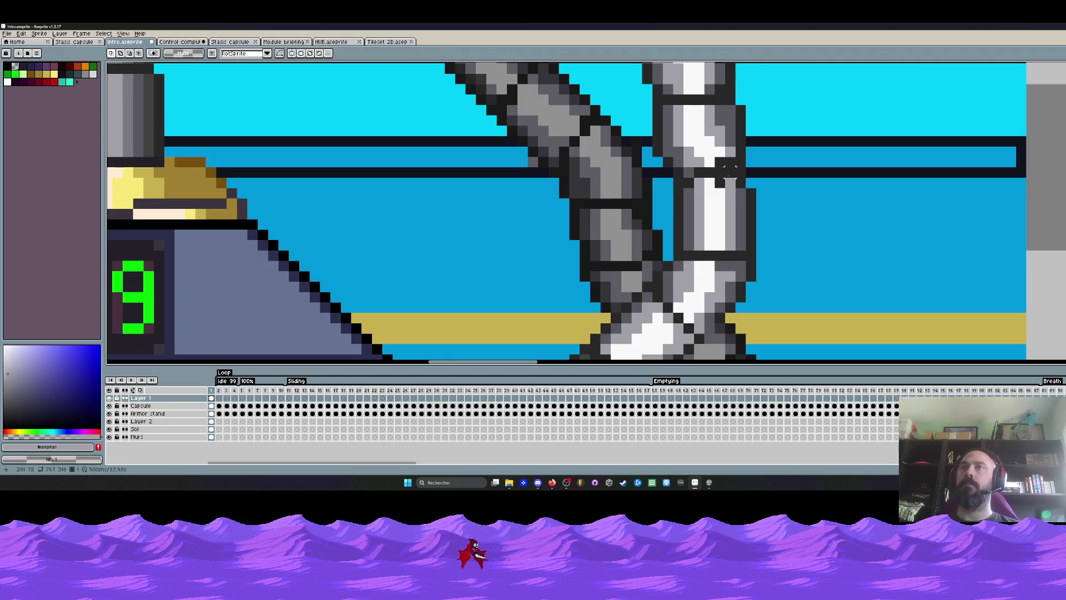
Step: Select a 3x3 patch of pipe pixels, shrink it to 2x1 and commit it
scroll(732, 176, up, 1)
click(706, 155)
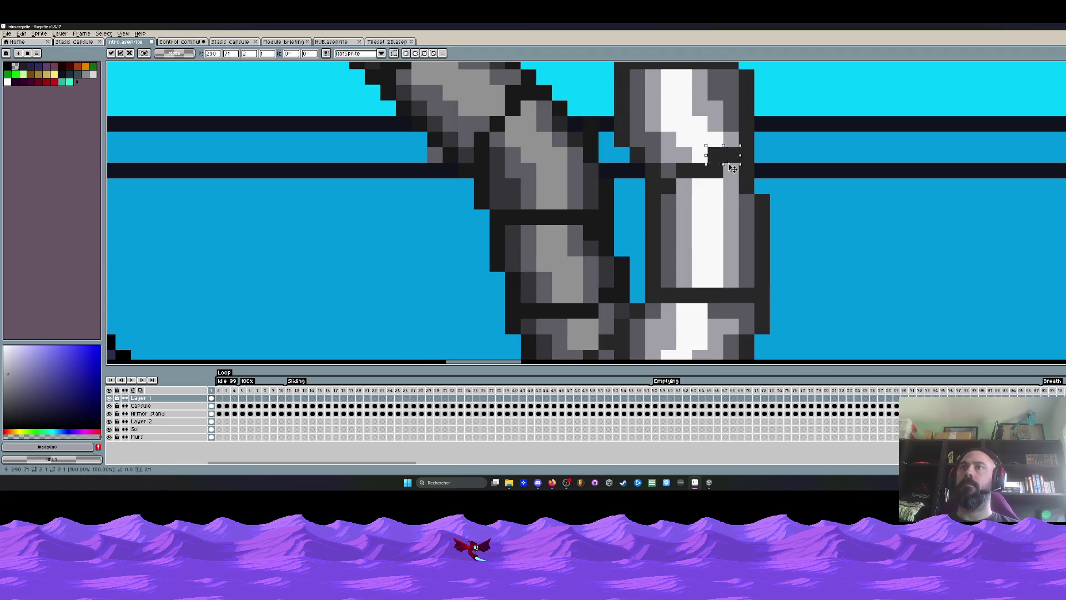
drag(690, 129, 740, 180)
drag(733, 143, 733, 160)
drag(690, 130, 723, 164)
key(Return)
scroll(743, 131, down, 5)
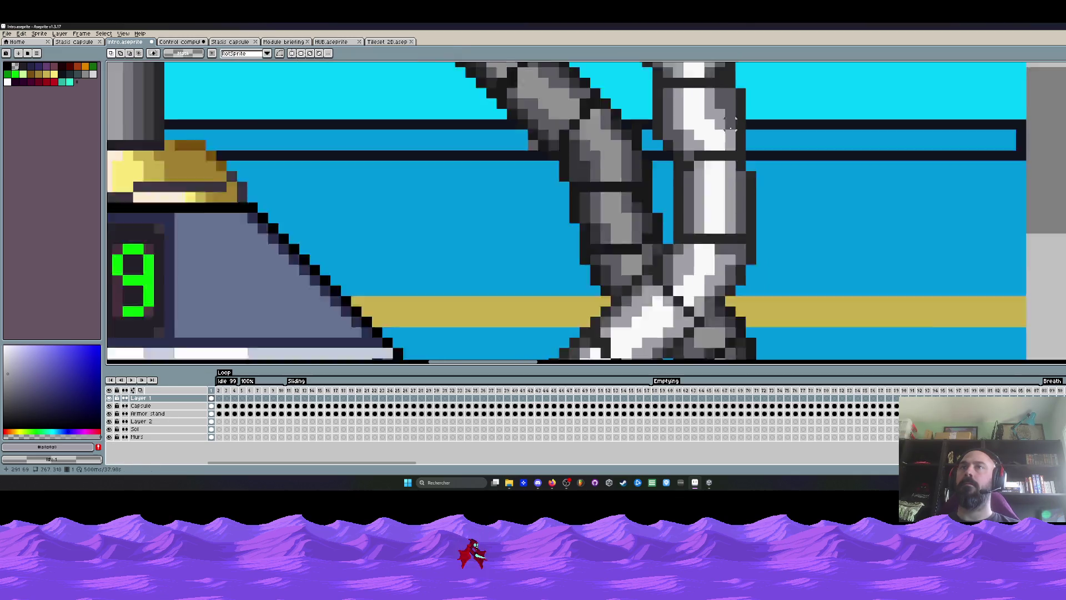
scroll(743, 131, down, 2)
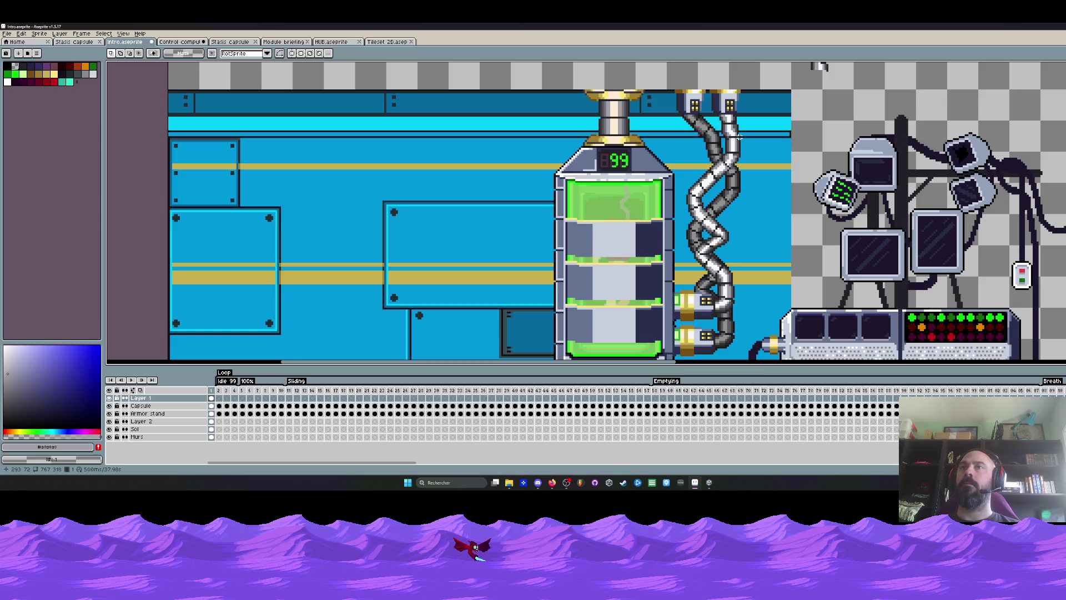
scroll(739, 136, down, 3)
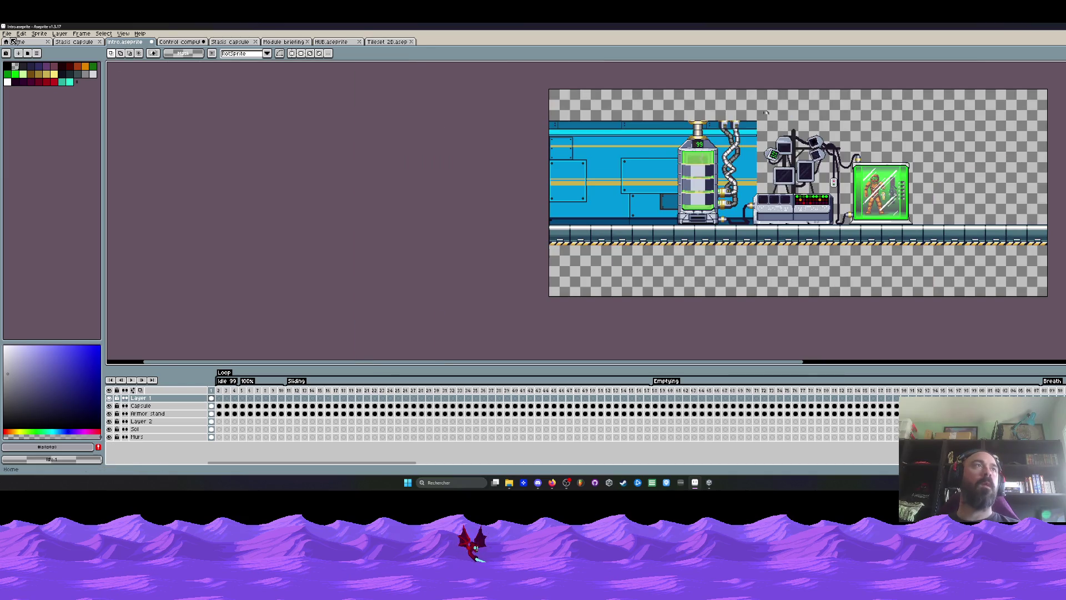
Step: Save the Intro lab scene from the File menu
click(7, 34)
click(23, 66)
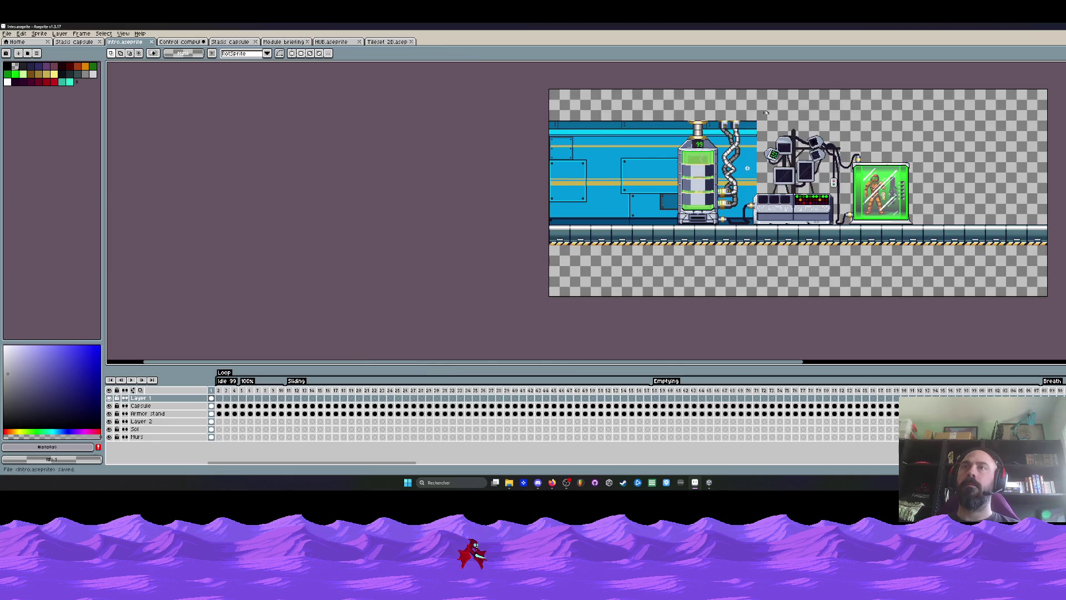
scroll(678, 200, up, 2)
drag(678, 201, 676, 206)
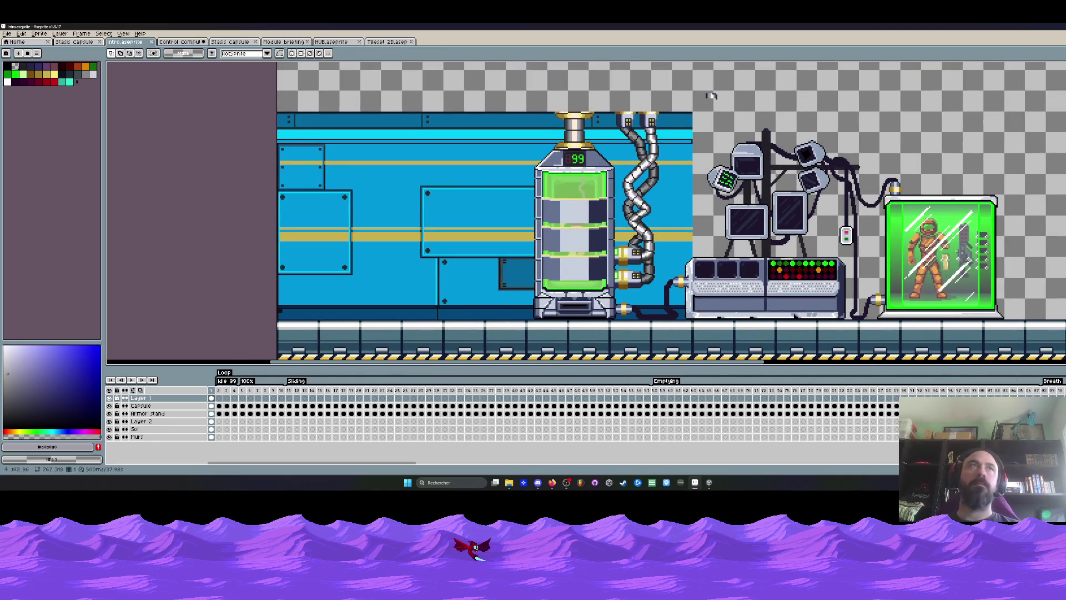
Step: Browse the Stasis capsule, HUB and Tileset 2D documents, ending on Stasis capsule
click(236, 42)
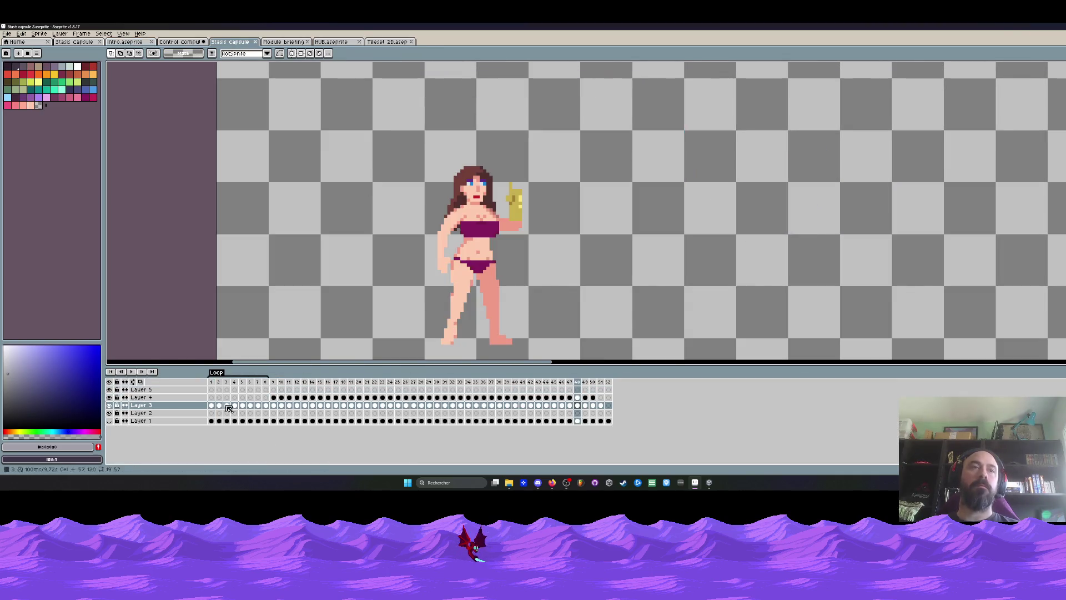
click(346, 42)
click(387, 41)
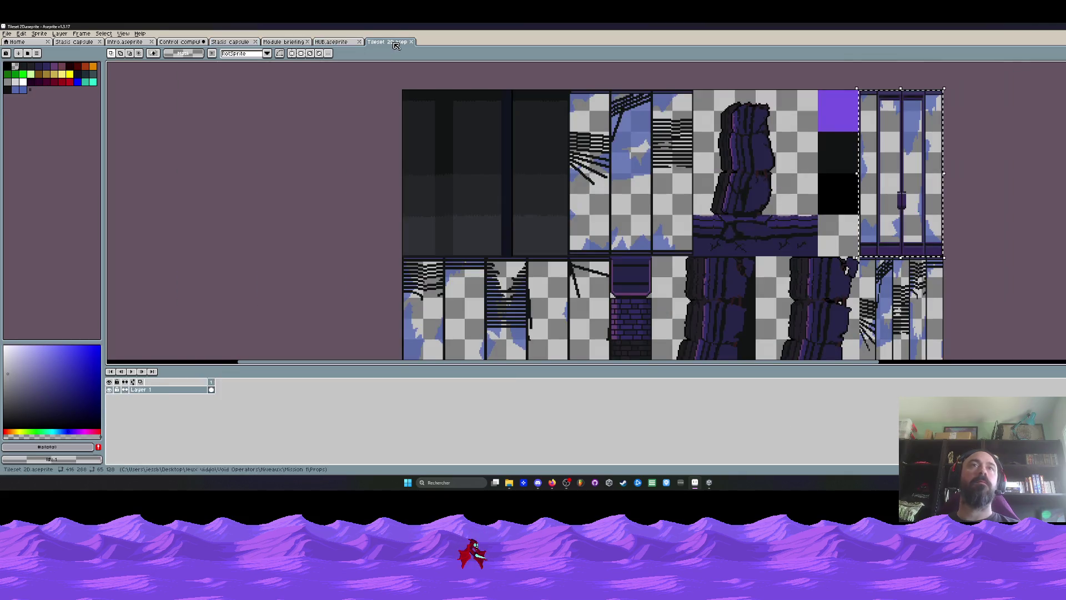
click(332, 42)
click(143, 42)
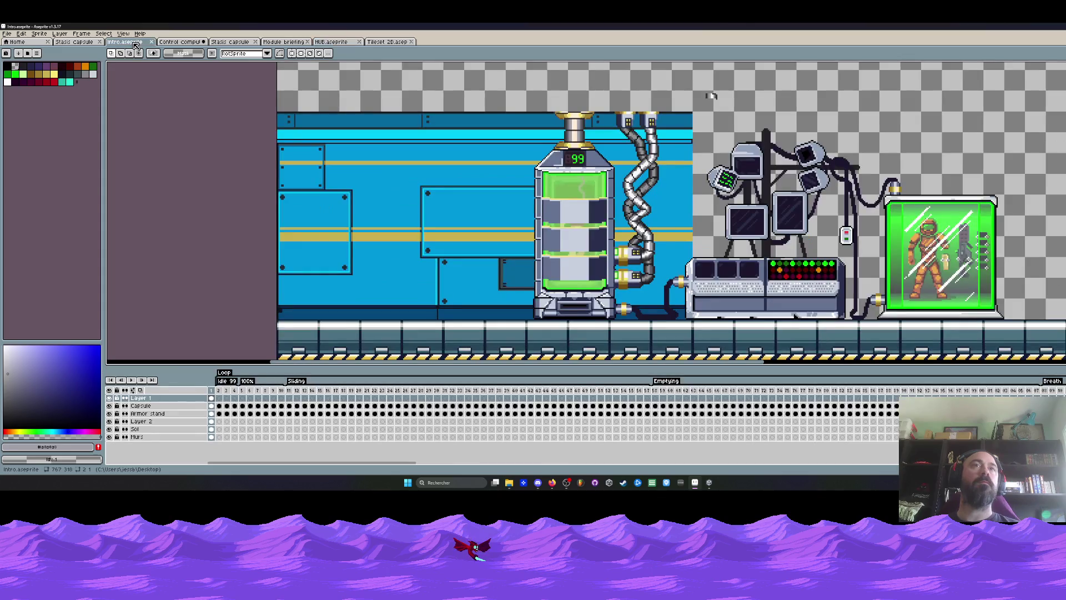
click(75, 41)
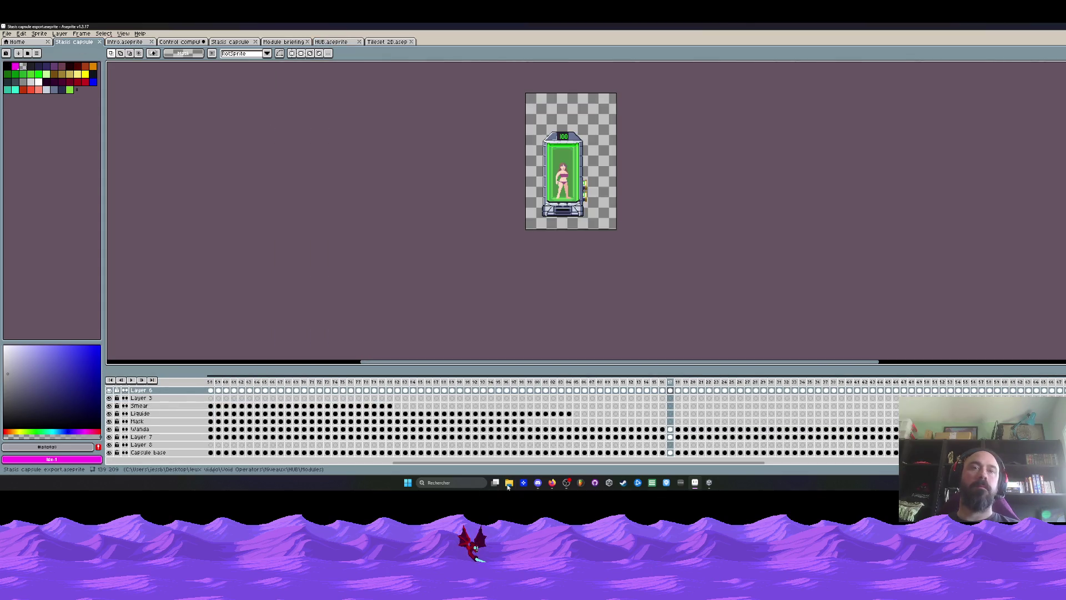
scroll(214, 410, left, 10)
Step: Go to frame 1, hide Layer 6, and toggle Capsule base and Layer 8 visibility to check them
click(212, 383)
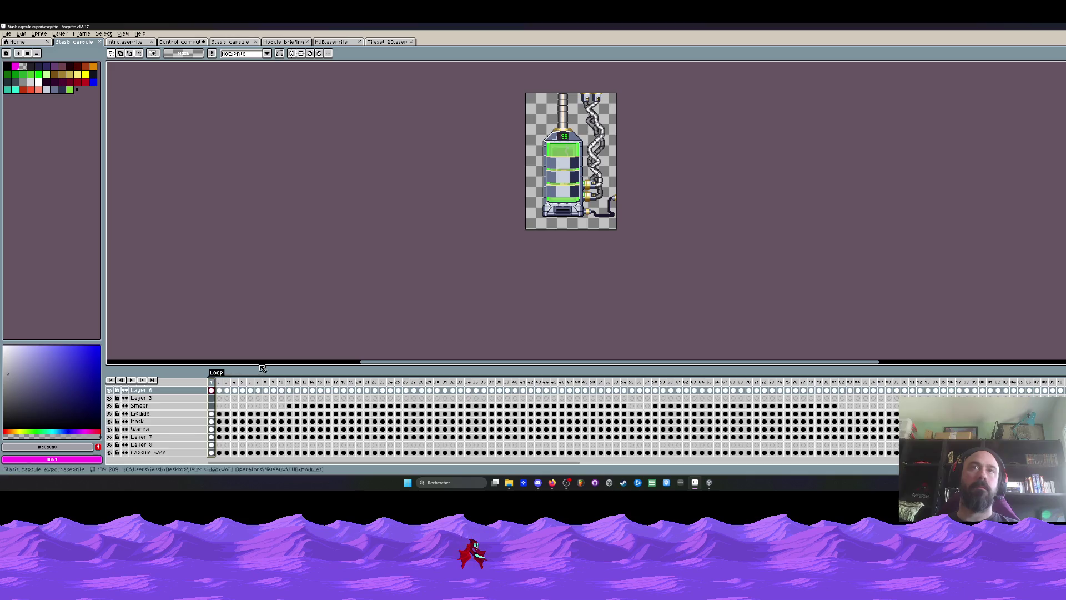
click(109, 391)
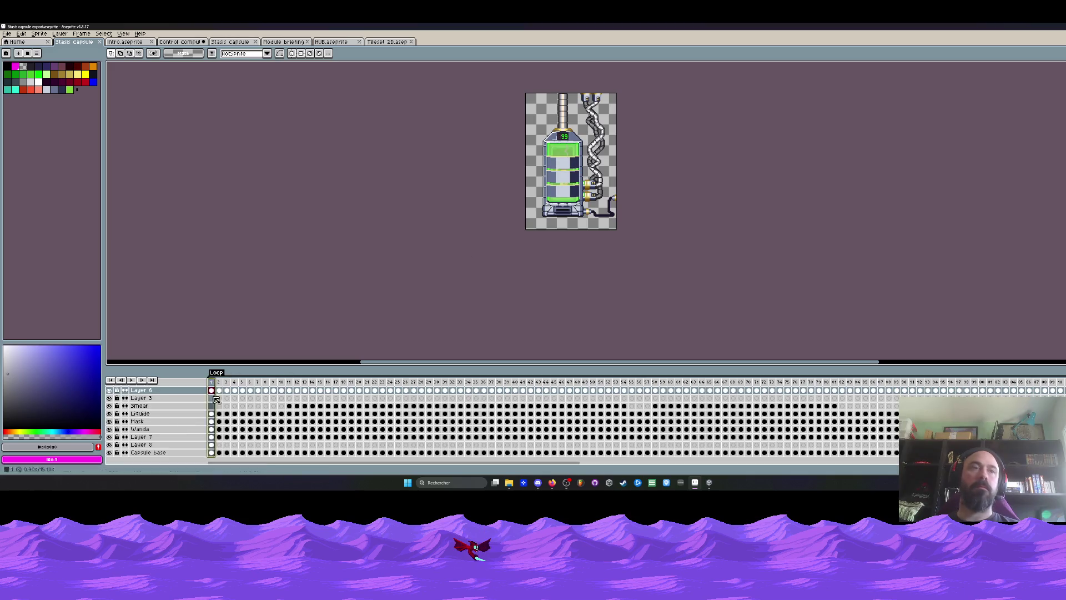
click(110, 453)
click(110, 453)
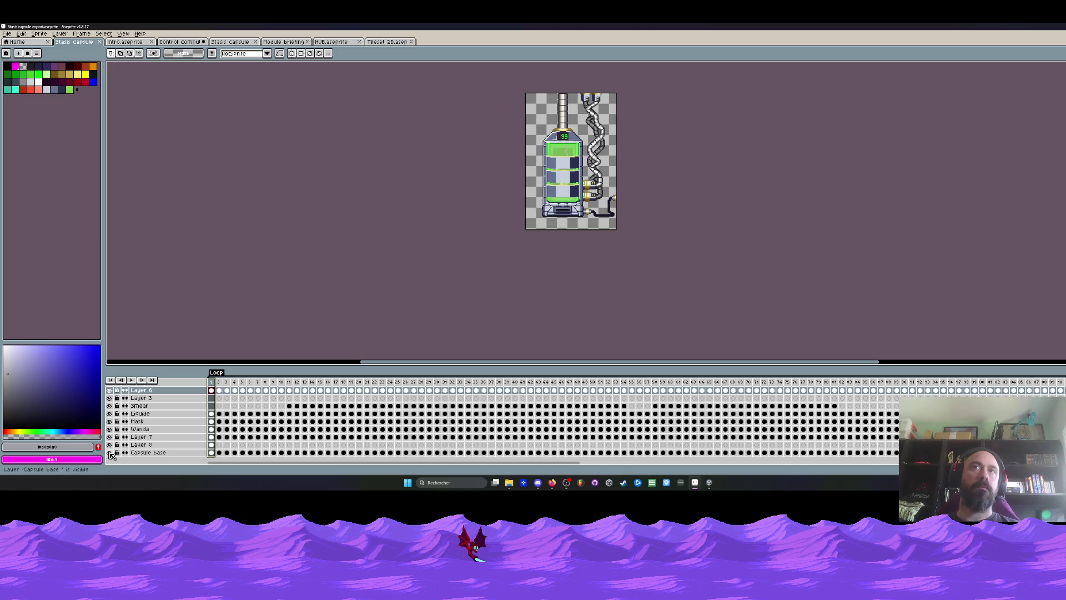
click(109, 446)
click(109, 445)
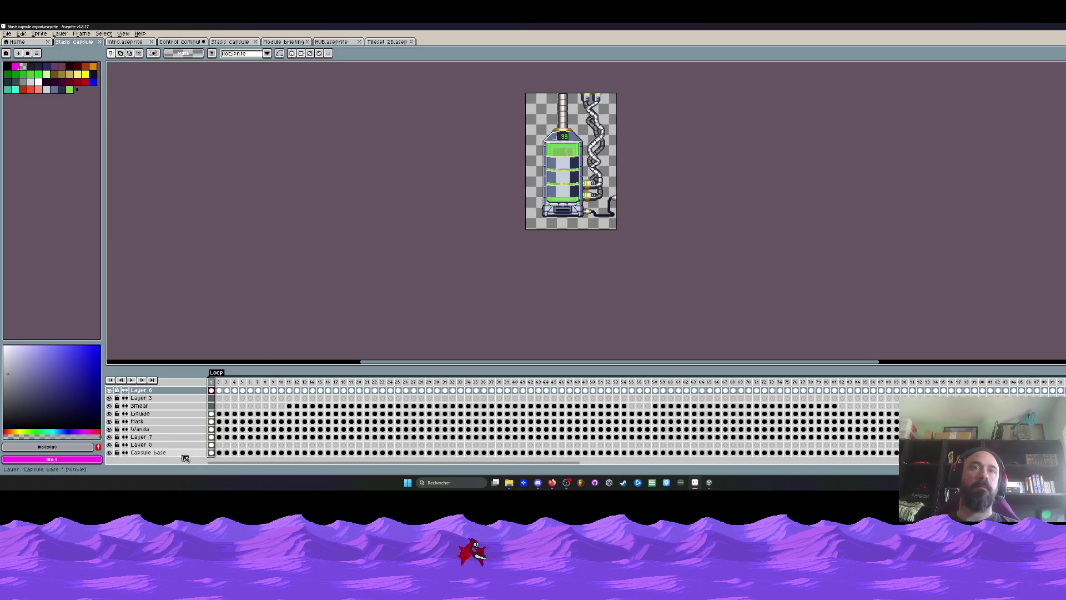
click(211, 445)
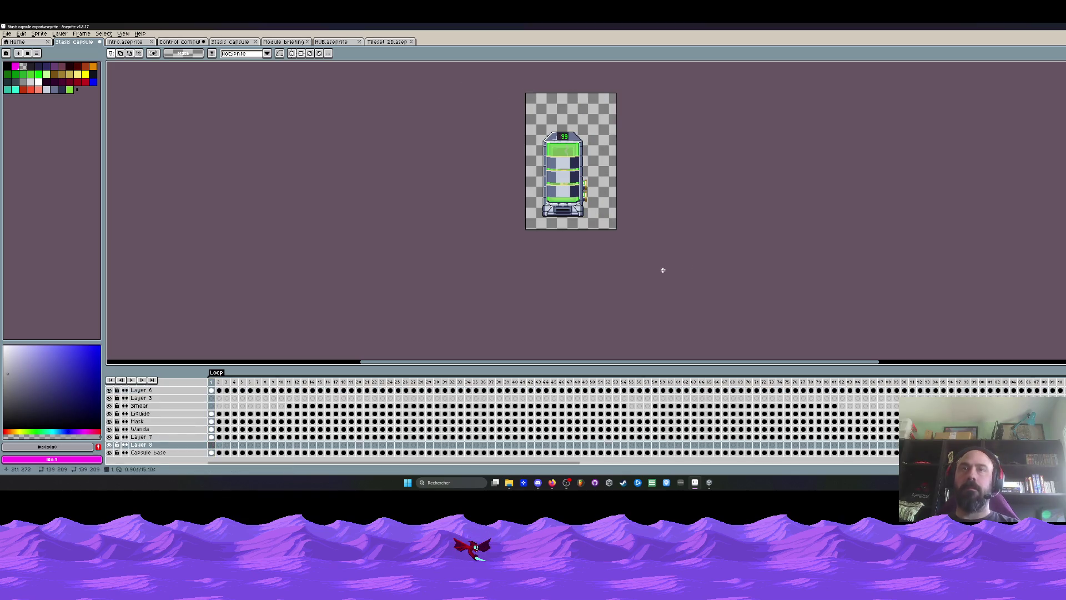
Step: Close the Tileset 2D document and return to the Intro scene
click(388, 43)
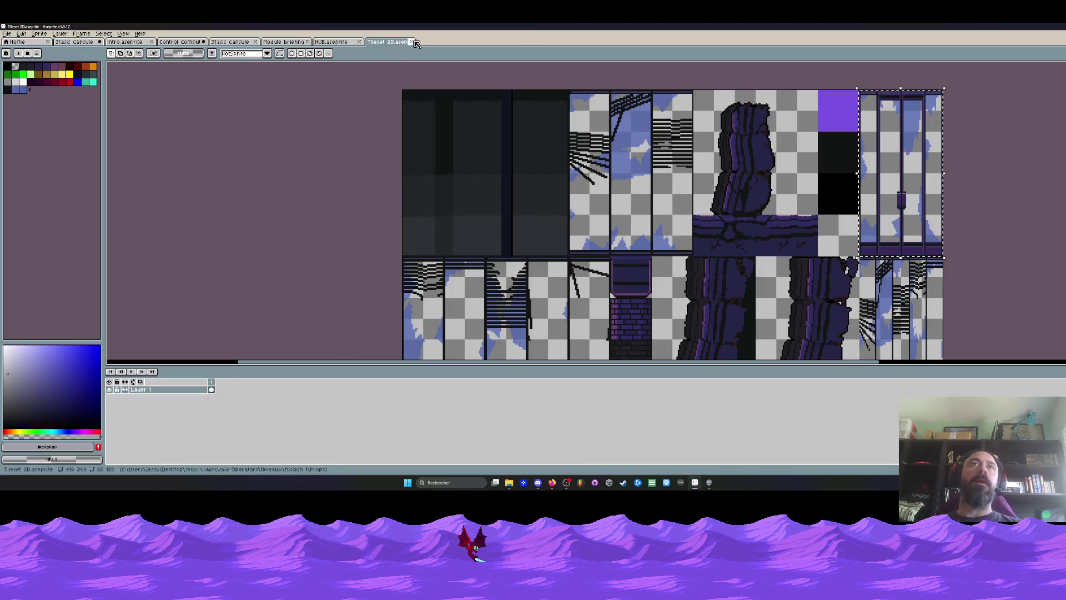
click(411, 43)
click(74, 42)
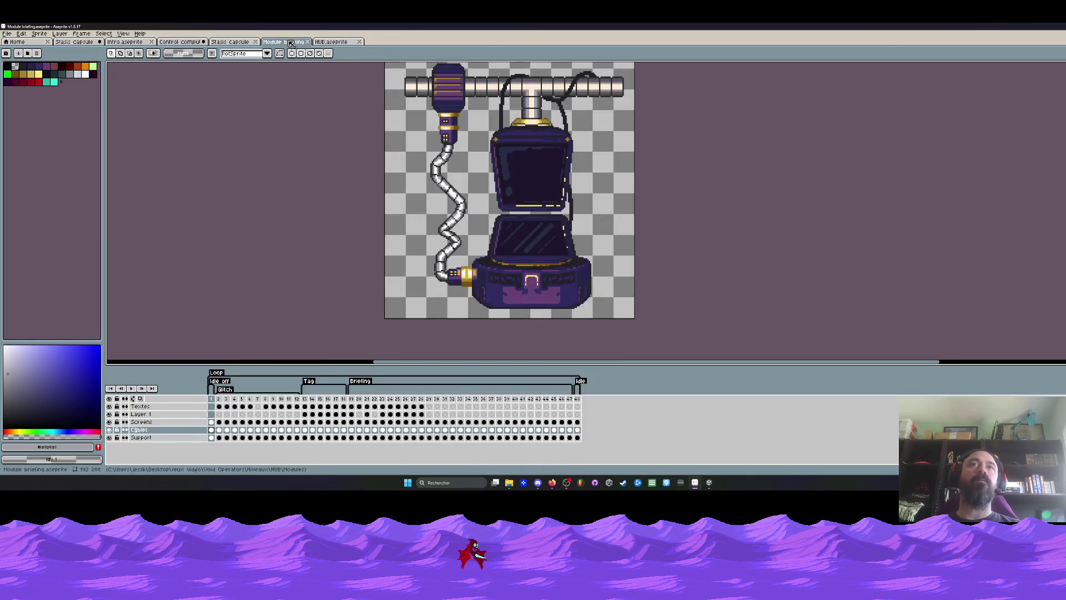
click(237, 44)
click(180, 42)
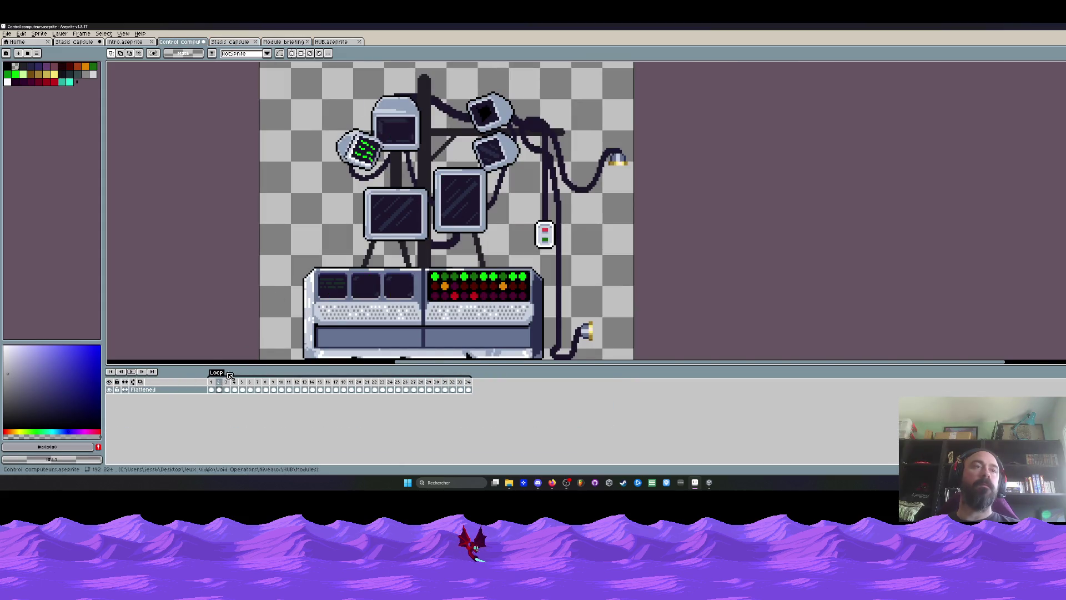
click(125, 42)
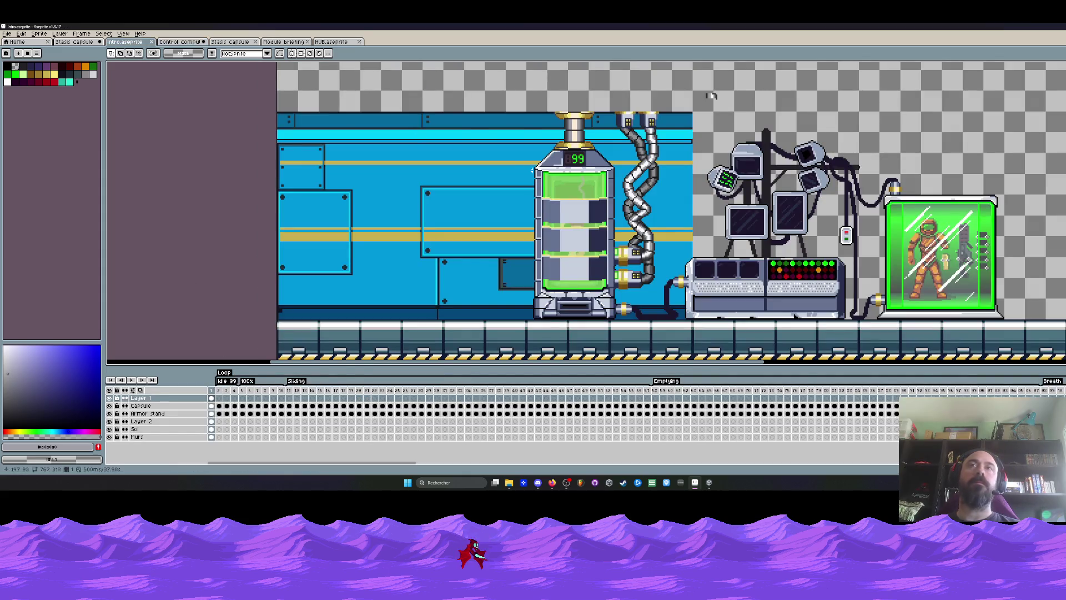
Step: Select the blue wall section to copy
scroll(711, 95, down, 1)
scroll(630, 111, up, 1)
drag(614, 95, 661, 125)
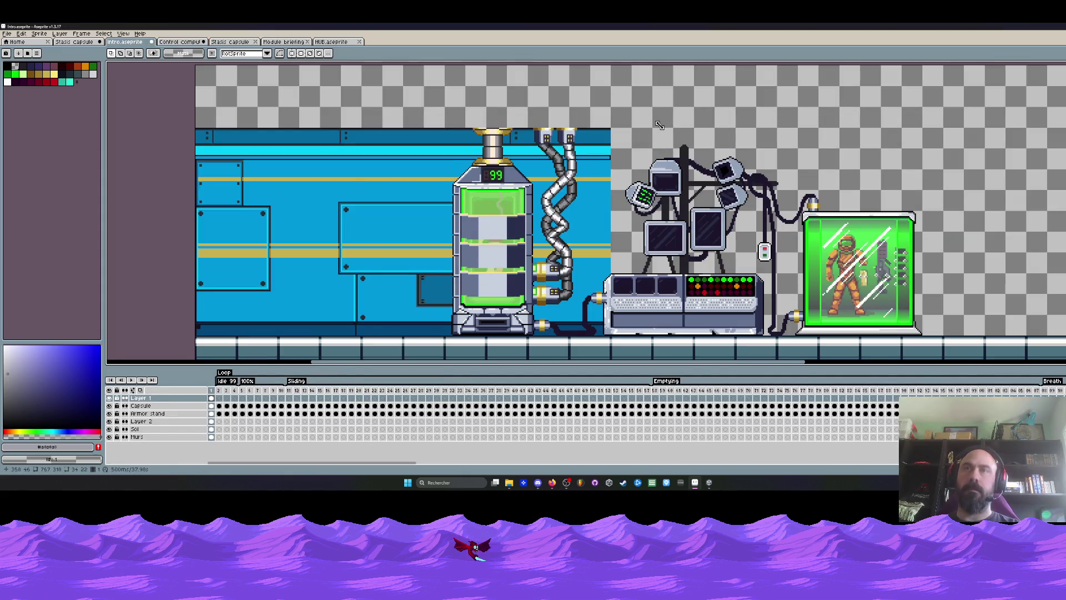
scroll(648, 142, down, 1)
scroll(564, 202, up, 1)
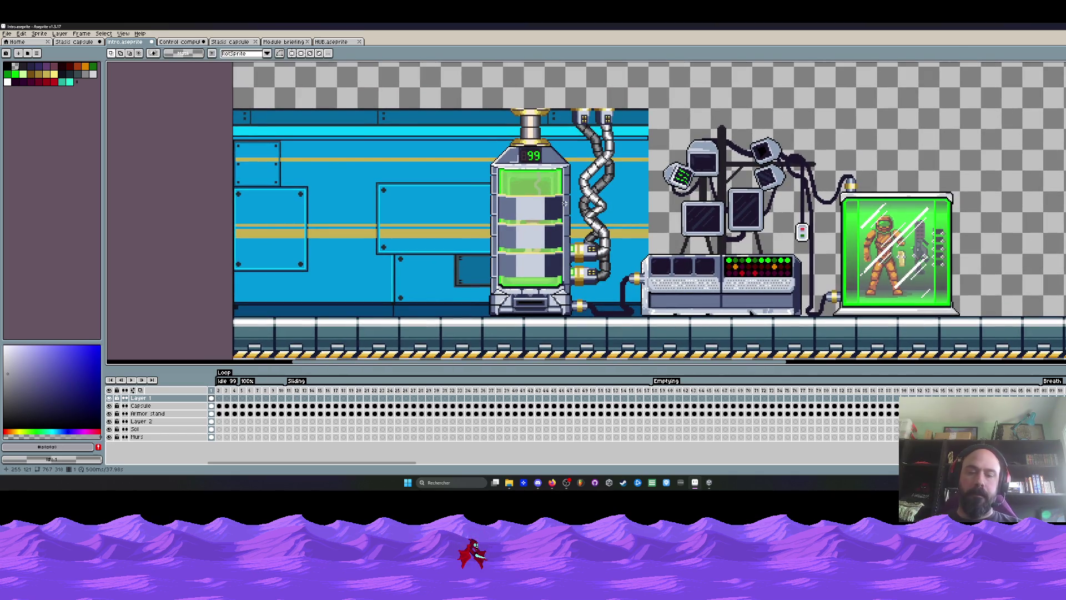
drag(428, 70, 733, 358)
Step: Paste the wall section onto the Murs layer, line it up to the right, and commit it
scroll(638, 302, down, 1)
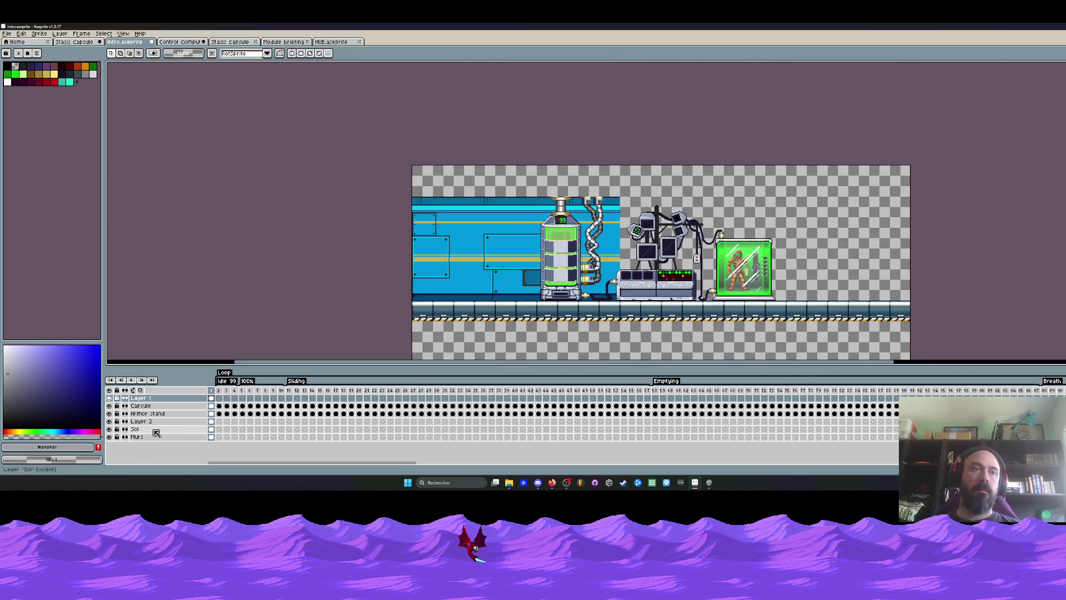
click(145, 436)
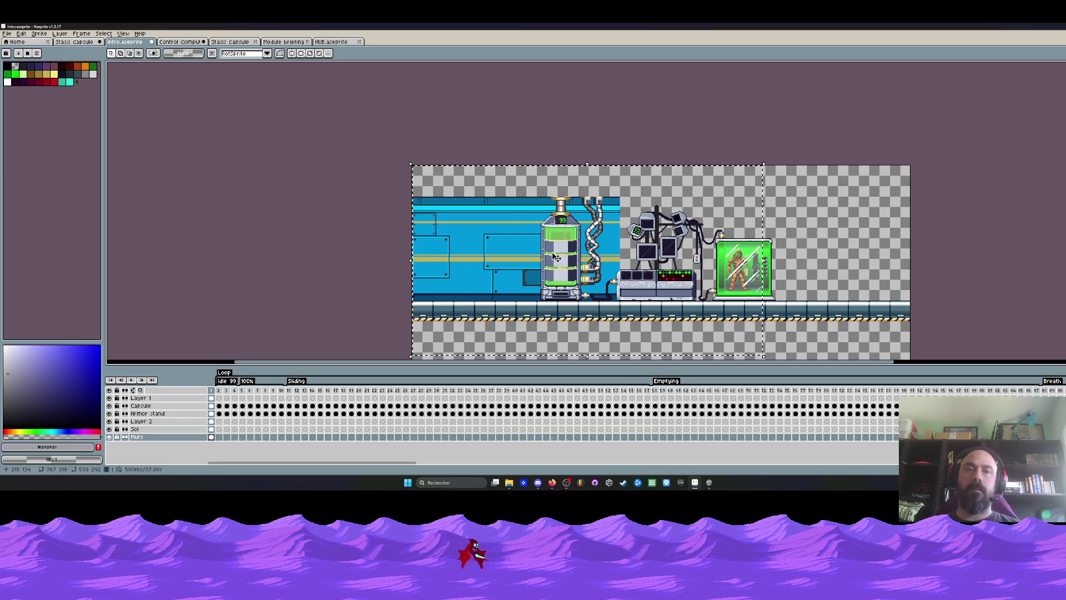
key(ctrl+v)
scroll(699, 194, up, 2)
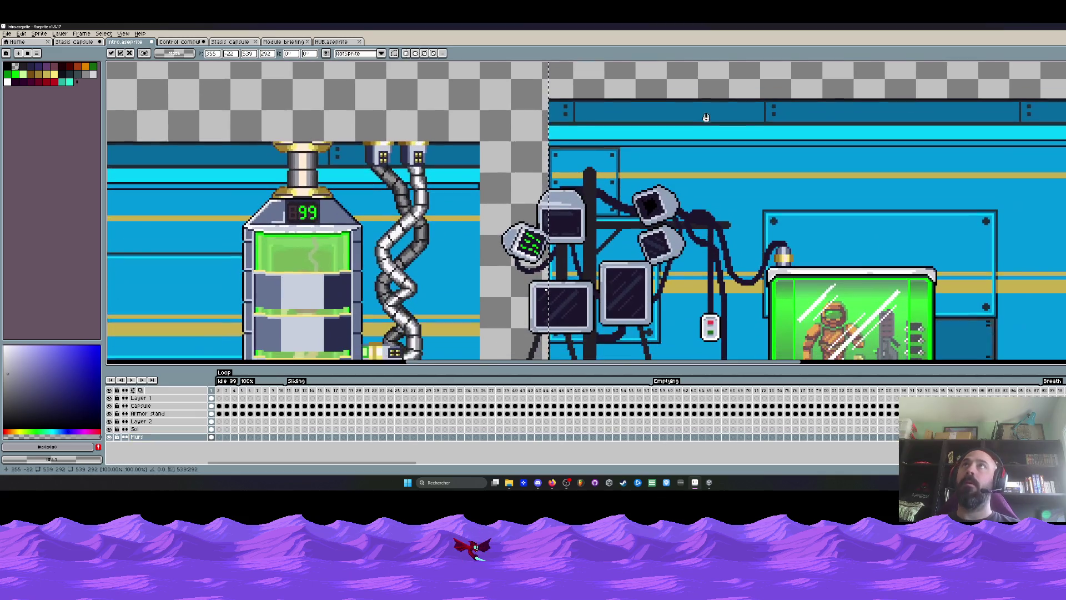
drag(600, 142, 542, 179)
key(Left)
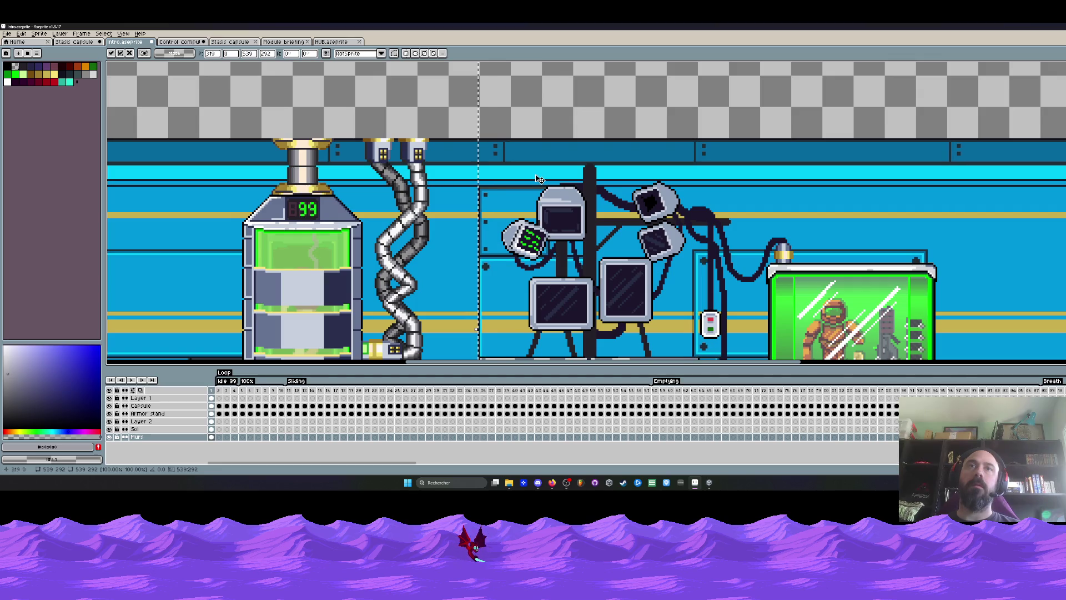
scroll(496, 154, up, 1)
scroll(496, 154, down, 5)
key(Return)
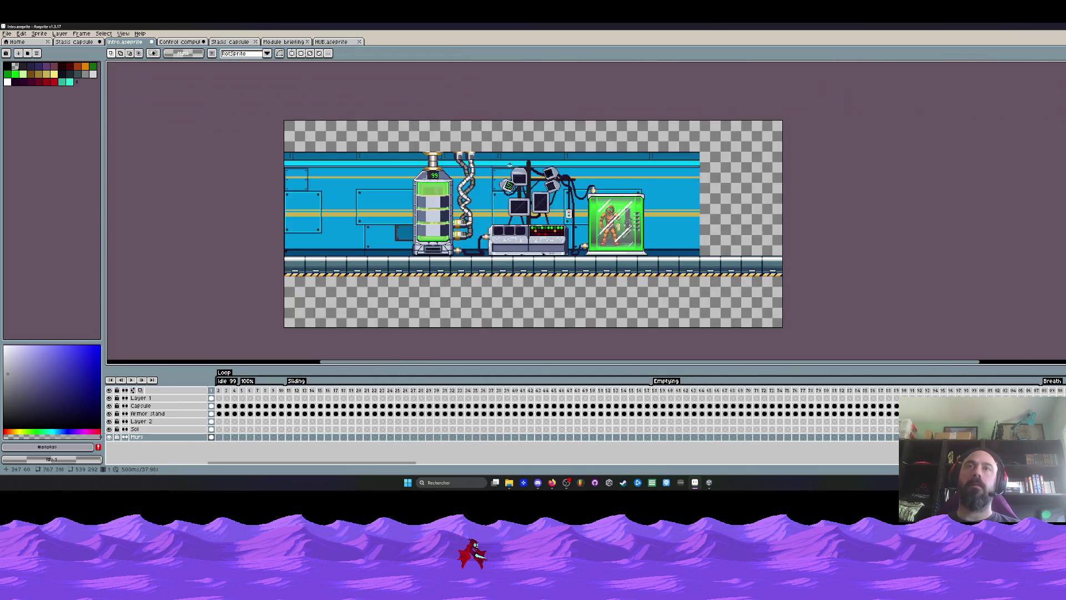
Step: Select most of the lab scene area
scroll(428, 216, up, 3)
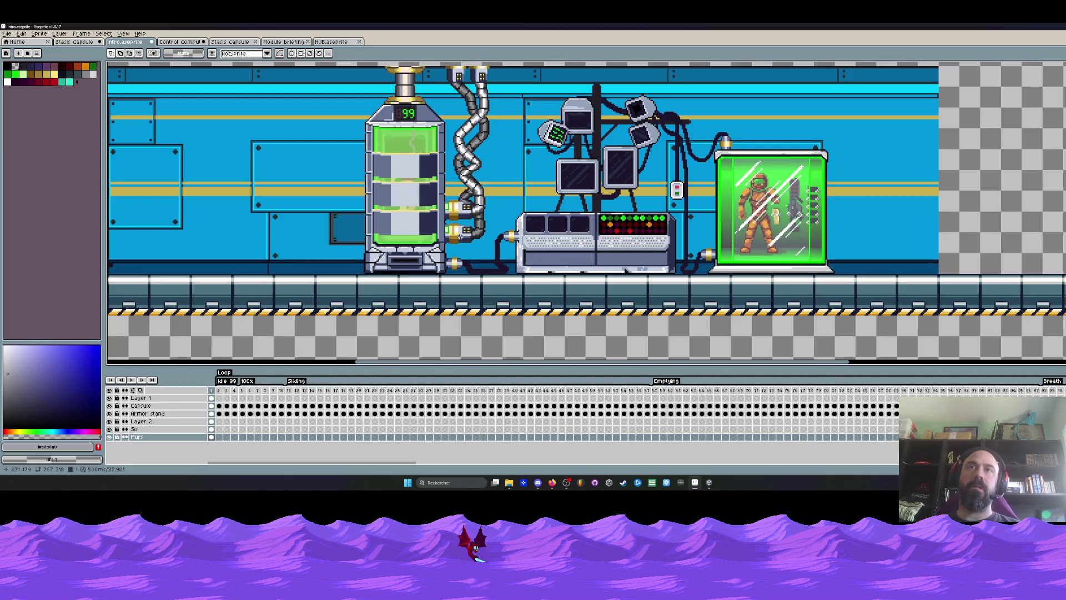
scroll(461, 236, down, 2)
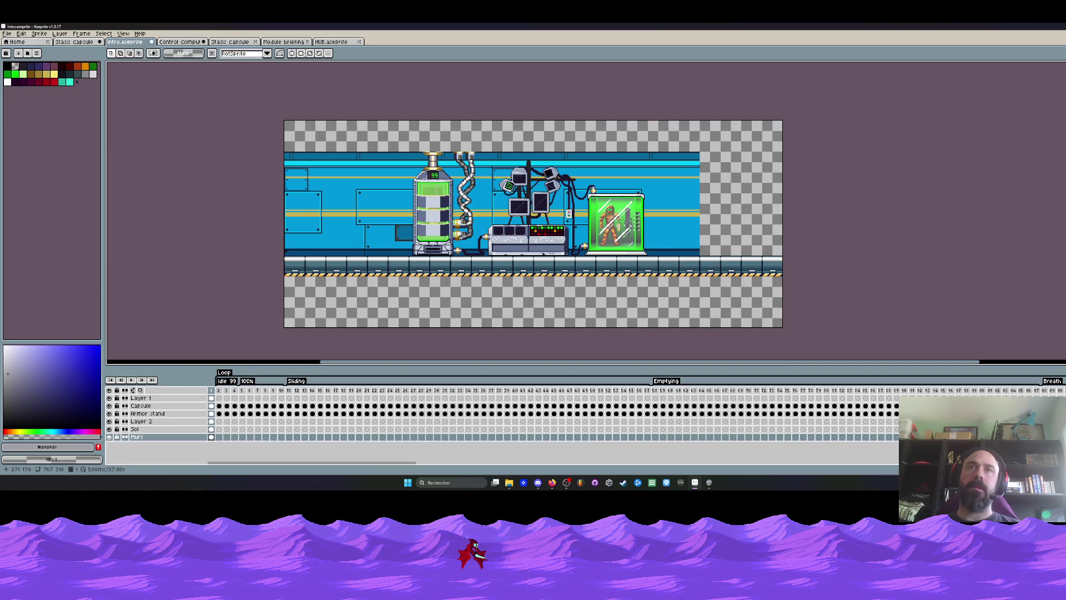
drag(375, 128, 686, 299)
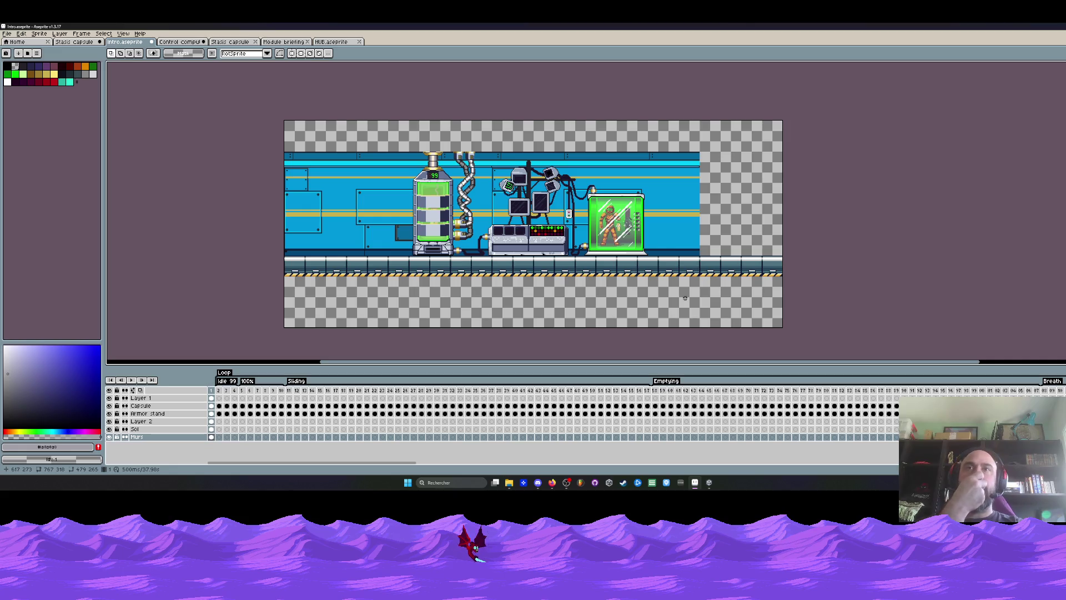
Step: Toggle layer visibility to find the console's layer, then rename Layer 2 to 'Control computers'
click(211, 406)
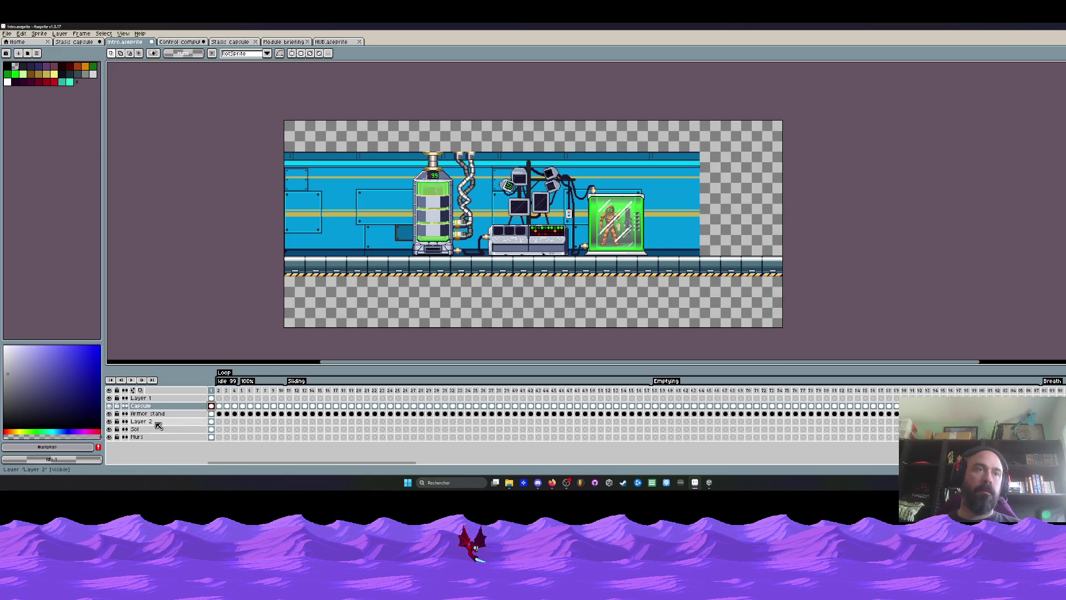
click(109, 414)
click(110, 414)
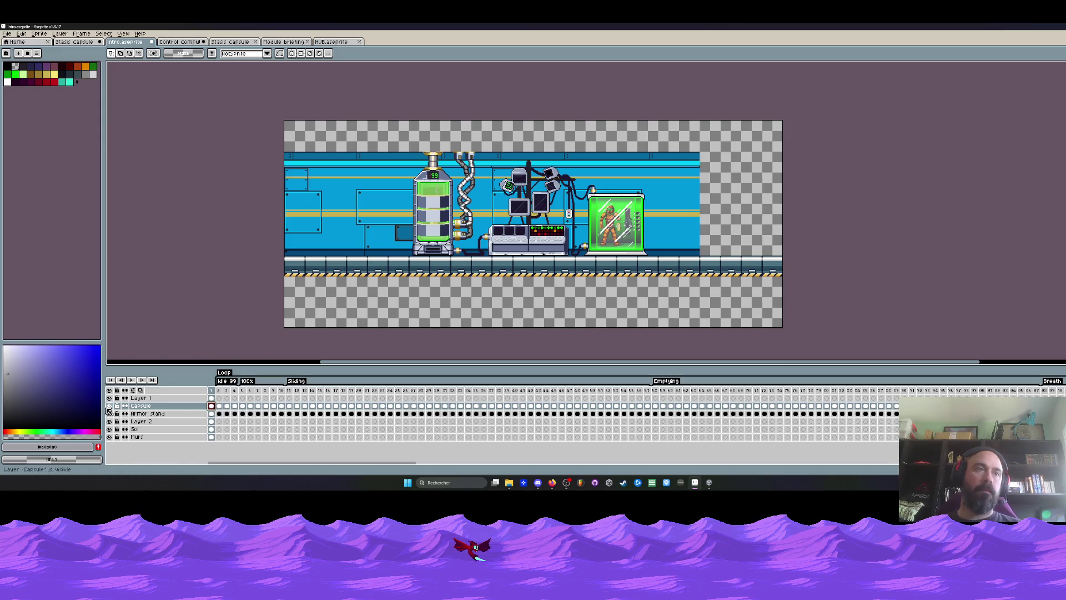
click(110, 422)
click(110, 422)
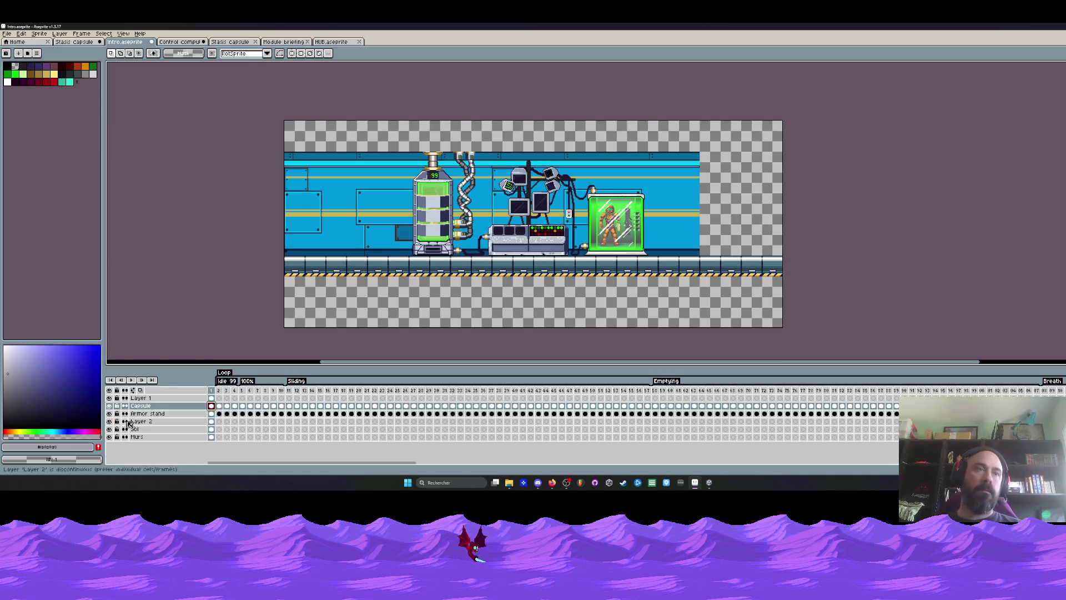
double_click(153, 422)
text(Control computers)
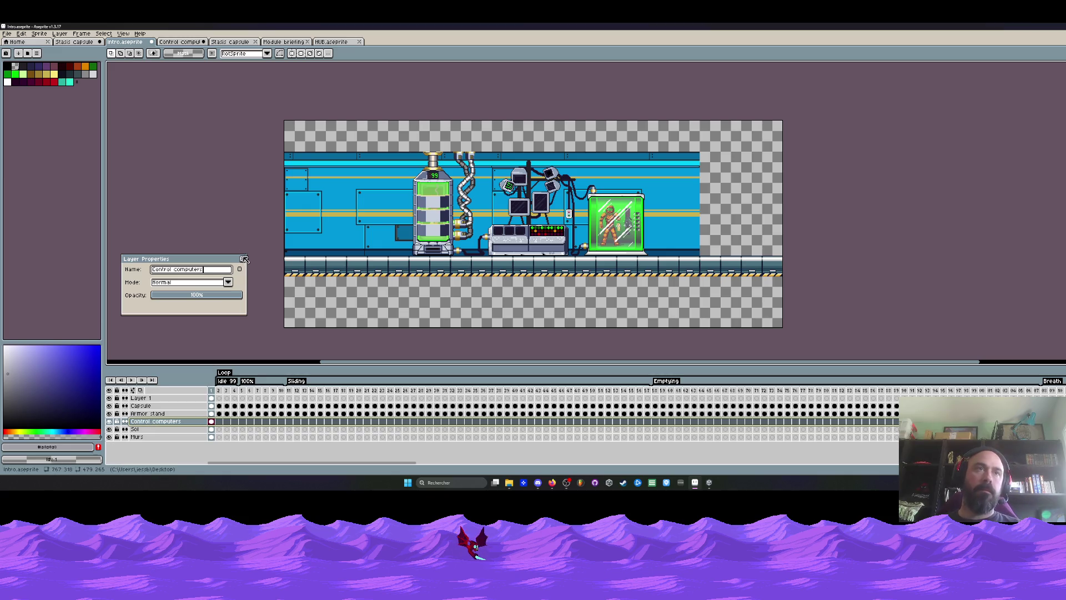
key(Return)
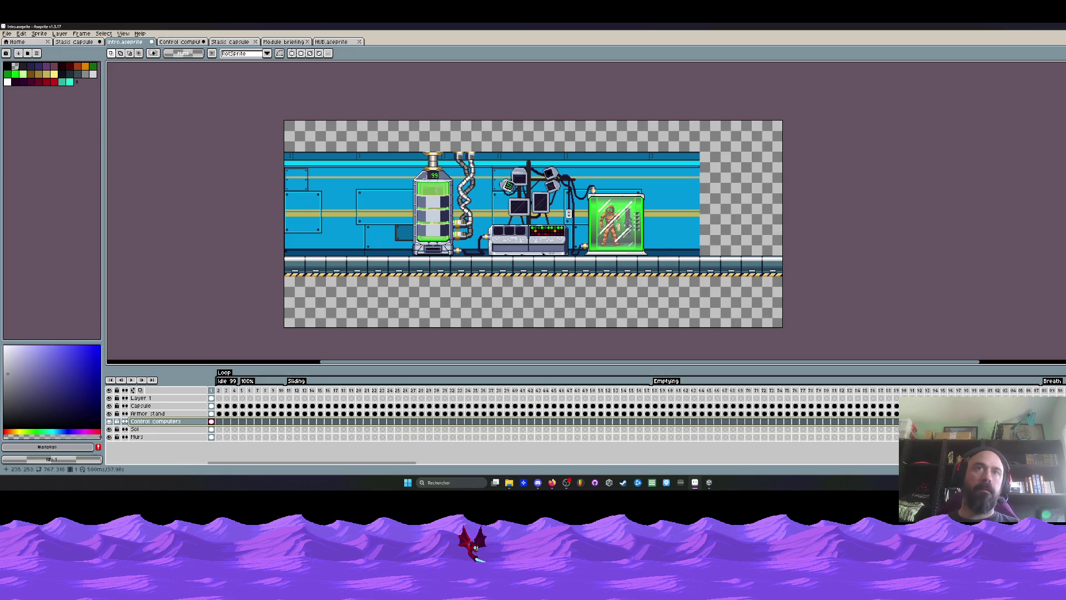
Step: Copy the control computers onto a new Layer 2 with Layer via Copy
key(ctrl+a)
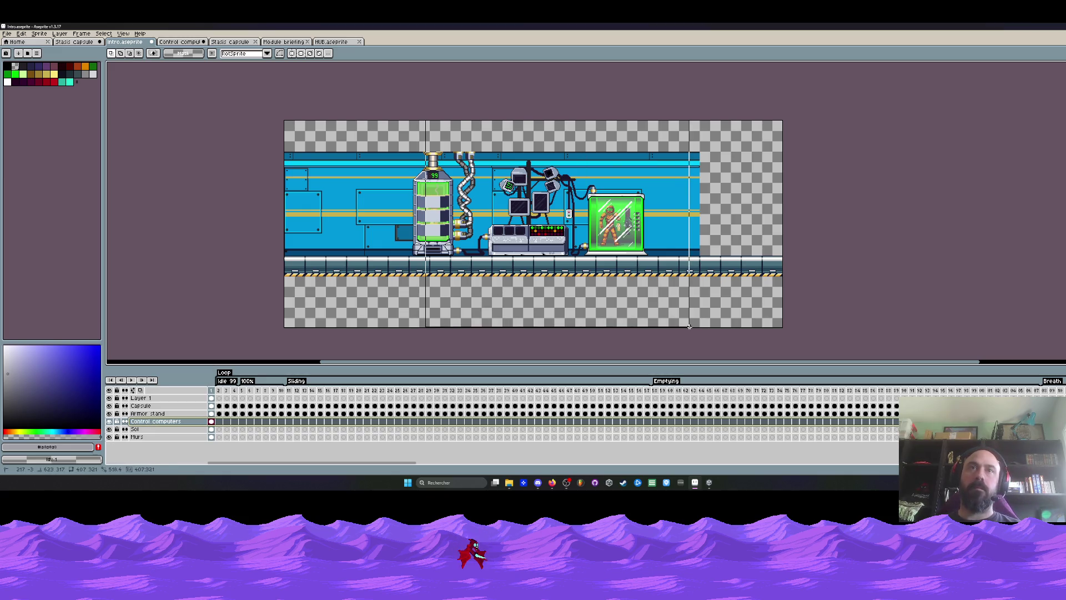
key(ctrl+j)
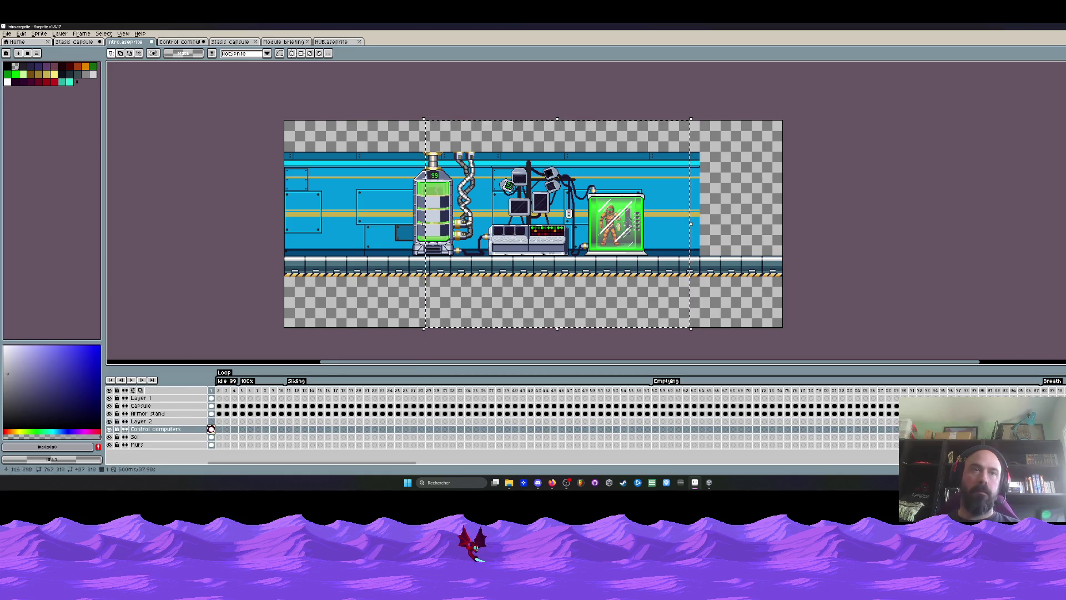
key(ctrl+d)
click(212, 421)
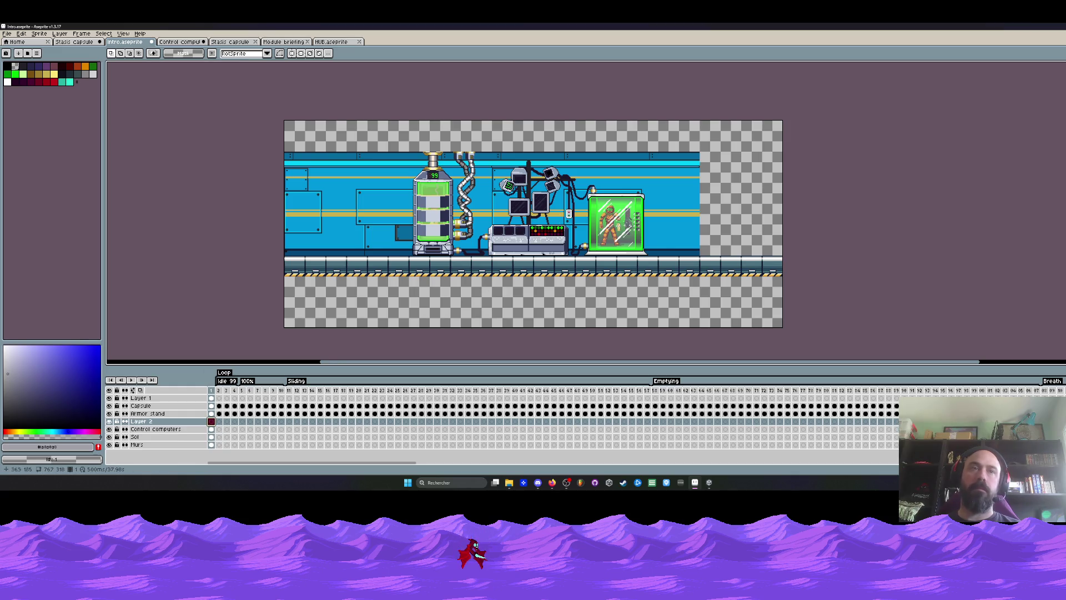
key(ctrl+z)
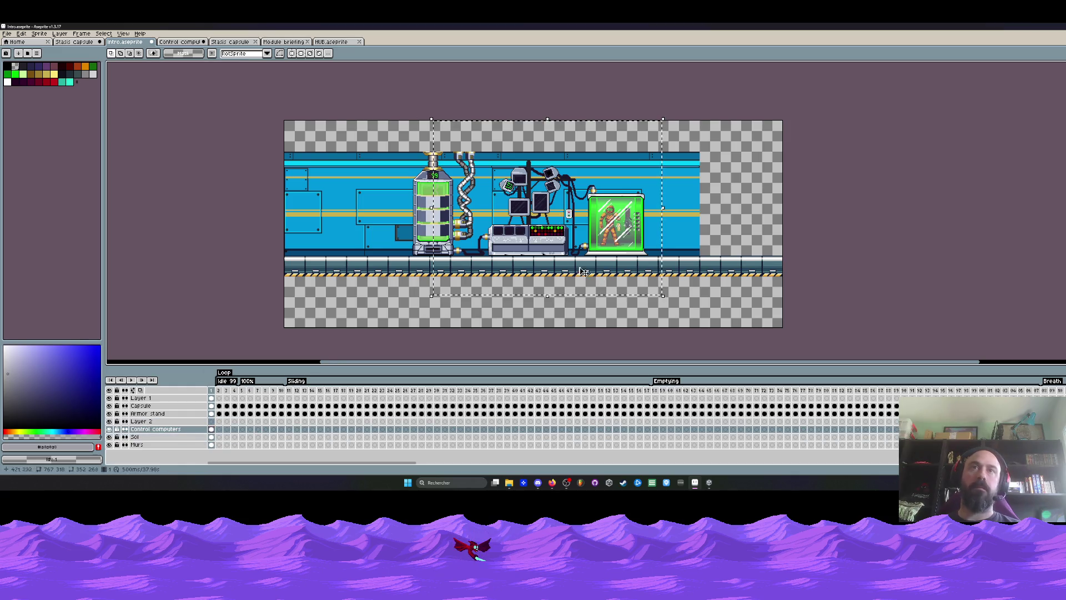
Step: Offset the Layer 2 copy a few pixels right and down, then commit it
click(212, 422)
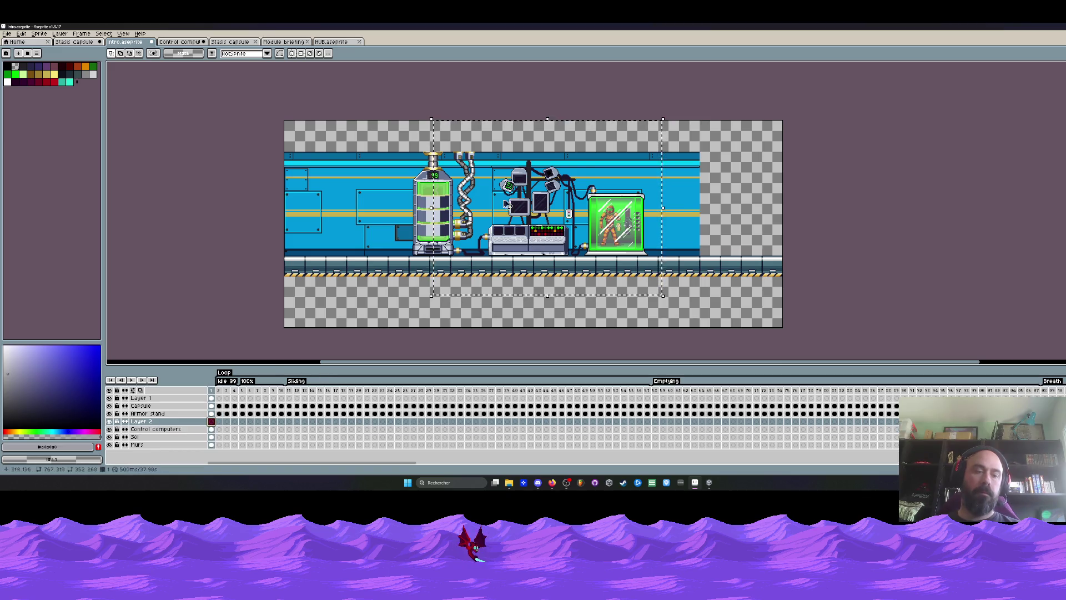
drag(534, 230, 521, 236)
scroll(537, 230, up, 3)
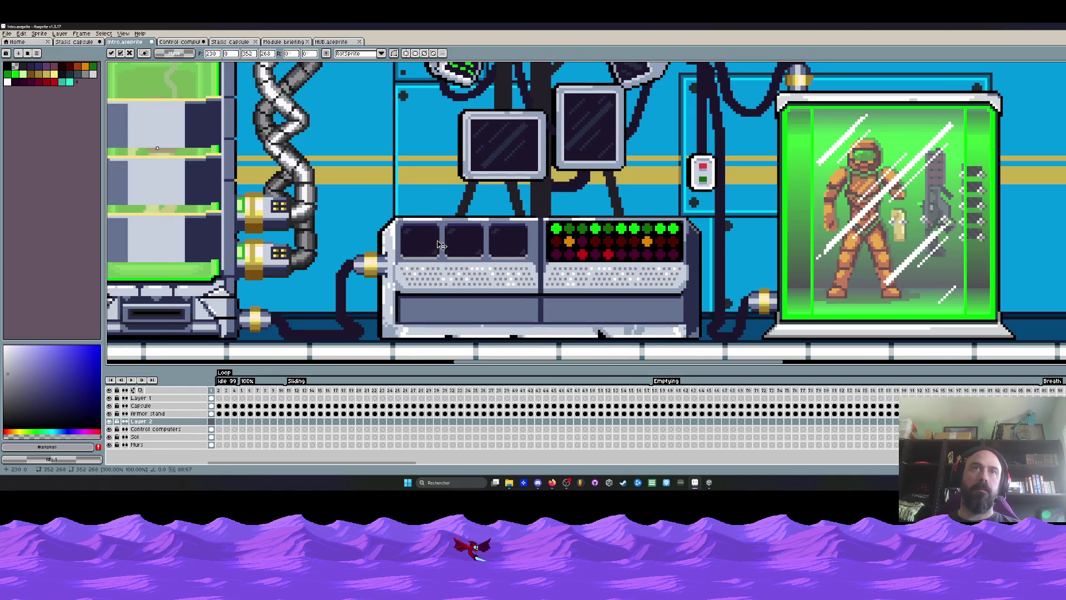
drag(444, 244, 444, 245)
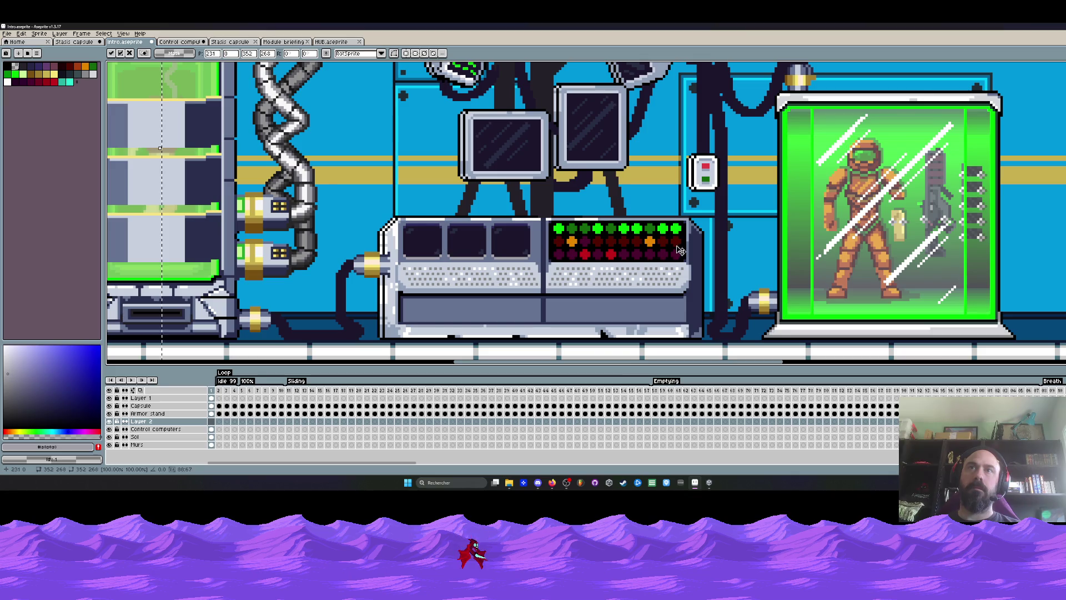
scroll(680, 250, up, 2)
drag(708, 230, 712, 232)
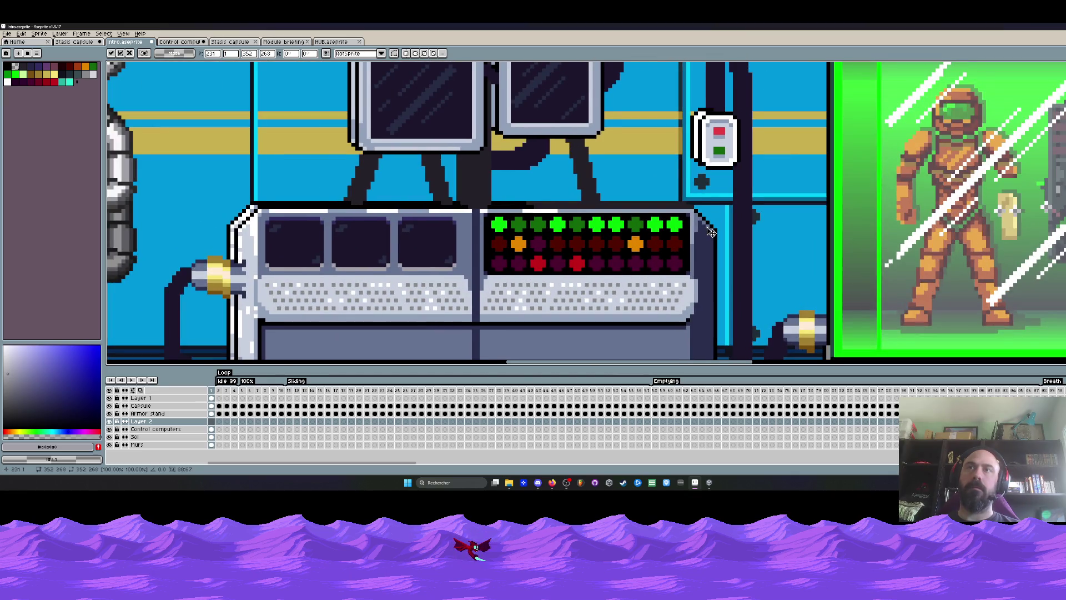
key(Return)
Step: Move Layer 2 below the Control computers layer
scroll(712, 232, down, 5)
click(165, 422)
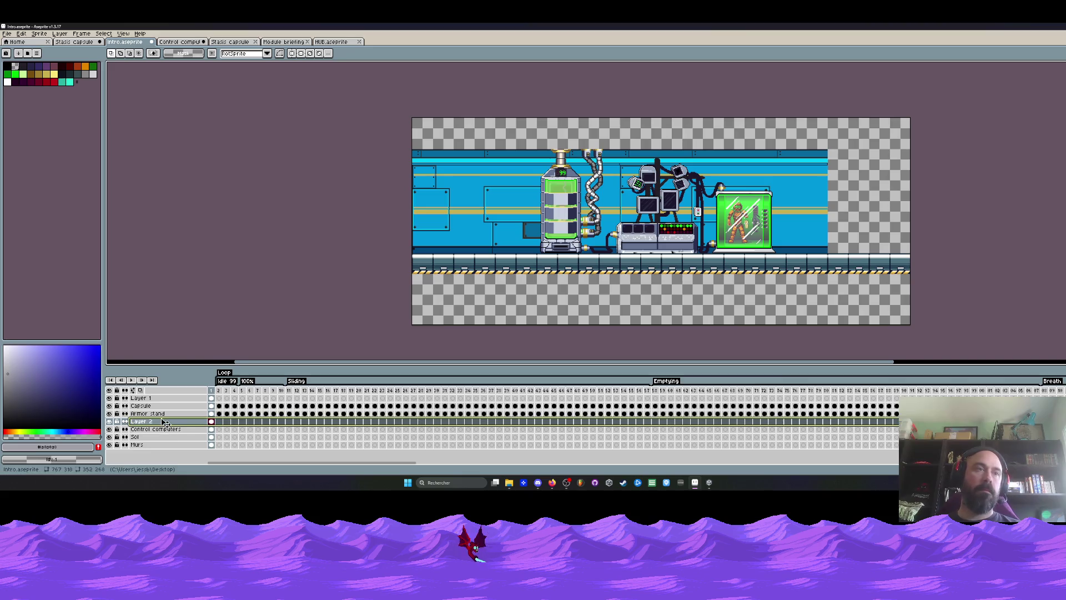
mouse_move(165, 422)
mouse_down()
mouse_move(166, 434)
mouse_move(158, 431)
mouse_up()
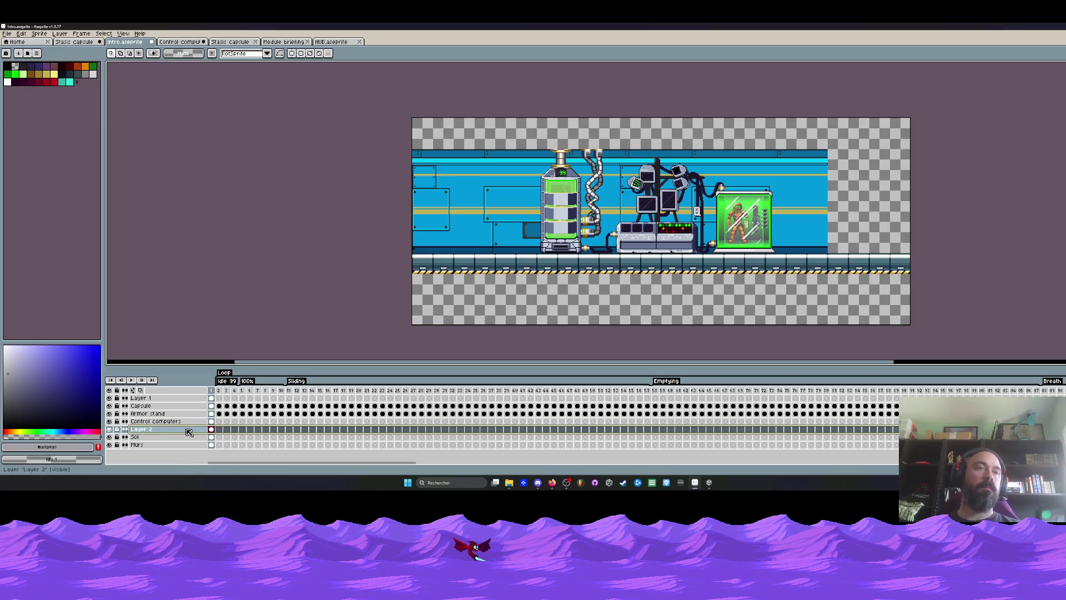
Step: Darken Layer 2 with Brightness/Contrast set to -100
click(21, 33)
mouse_move(75, 199)
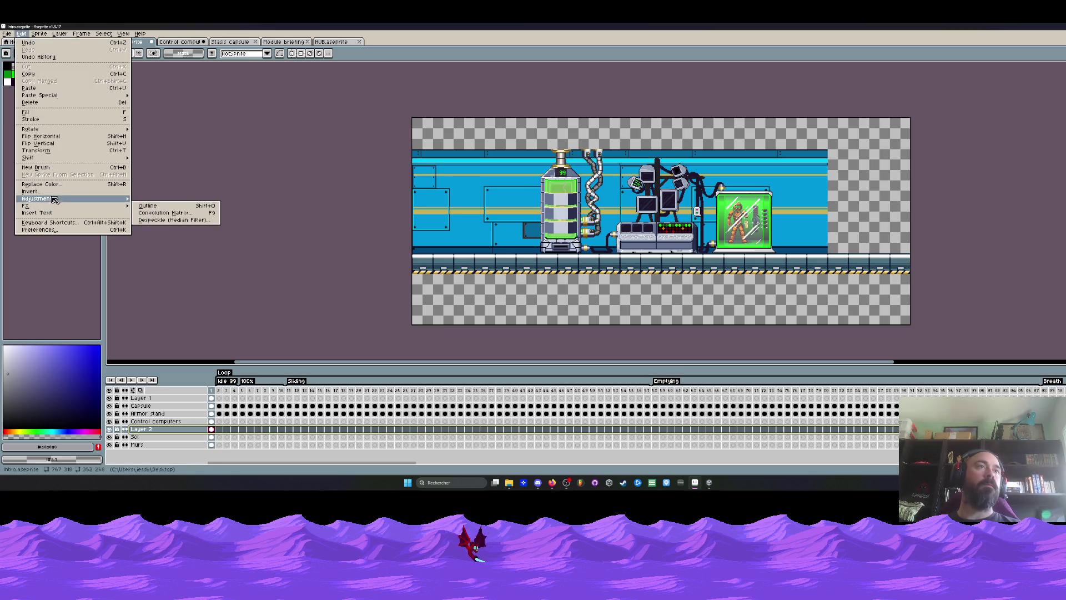
click(161, 198)
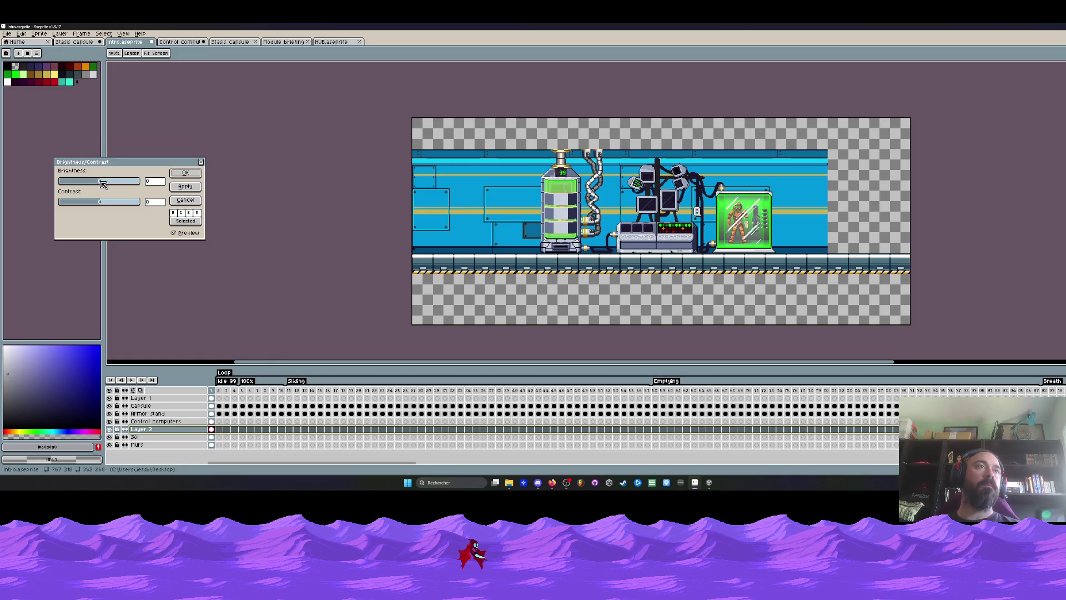
drag(103, 183, 6, 206)
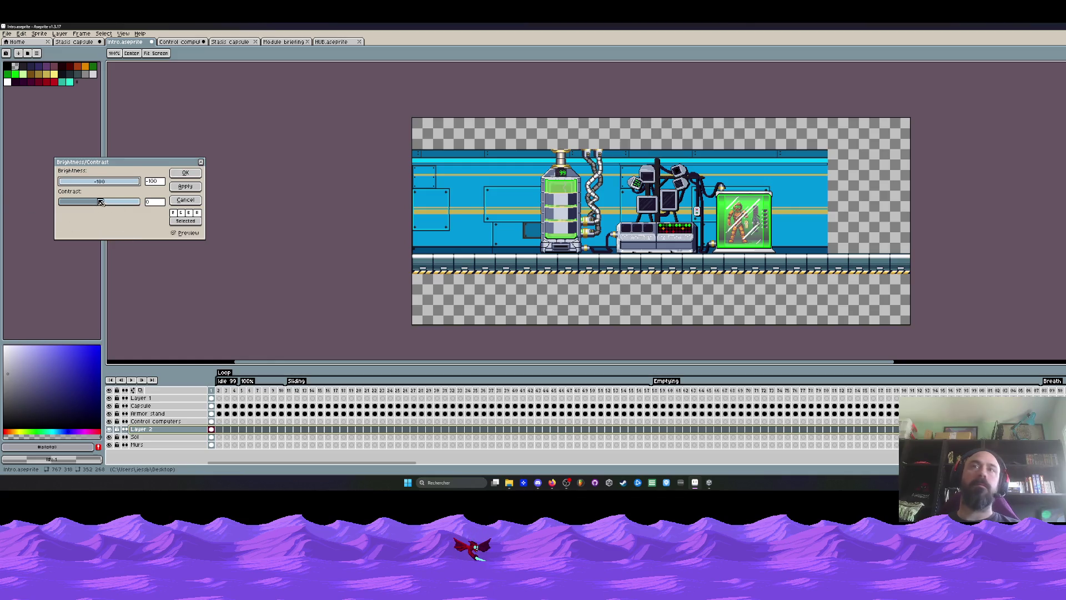
drag(101, 202, 52, 203)
click(200, 177)
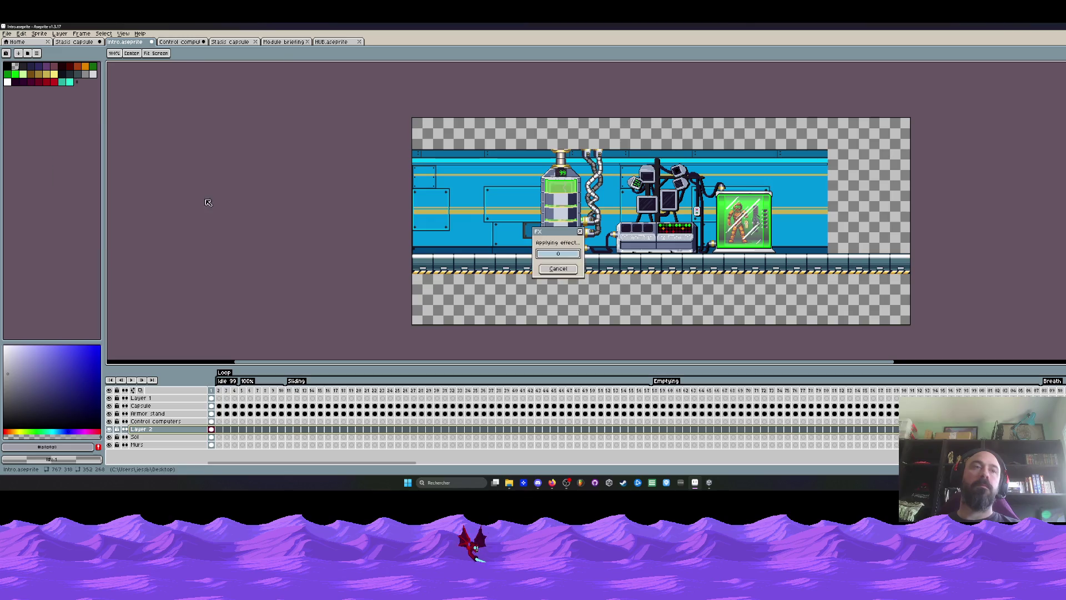
Step: Lower Layer 2's opacity to about 30%
double_click(141, 429)
drag(180, 294, 167, 295)
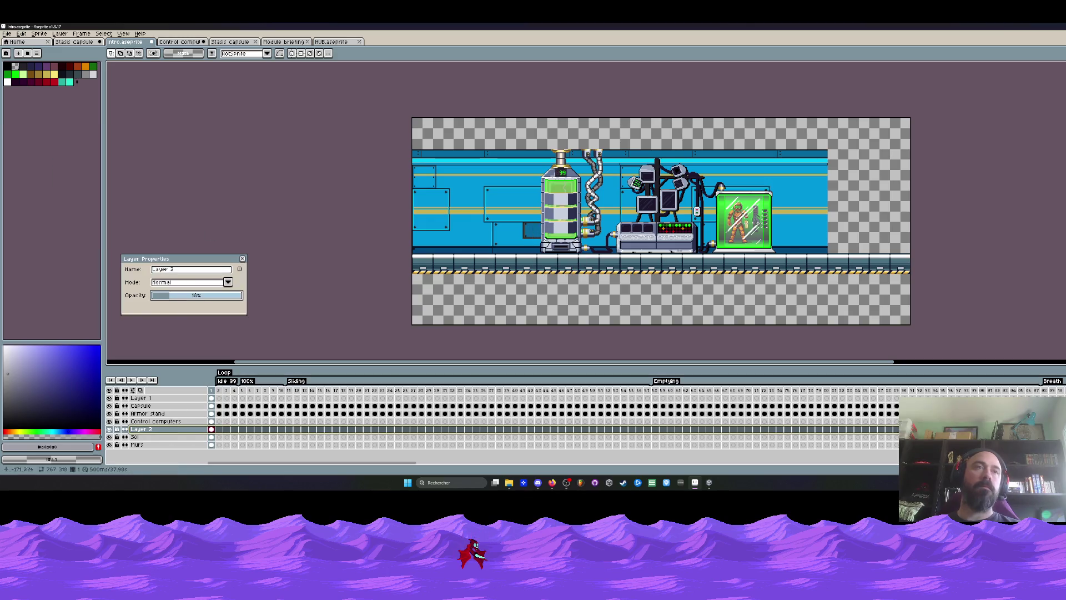
scroll(177, 308, up, 3)
click(172, 295)
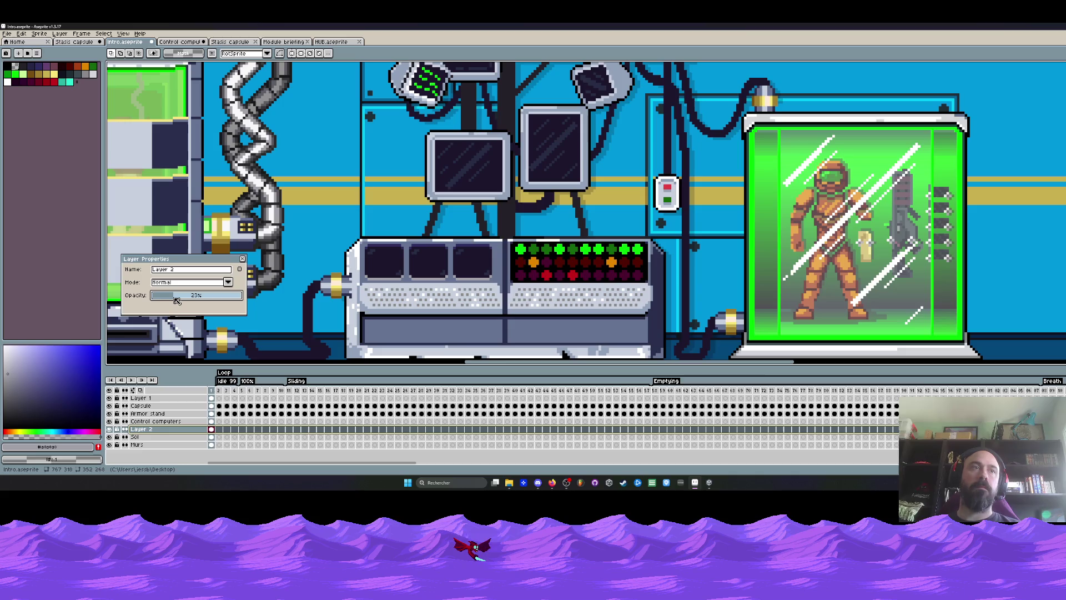
scroll(673, 227, down, 2)
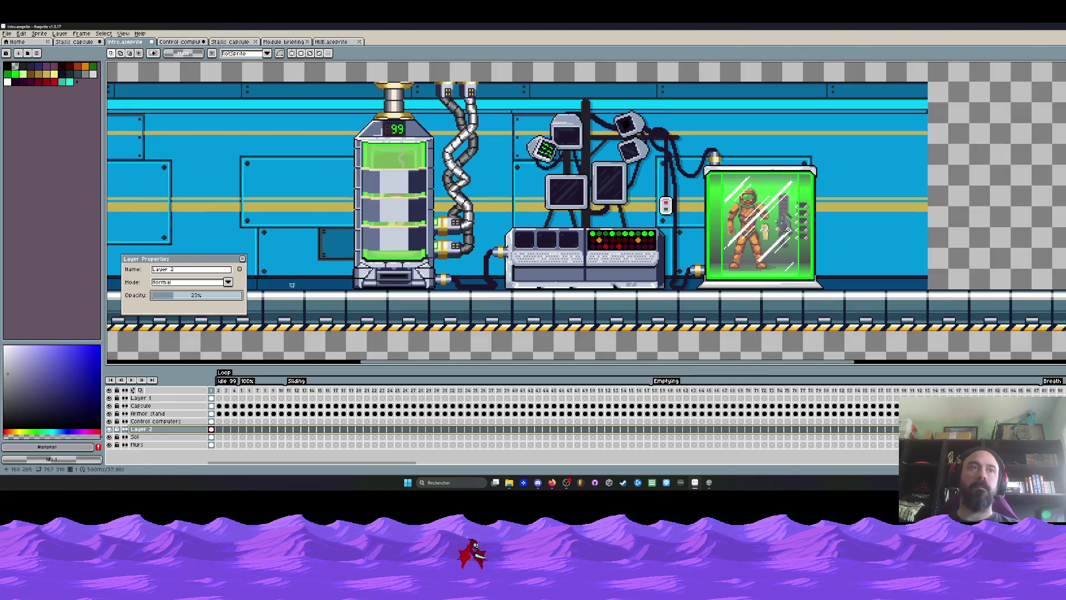
mouse_move(177, 300)
mouse_down()
mouse_move(217, 300)
mouse_move(183, 306)
mouse_up()
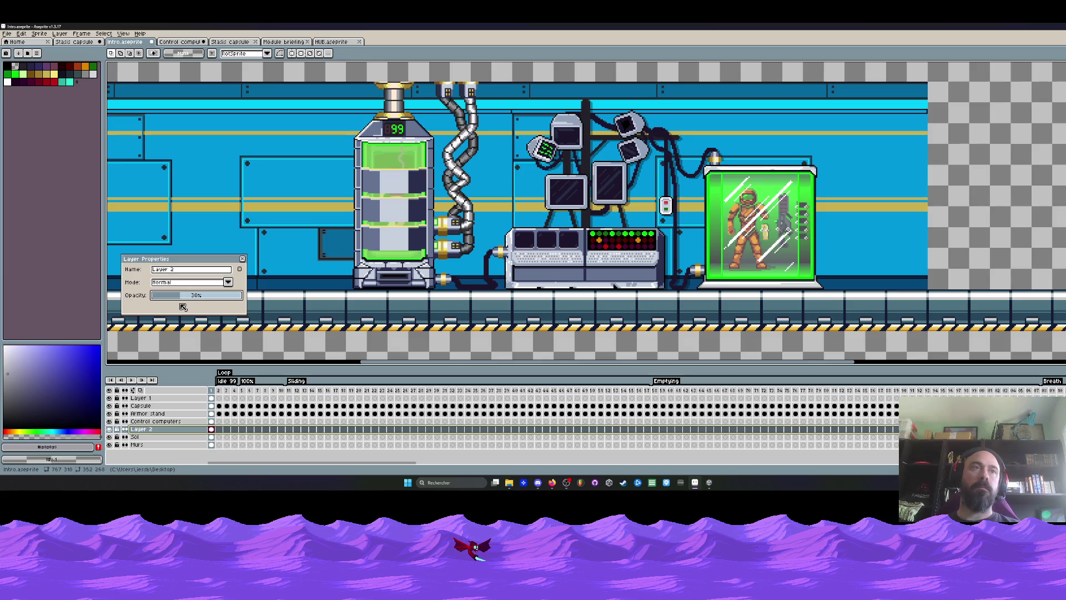
click(242, 259)
Step: Rename Layer 2 to 'Shadows'
scroll(671, 226, down, 1)
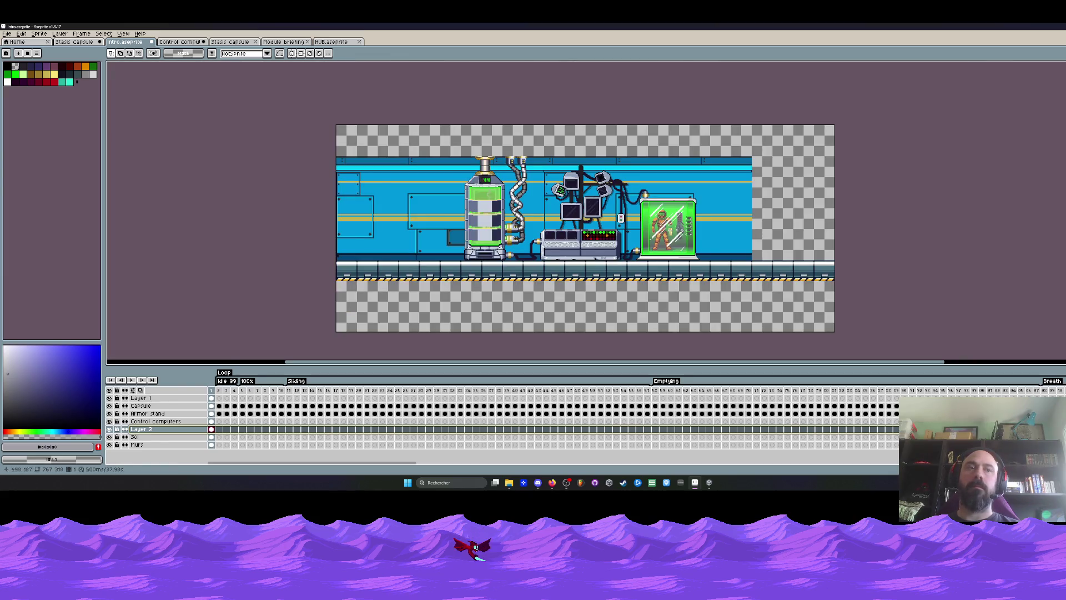
double_click(167, 428)
text(Shad)
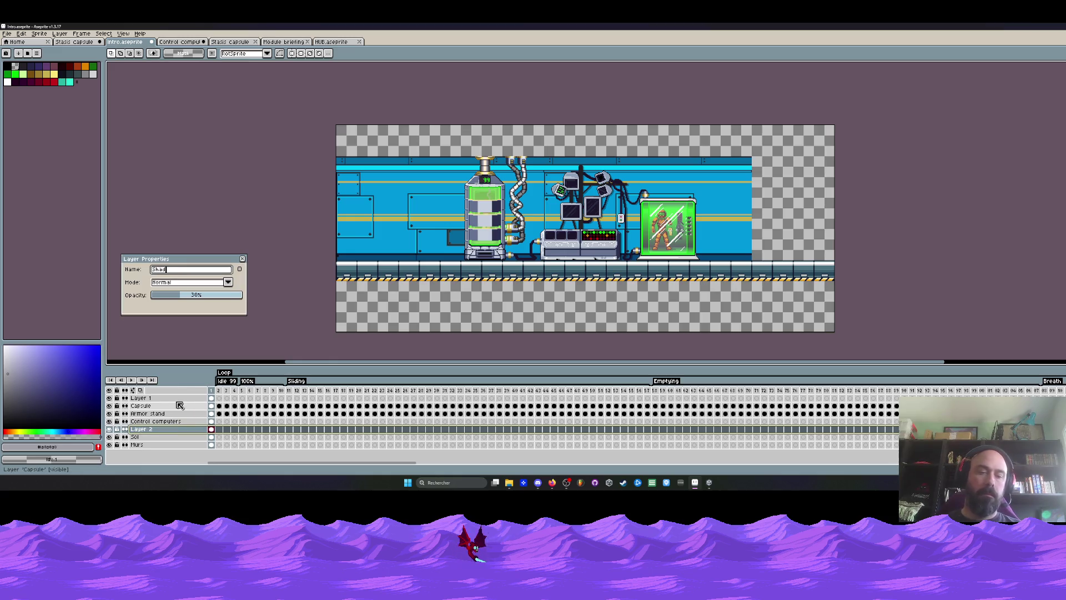
text(ows)
click(242, 259)
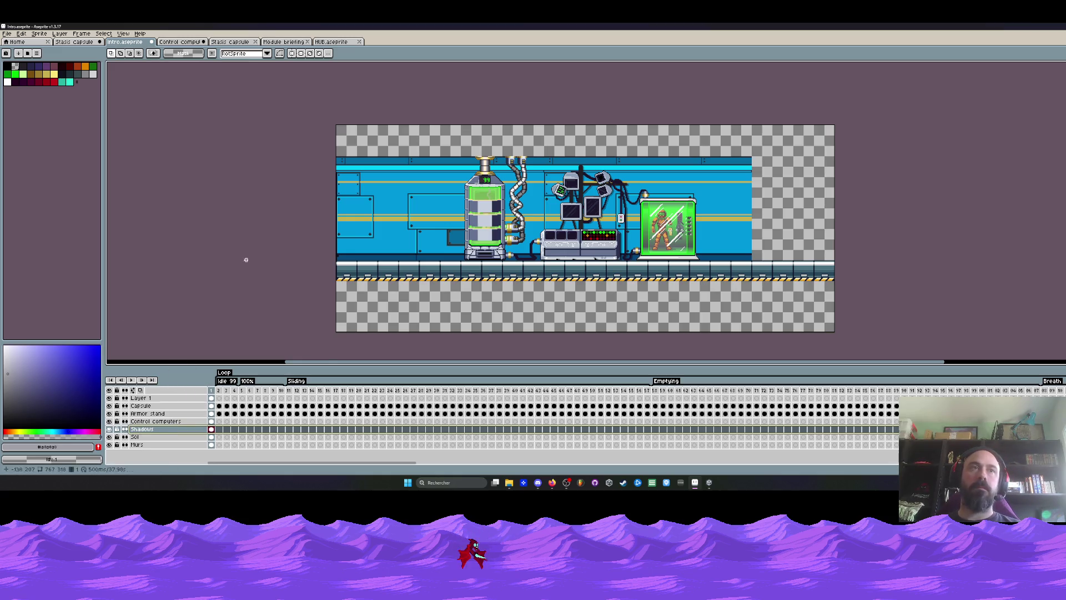
Step: Select the area around the equipment and capsule, then transform the Shadows pixels
click(149, 413)
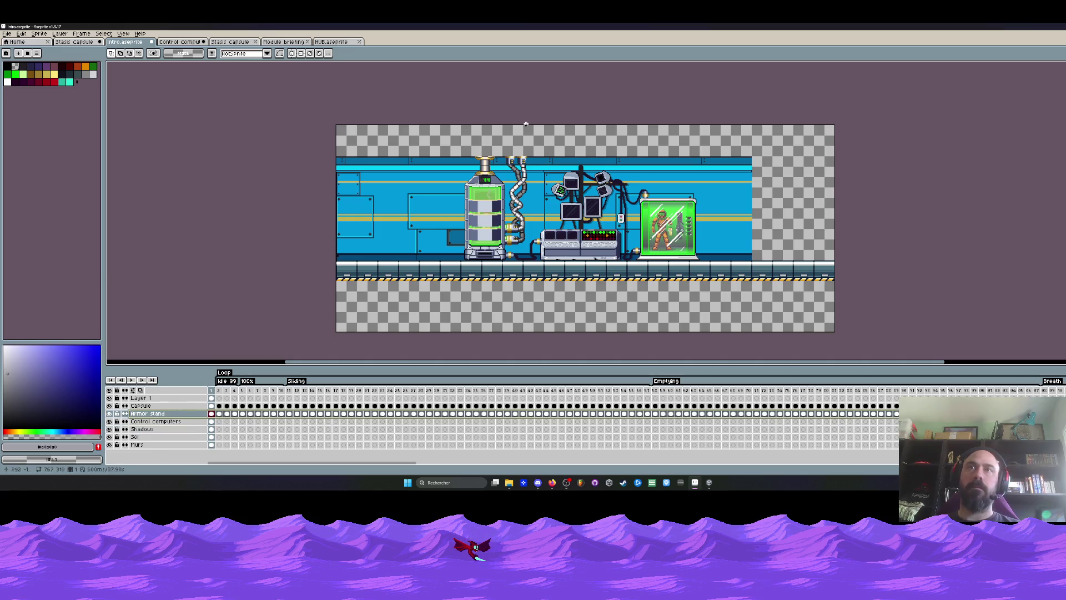
drag(461, 143, 778, 314)
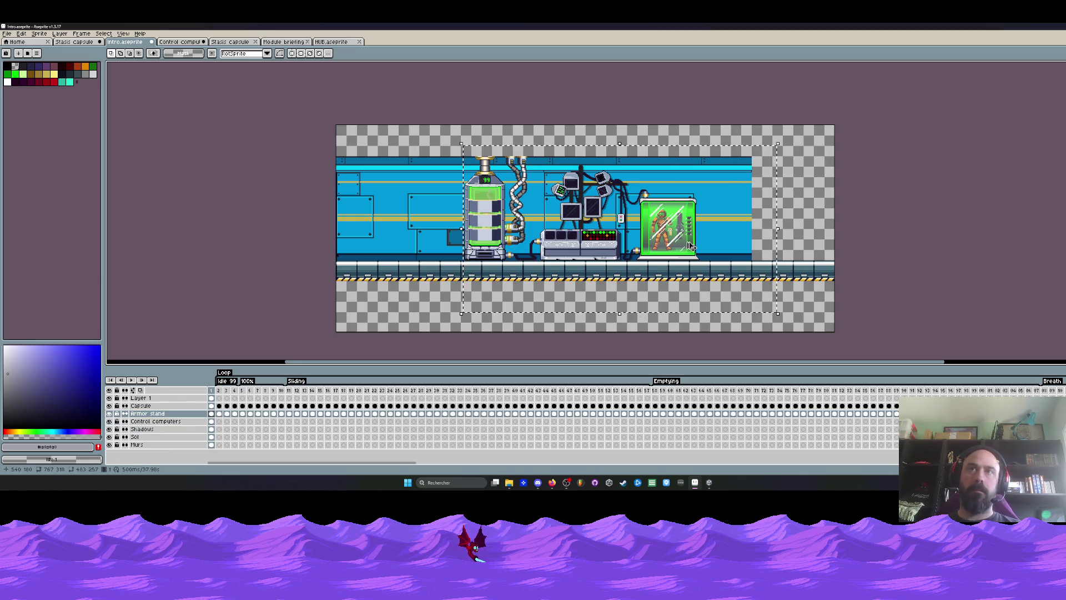
click(211, 429)
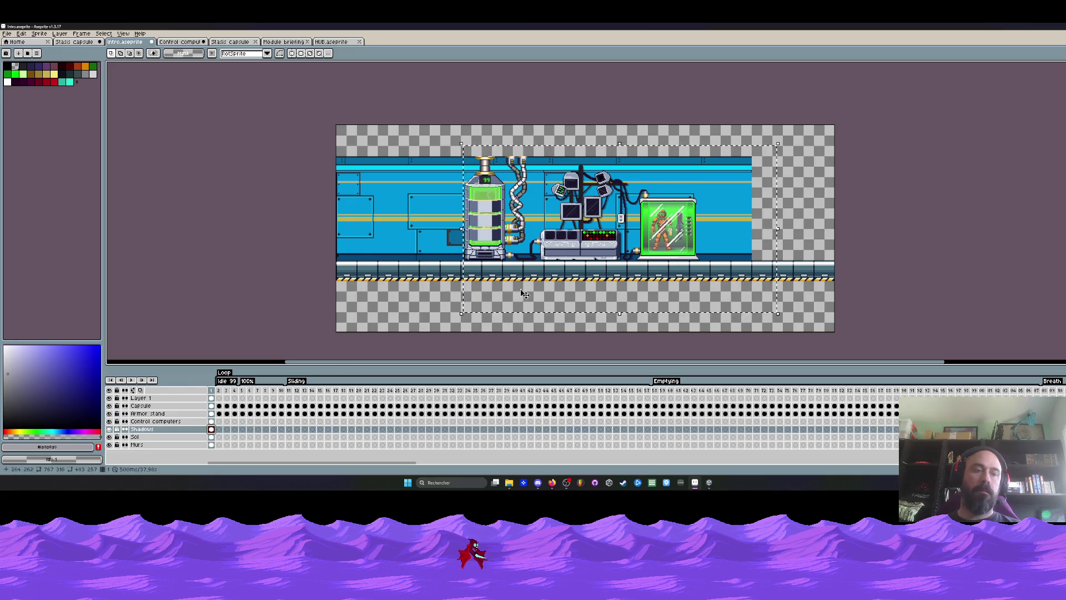
click(639, 261)
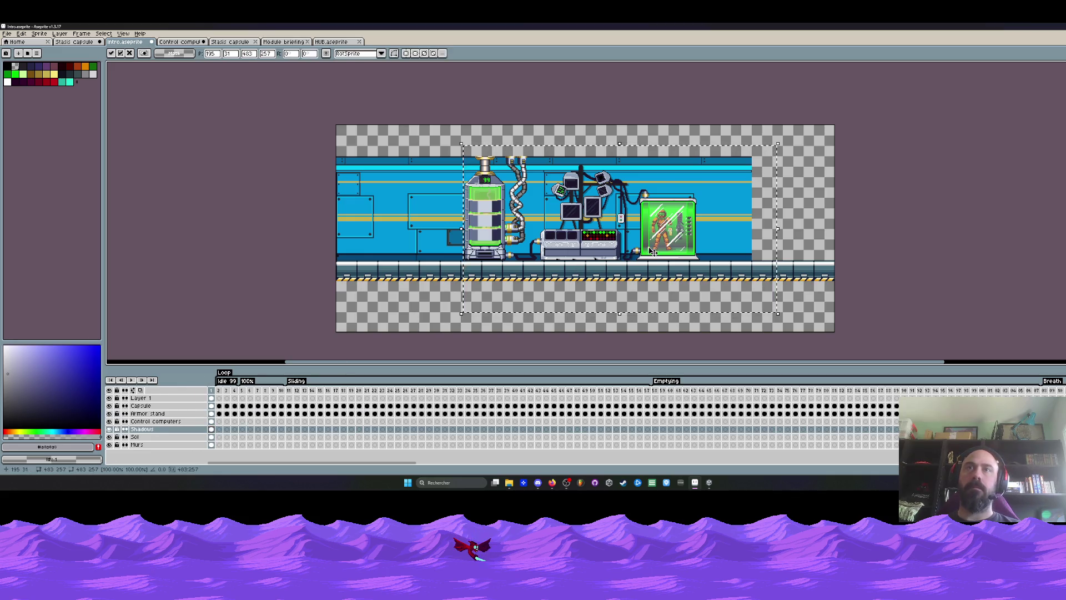
key(Return)
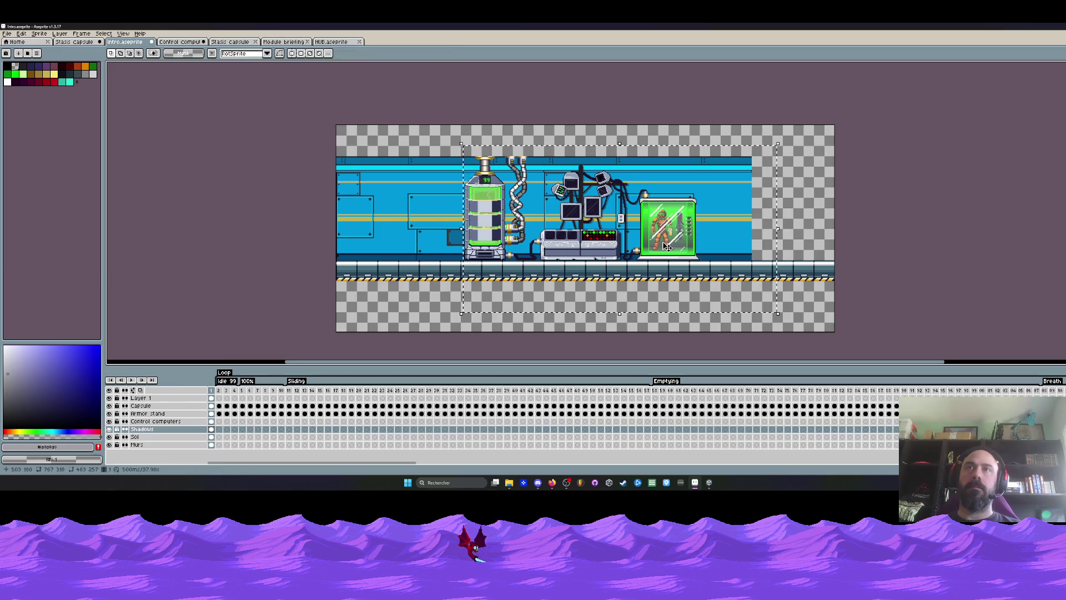
Step: Adjust the Shadows layer opacity again
double_click(142, 428)
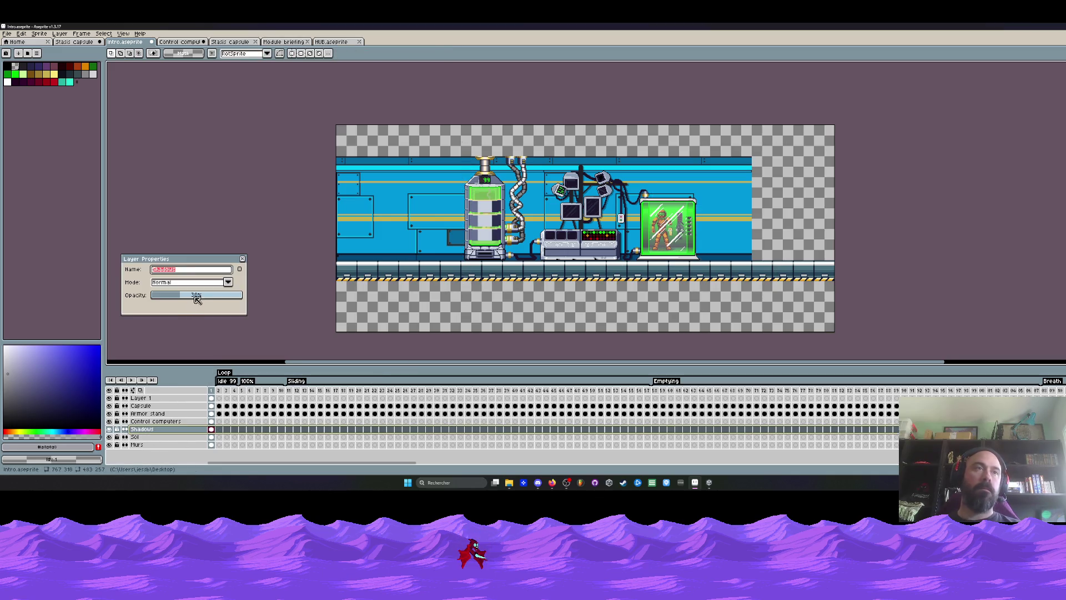
drag(194, 298, 278, 298)
click(243, 259)
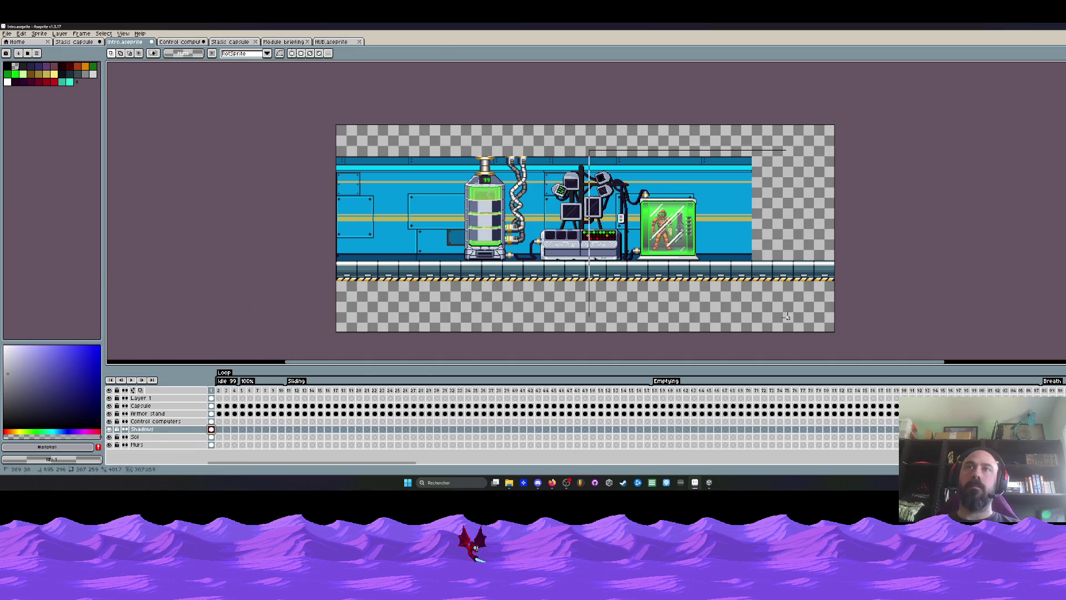
Step: Cancel the stray transforms and clear the frame selection on the Shadows layer
click(684, 248)
key(Return)
scroll(626, 165, up, 2)
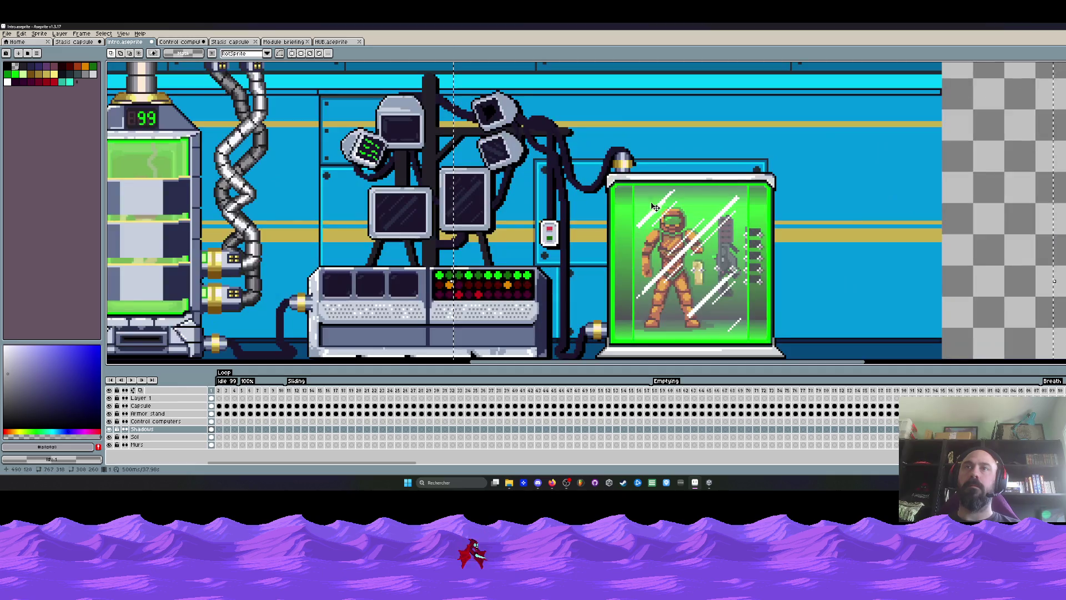
scroll(626, 164, up, 1)
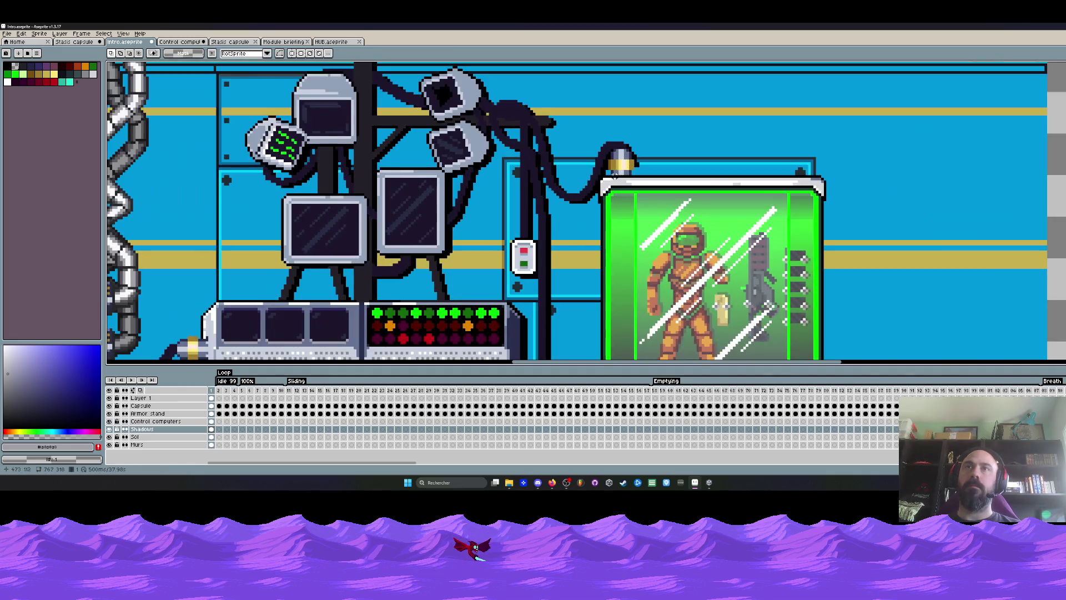
scroll(603, 169, down, 2)
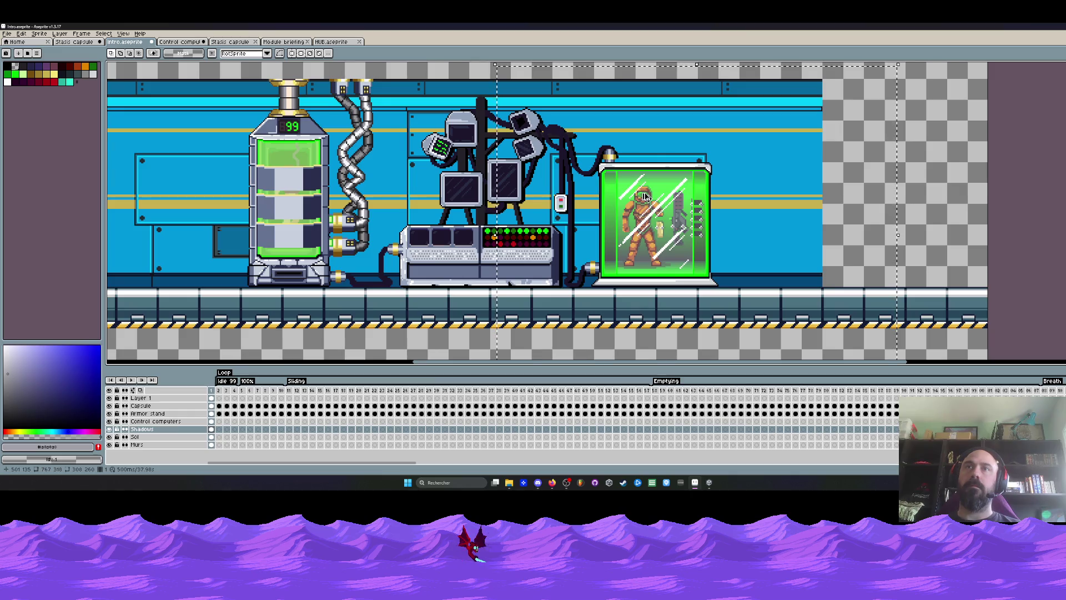
click(678, 222)
key(ctrl+z)
key(ctrl+z)
key(ctrl+z)
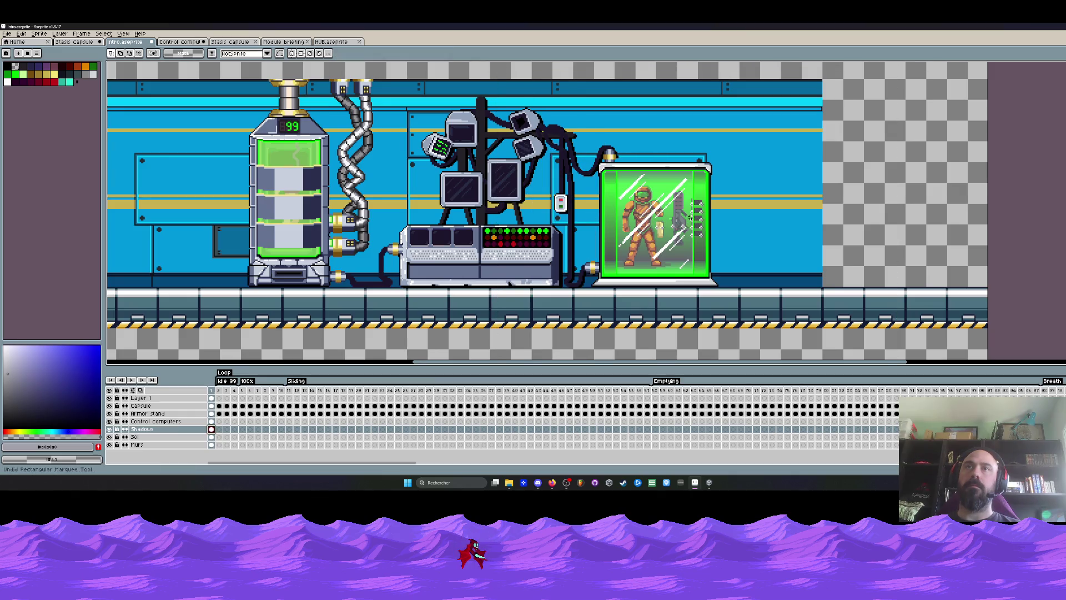
key(ctrl+y)
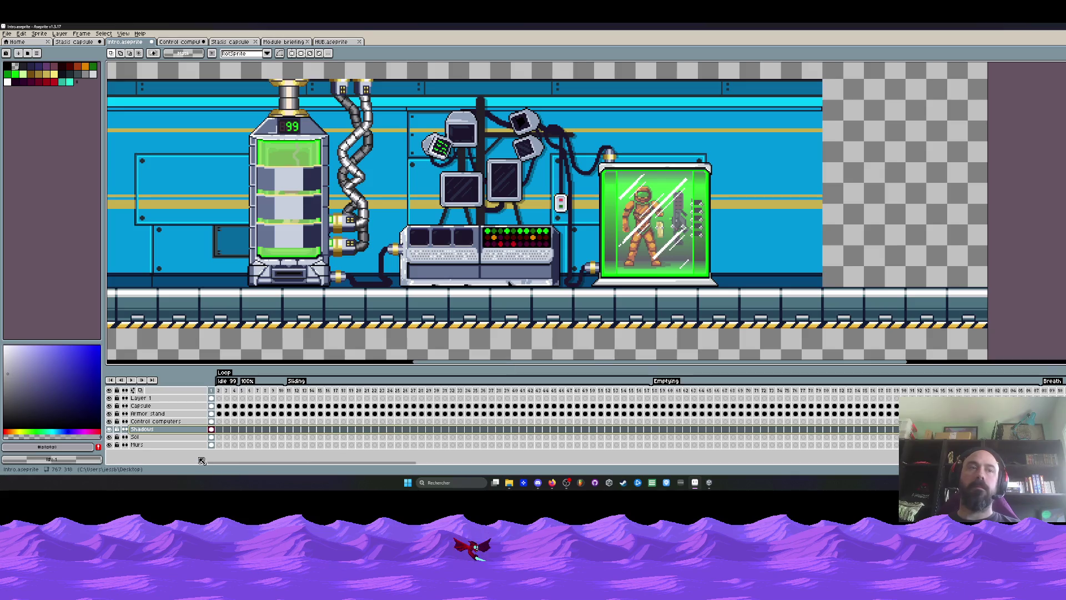
key(Escape)
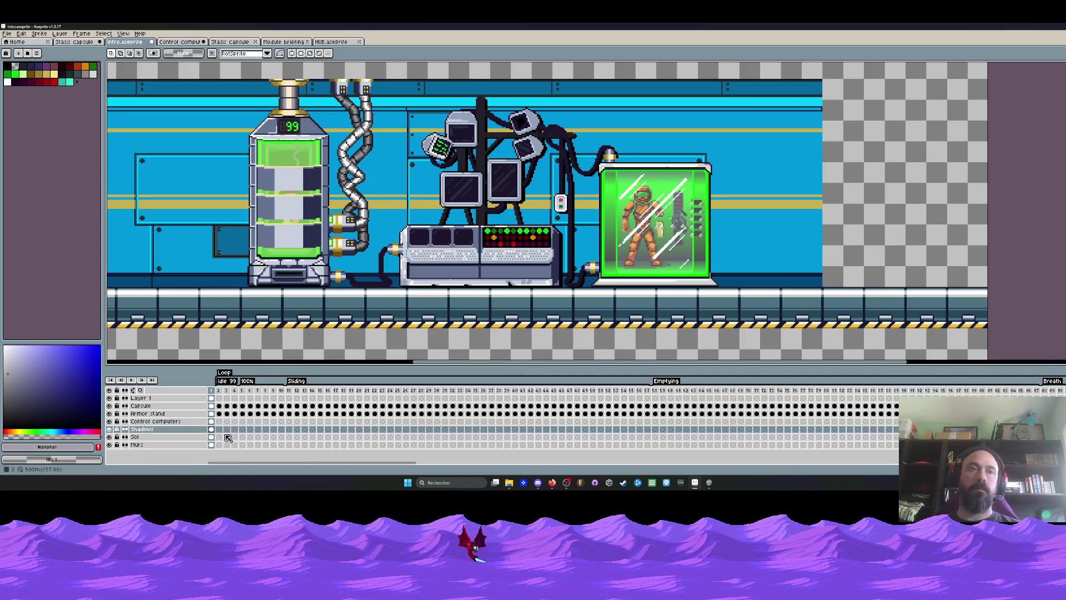
Step: Move the Shadows content two pixels down and one pixel left with Ctrl+T
key(ctrl+t)
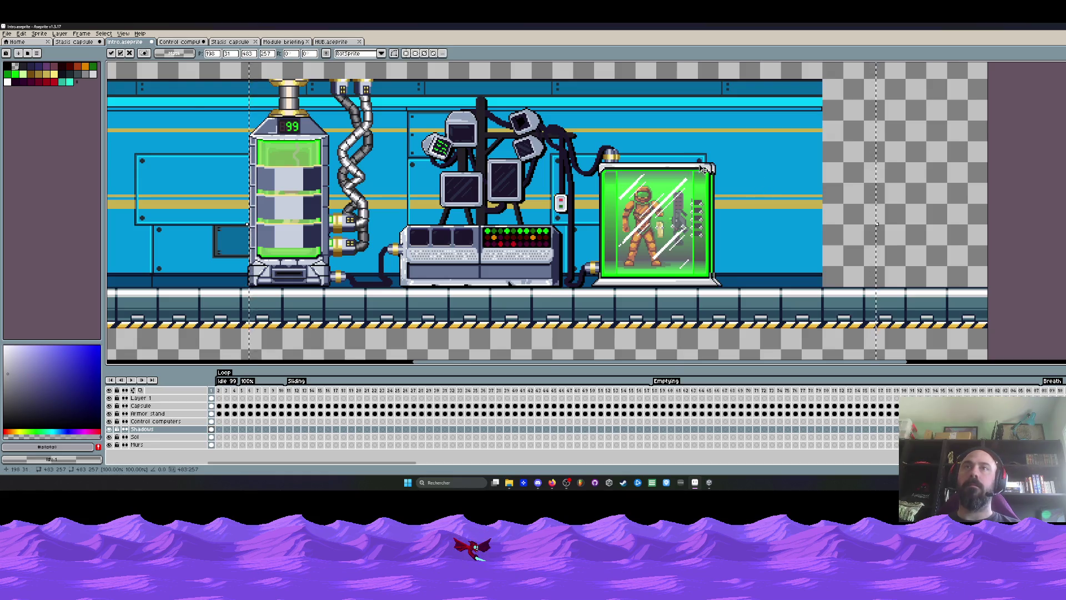
scroll(705, 169, up, 1)
drag(729, 177, 728, 182)
key(Left)
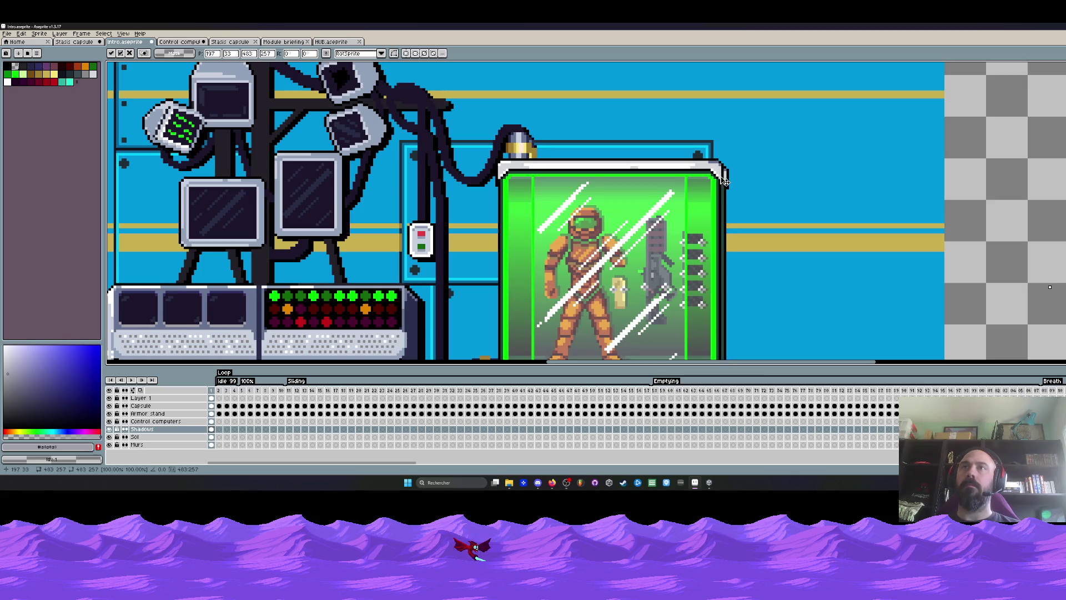
scroll(788, 169, down, 2)
key(Return)
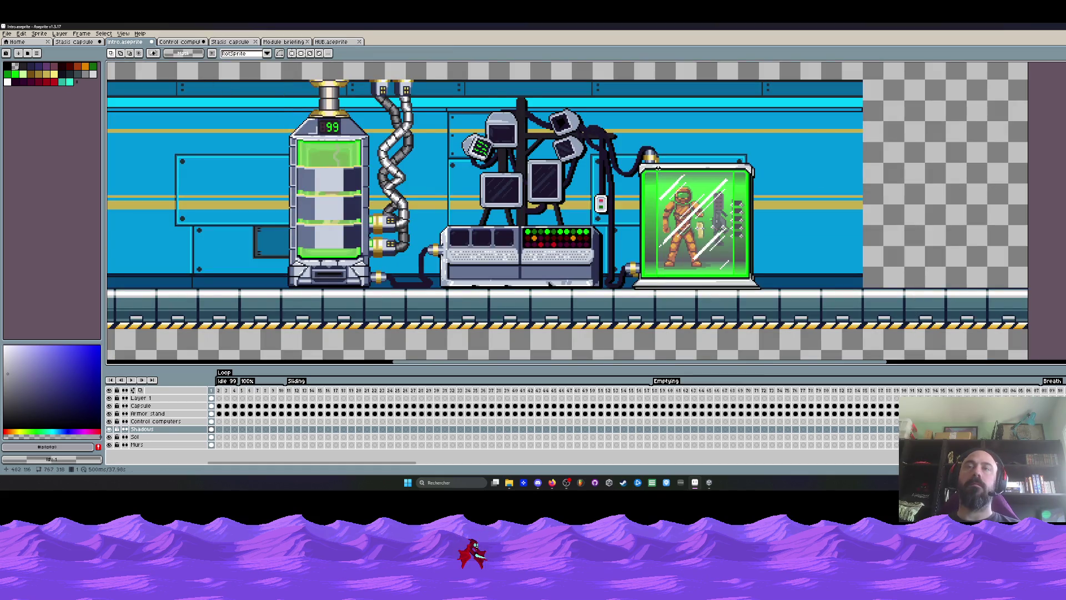
Step: Open the Brightness/Contrast adjustment and dismiss it without applying anything
click(22, 34)
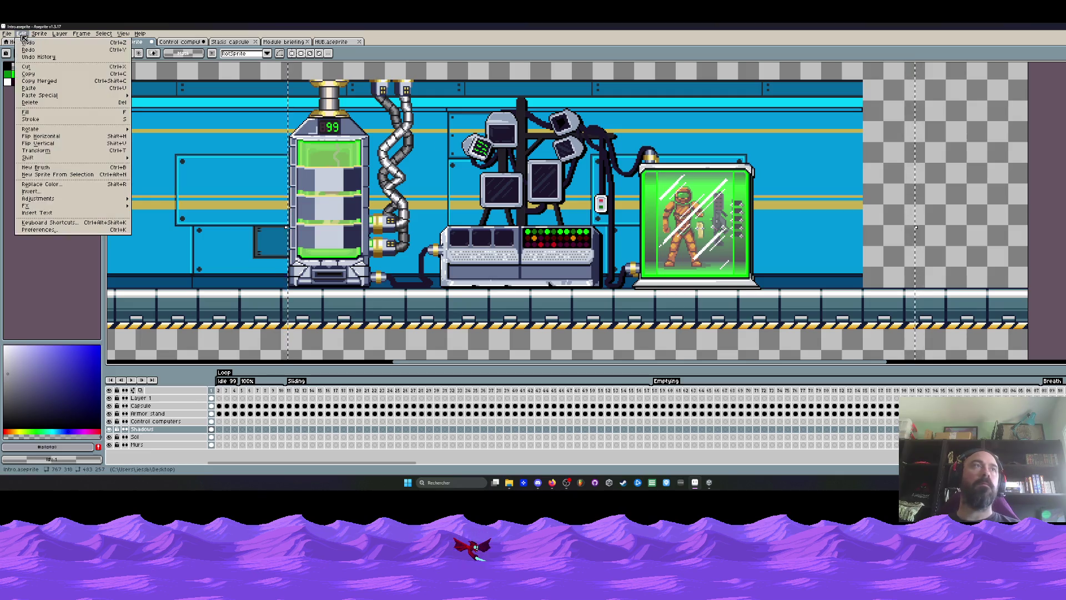
mouse_move(39, 198)
click(158, 201)
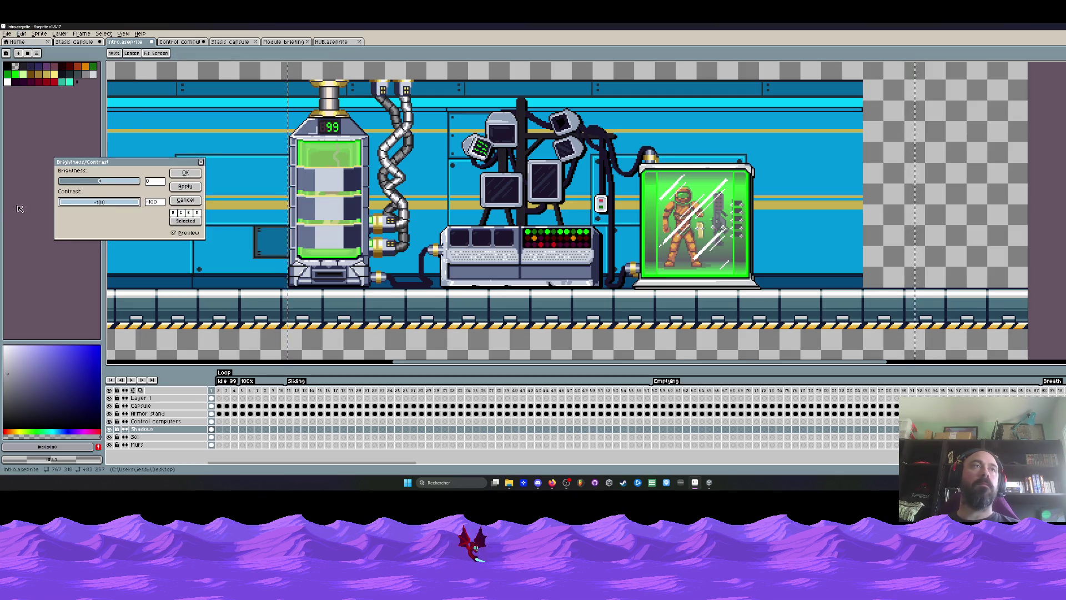
click(185, 173)
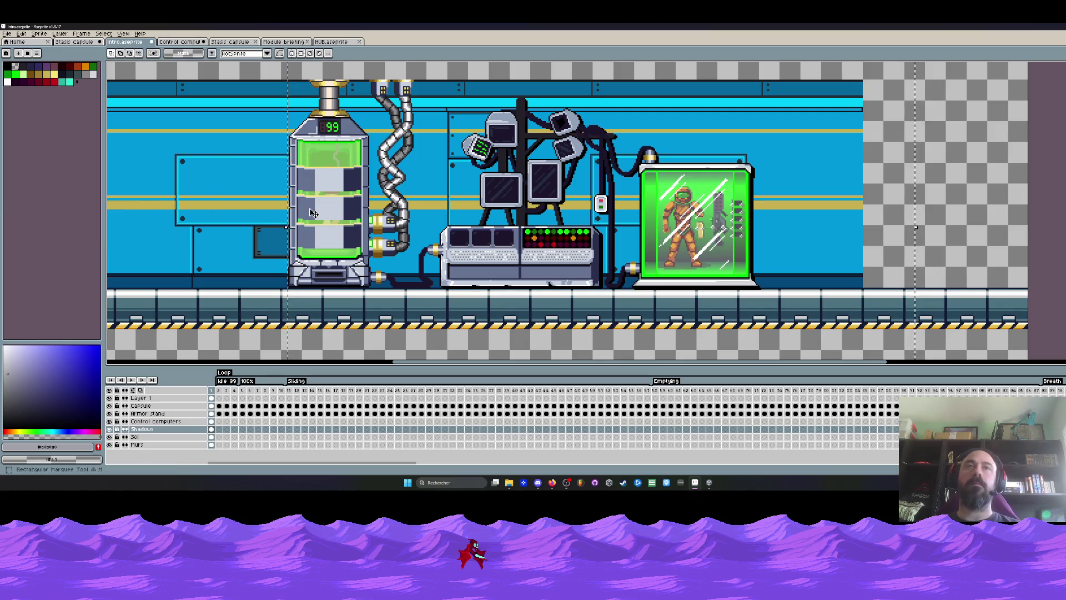
Step: Set the Shadows layer opacity to 30% and close its properties
double_click(142, 430)
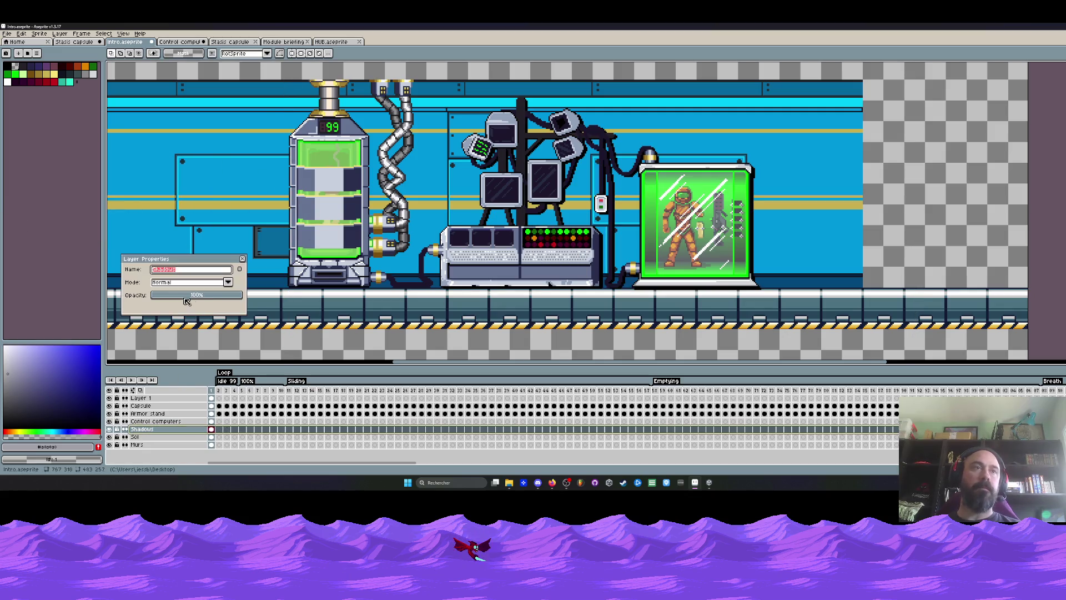
mouse_move(187, 301)
mouse_down()
mouse_move(173, 299)
mouse_move(183, 299)
mouse_up()
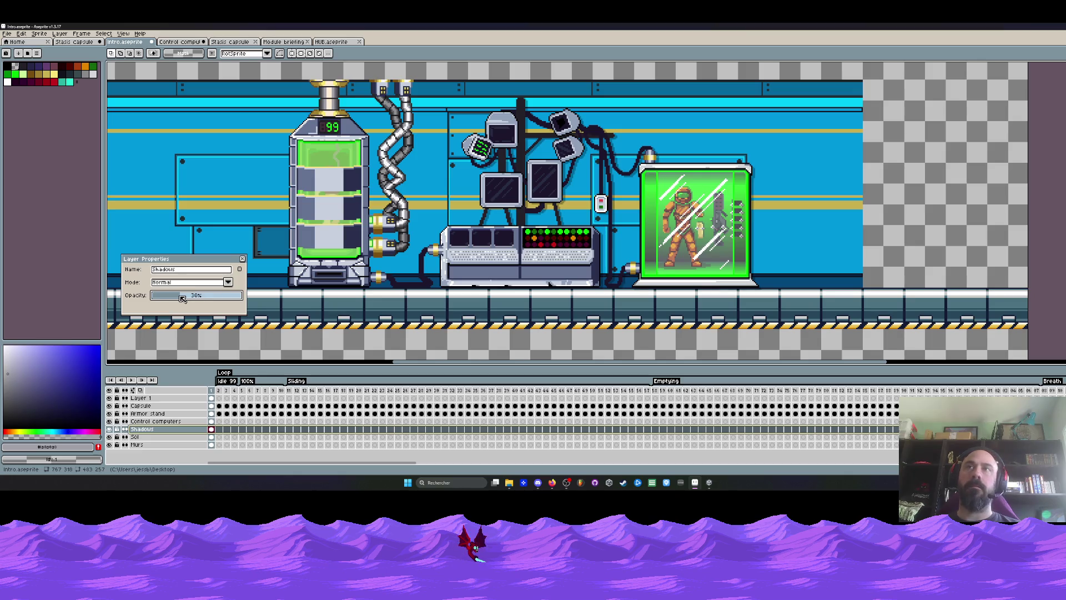
scroll(628, 248, up, 3)
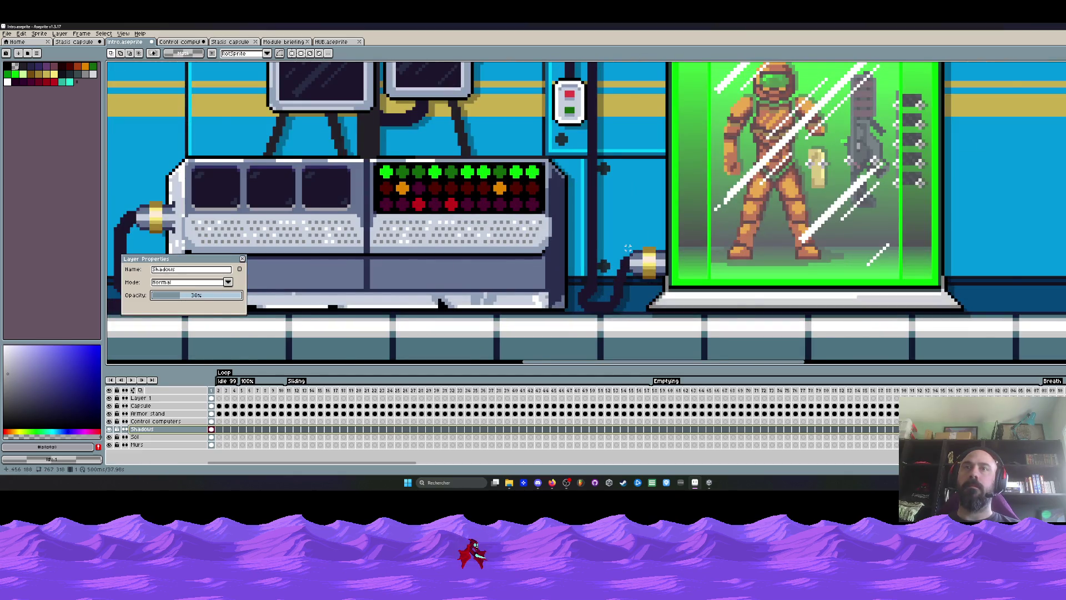
scroll(628, 248, up, 5)
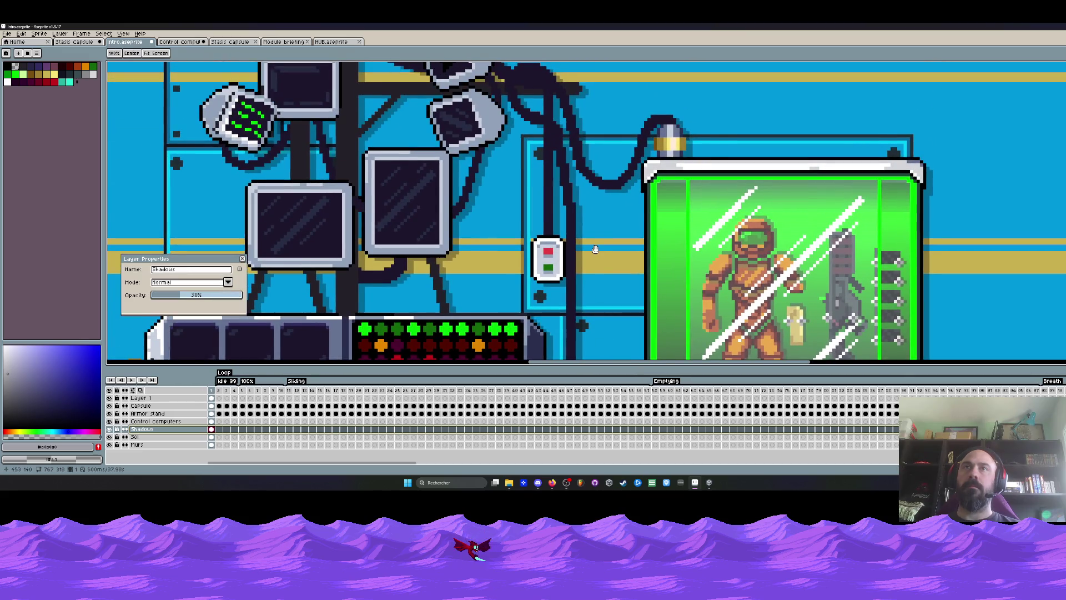
scroll(595, 250, down, 1)
scroll(595, 250, down, 1)
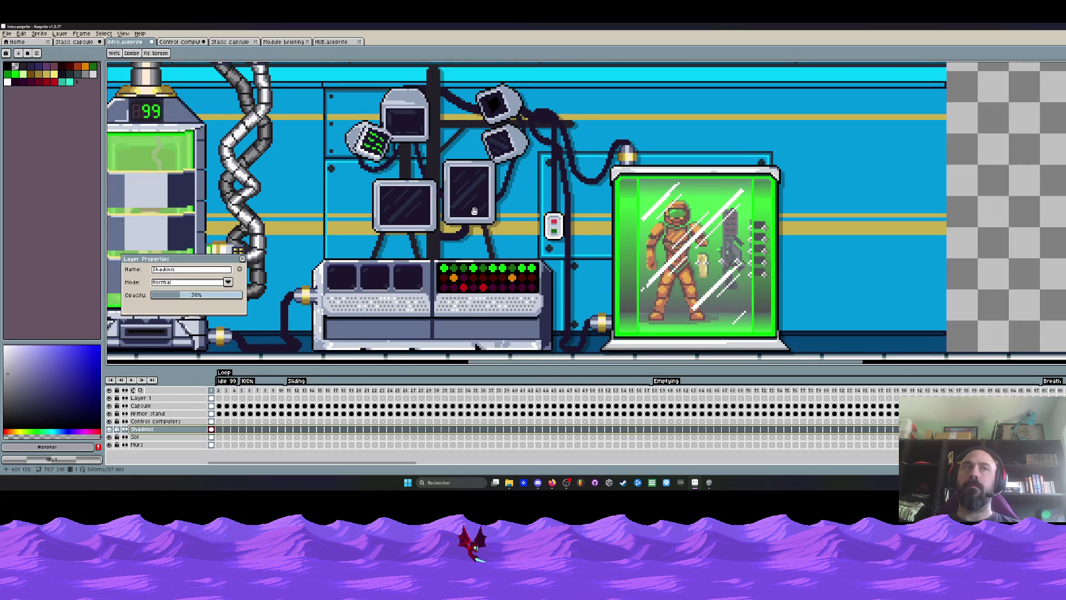
drag(474, 211, 540, 196)
click(243, 260)
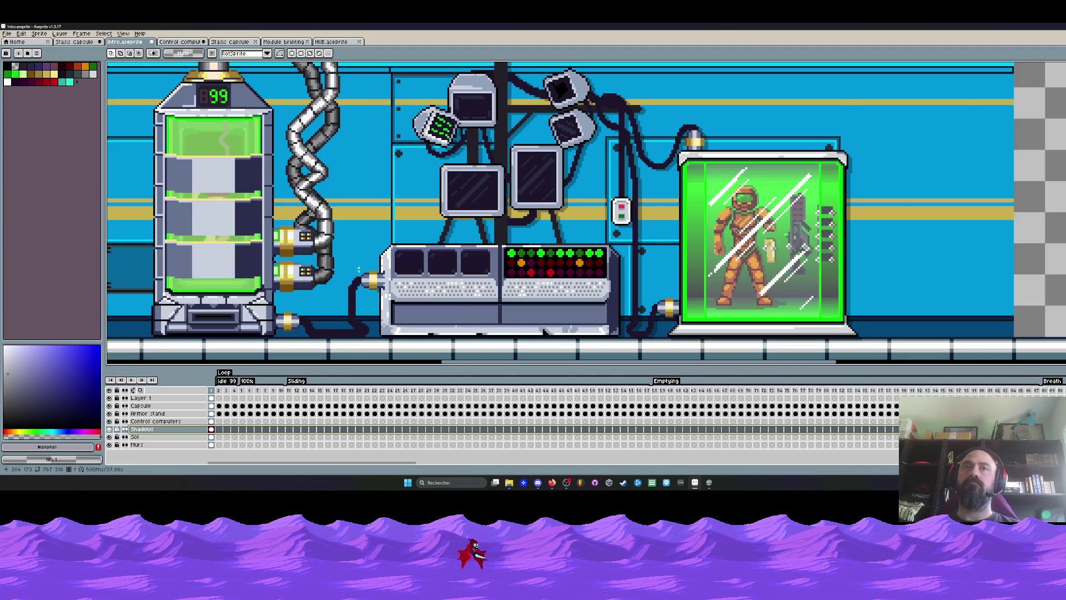
Step: Zoom out to show the whole room and select the Sol layer
scroll(473, 236, down, 1)
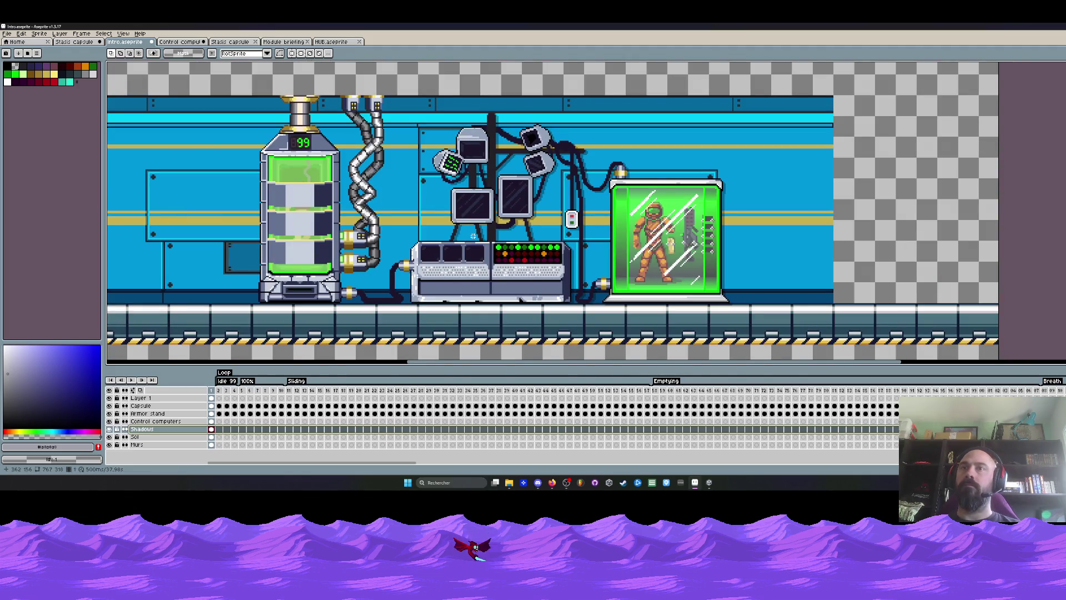
scroll(473, 236, down, 1)
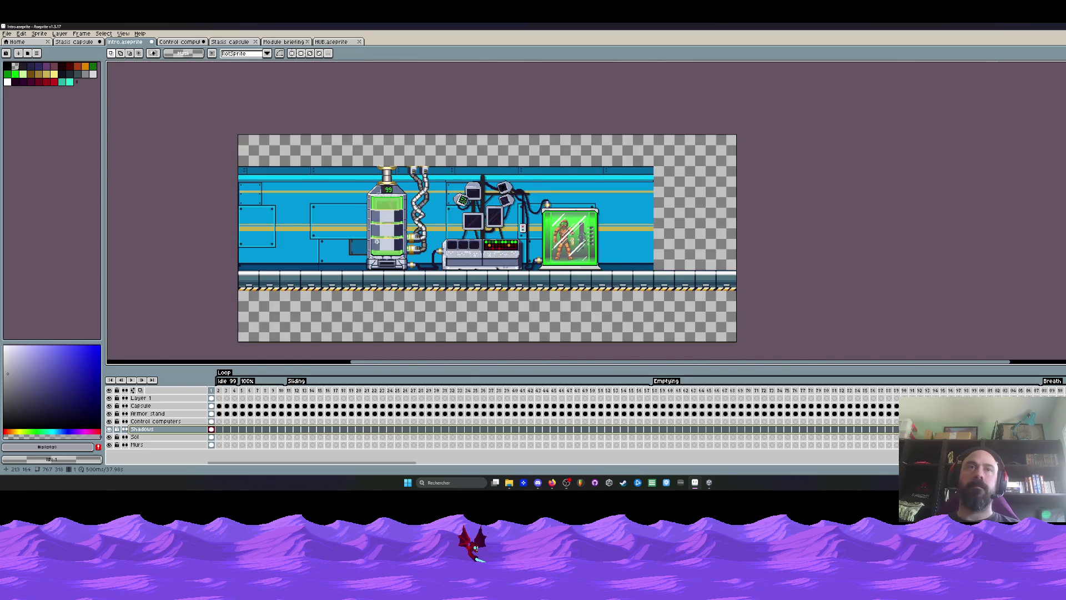
scroll(376, 241, up, 1)
scroll(376, 241, down, 2)
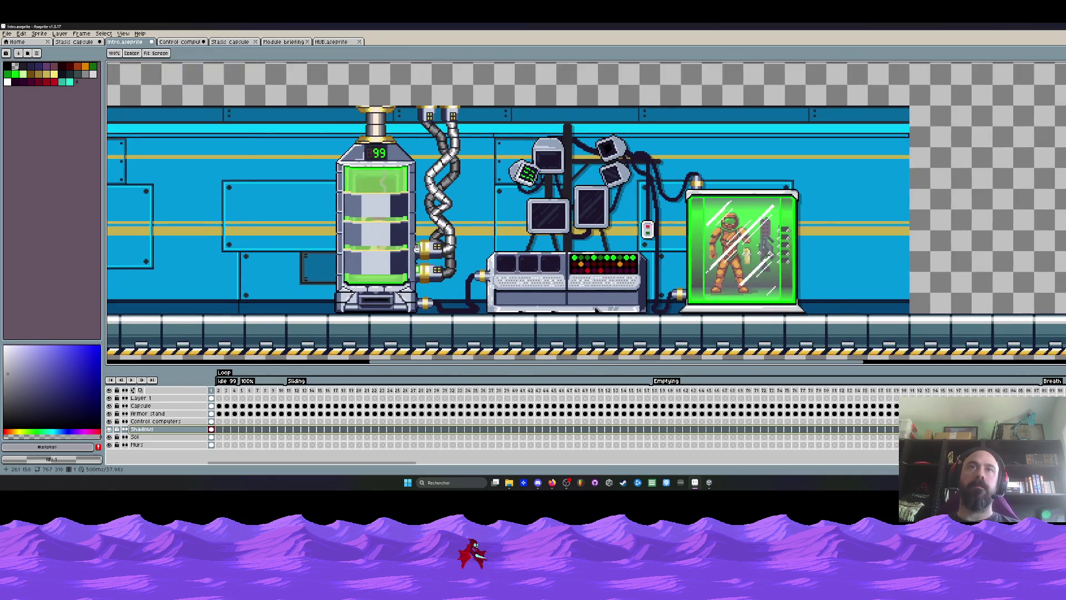
click(145, 437)
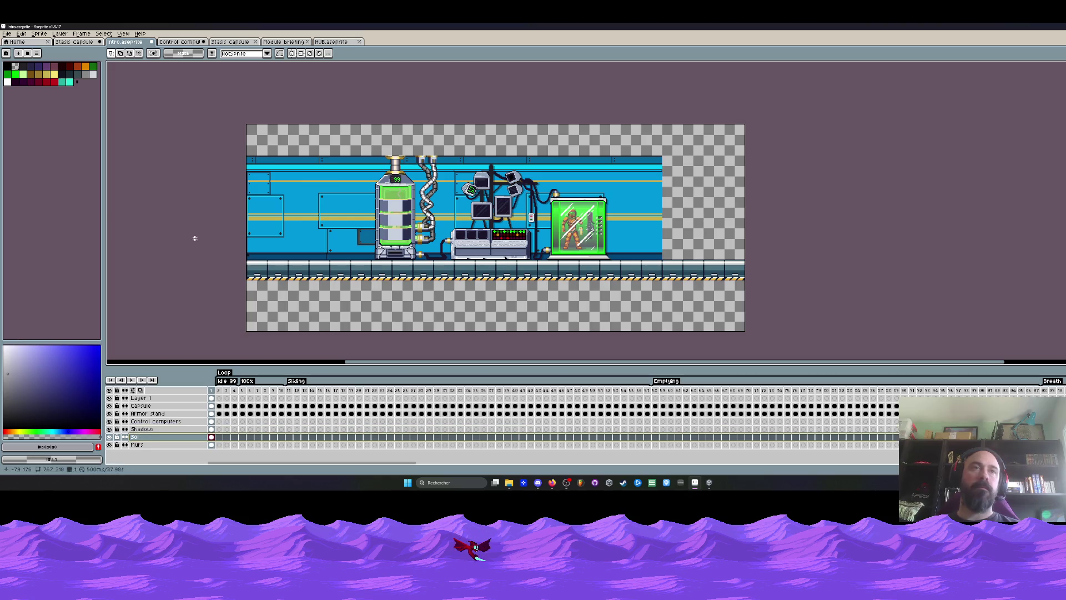
Step: Replace Sol's old floor with the pasted ceiling and floor strips, nudged into alignment
key(Delete)
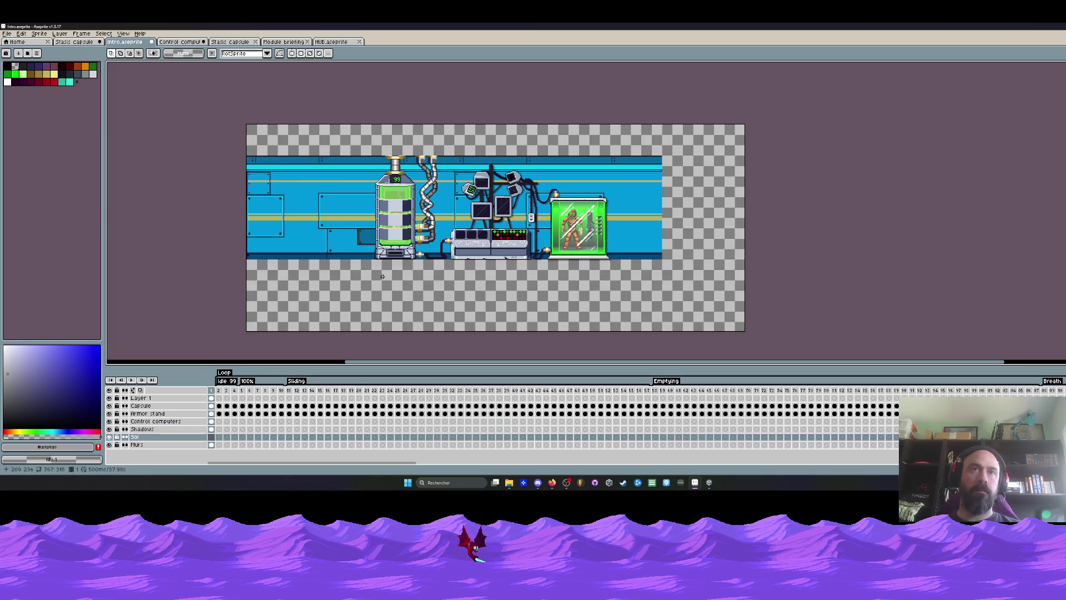
key(ctrl+v)
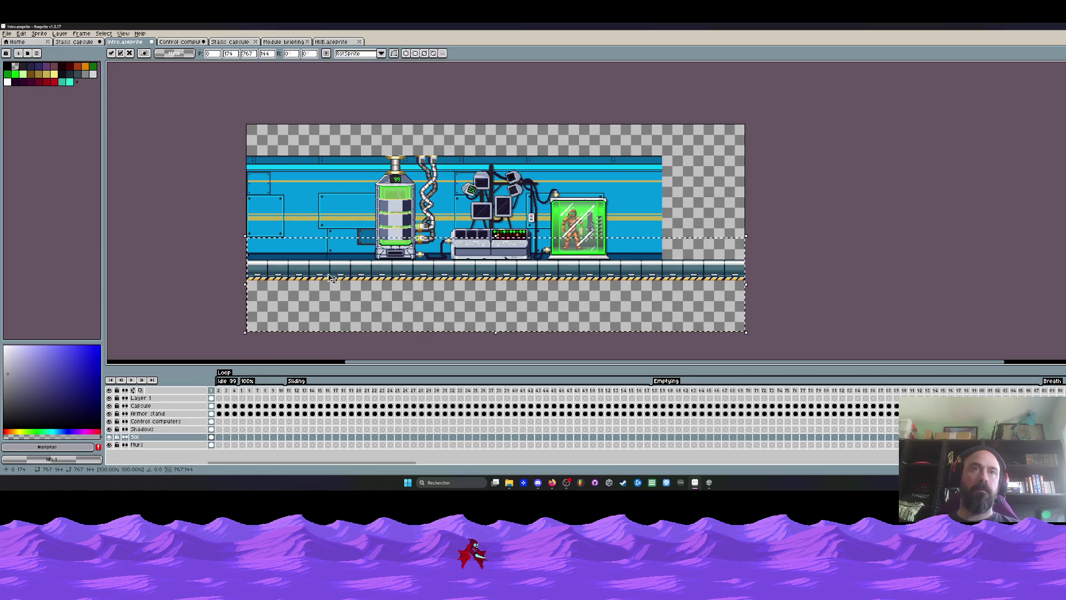
scroll(335, 143, up, 2)
drag(301, 157, 294, 167)
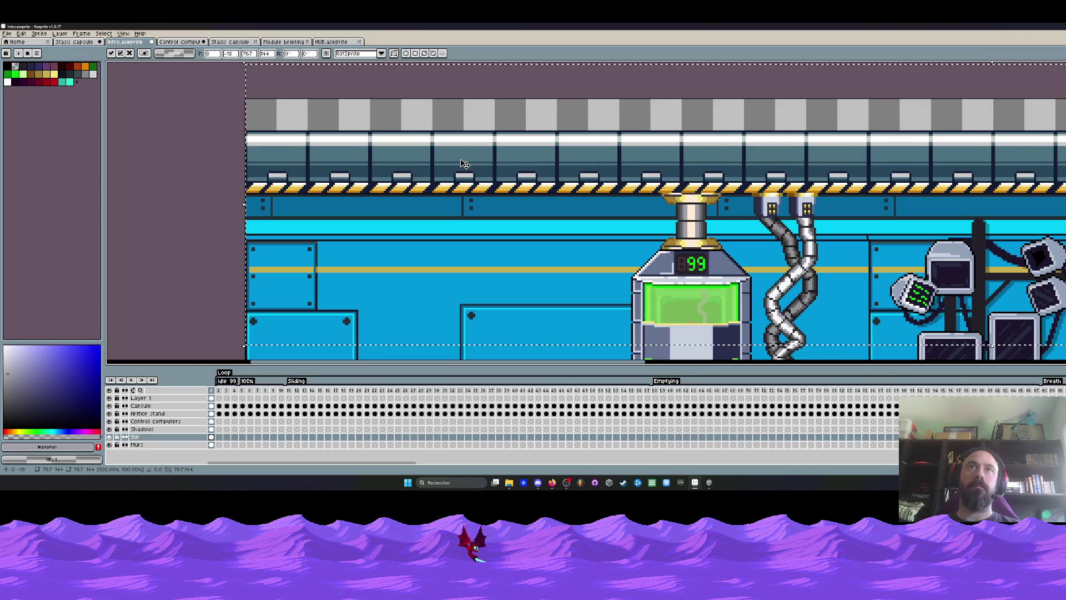
key(Down)
key(Up)
key(Left)
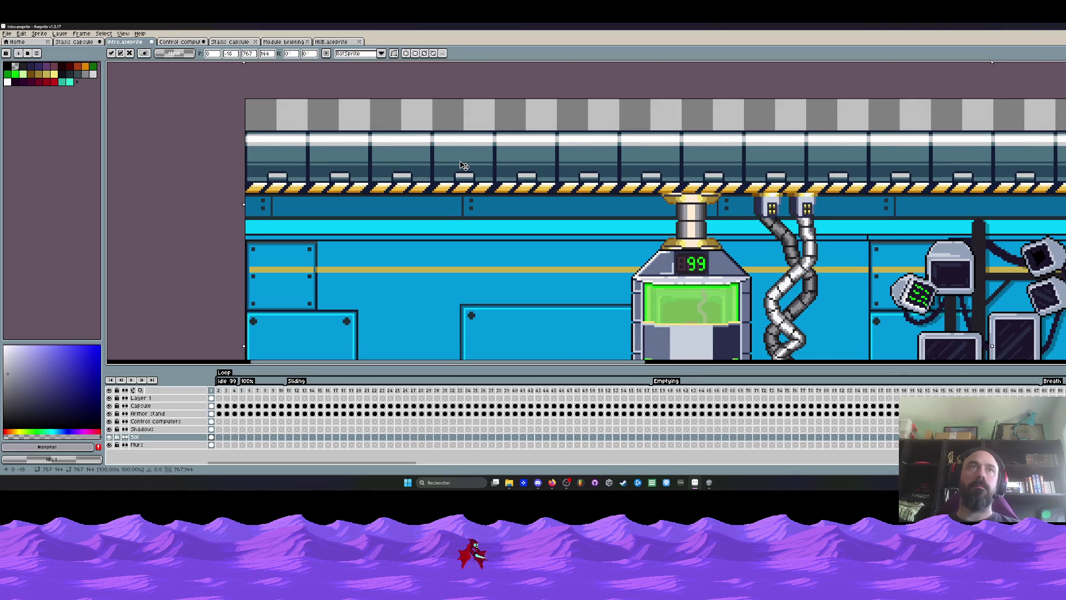
key(Return)
Step: Pan toward the tank and cables and reselect the Sol layer
scroll(558, 166, down, 3)
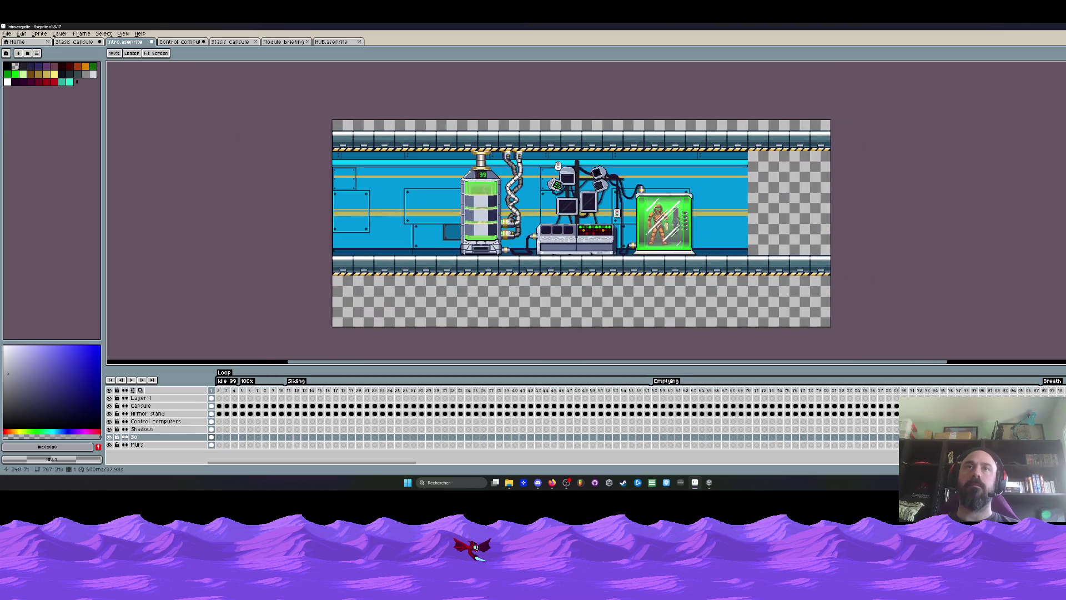
scroll(484, 174, up, 3)
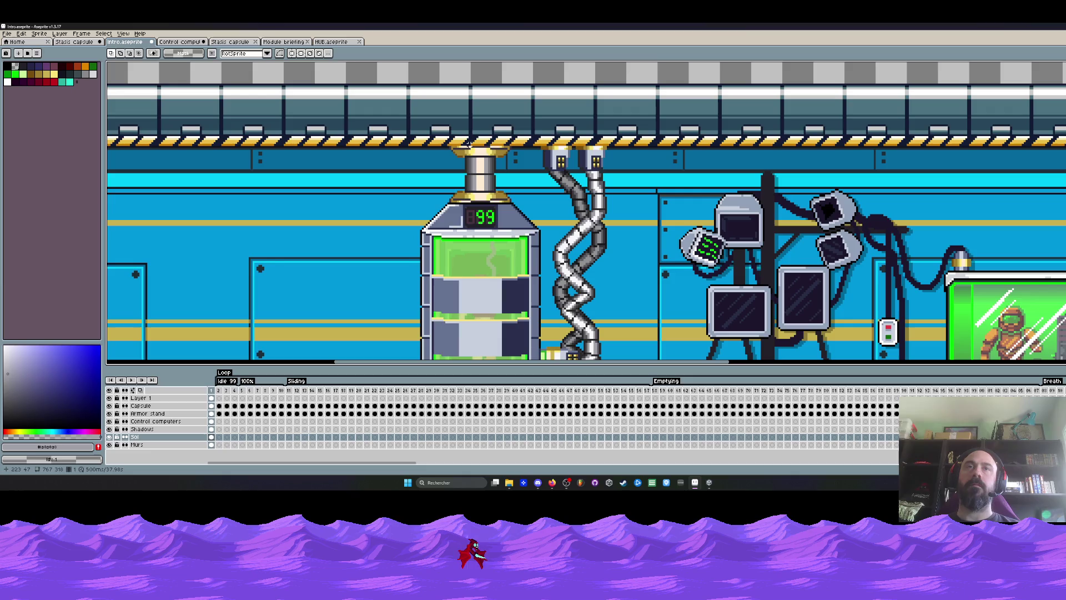
drag(468, 143, 454, 193)
click(166, 437)
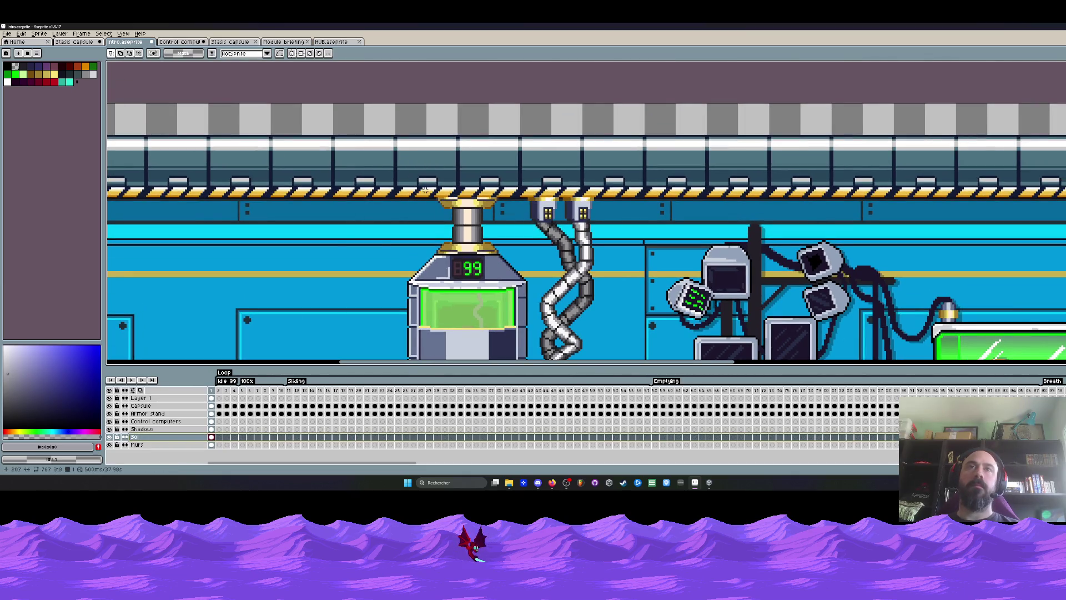
scroll(425, 191, down, 4)
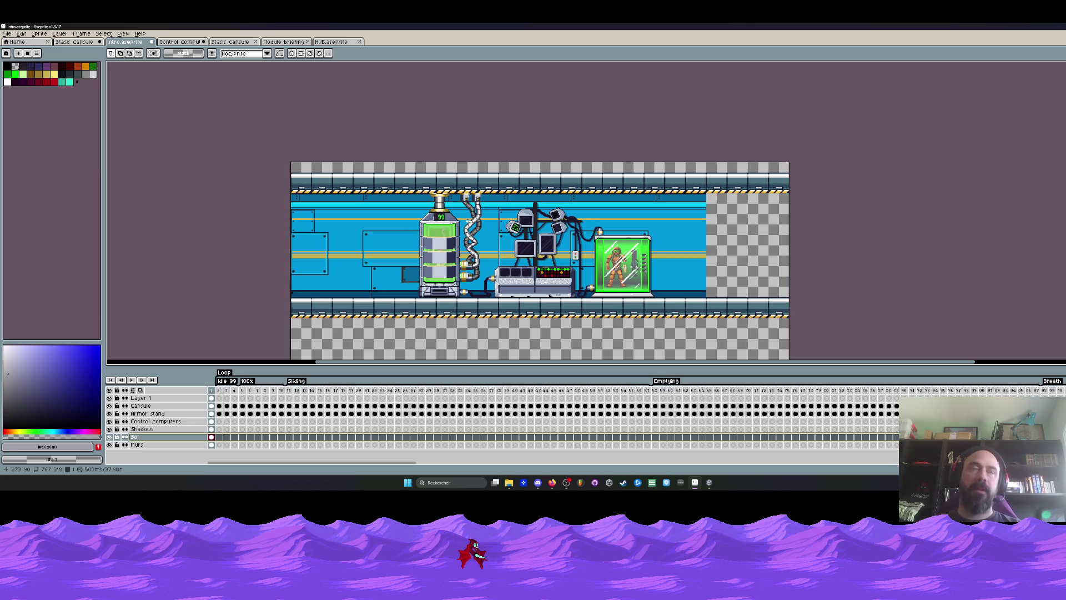
Step: Save Intro.aseprite from the File menu
click(7, 33)
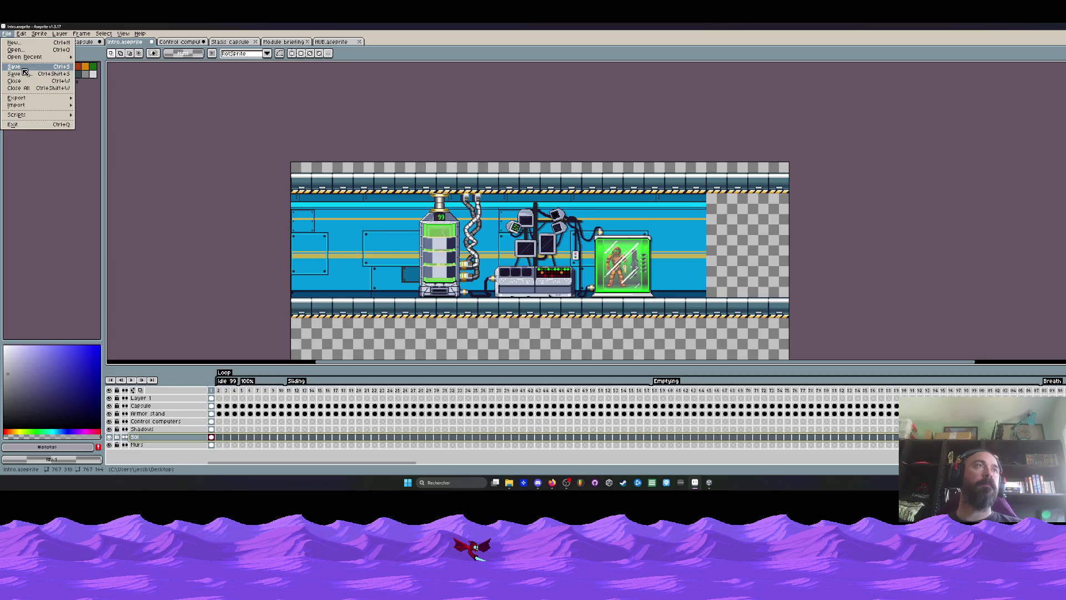
click(22, 70)
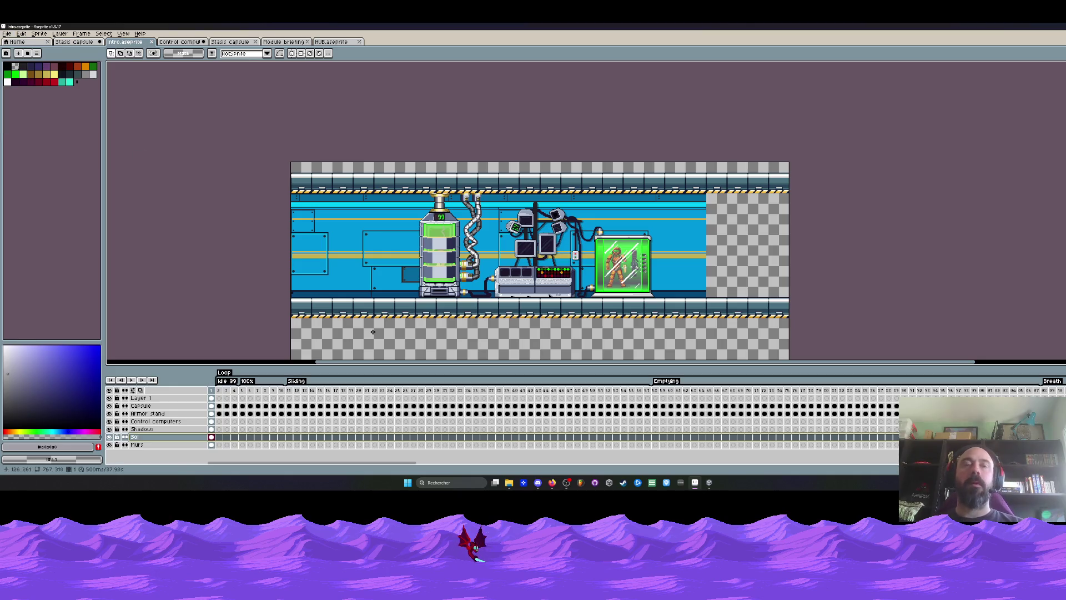
scroll(414, 321, up, 2)
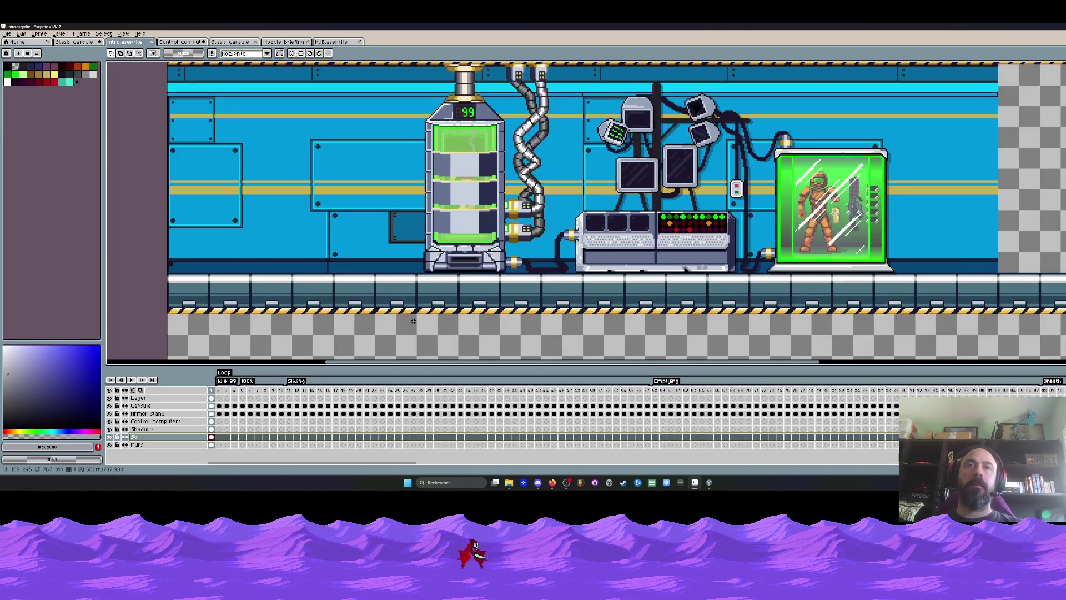
scroll(414, 321, down, 2)
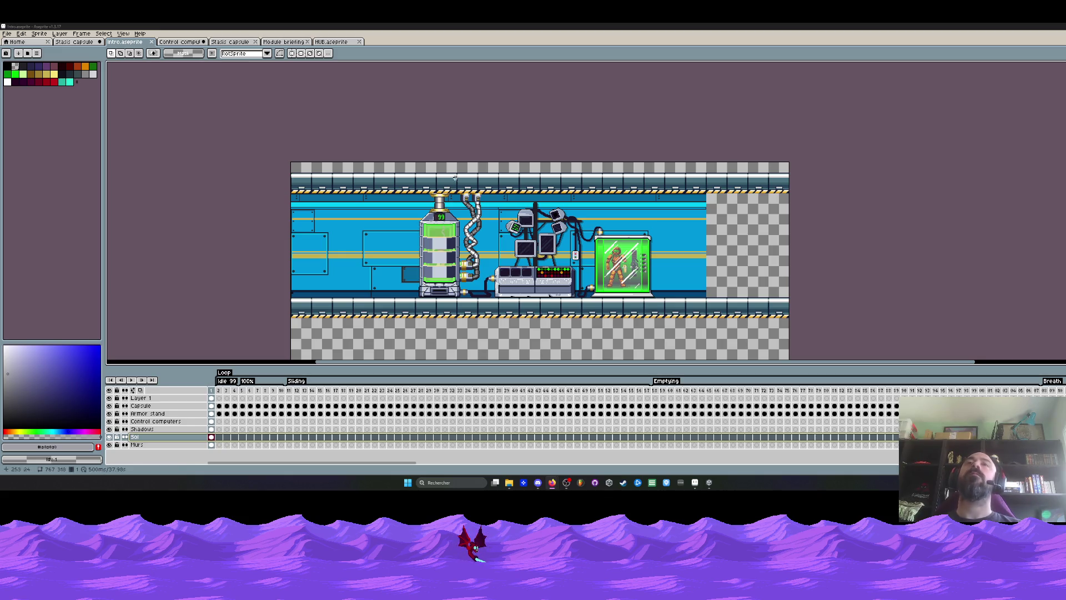
Step: Switch to the Module briefing tab and back to Intro.aseprite
click(284, 41)
click(125, 42)
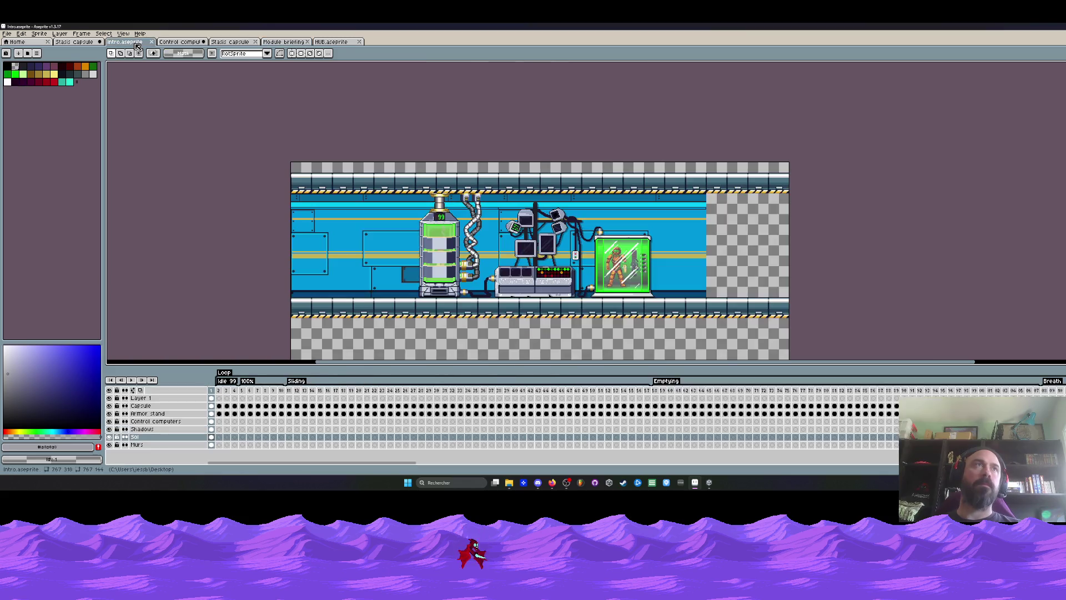
scroll(450, 270, down, 1)
scroll(450, 270, up, 1)
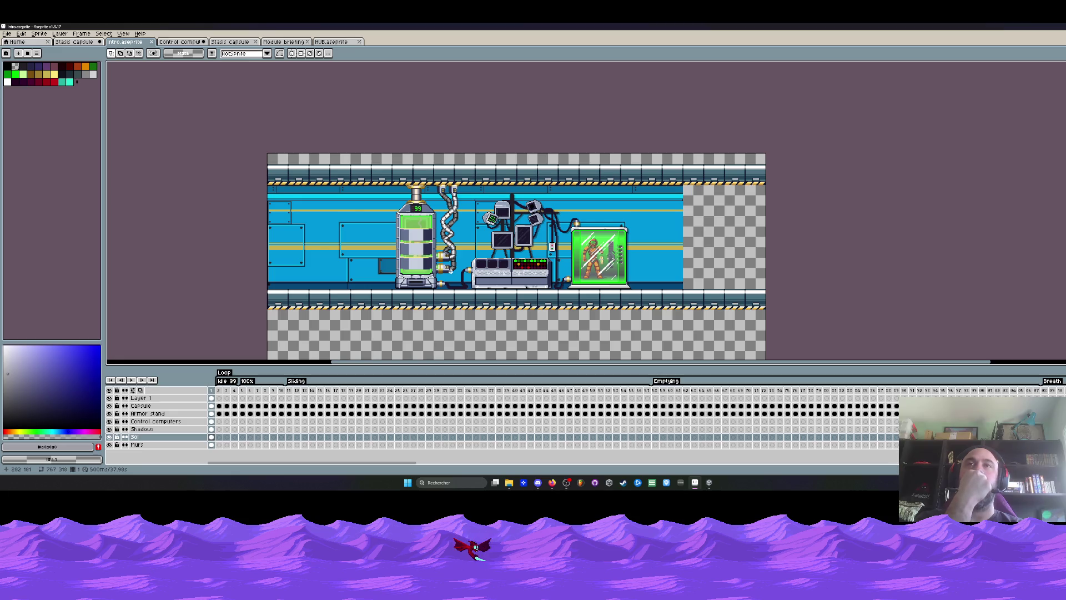
Step: Zoom to view the whole lab scene in intro.aseprite
scroll(297, 237, up, 3)
Step: Marquee a small rectangle over the wall panel left of the capsule
drag(322, 154, 489, 283)
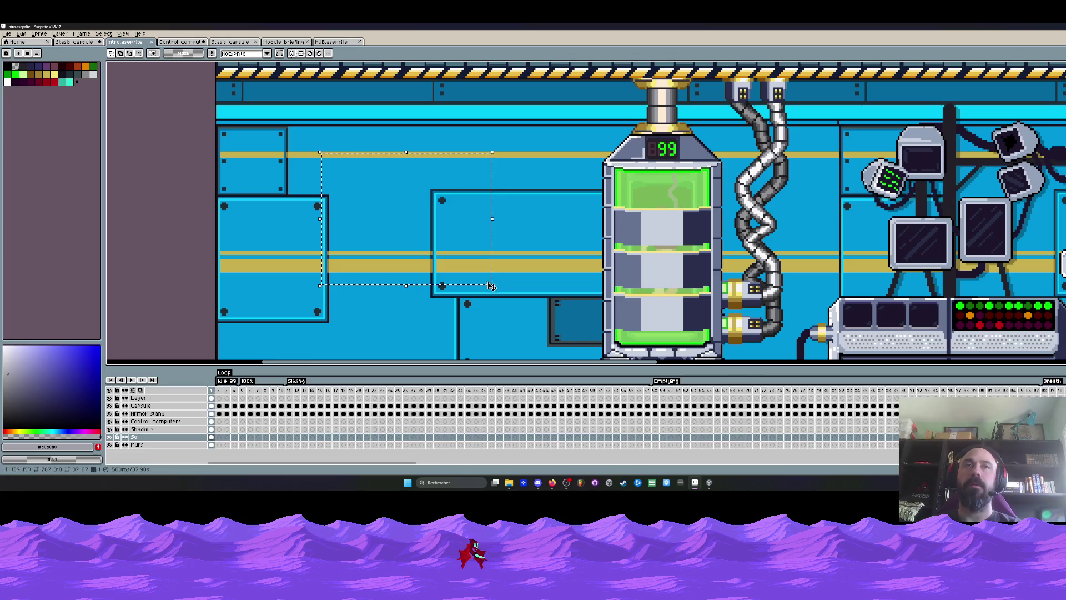
scroll(416, 213, down, 1)
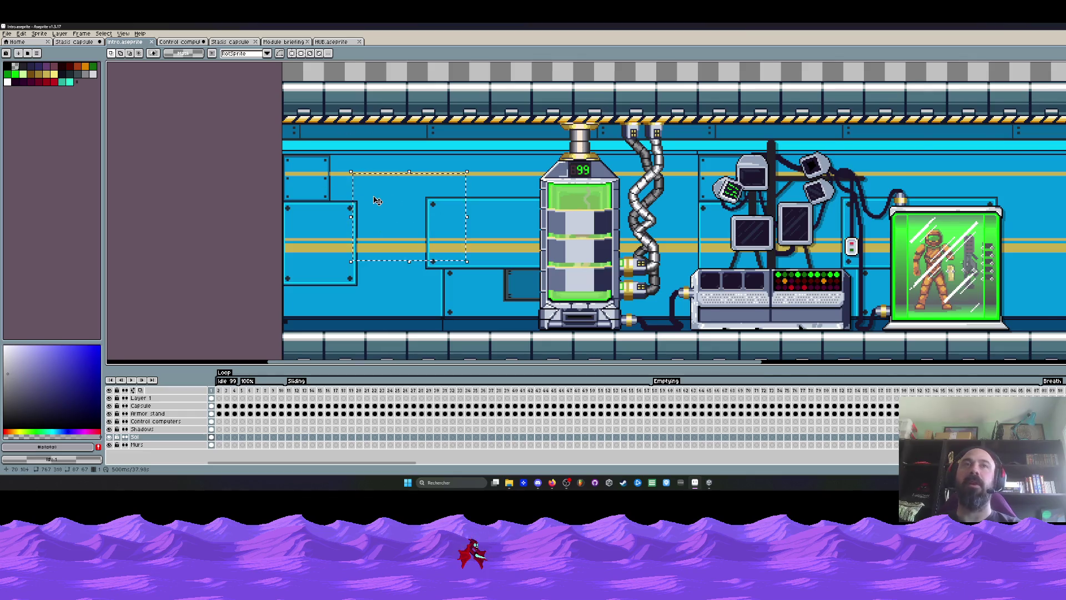
scroll(383, 216, up, 1)
scroll(388, 216, down, 1)
scroll(407, 219, up, 1)
scroll(407, 220, down, 1)
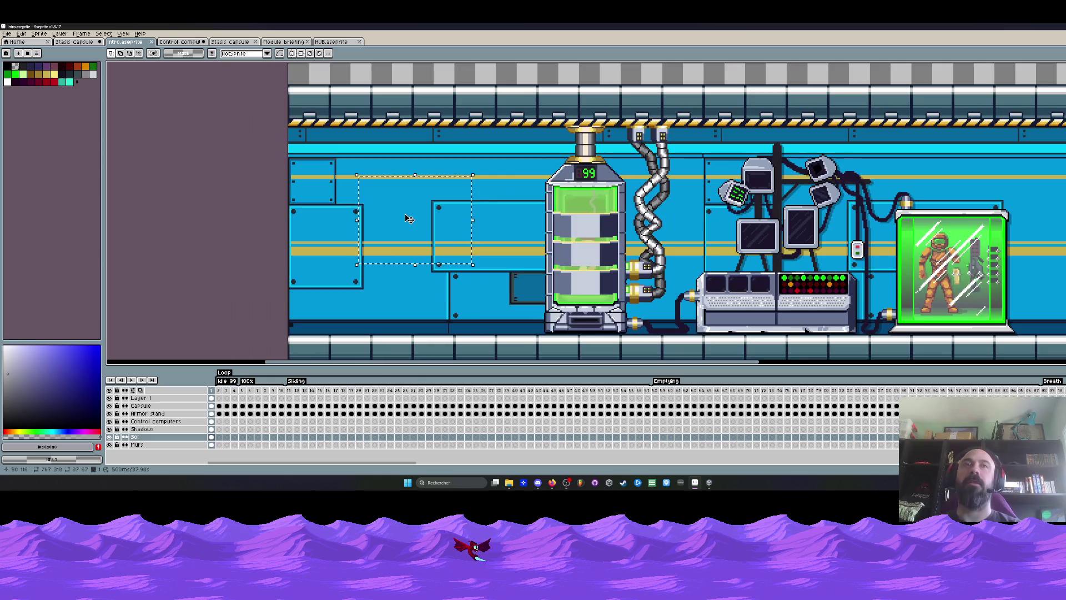
mouse_move(390, 185)
mouse_down()
mouse_move(476, 259)
mouse_move(462, 258)
mouse_up()
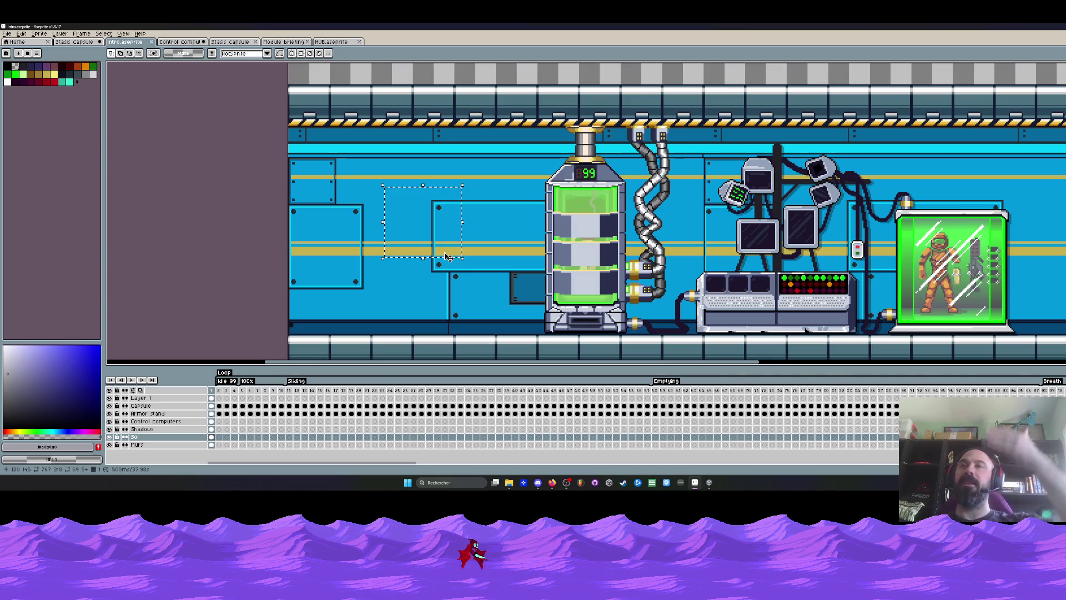
scroll(449, 257, down, 2)
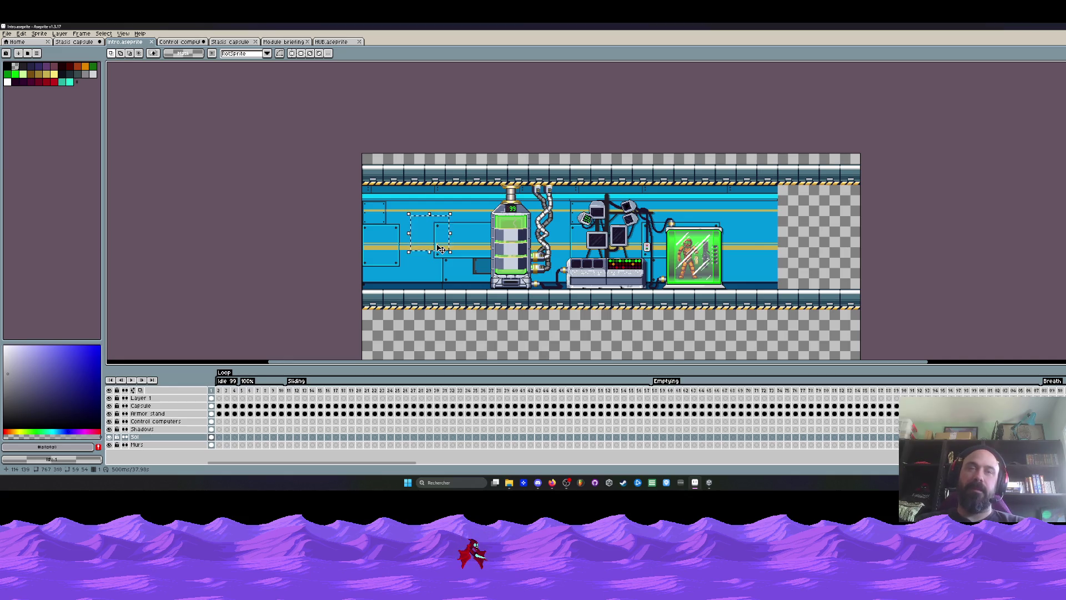
Step: Select the timeline frame range from frame 3 through frame 62
key(alt+Tab)
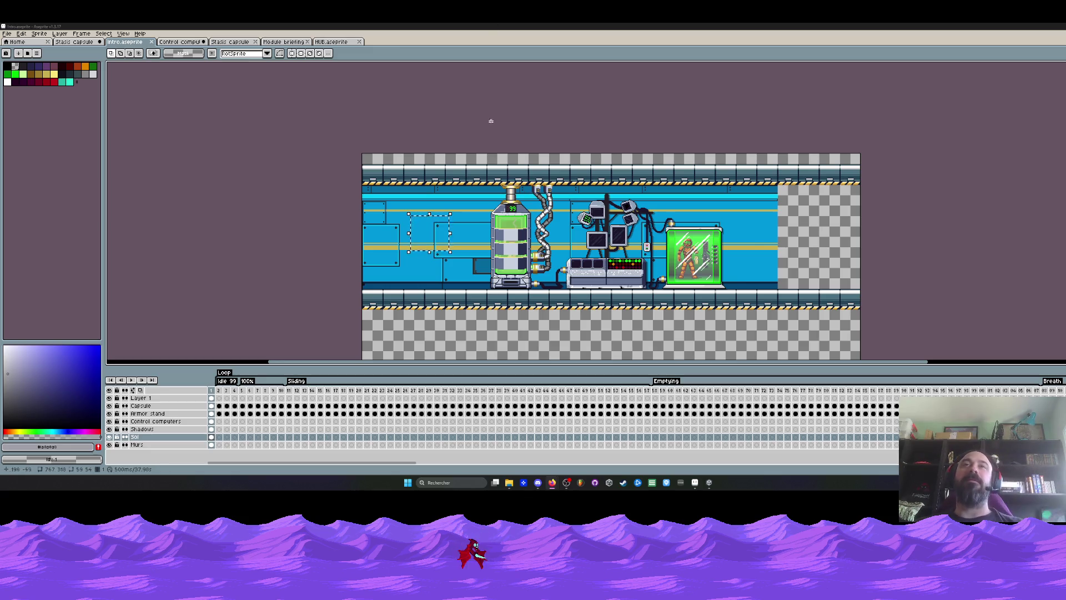
scroll(523, 242, up, 2)
mouse_move(226, 390)
mouse_down()
mouse_move(600, 428)
mouse_move(938, 428)
mouse_move(369, 428)
mouse_move(1046, 428)
mouse_move(358, 429)
mouse_move(1055, 428)
mouse_move(527, 429)
mouse_up()
drag(605, 415, 221, 414)
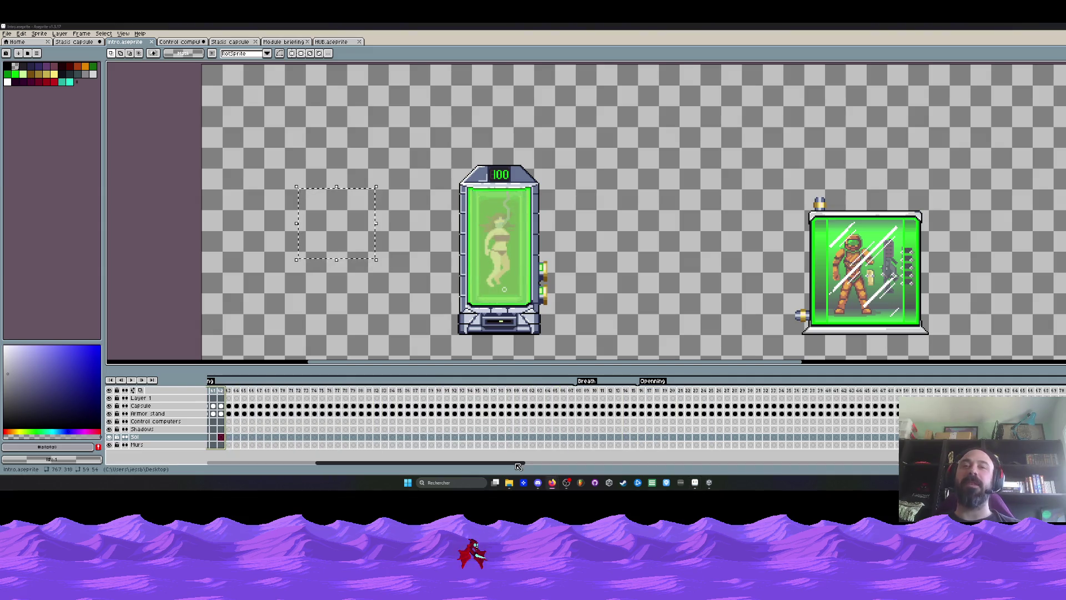
Step: Scroll the timeline back to frame 1 and drop both the canvas marquee and the selected frame range
drag(518, 463, 347, 462)
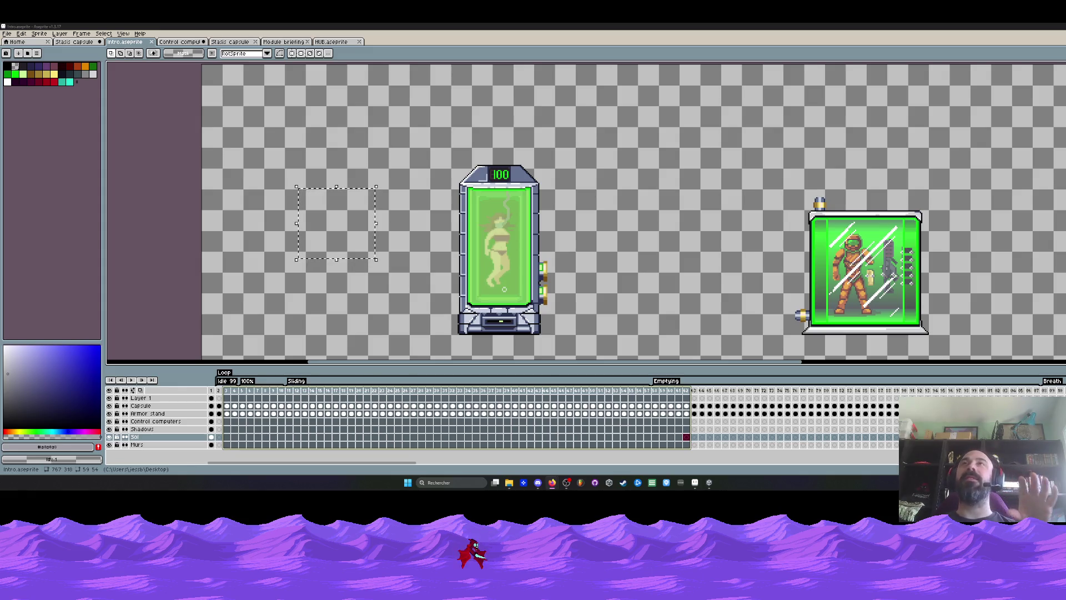
click(398, 167)
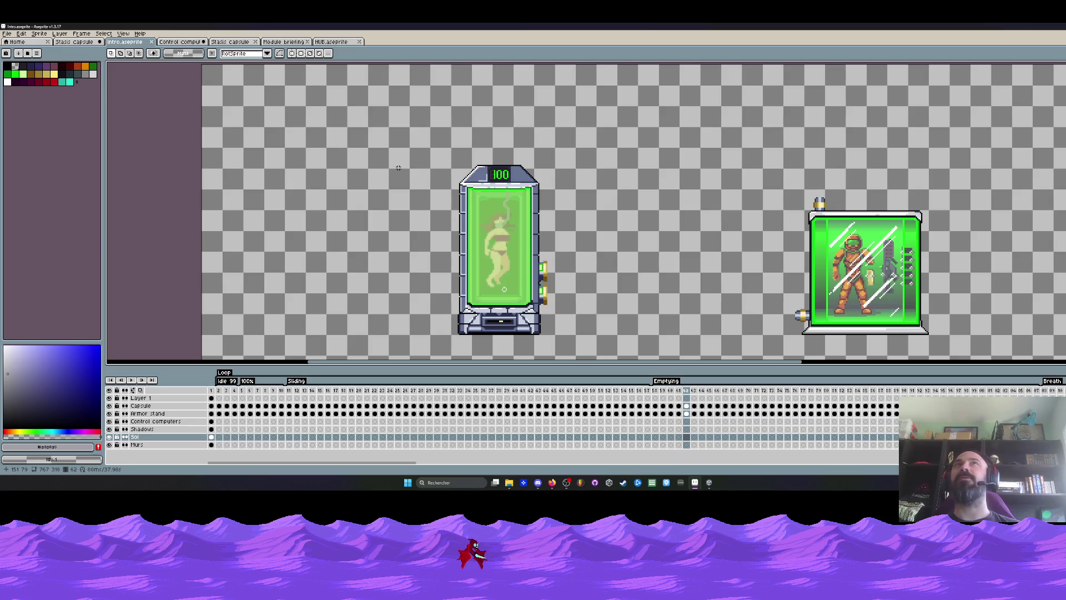
Step: Zoom out on the intro canvas and show frame 2, where the capsule counter reads 99
scroll(398, 167, down, 3)
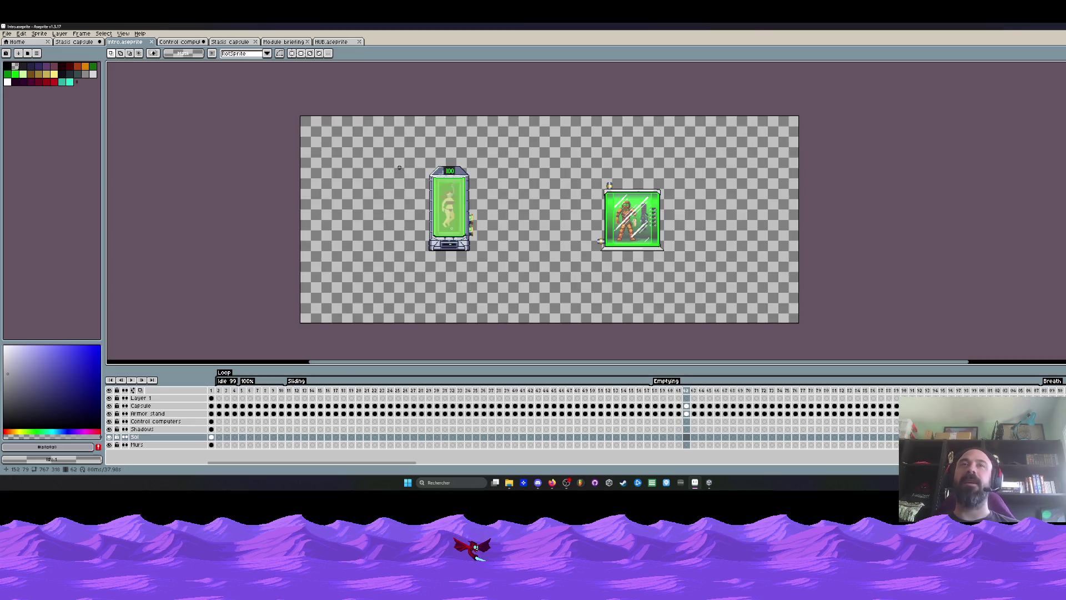
scroll(398, 177, up, 3)
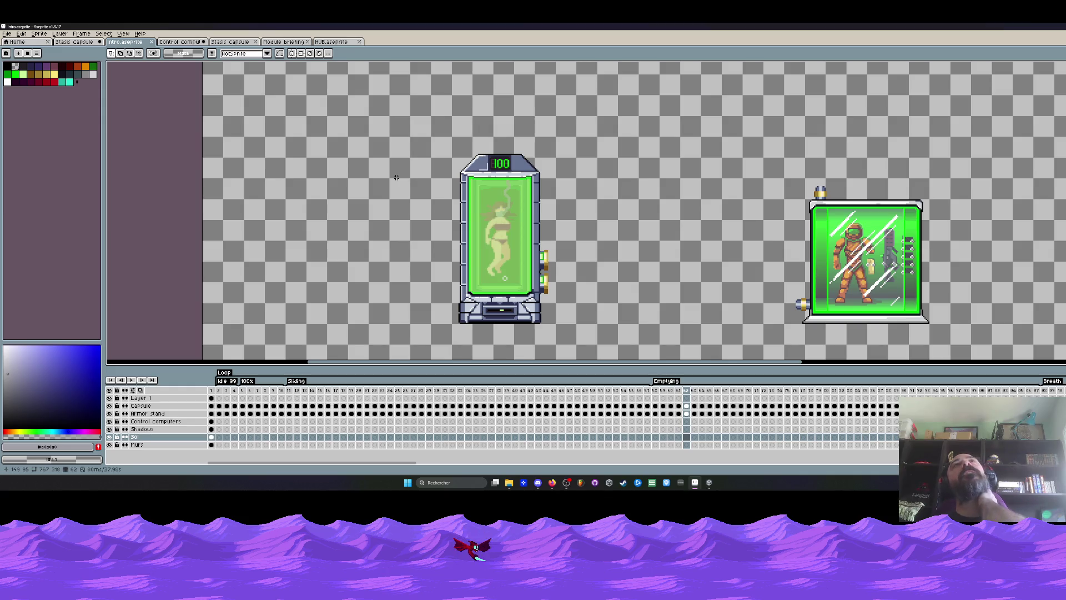
scroll(396, 177, down, 2)
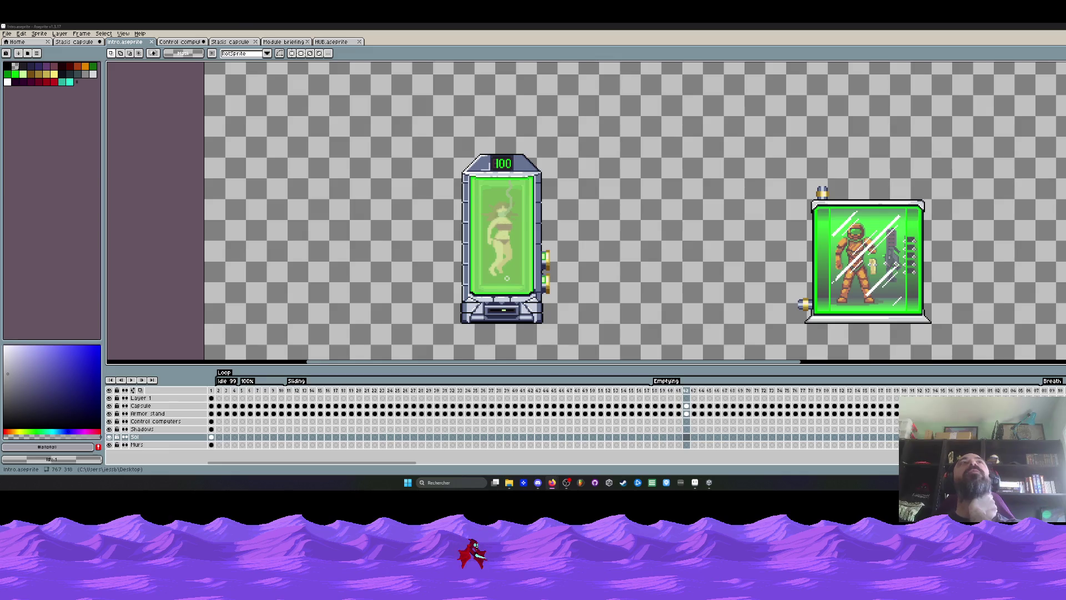
scroll(493, 262, down, 2)
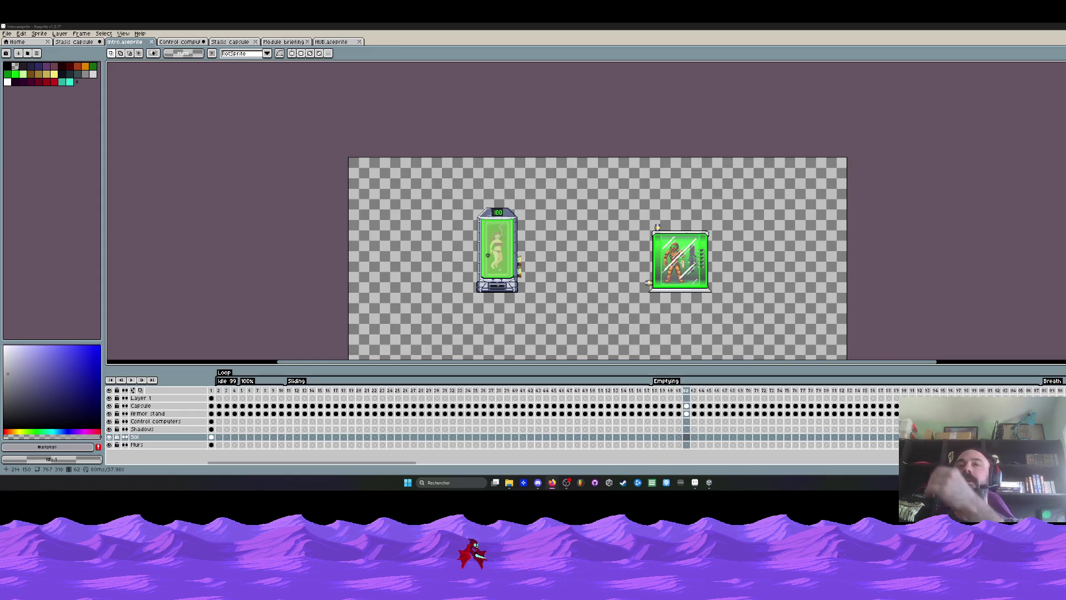
click(223, 391)
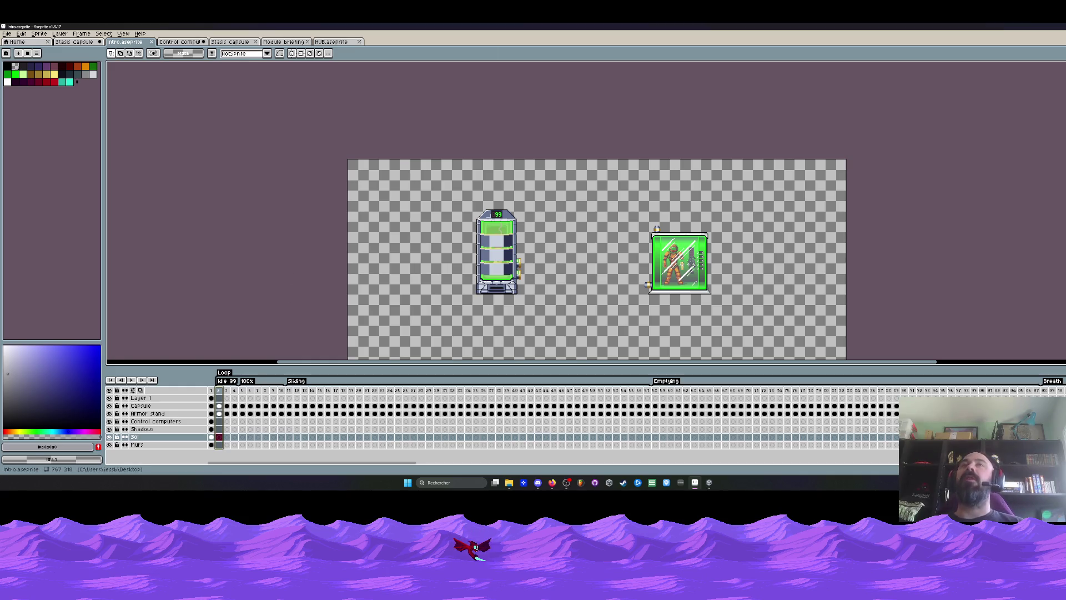
key(alt+Tab)
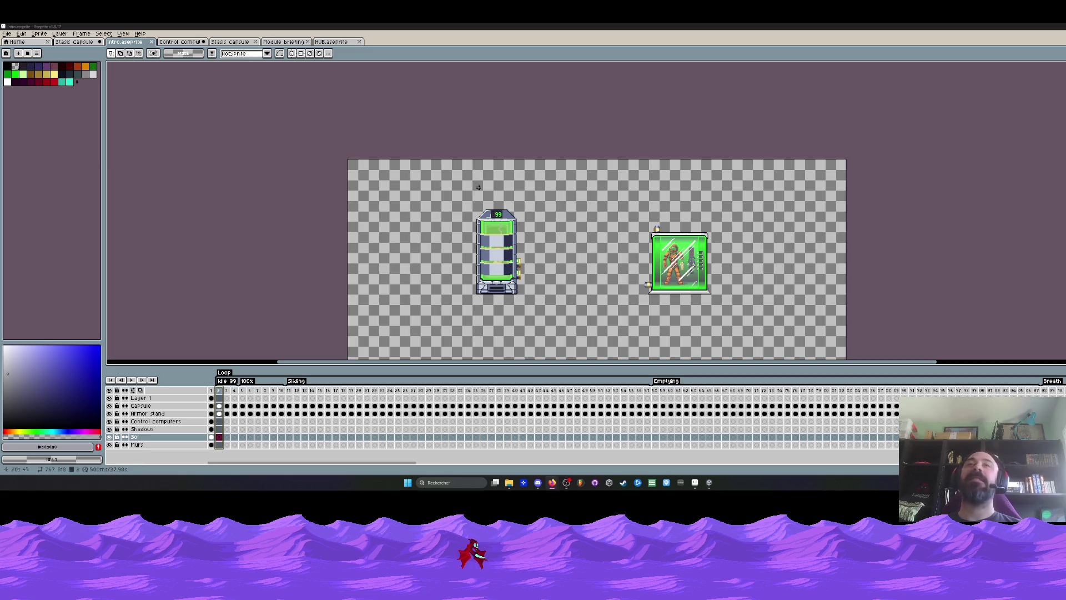
Step: Create a new blank sprite, Sprite-0001, with the default settings
click(7, 33)
click(13, 42)
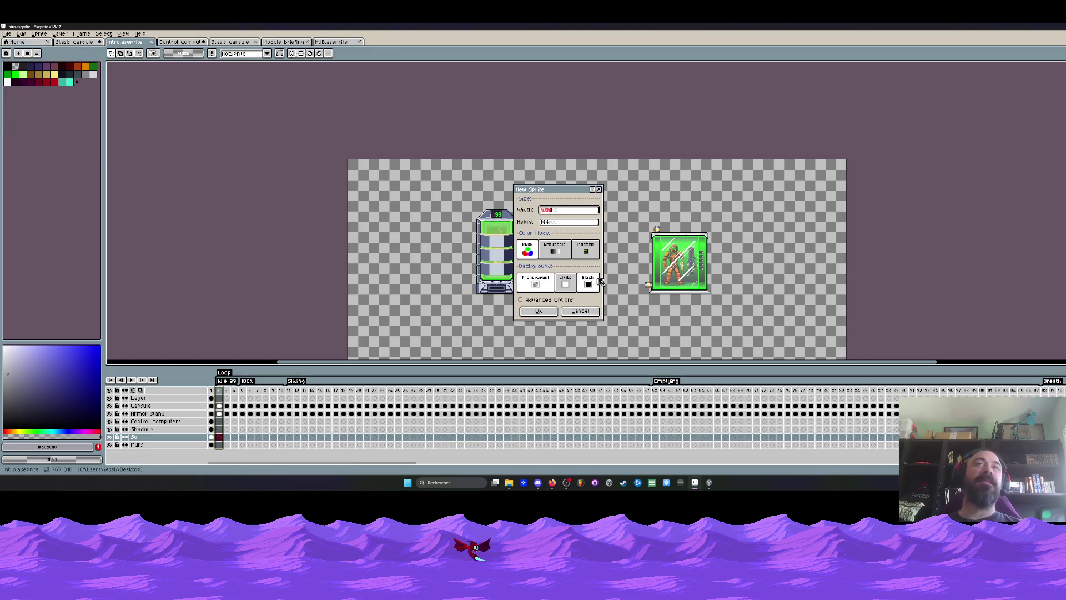
click(536, 312)
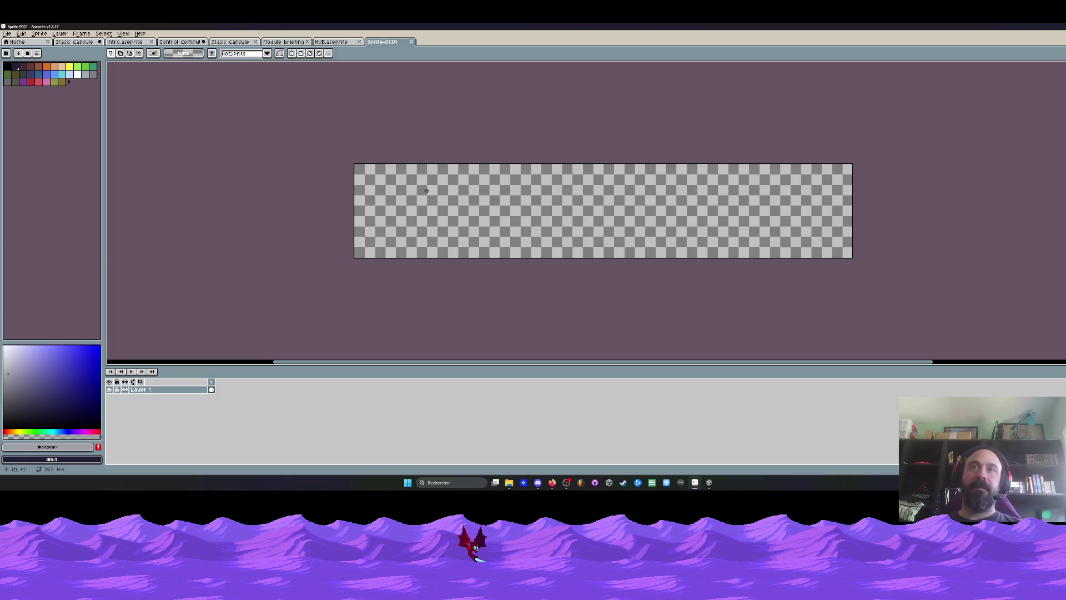
Step: Drag the test sprite's canvas edges in Canvas Size, then close Sprite-0001 unchanged
key(ctrl+alt+c)
drag(594, 258, 591, 244)
drag(853, 234, 421, 227)
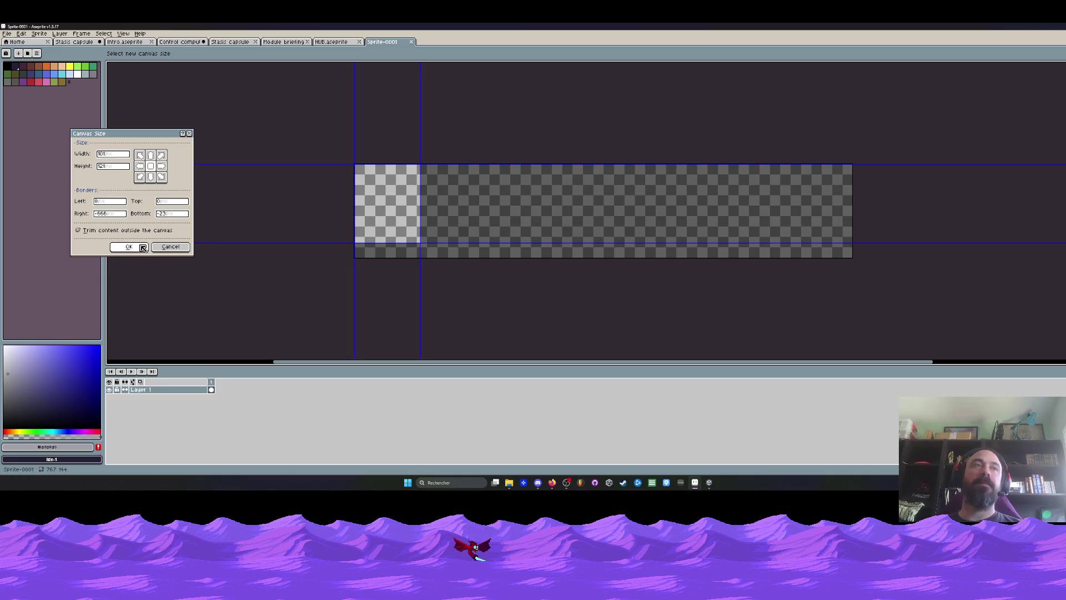
click(170, 248)
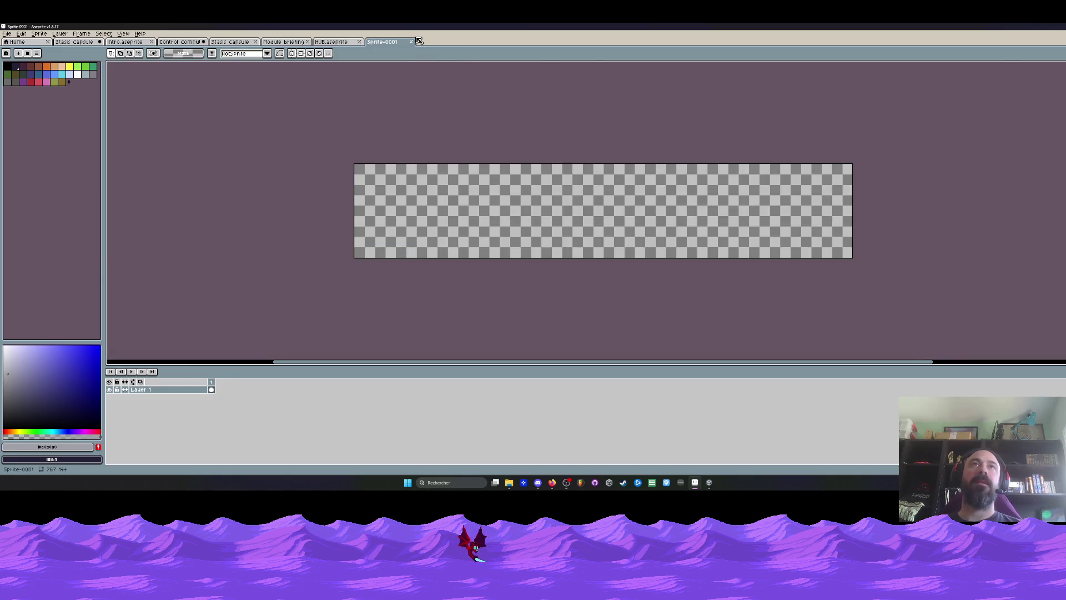
click(411, 41)
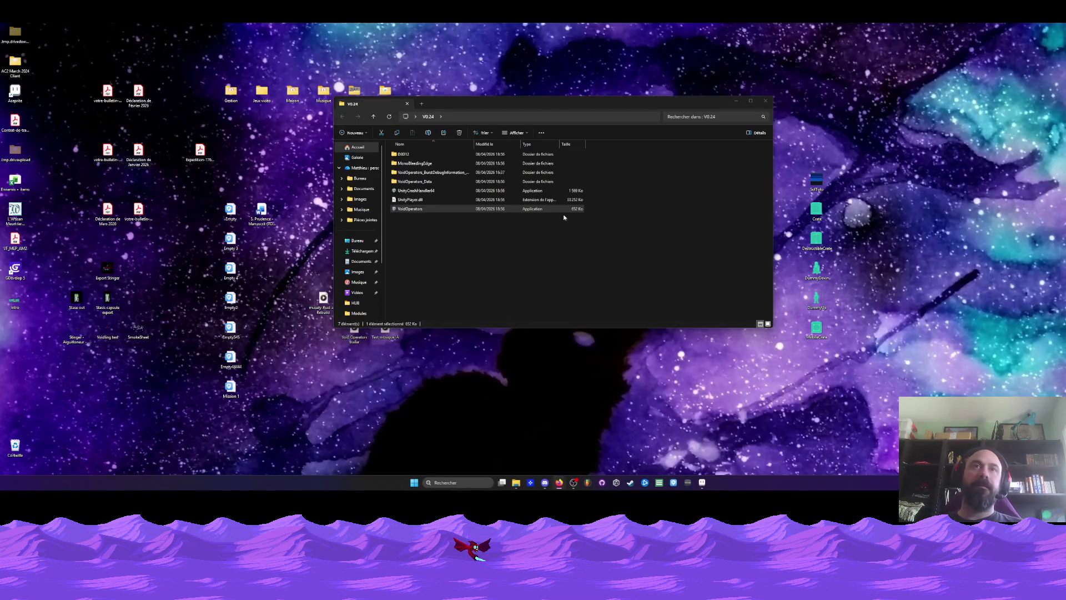
Step: Open Administratrice Boss-Y from Jeux vidéo > Void Operators > Niveaux > HUB > Sprite in Aseprite
click(766, 101)
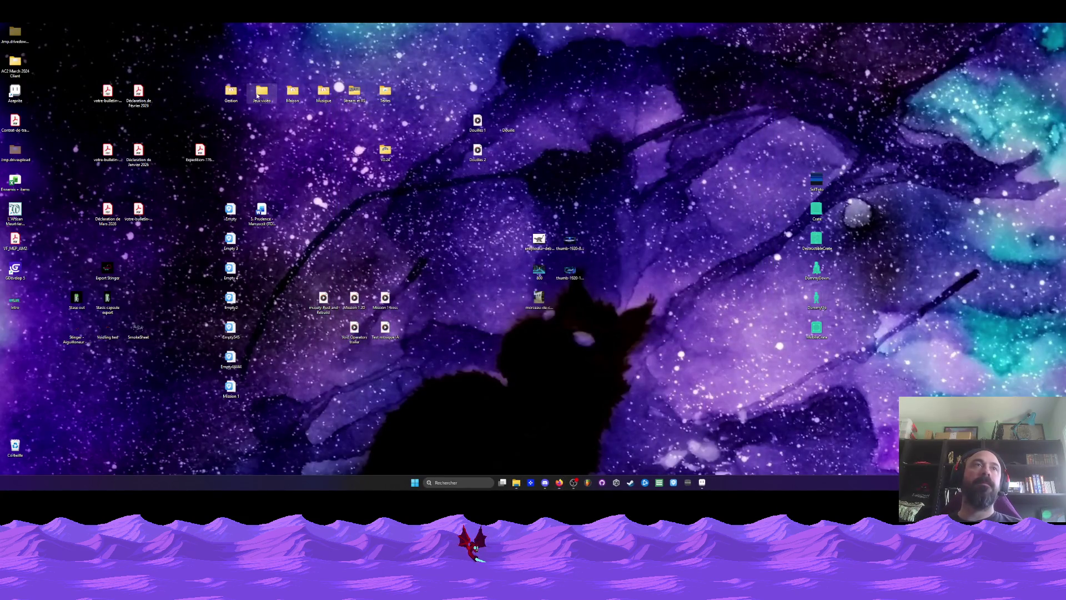
double_click(257, 96)
double_click(514, 201)
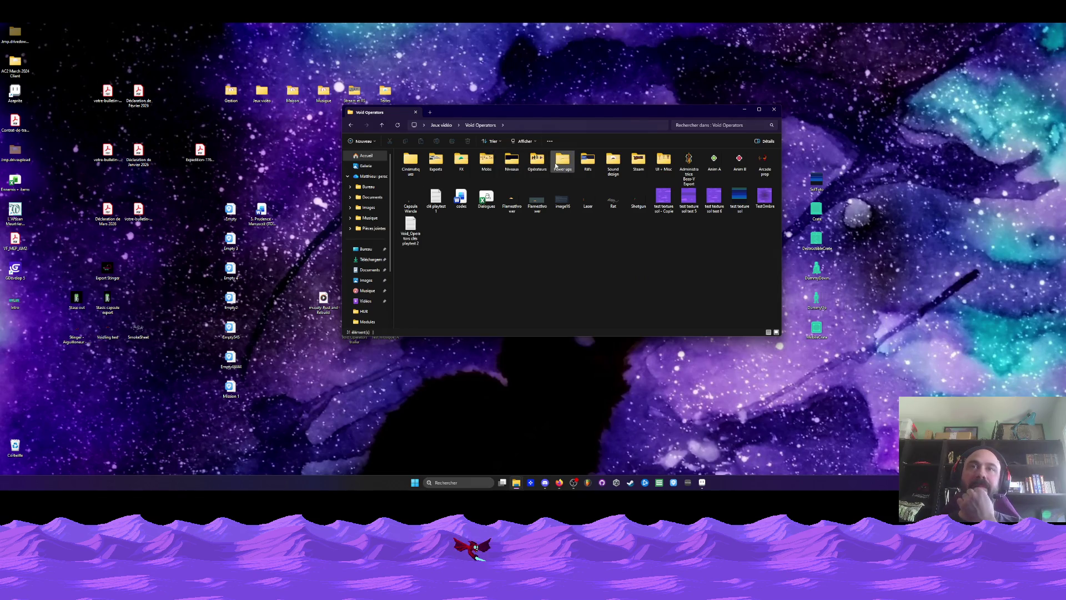
double_click(511, 161)
double_click(413, 164)
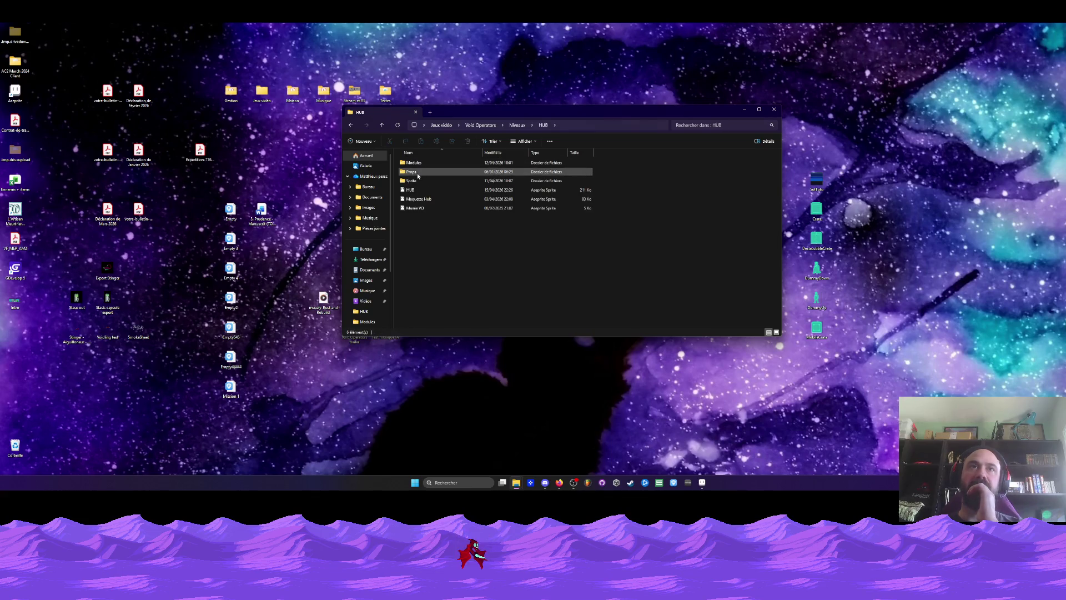
double_click(412, 181)
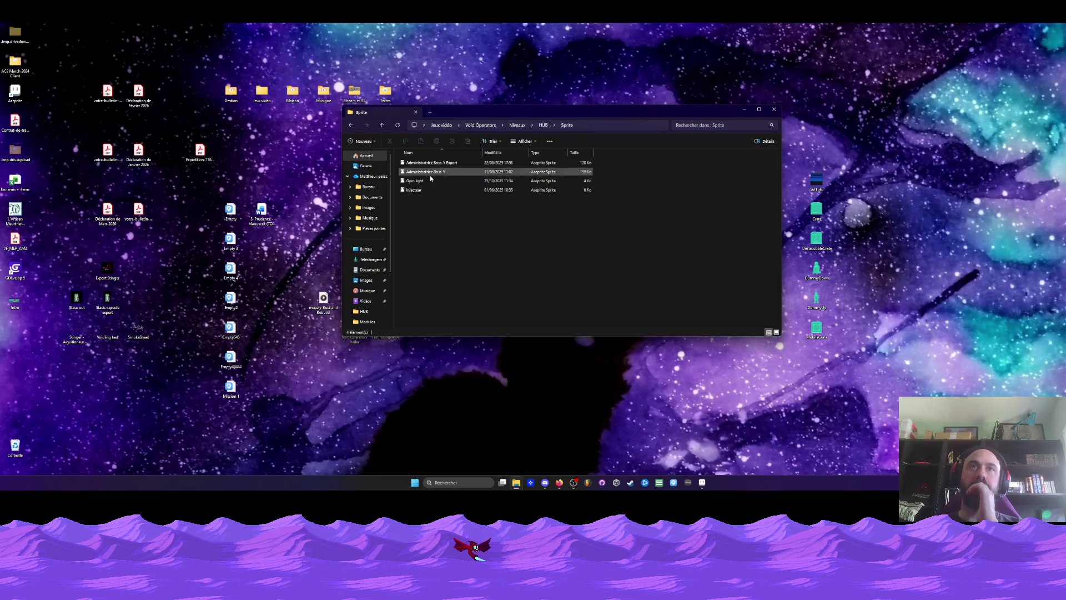
click(430, 173)
double_click(431, 173)
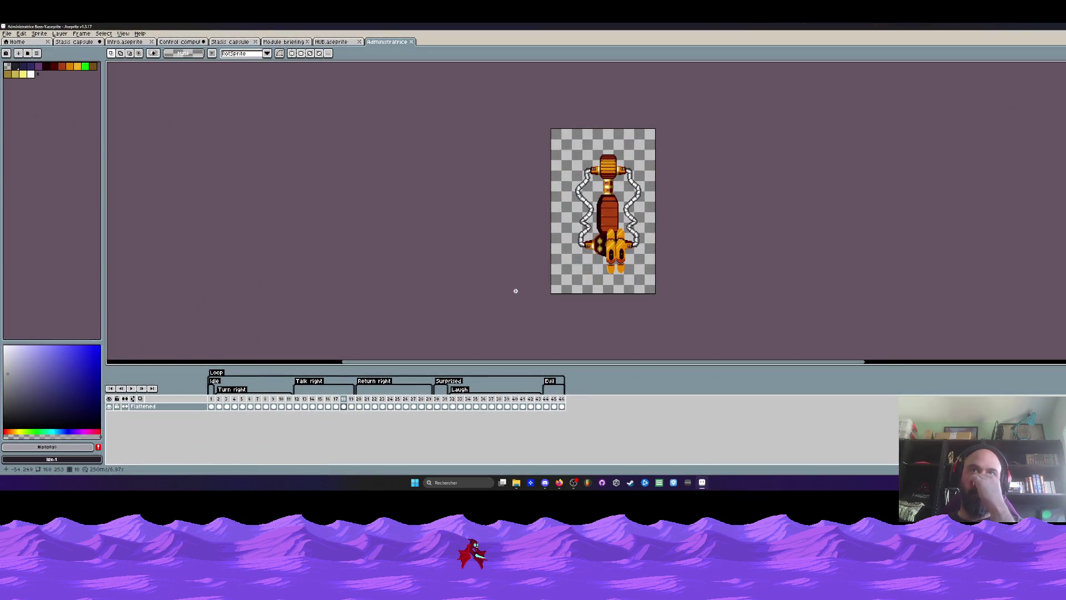
Step: Select timeline frames 1 to 12, then return to the Evil frame 46
scroll(617, 208, up, 2)
click(561, 406)
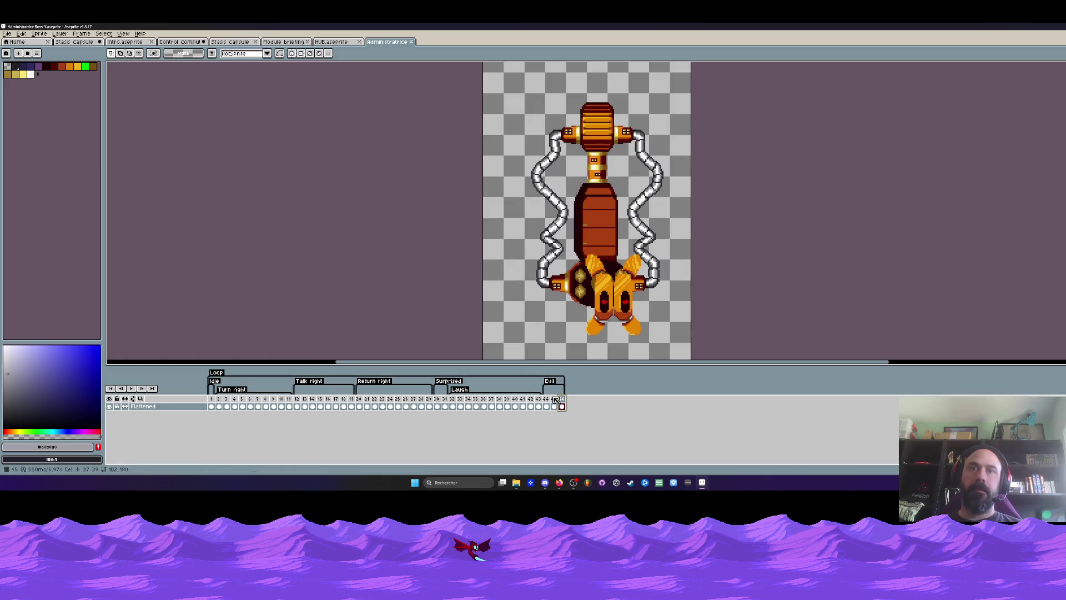
drag(211, 406, 226, 406)
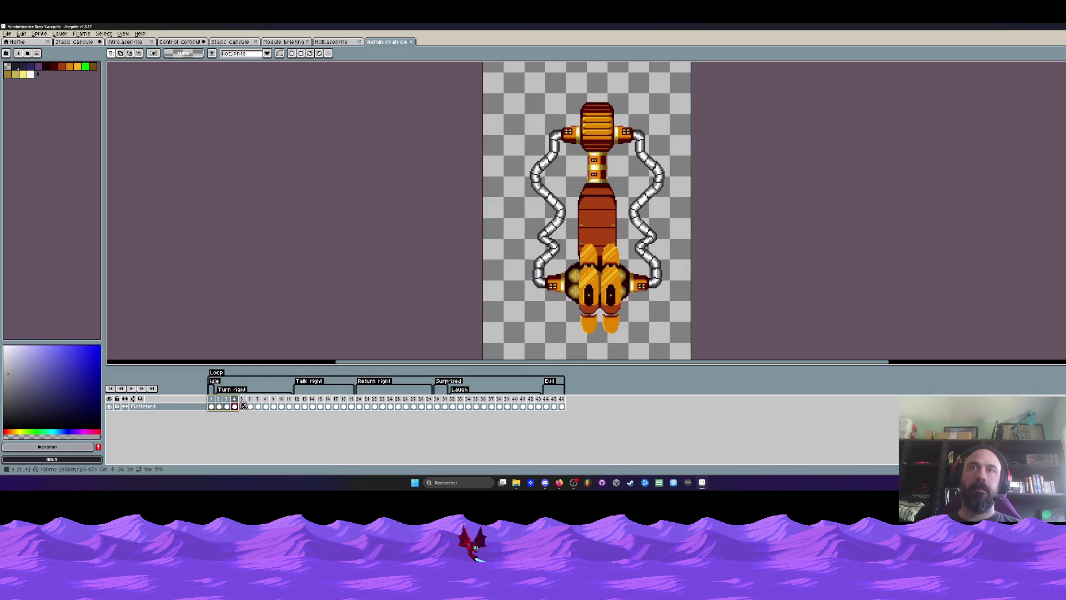
shift+click(291, 408)
mouse_move(294, 411)
mouse_down()
mouse_move(345, 405)
mouse_move(298, 406)
mouse_up()
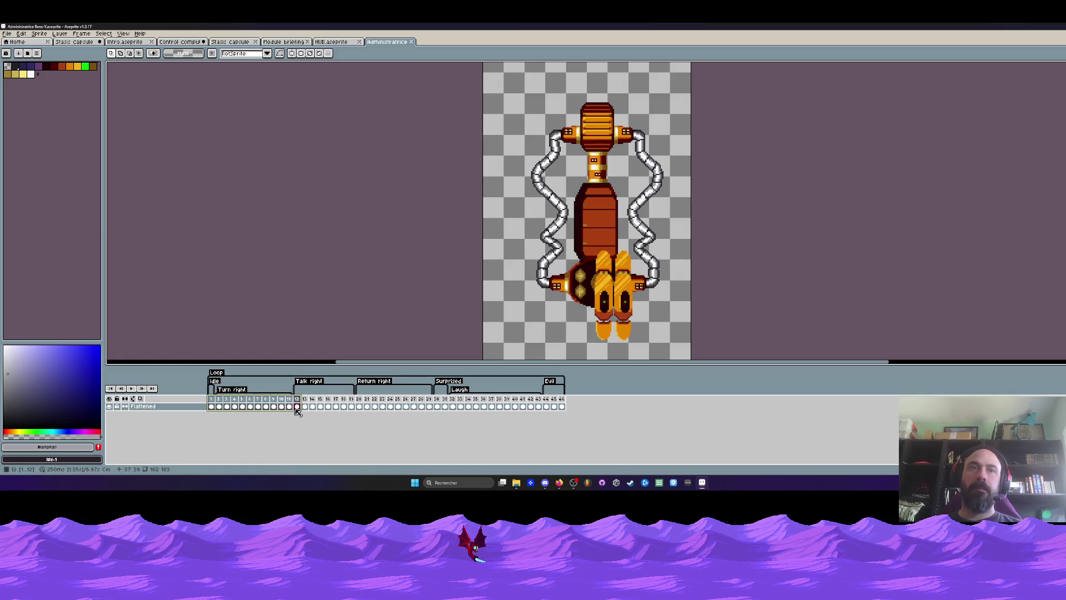
click(561, 405)
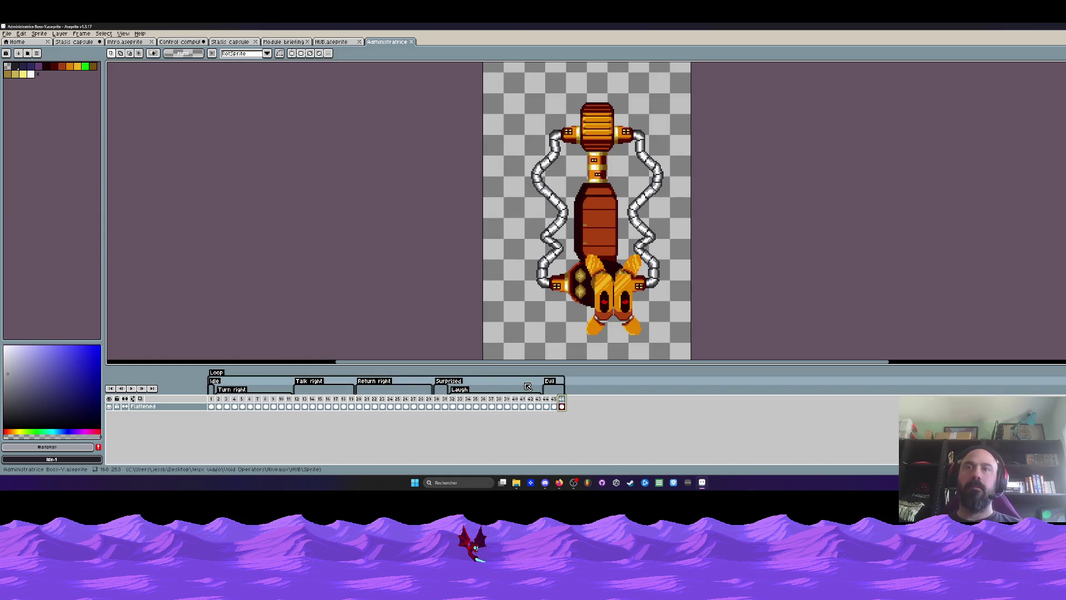
Step: Insert a new frame after frame 1 and make the Idle tag start at frame 2
scroll(551, 303, down, 2)
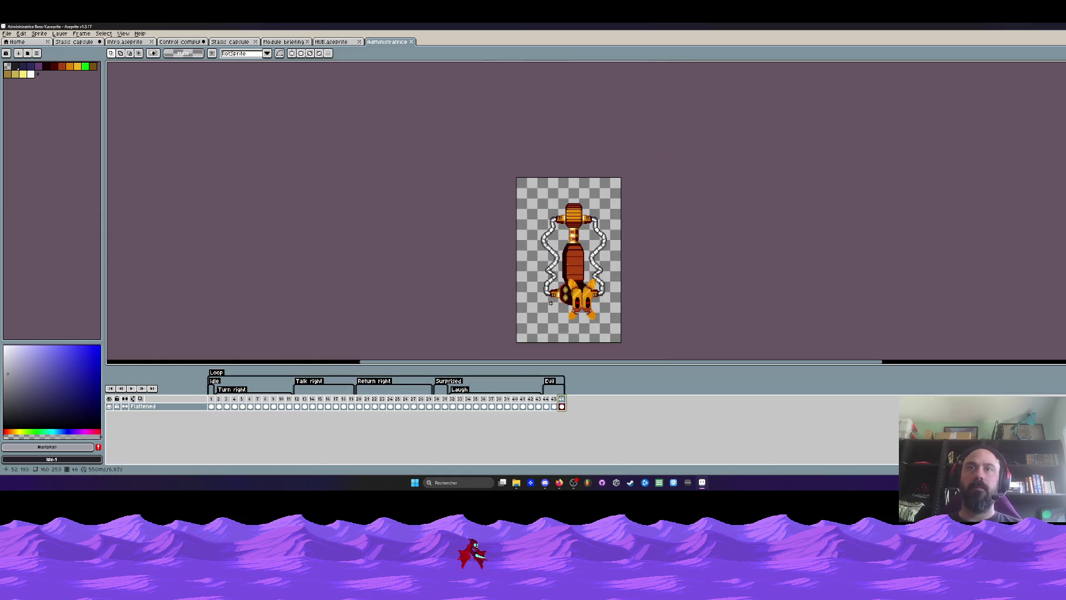
key(Home)
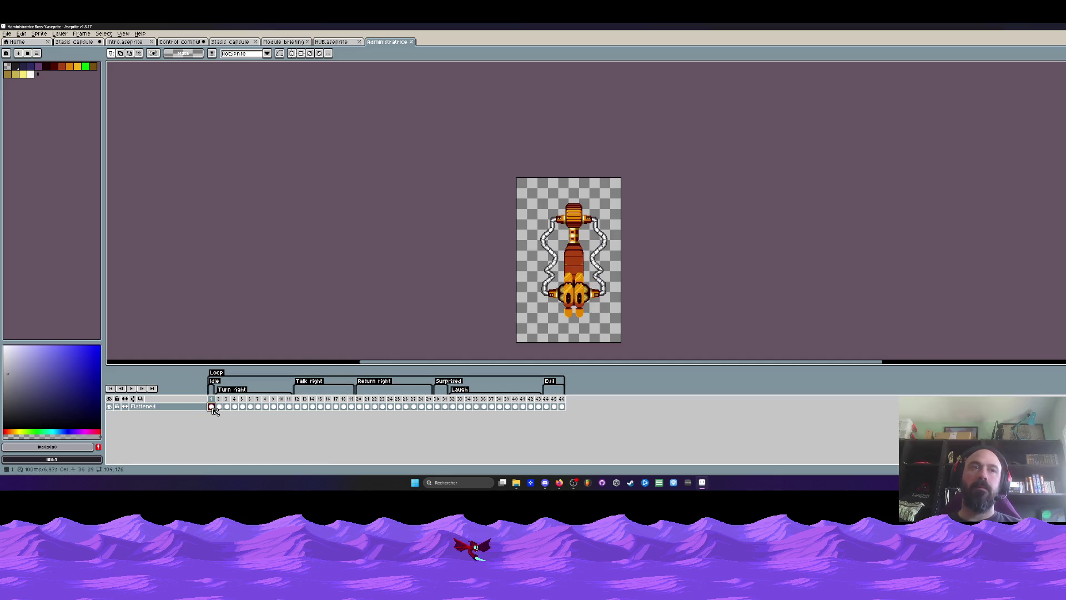
key(alt+n)
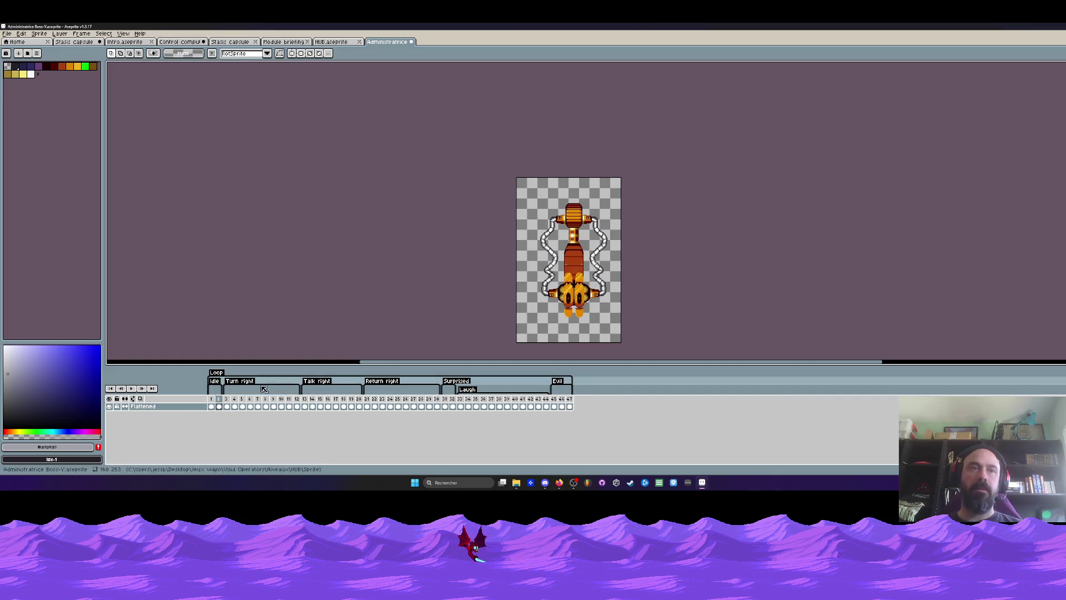
drag(217, 381, 217, 389)
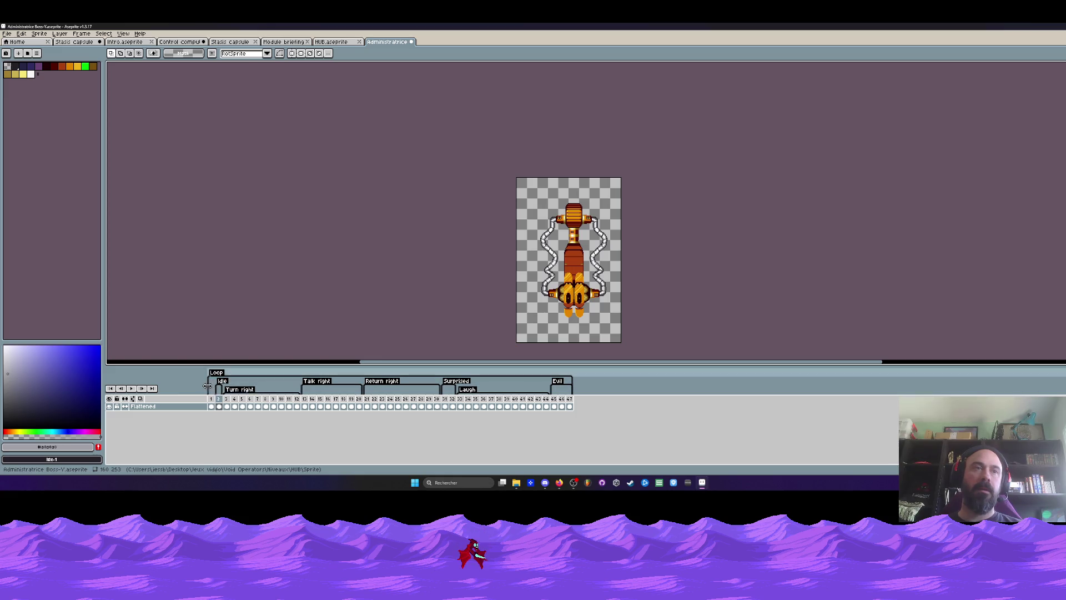
click(211, 406)
Step: Switch to the Rectangular Marquee and zoom in with the boss sprite centred
scroll(555, 235, up, 2)
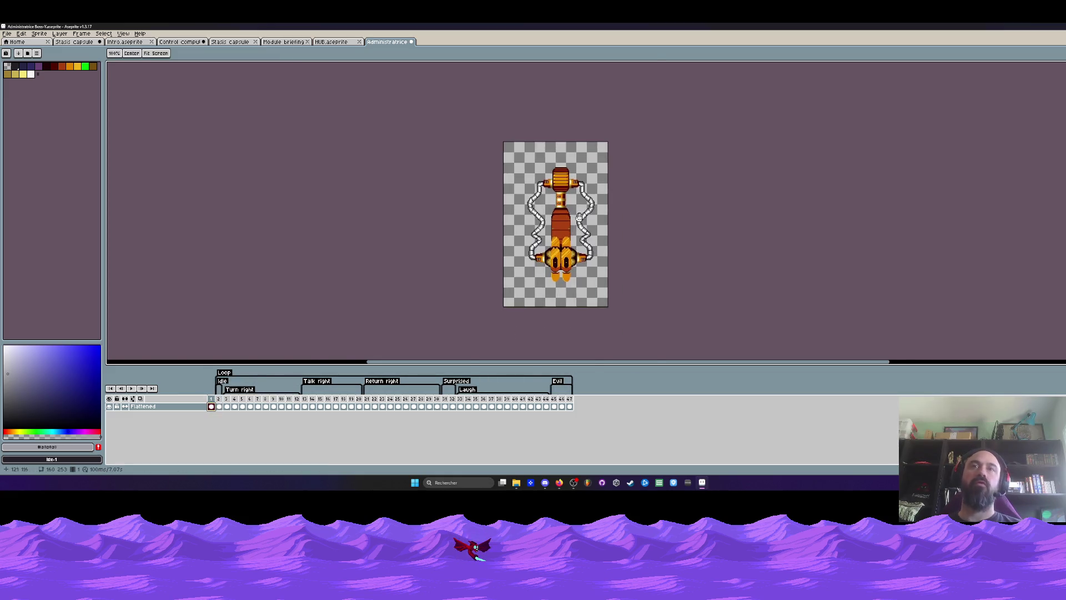
key(m)
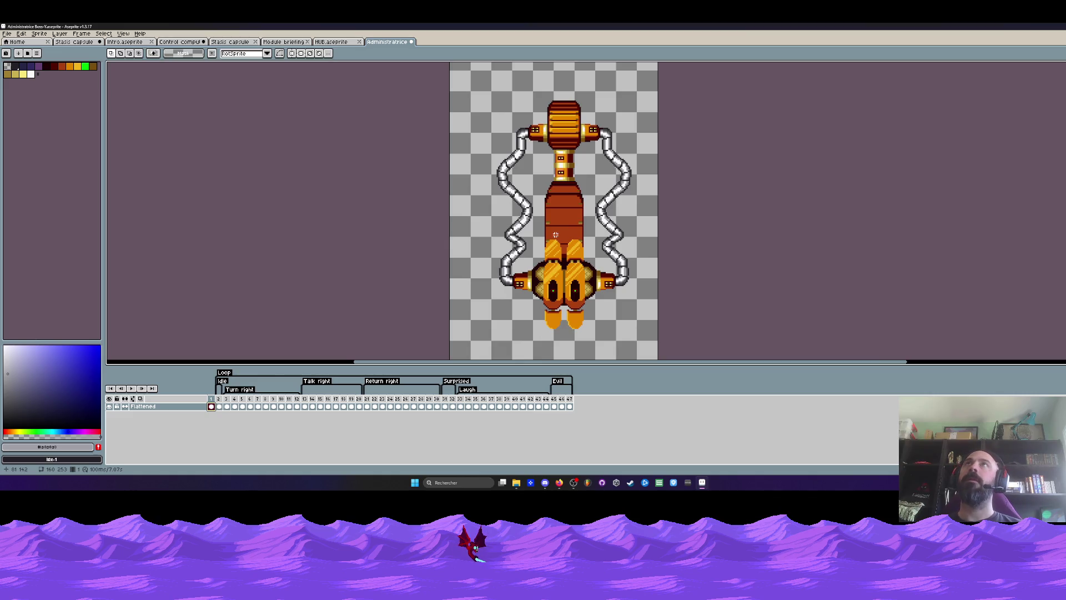
drag(556, 235, 547, 214)
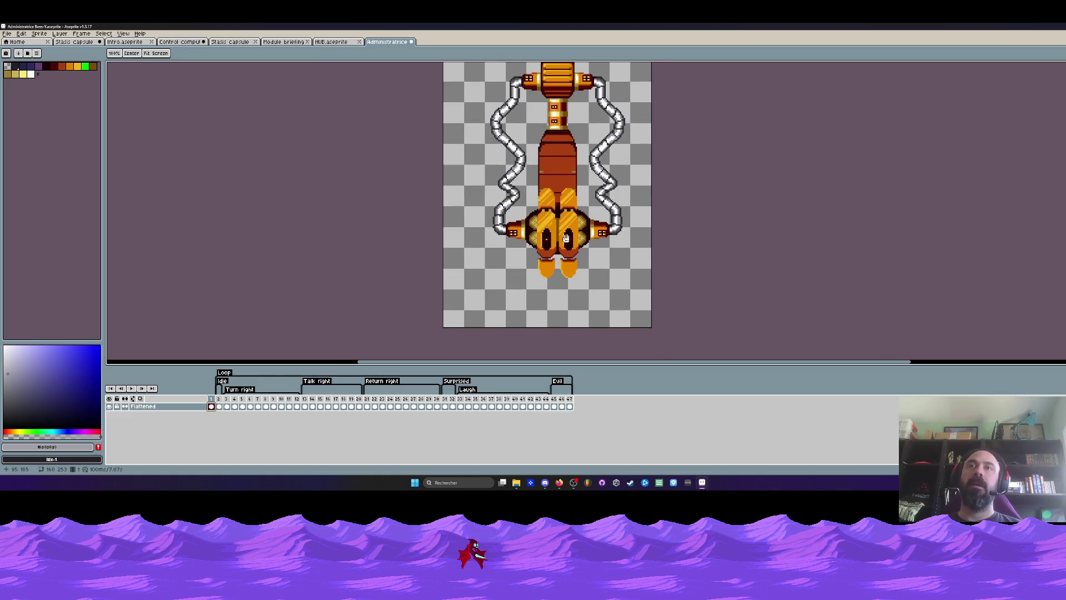
scroll(550, 217, up, 1)
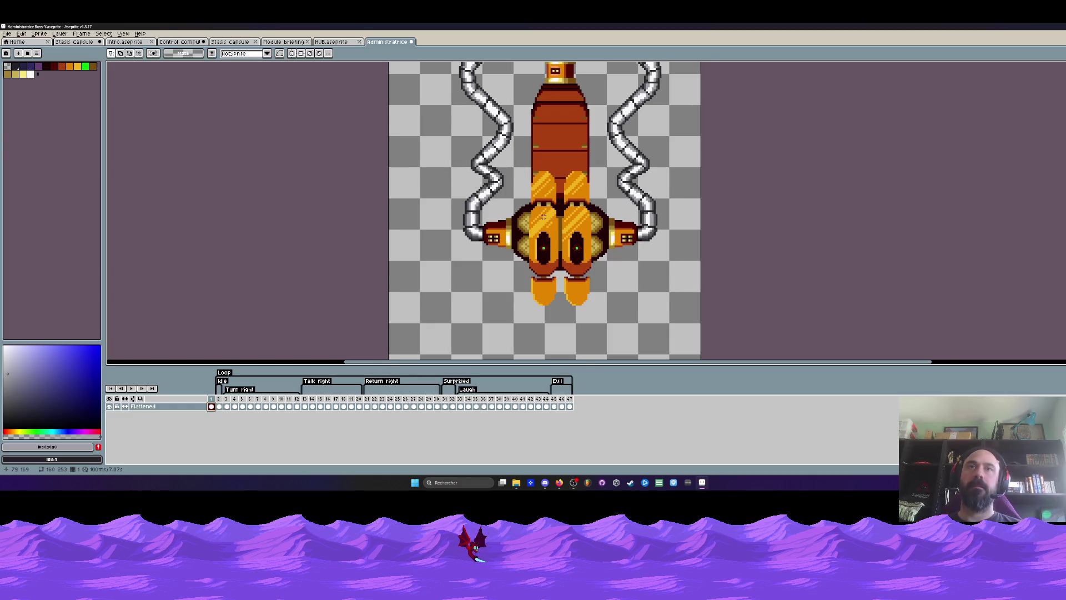
scroll(543, 217, up, 1)
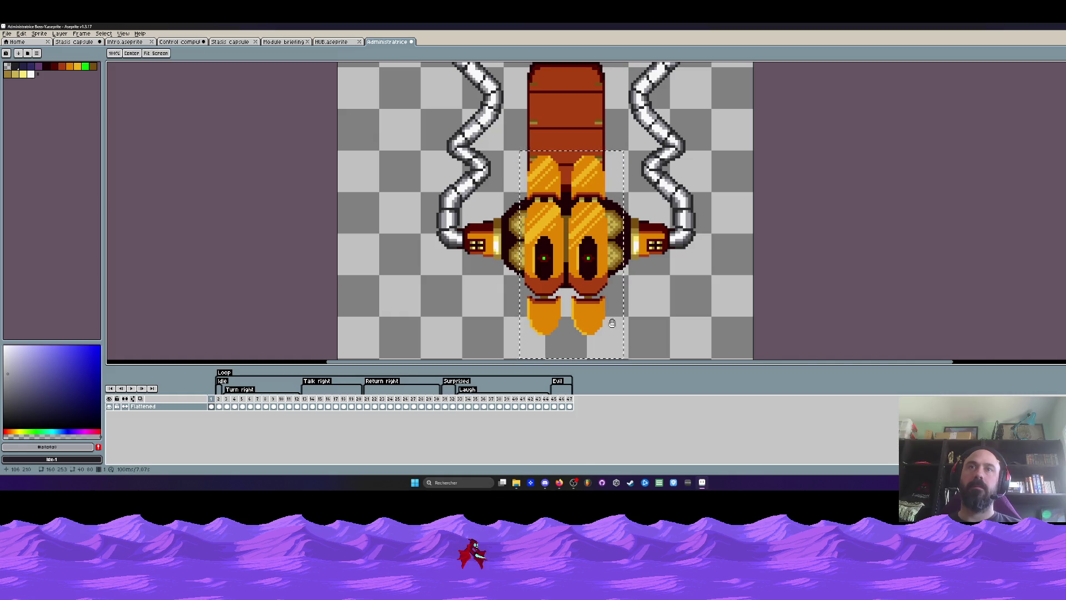
Step: Undo back to the assembled boss, delete its upper half, and move the lower pod up
scroll(578, 235, down, 2)
key(ctrl+z)
key(ctrl+z)
key(ctrl+z)
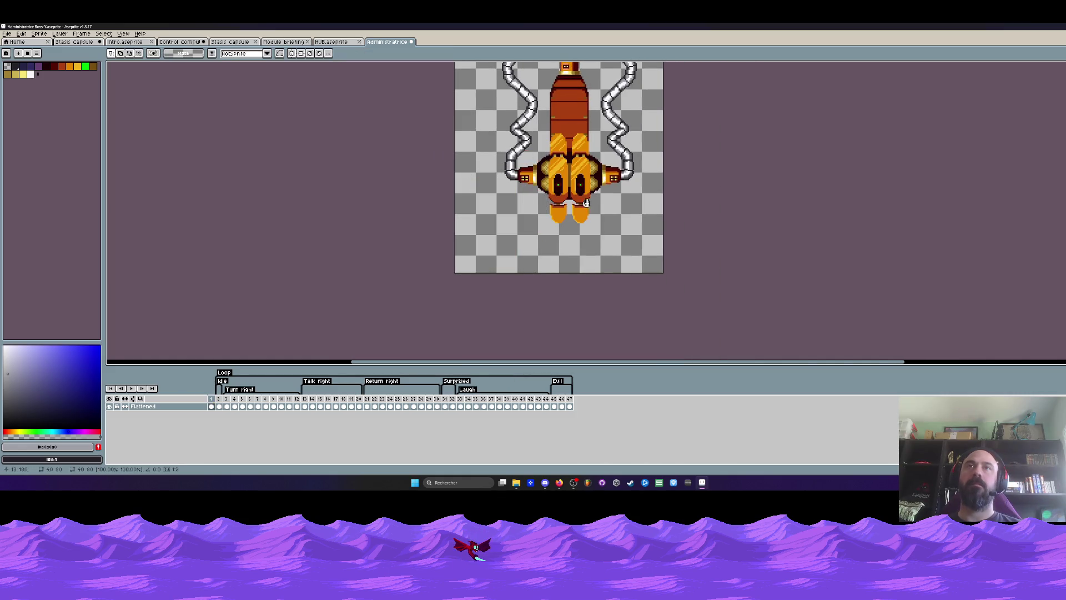
key(ctrl+z)
mouse_move(462, 70)
mouse_down()
mouse_move(612, 165)
mouse_move(660, 219)
mouse_up()
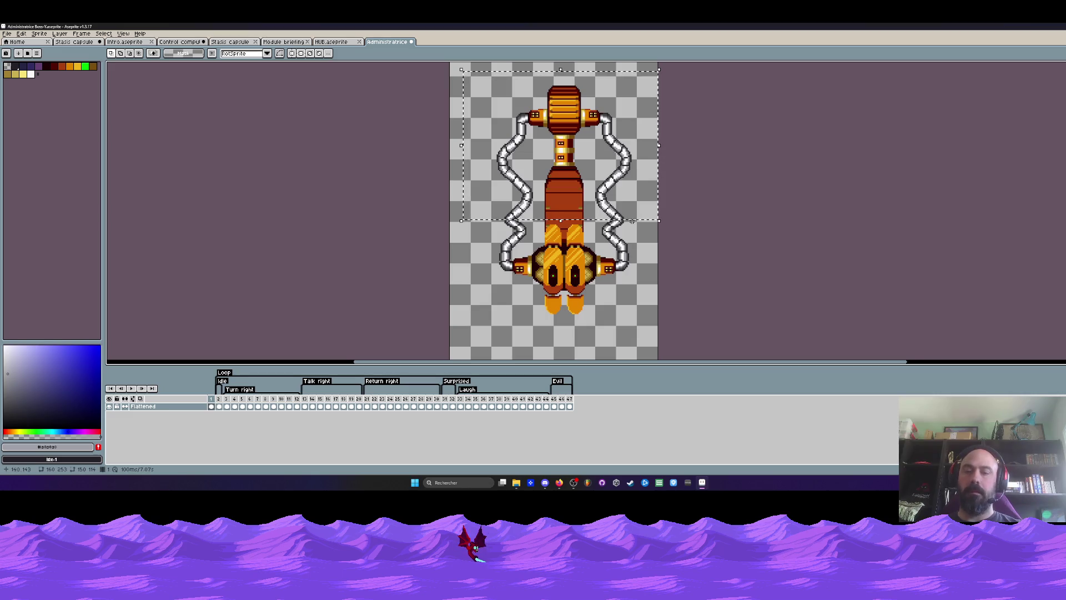
key(Delete)
drag(558, 253, 558, 143)
Step: Select the central body column and pull it down-left, away from the two side arms
scroll(558, 143, up, 1)
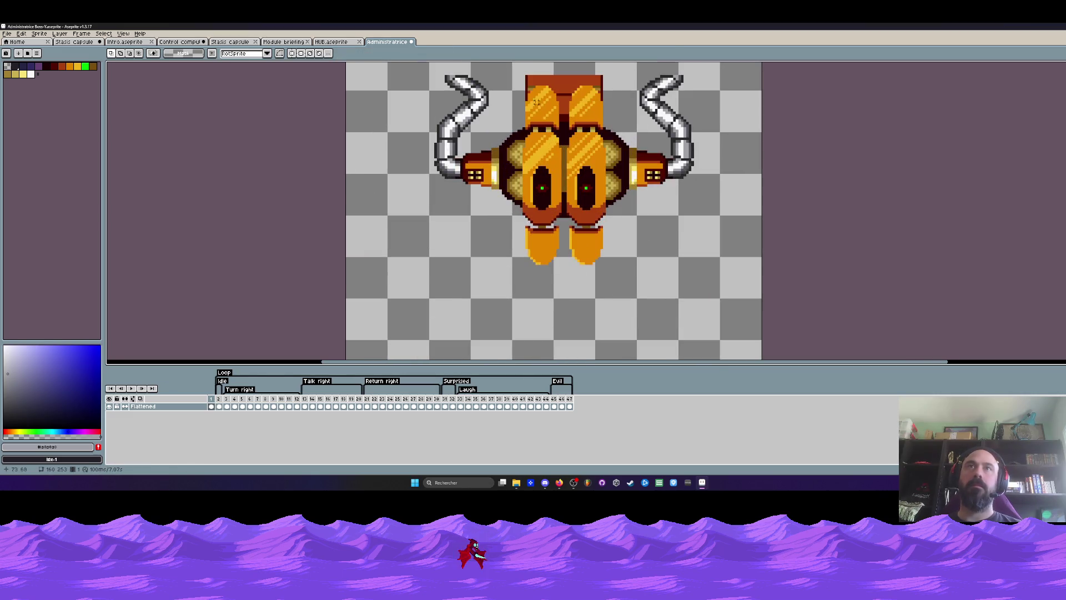
mouse_move(526, 87)
mouse_down()
mouse_move(603, 208)
mouse_move(608, 271)
mouse_up()
mouse_move(553, 156)
mouse_down()
mouse_move(542, 161)
mouse_move(530, 205)
mouse_move(457, 273)
mouse_up()
scroll(457, 273, down, 2)
drag(504, 215, 537, 237)
key(b)
scroll(535, 203, up, 3)
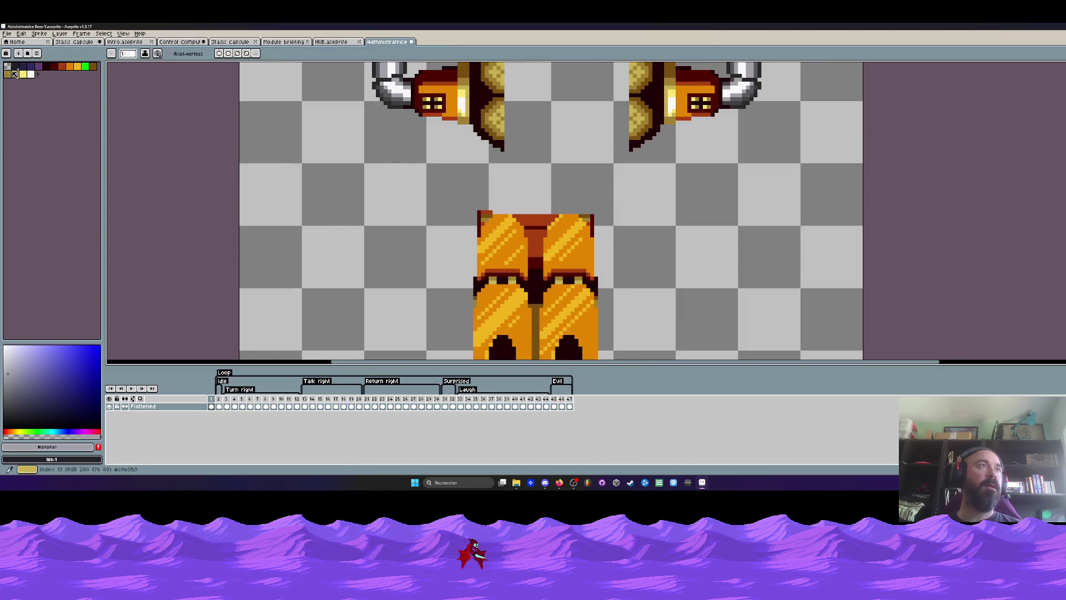
Step: Pick an orange-red colour and repaint the two leg tops as separate rounded caps
click(15, 75)
scroll(500, 203, up, 2)
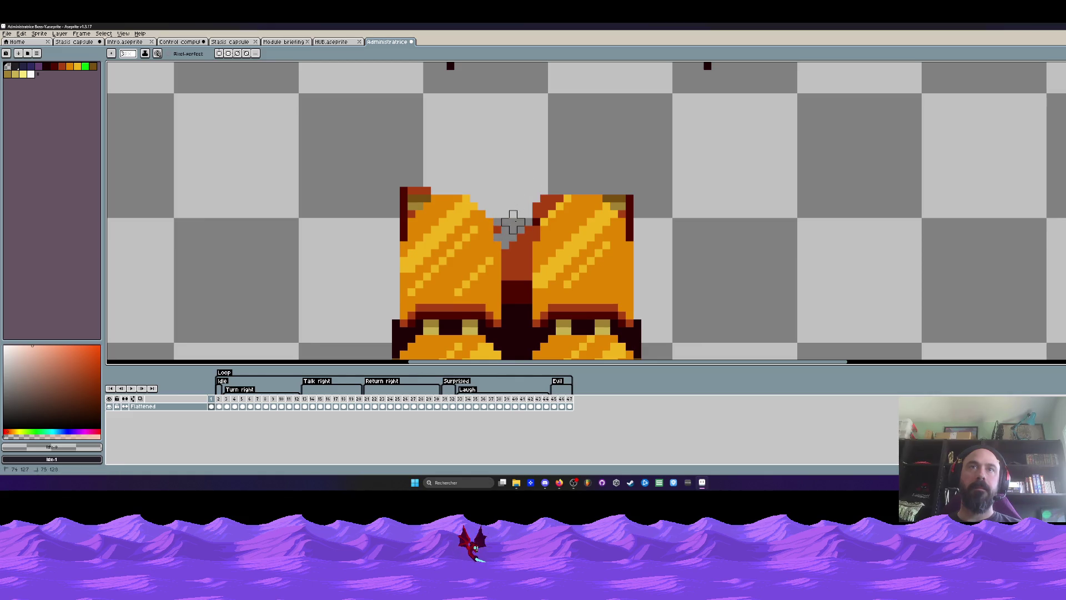
scroll(506, 229, down, 3)
scroll(479, 192, up, 2)
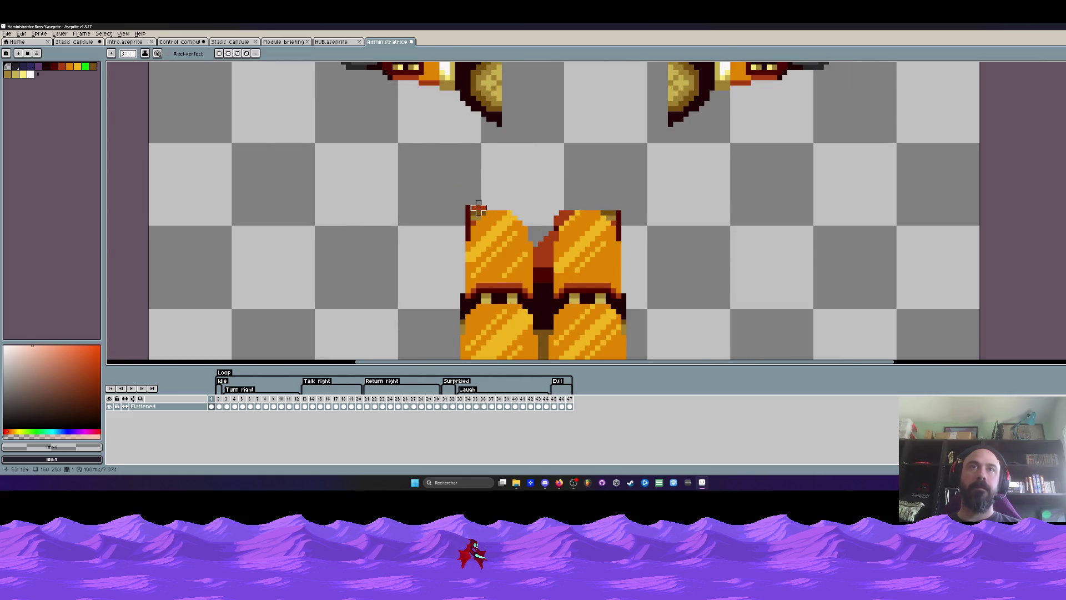
scroll(478, 210, up, 2)
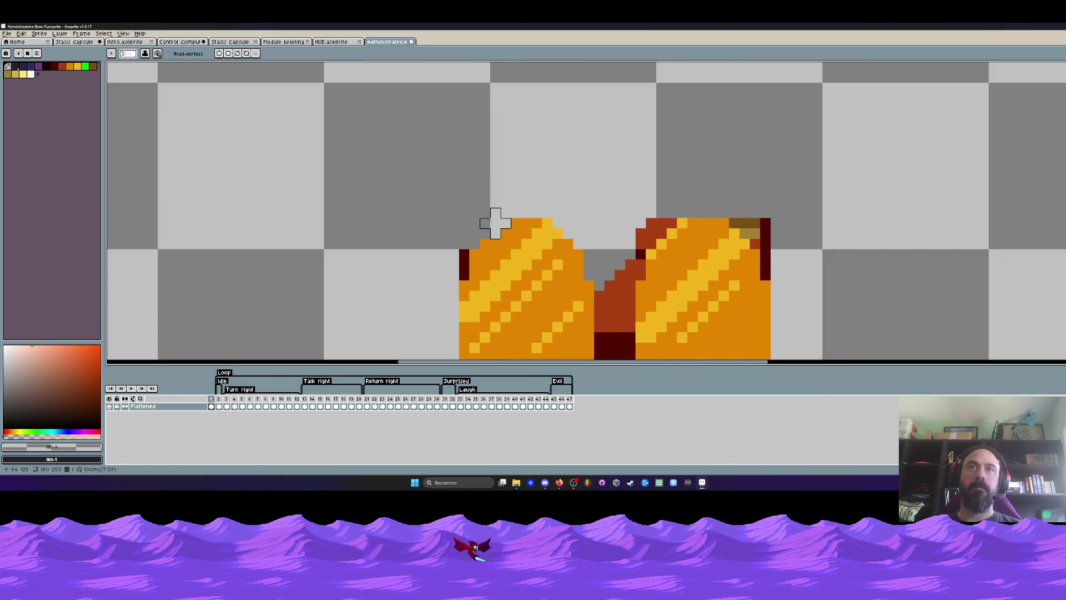
scroll(454, 254, down, 3)
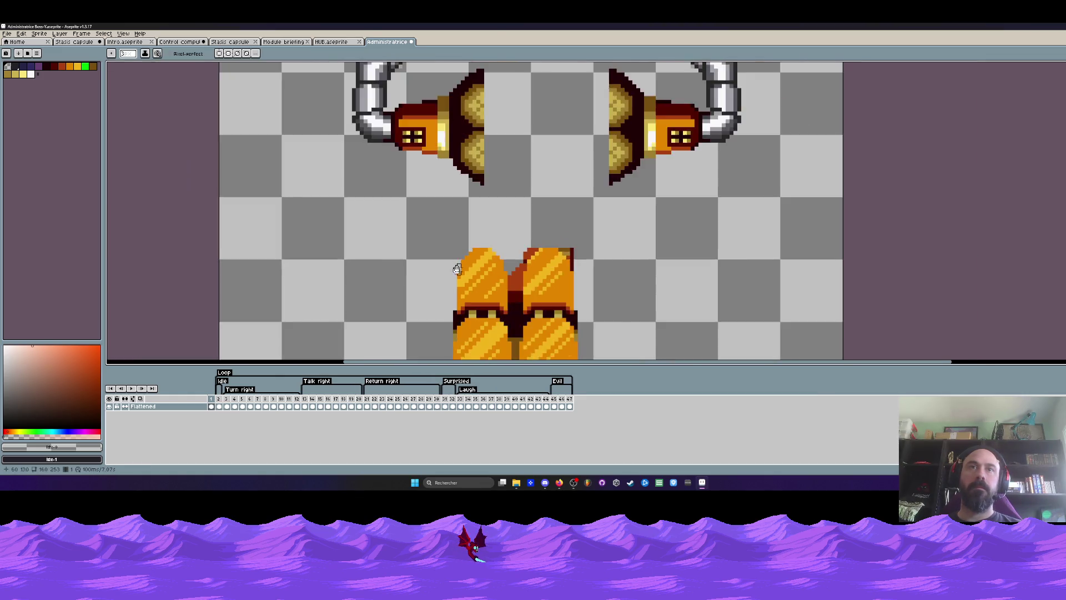
scroll(451, 233, up, 2)
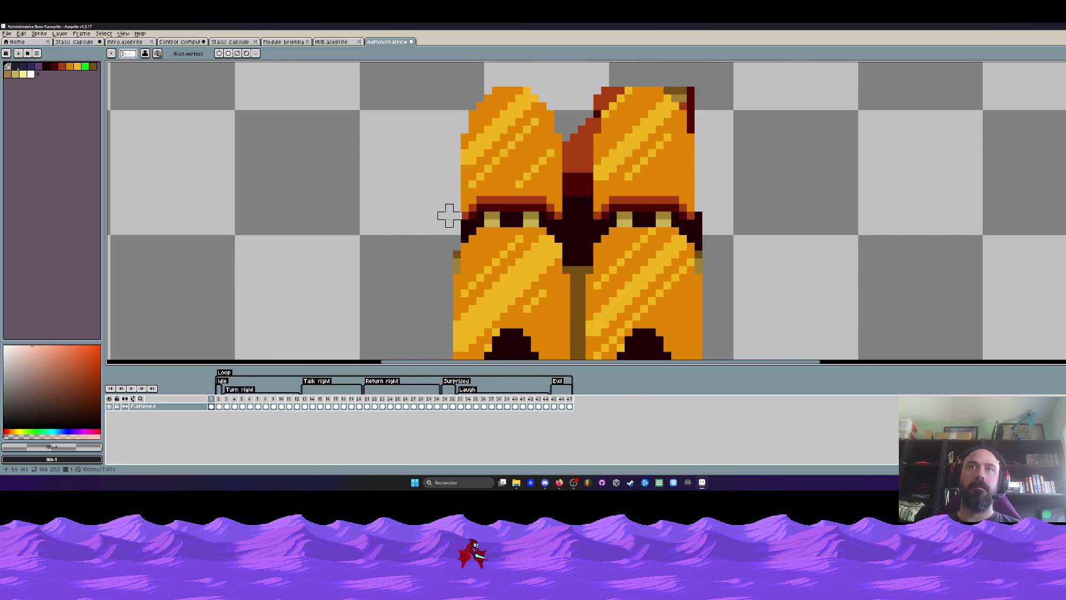
scroll(449, 215, down, 3)
scroll(548, 251, up, 2)
scroll(547, 251, down, 2)
key(g)
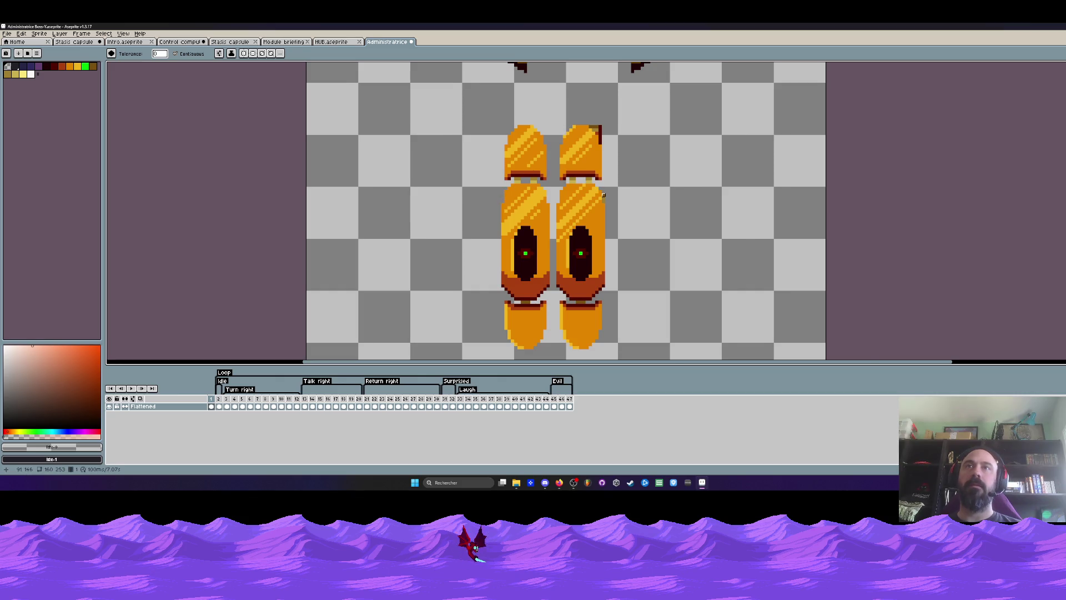
Step: Move the two striped leg caps and the two feet up to the upper right
scroll(603, 195, up, 1)
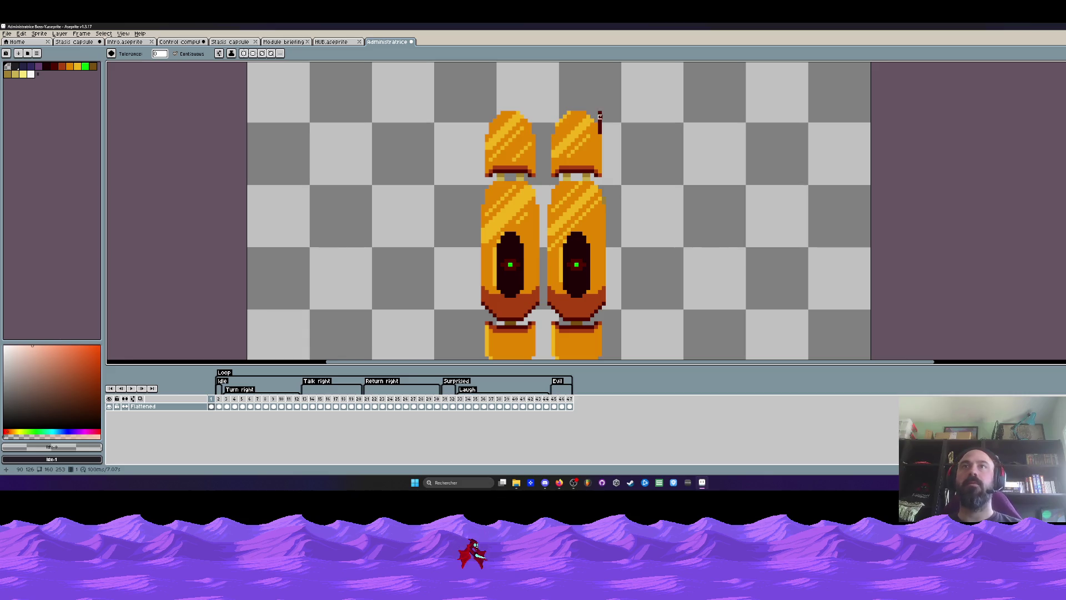
scroll(599, 117, down, 2)
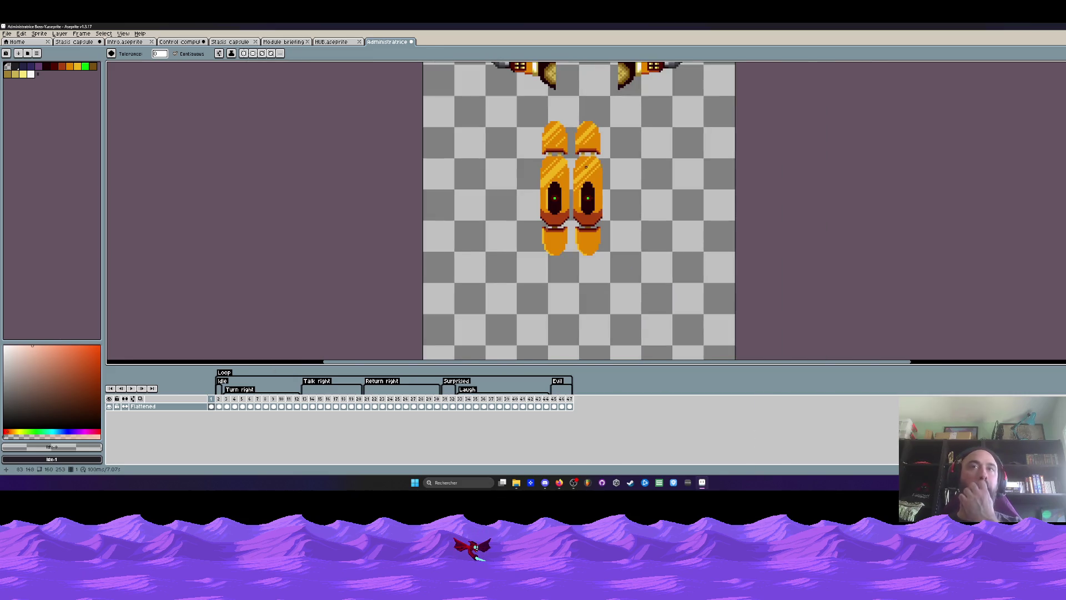
key(m)
scroll(587, 156, up, 1)
mouse_move(466, 82)
mouse_down()
mouse_move(627, 144)
mouse_move(648, 175)
mouse_move(493, 95)
mouse_move(668, 155)
mouse_move(698, 122)
mouse_move(767, 113)
mouse_up()
click(482, 321)
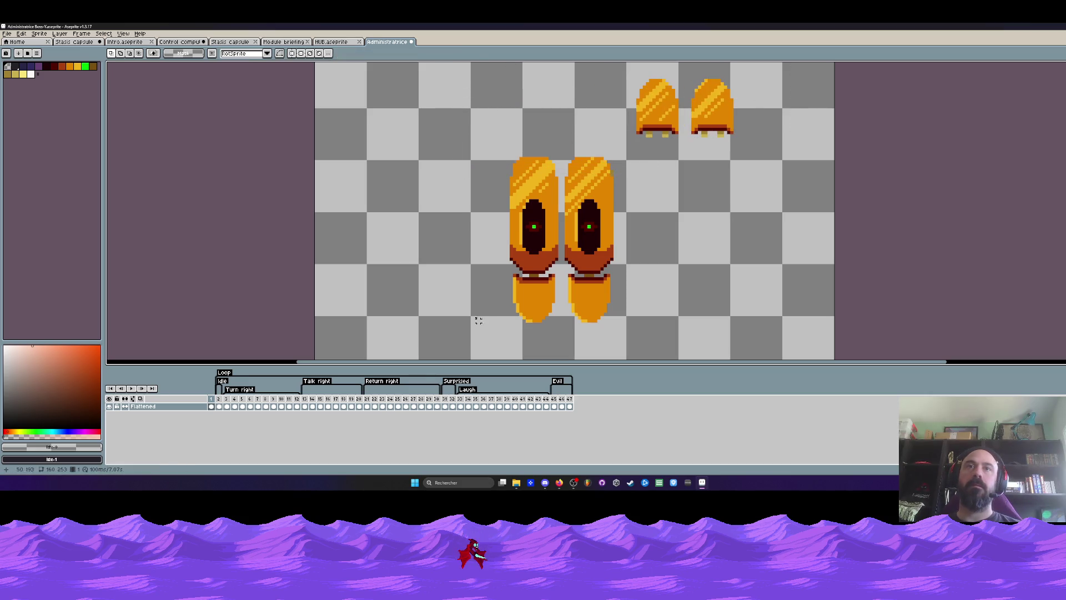
mouse_move(485, 275)
mouse_down()
mouse_move(658, 328)
mouse_move(762, 183)
mouse_move(813, 174)
mouse_move(833, 123)
mouse_up()
Step: Line up the row of four pieces, shifting the striped caps right toward the feet
drag(611, 76, 887, 127)
mouse_move(780, 106)
mouse_down()
mouse_move(748, 103)
mouse_move(751, 152)
mouse_move(747, 126)
mouse_up()
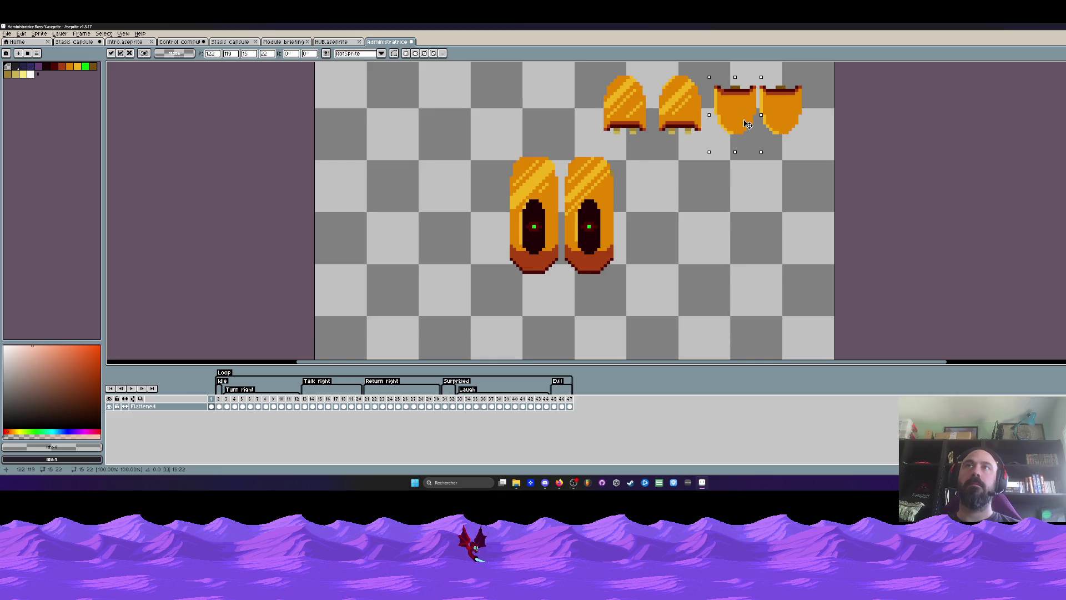
mouse_move(589, 74)
mouse_down()
mouse_move(653, 146)
mouse_move(651, 122)
mouse_up()
key(Return)
drag(599, 78, 706, 139)
click(608, 74)
mouse_move(607, 72)
mouse_down()
mouse_move(712, 139)
mouse_move(709, 121)
mouse_up()
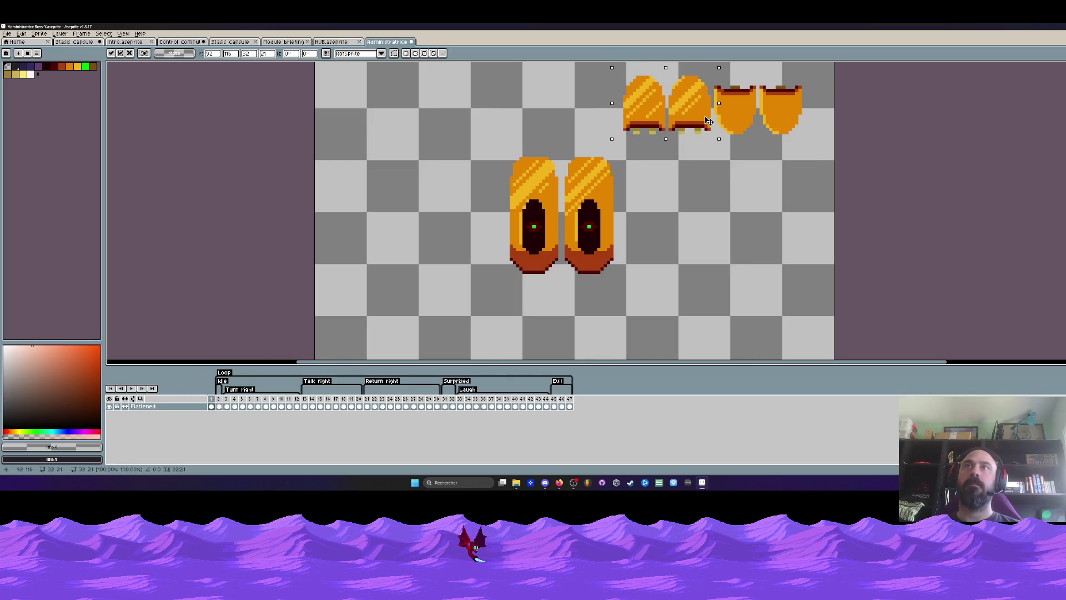
key(Return)
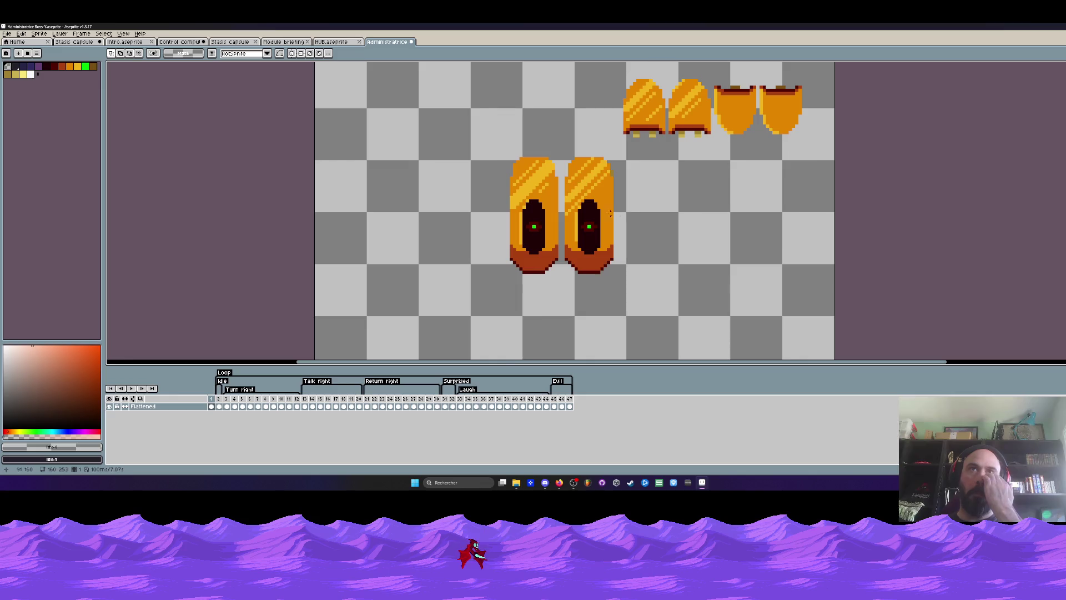
Step: Lower the tops of the two eyed legs slightly and commit the placement
mouse_move(498, 136)
mouse_down()
mouse_move(621, 191)
mouse_move(600, 178)
mouse_up()
click(547, 201)
scroll(546, 201, up, 1)
mouse_move(482, 102)
mouse_down()
mouse_move(609, 159)
mouse_move(633, 192)
mouse_move(620, 184)
mouse_up()
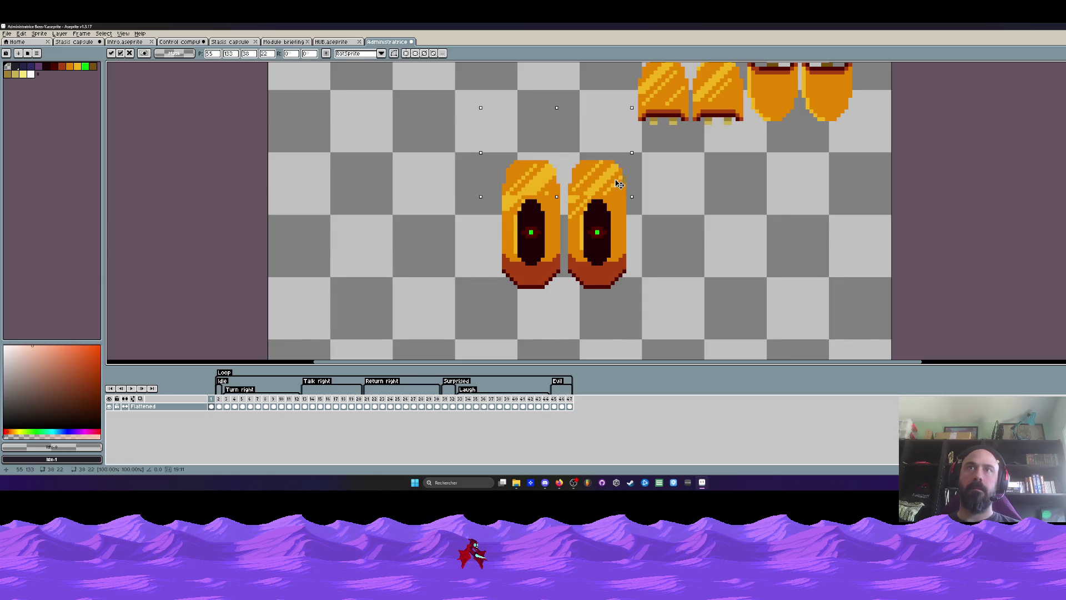
key(b)
scroll(616, 178, up, 2)
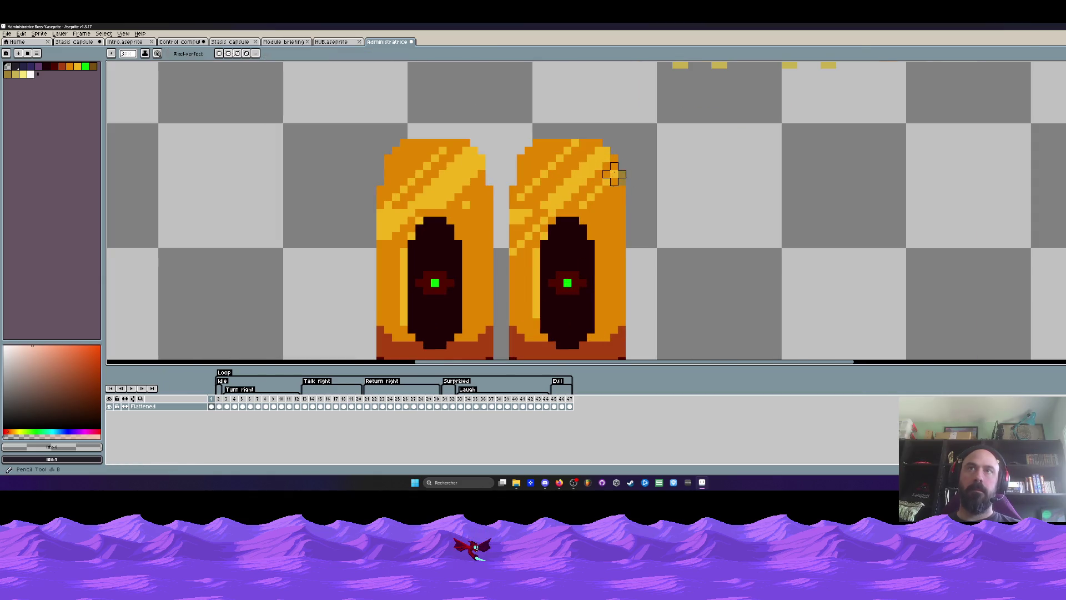
scroll(630, 181, down, 2)
scroll(568, 276, up, 1)
scroll(566, 267, down, 3)
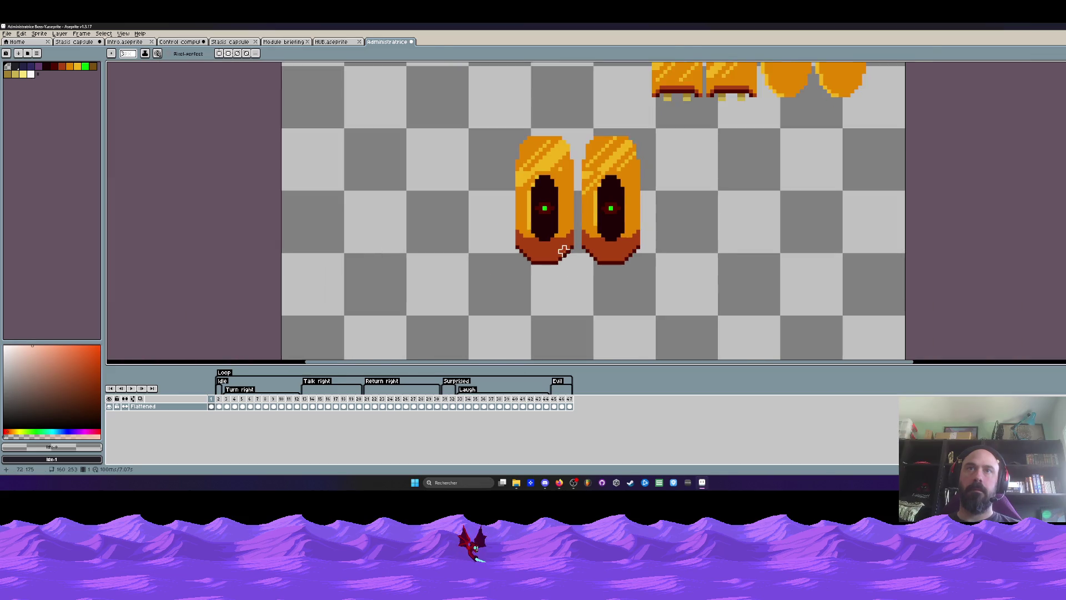
scroll(564, 251, down, 1)
scroll(551, 225, up, 3)
Step: Try shifting the eyed legs, undo those moves, and commit the adjusted leg tops
key(m)
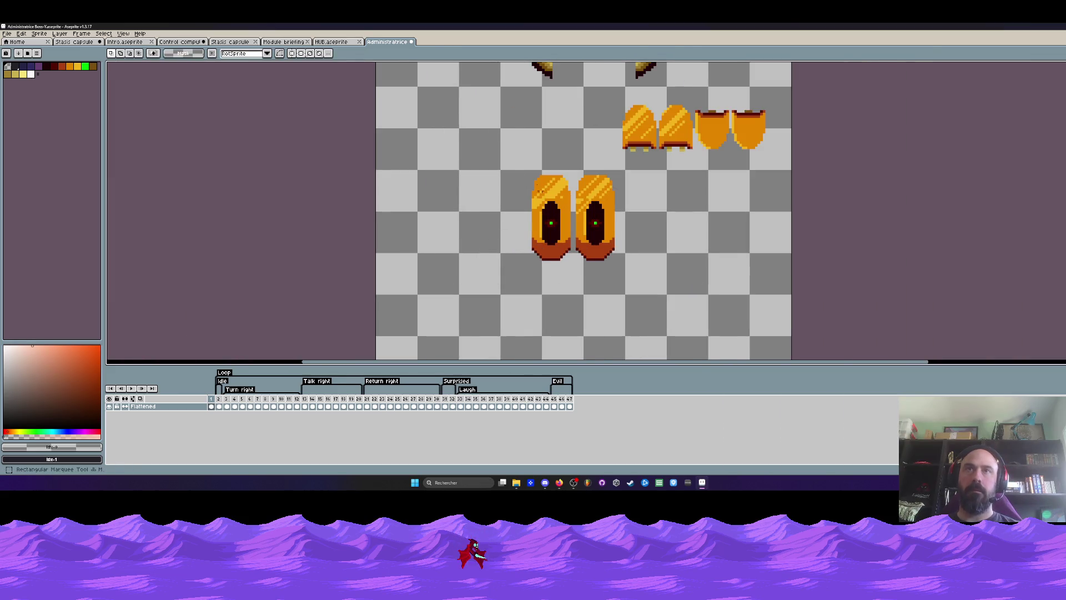
drag(493, 142, 583, 315)
mouse_move(530, 176)
mouse_down()
mouse_move(654, 221)
mouse_move(633, 199)
mouse_up()
key(ctrl+z)
key(Return)
drag(494, 245, 685, 320)
drag(635, 291, 635, 280)
key(ctrl+z)
drag(504, 157, 645, 214)
key(Return)
Step: Move the right eyed leg far to the right, away from the left one
drag(495, 168, 545, 303)
drag(494, 166, 541, 292)
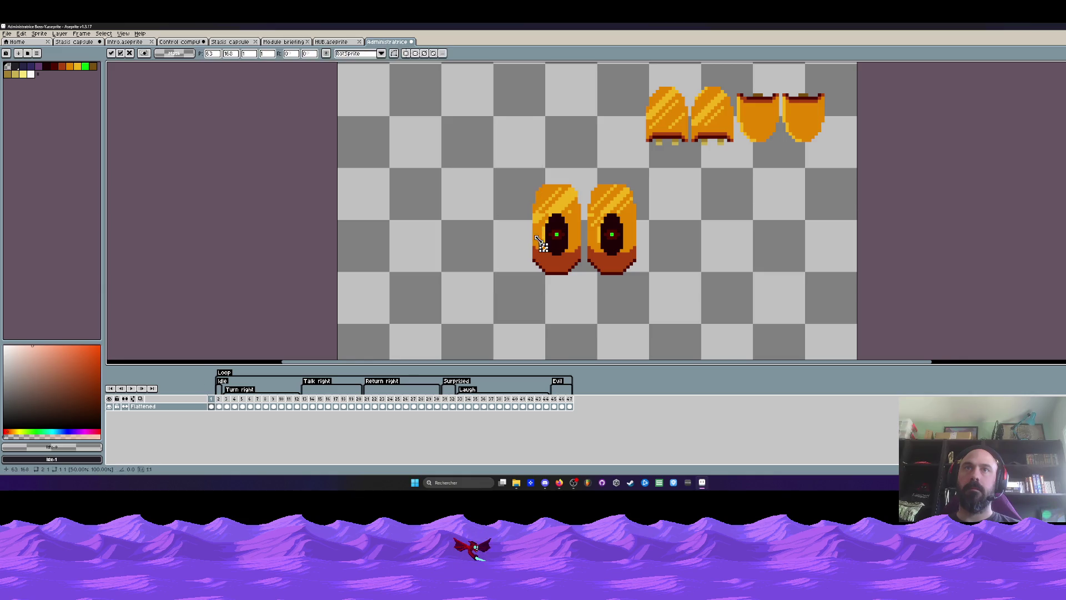
scroll(555, 239, down, 1)
scroll(555, 239, up, 2)
mouse_move(571, 167)
mouse_down()
mouse_move(620, 243)
mouse_move(633, 291)
mouse_up()
drag(603, 239, 775, 235)
click(506, 200)
Step: Tidy the left leg's left and right edges, nudging the left edge one pixel right
drag(459, 153, 521, 330)
key(Right)
drag(546, 178, 603, 312)
drag(557, 177, 606, 300)
click(564, 242)
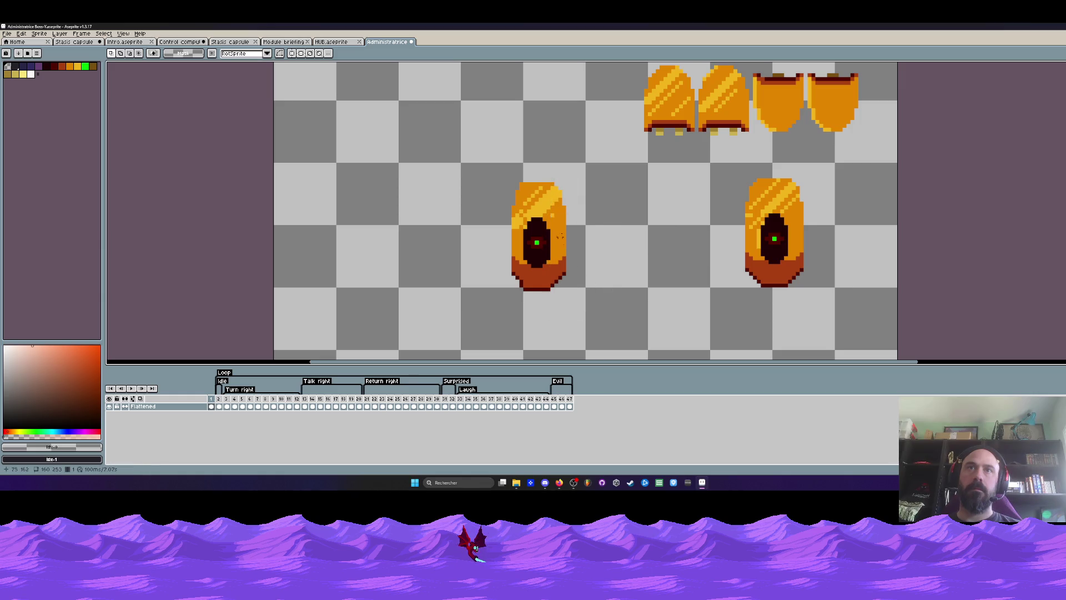
drag(554, 181, 610, 316)
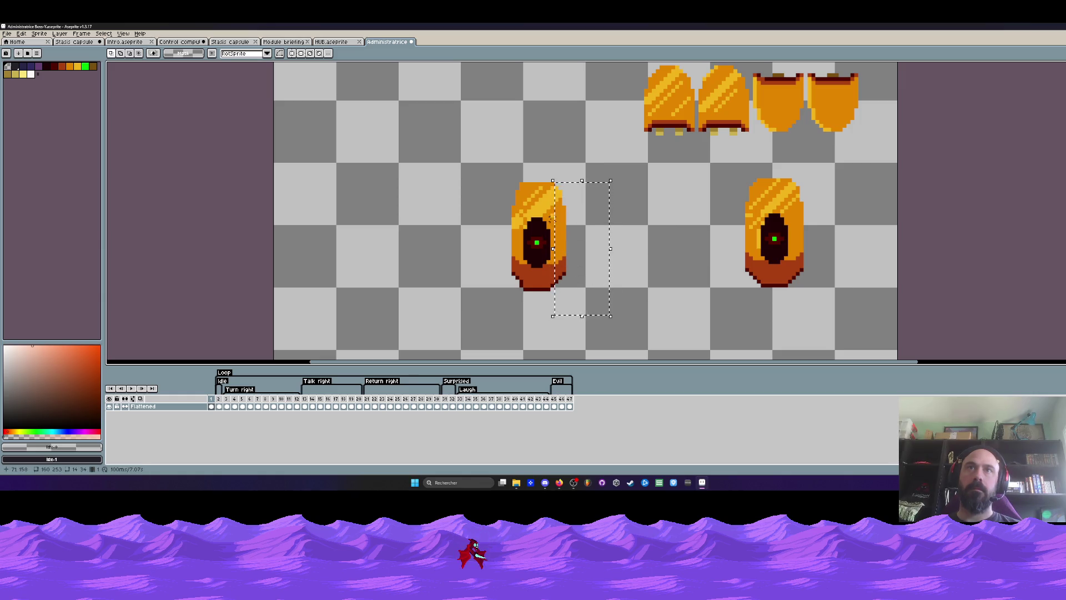
click(562, 223)
Step: Reposition the bottom and top sections of the left leg into place
drag(492, 276, 597, 319)
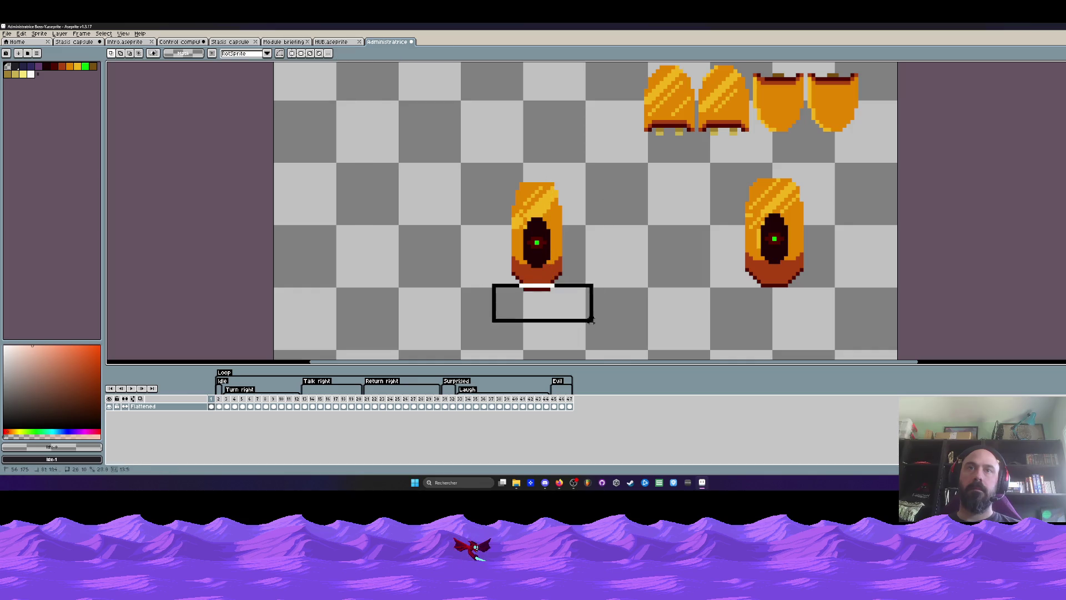
drag(488, 270, 598, 316)
click(547, 287)
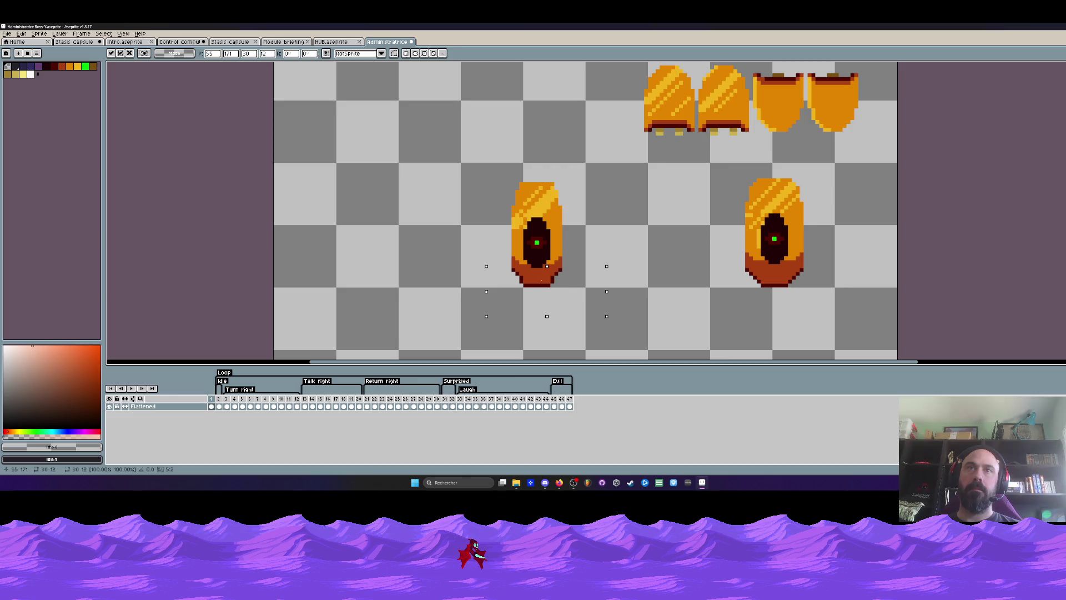
drag(466, 146, 609, 220)
drag(488, 170, 592, 211)
click(558, 200)
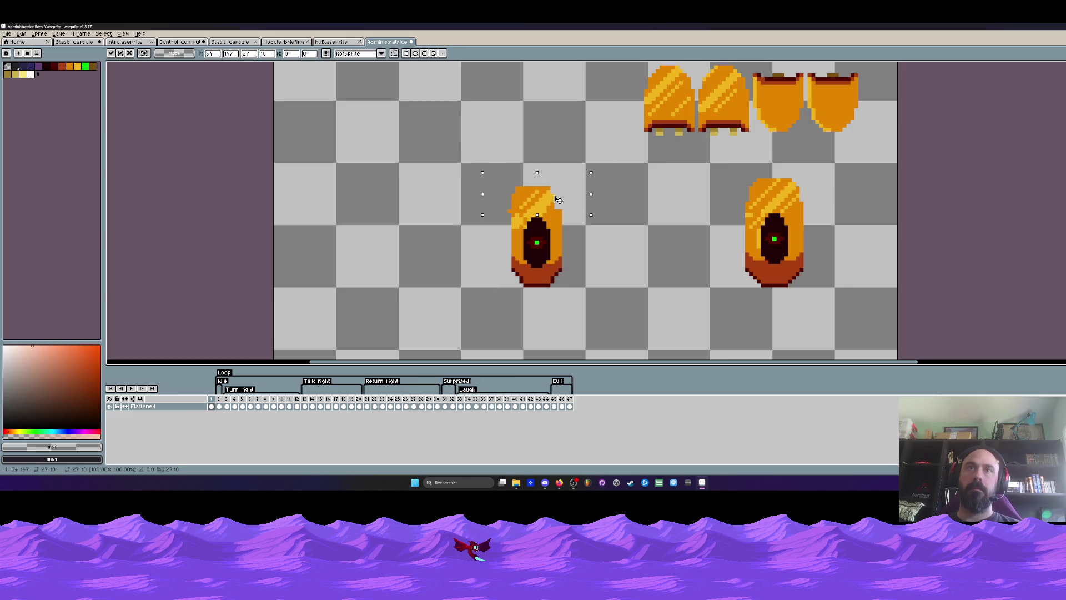
click(579, 191)
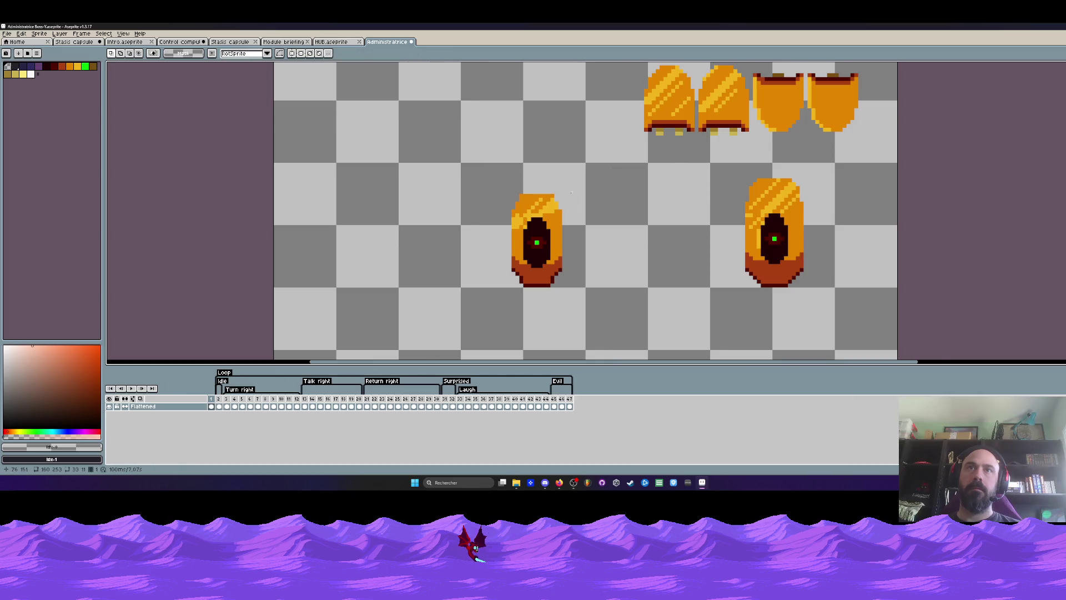
Step: Fill the left eye's striped top with plain orange
scroll(571, 197, down, 1)
scroll(568, 220, up, 2)
alt+click(553, 165)
key(g)
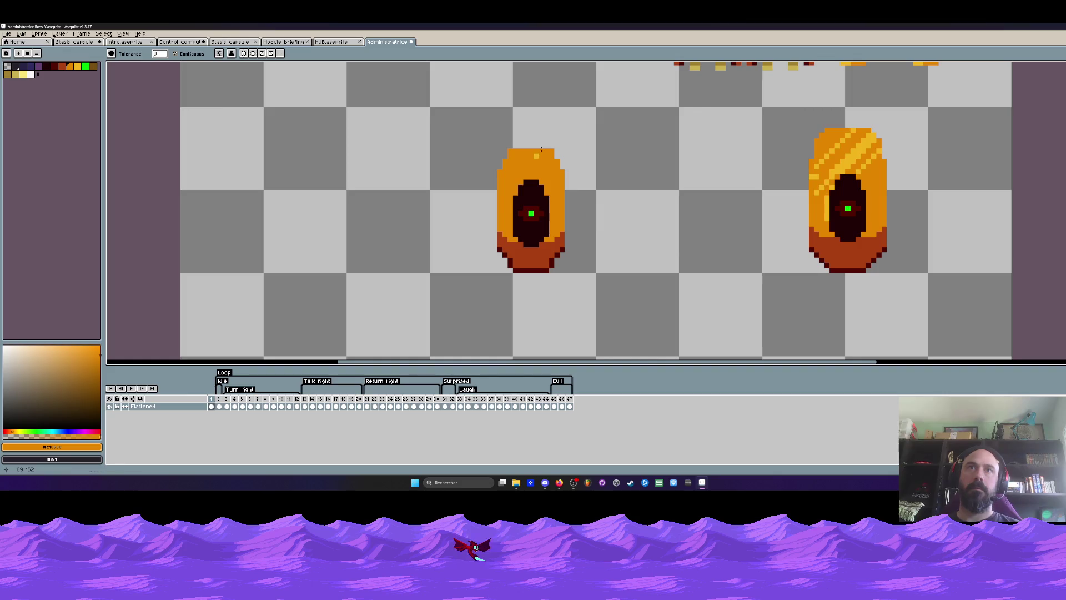
scroll(533, 166, down, 3)
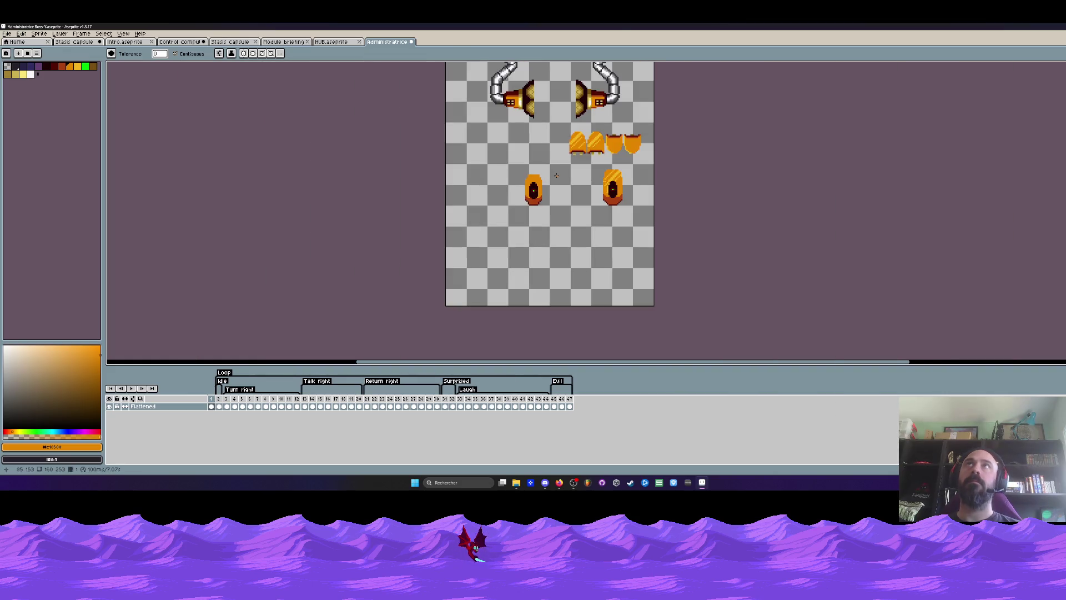
scroll(533, 191, up, 2)
key(m)
scroll(478, 205, down, 3)
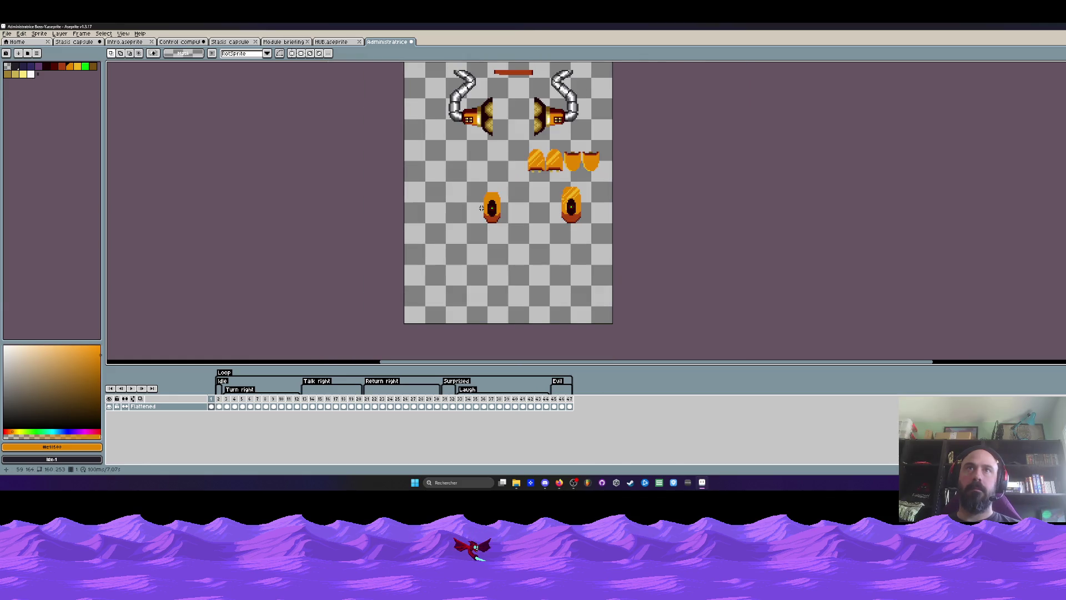
drag(305, 407, 345, 411)
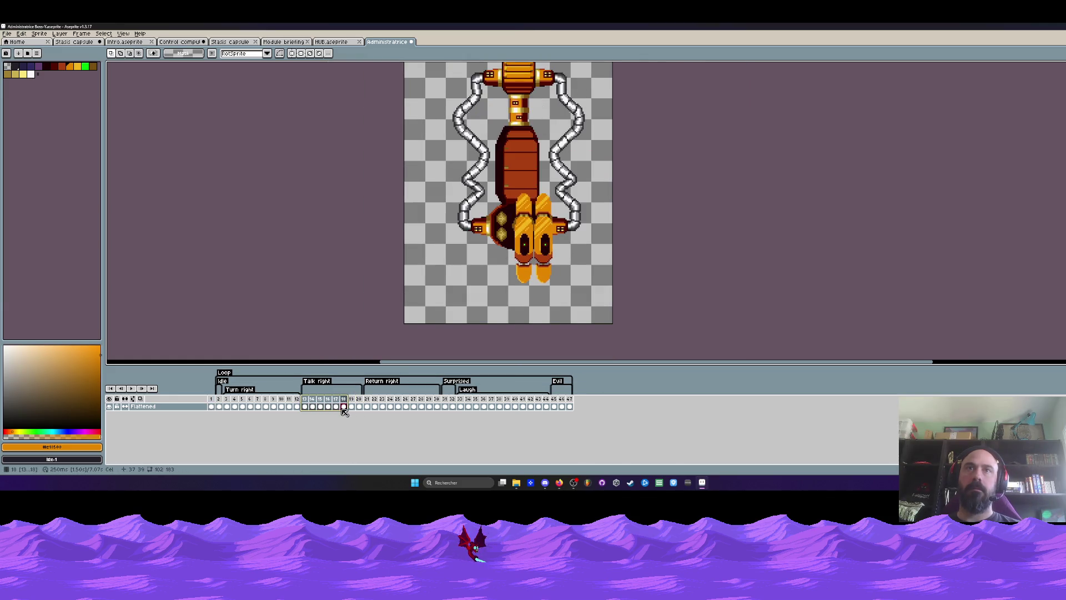
click(211, 406)
scroll(489, 200, up, 1)
Step: Shift the left eye's interior pixels slightly right and commit the move
drag(473, 131, 525, 235)
scroll(514, 192, up, 2)
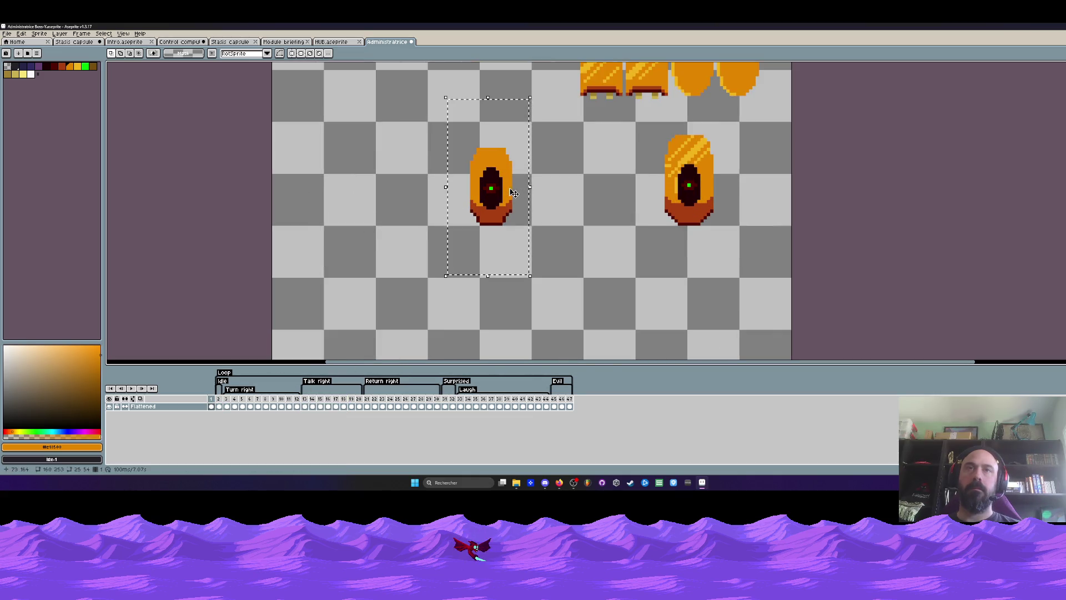
click(488, 174)
scroll(488, 173, up, 1)
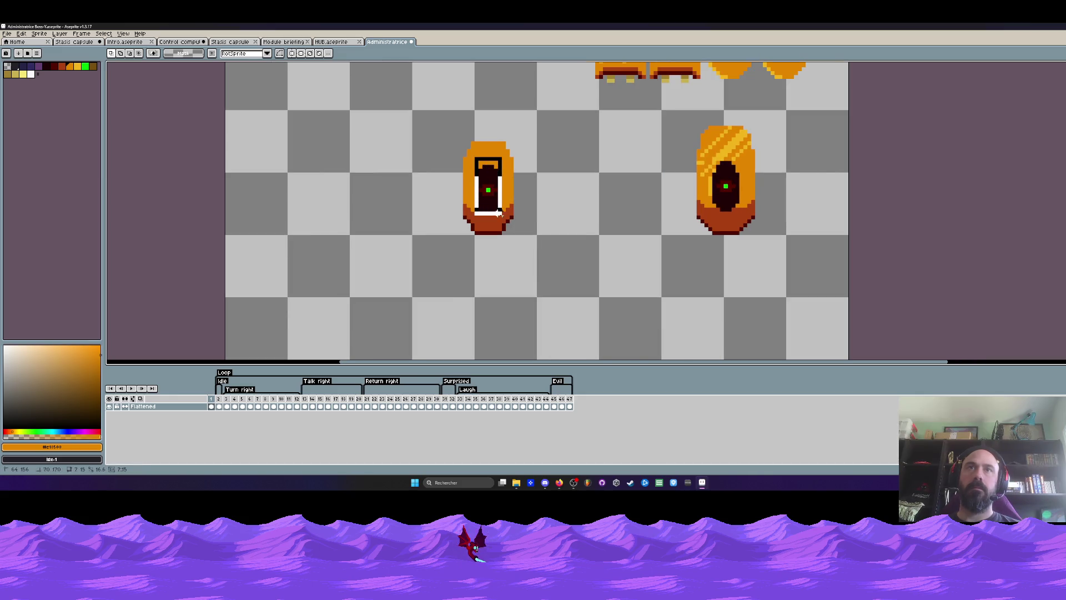
drag(495, 195, 502, 196)
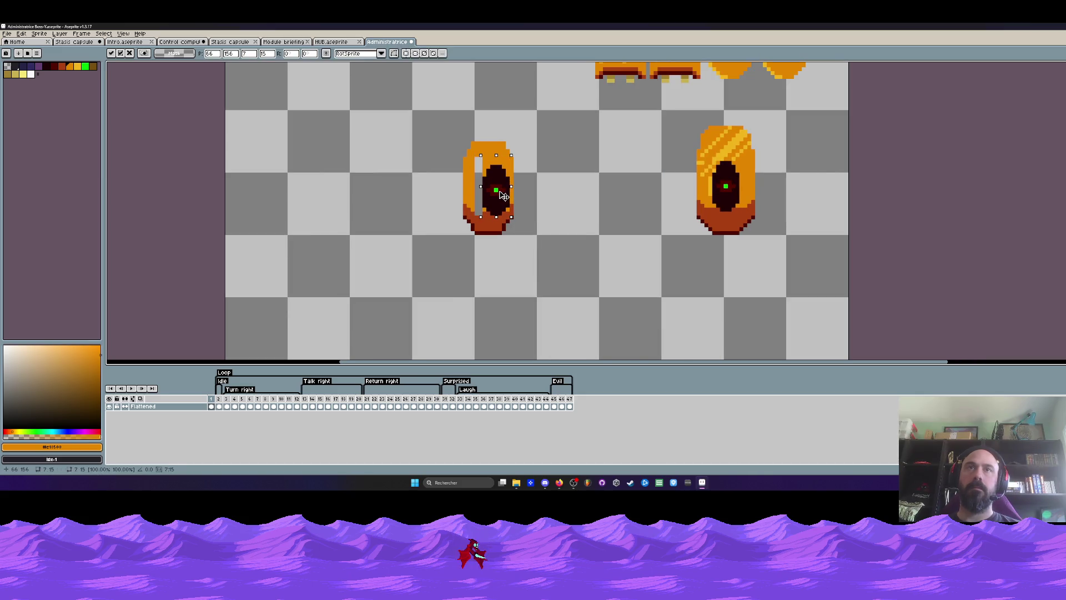
mouse_move(441, 104)
mouse_down()
mouse_move(484, 252)
mouse_move(484, 215)
mouse_up()
key(Return)
scroll(488, 218, down, 1)
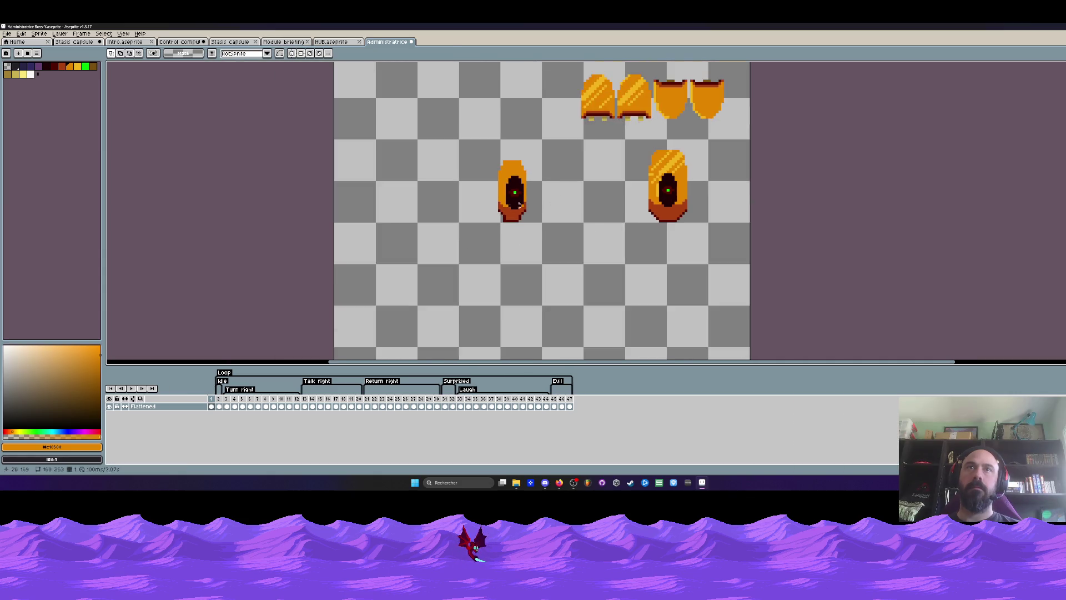
scroll(519, 219, up, 2)
Step: Sample the eye's dark red outline colour and add a dark pixel at its bottom edge
alt+click(511, 220)
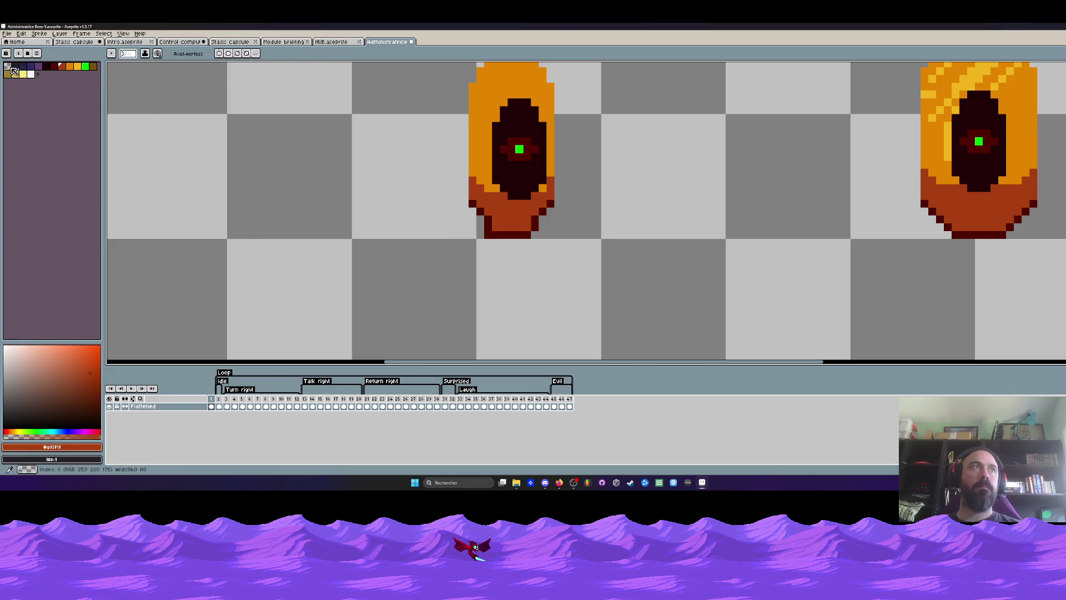
scroll(525, 245, down, 2)
scroll(525, 245, up, 1)
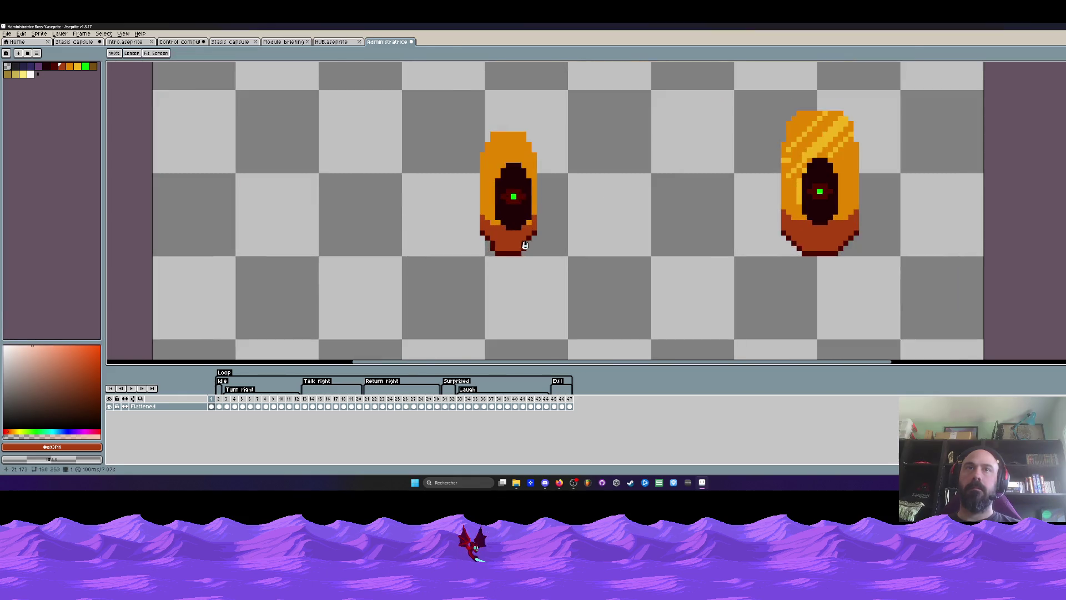
scroll(525, 245, up, 1)
scroll(550, 207, up, 1)
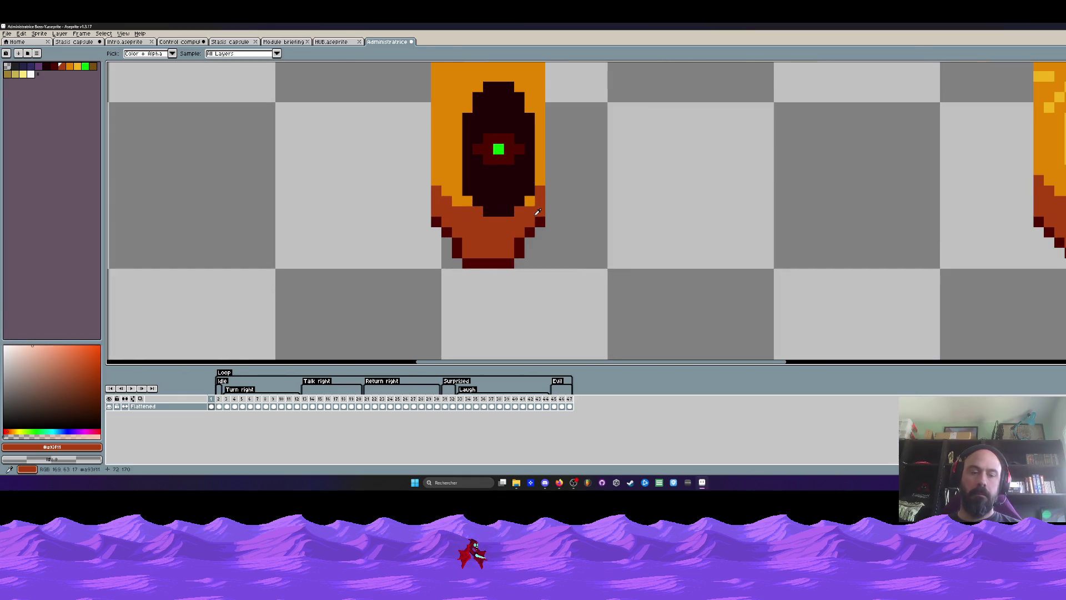
key(b)
scroll(513, 255, down, 2)
scroll(530, 272, up, 1)
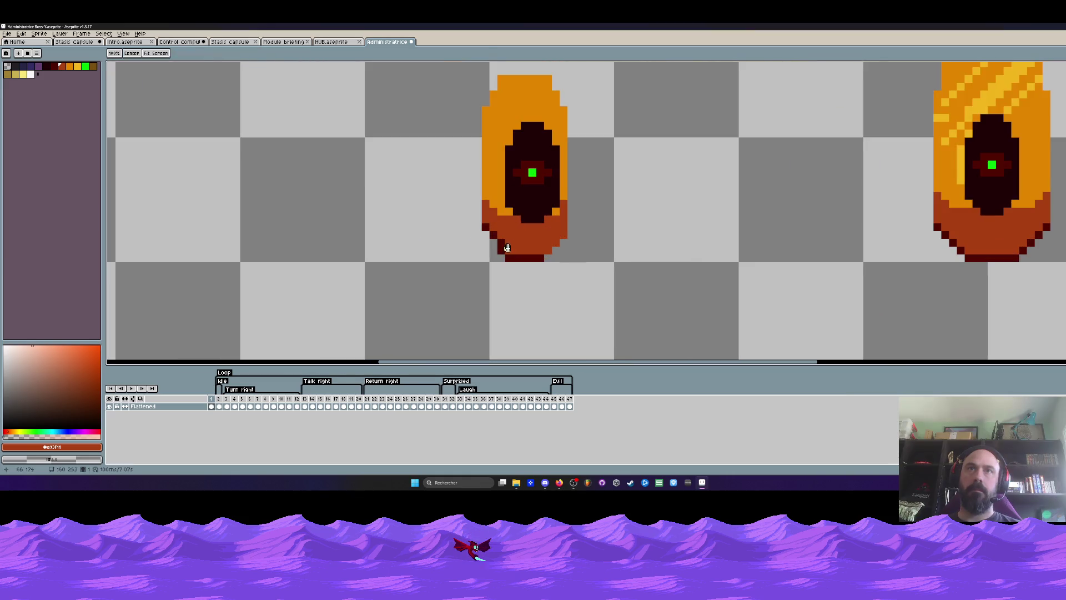
key(i)
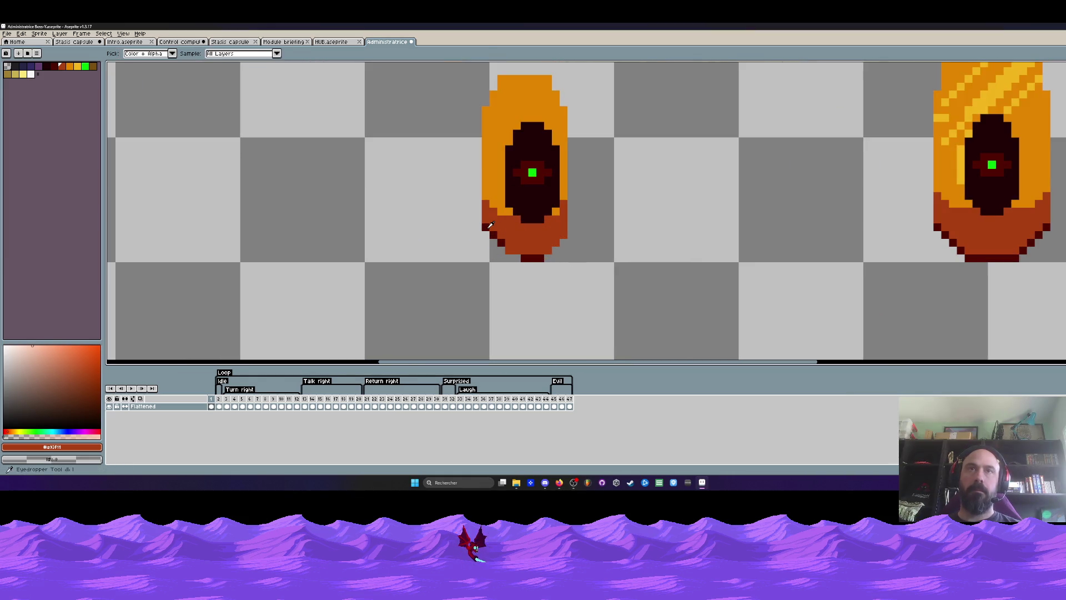
click(488, 227)
key(b)
click(517, 258)
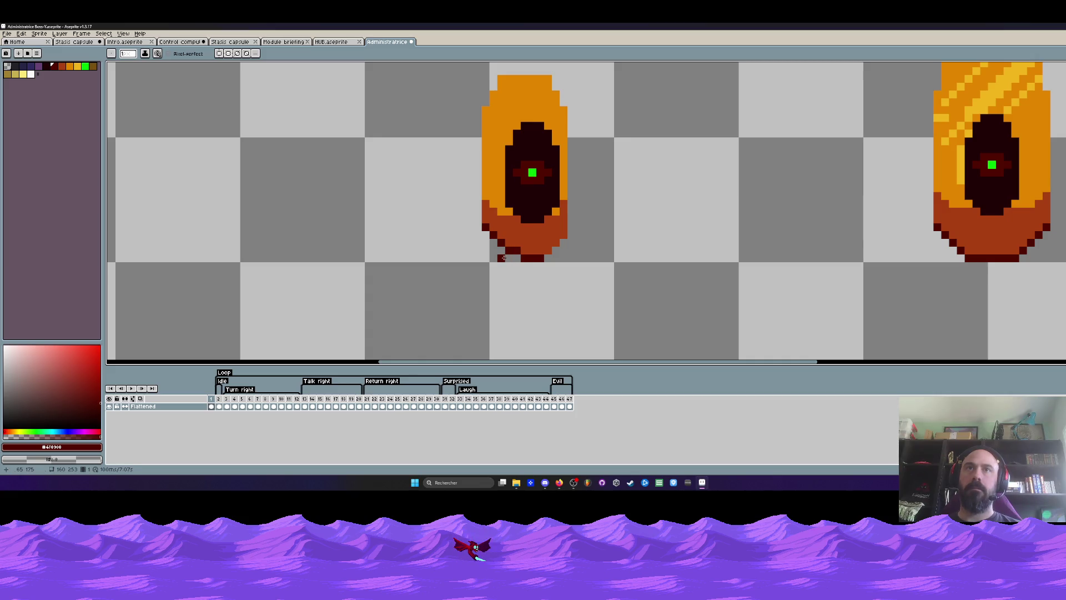
scroll(502, 257, down, 1)
scroll(548, 194, up, 2)
Step: Repaint the grey stripe inside the eye orange and the leftover grey stripe dark
key(m)
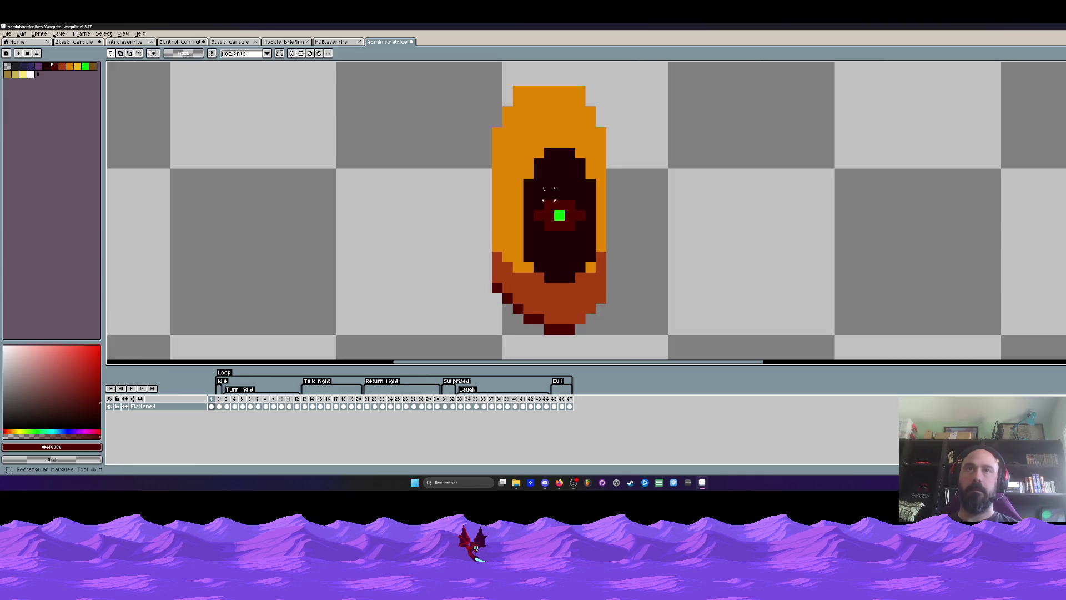
mouse_move(522, 199)
mouse_down()
mouse_move(588, 232)
mouse_move(575, 232)
mouse_up()
mouse_move(524, 138)
mouse_down()
mouse_move(587, 246)
mouse_move(583, 217)
mouse_up()
scroll(577, 217, down, 3)
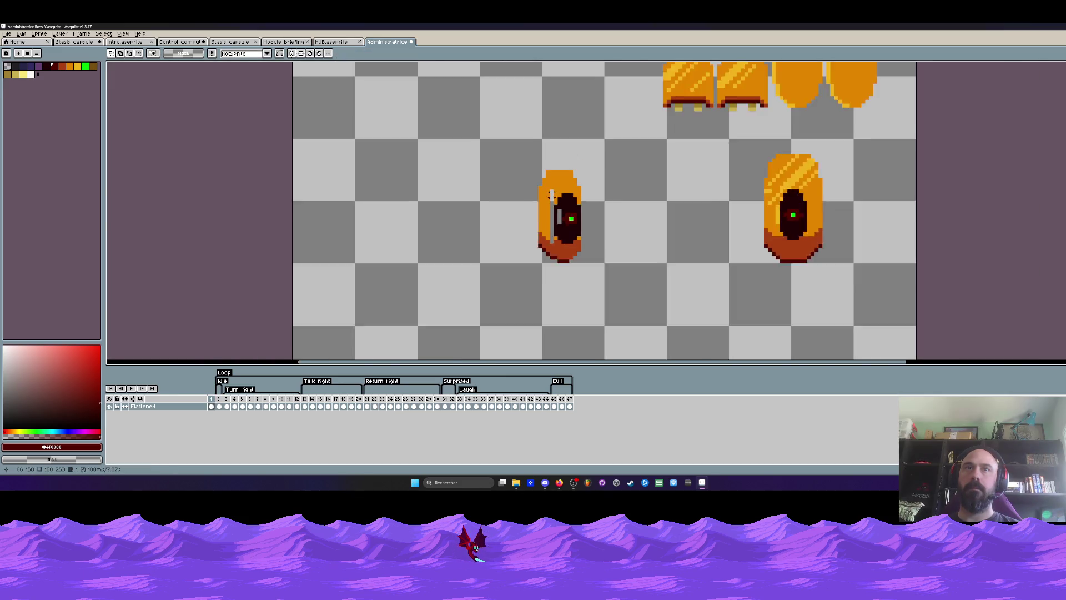
scroll(551, 194, up, 2)
key(i)
click(558, 175)
key(b)
drag(551, 185, 550, 222)
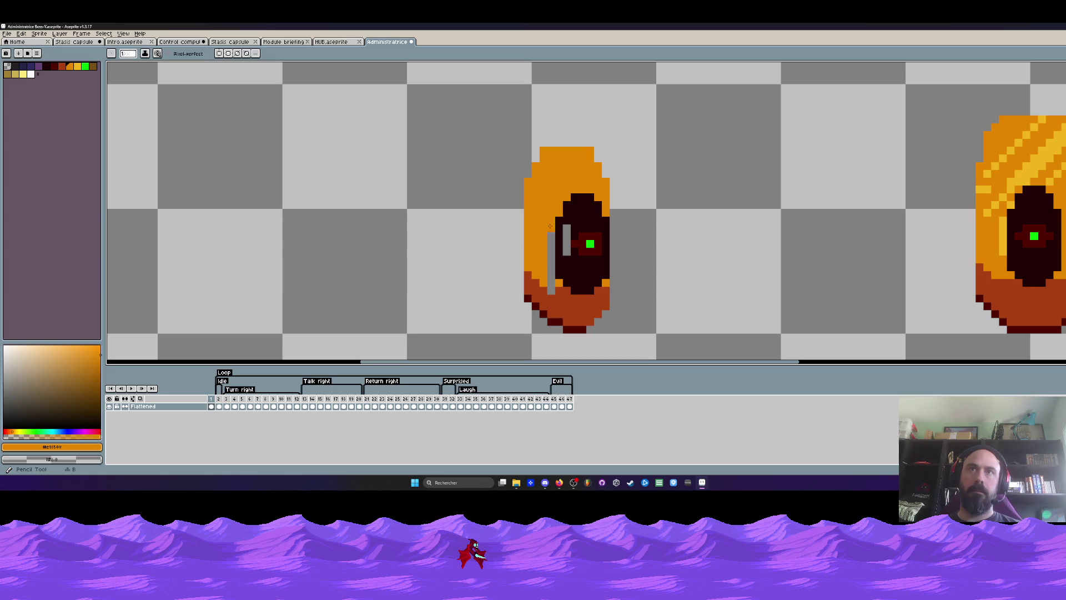
alt+click(575, 261)
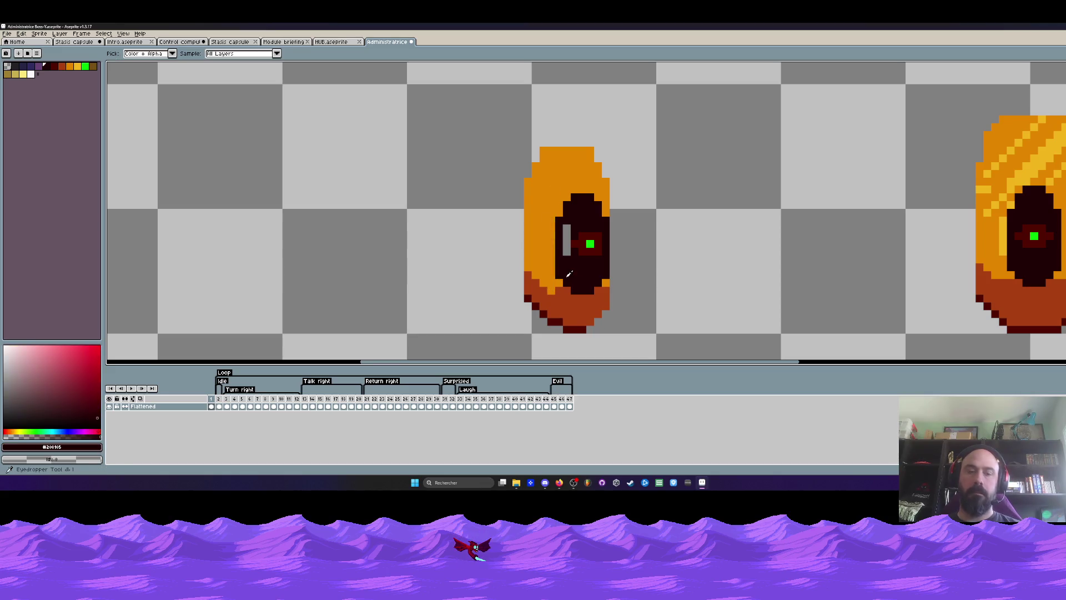
drag(567, 225, 566, 255)
scroll(611, 220, down, 3)
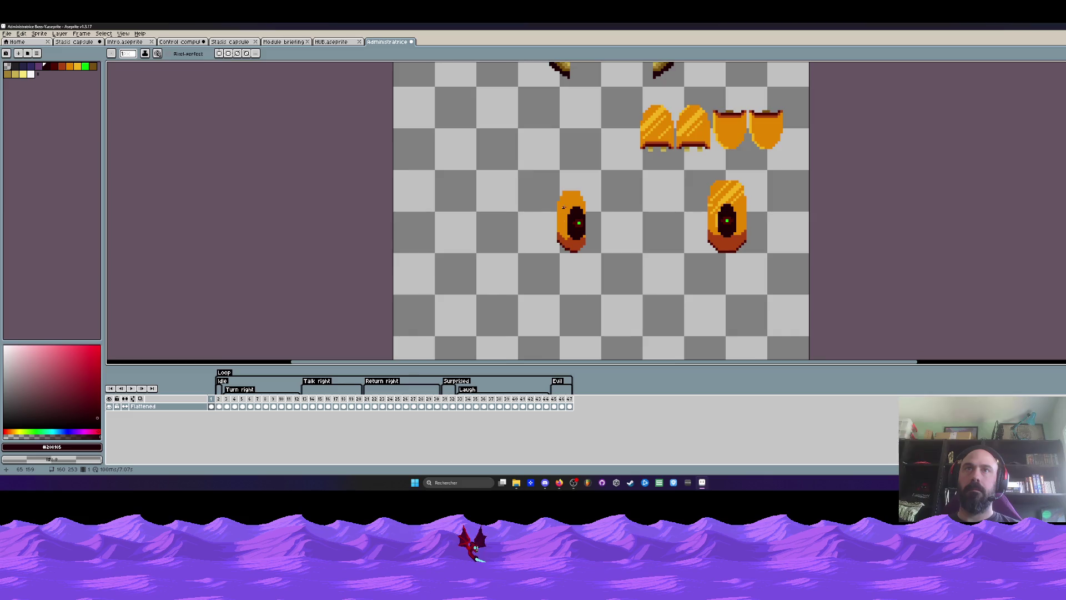
scroll(564, 212, up, 2)
scroll(562, 181, up, 1)
scroll(583, 171, down, 6)
Step: Try shifting the eye's top orange row one pixel right, then undo it
key(m)
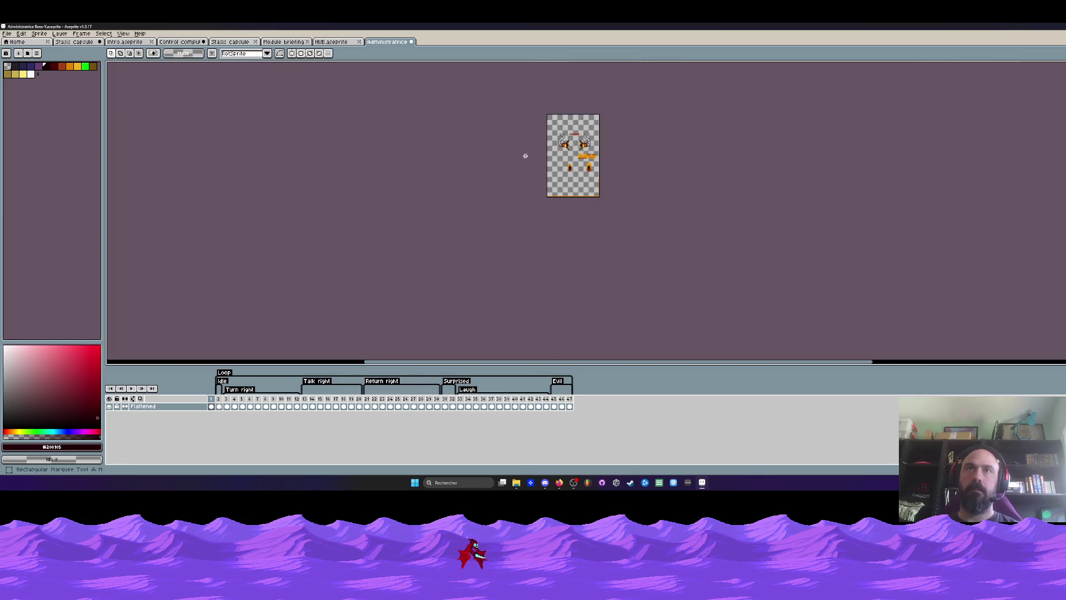
scroll(590, 152, up, 5)
key(h)
scroll(500, 250, up, 5)
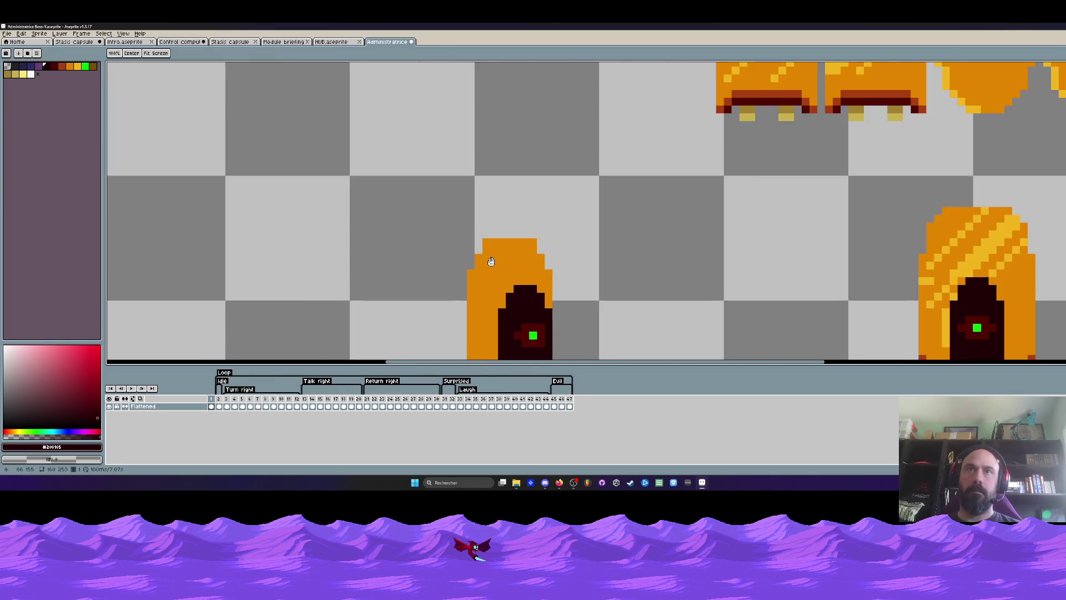
drag(493, 252, 498, 236)
key(m)
scroll(498, 237, up, 1)
mouse_move(447, 178)
mouse_down()
mouse_move(533, 223)
mouse_move(636, 245)
mouse_up()
key(Right)
scroll(602, 211, down, 3)
scroll(602, 211, up, 2)
drag(473, 177, 644, 253)
key(ctrl+z)
key(ctrl+z)
scroll(639, 222, down, 3)
scroll(637, 203, up, 1)
scroll(637, 203, up, 2)
Step: Retouch the outline with orange and reddish-brown pixels, extending the lower-left shading
key(b)
scroll(685, 201, down, 3)
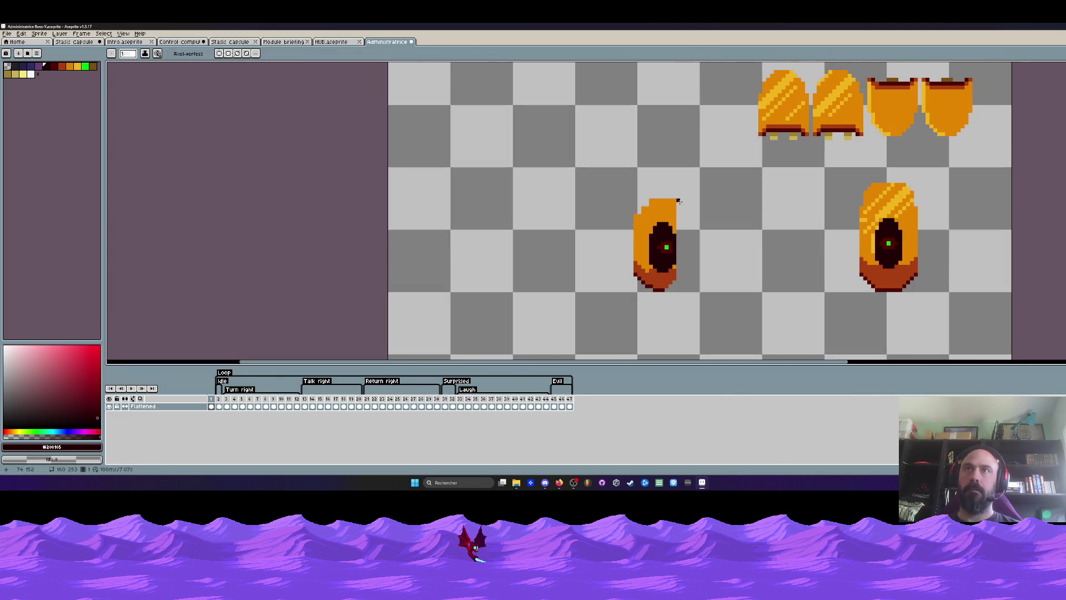
scroll(683, 201, up, 2)
scroll(717, 197, down, 3)
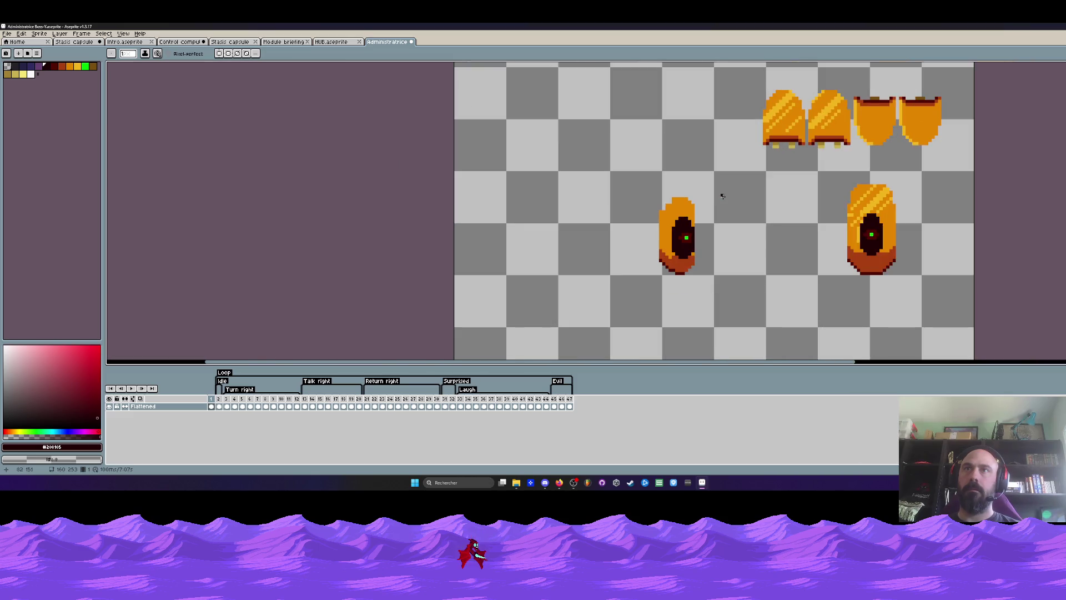
scroll(668, 207, up, 3)
alt+click(669, 207)
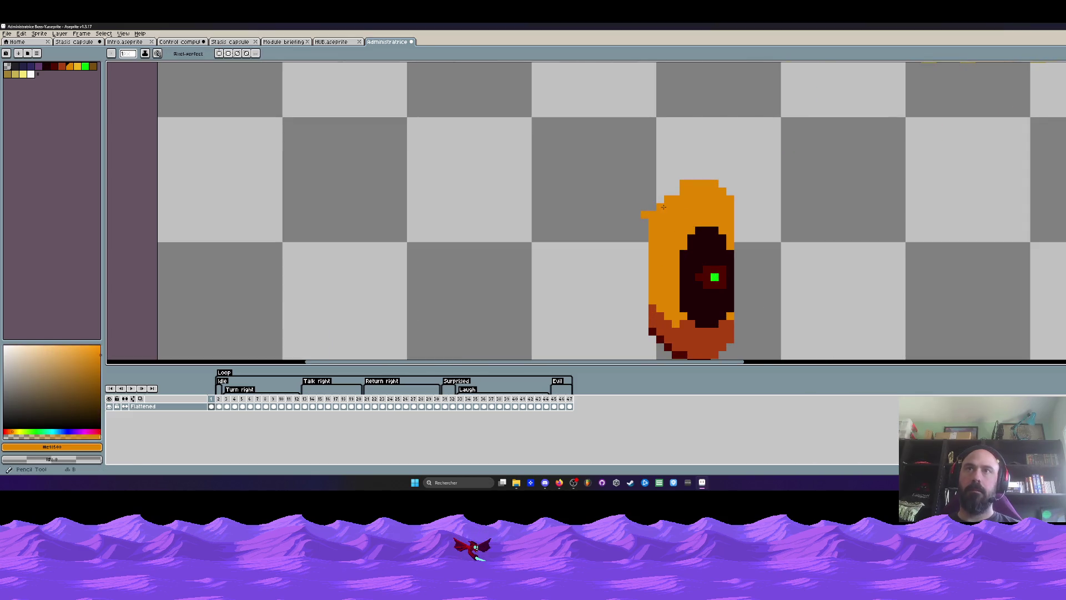
scroll(691, 200, down, 2)
scroll(669, 236, up, 2)
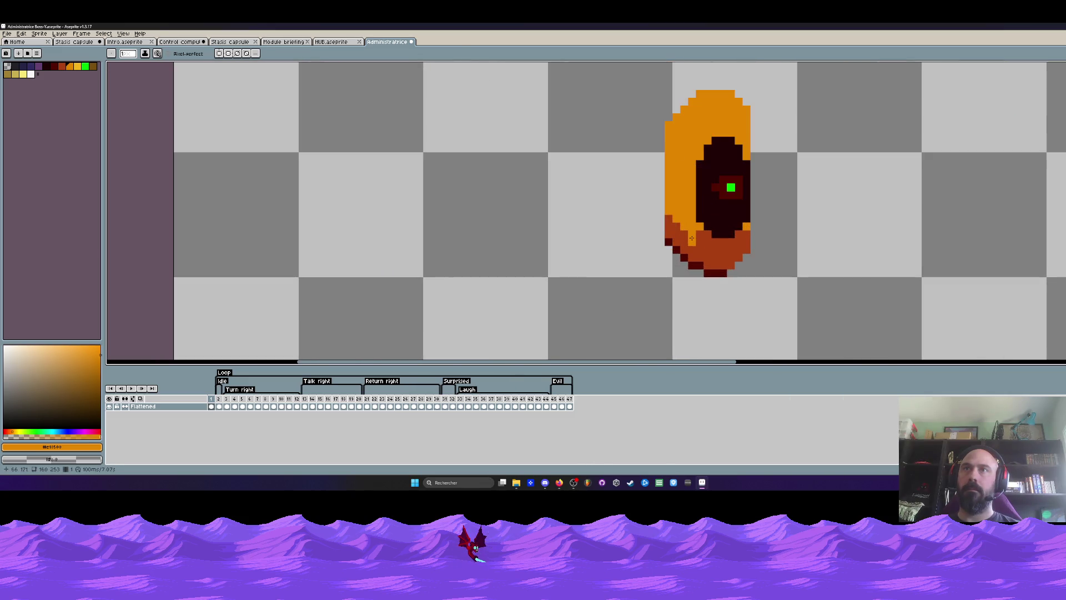
scroll(707, 242, up, 1)
alt+click(687, 234)
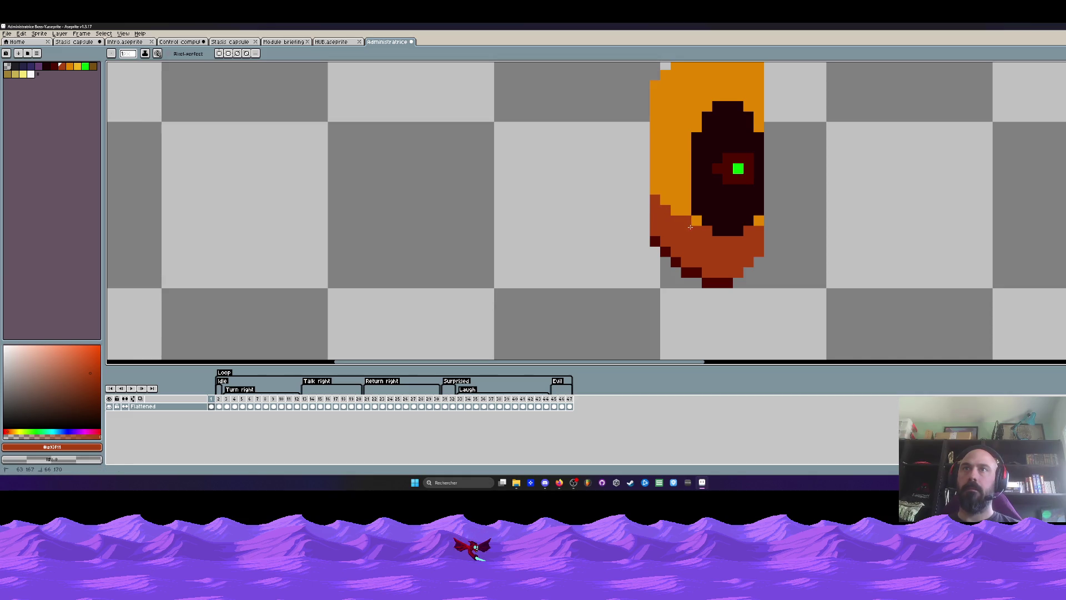
scroll(691, 228, down, 2)
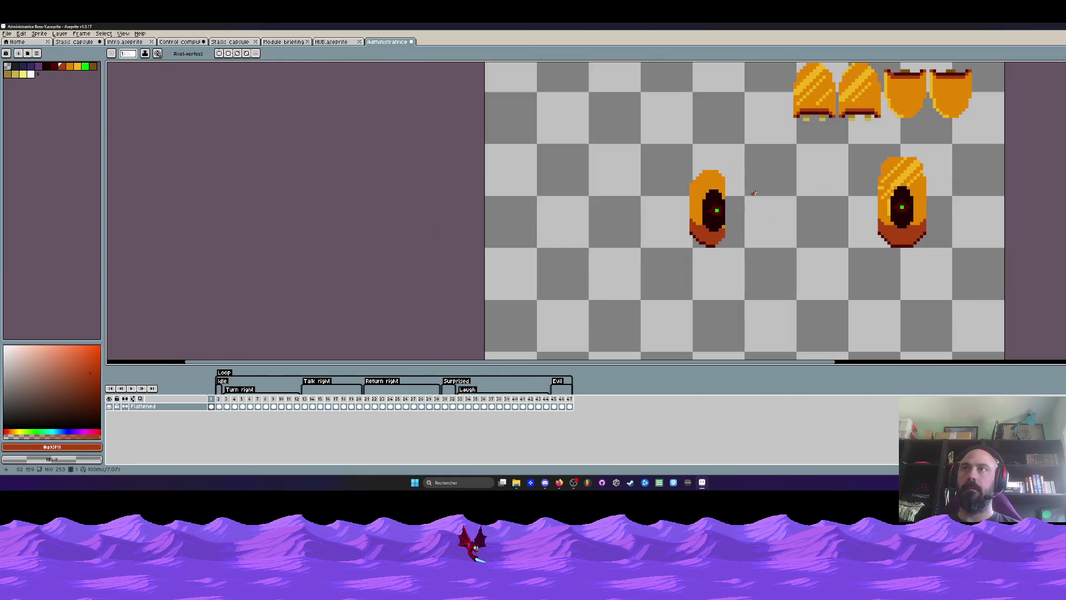
scroll(780, 196, down, 1)
Step: Duplicate the left eye sprite, drop the copy, and move a selected part up-left
key(m)
drag(688, 172, 766, 250)
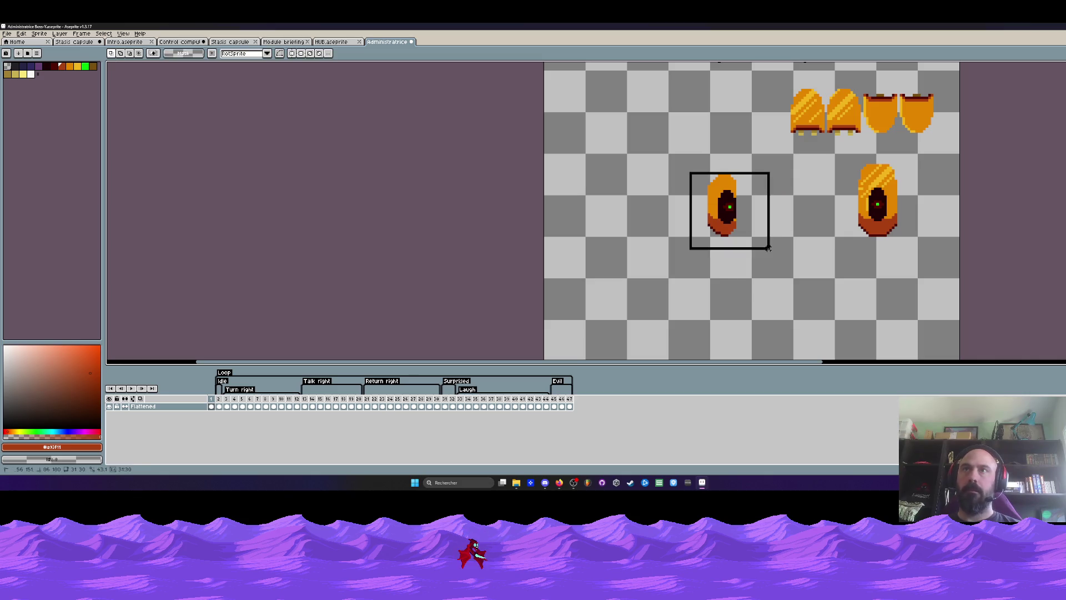
mouse_move(731, 214)
mouse_down()
mouse_move(710, 215)
mouse_move(724, 205)
mouse_move(706, 194)
mouse_up()
scroll(746, 216, up, 1)
scroll(745, 216, down, 1)
key(ctrl+d)
drag(659, 220, 623, 155)
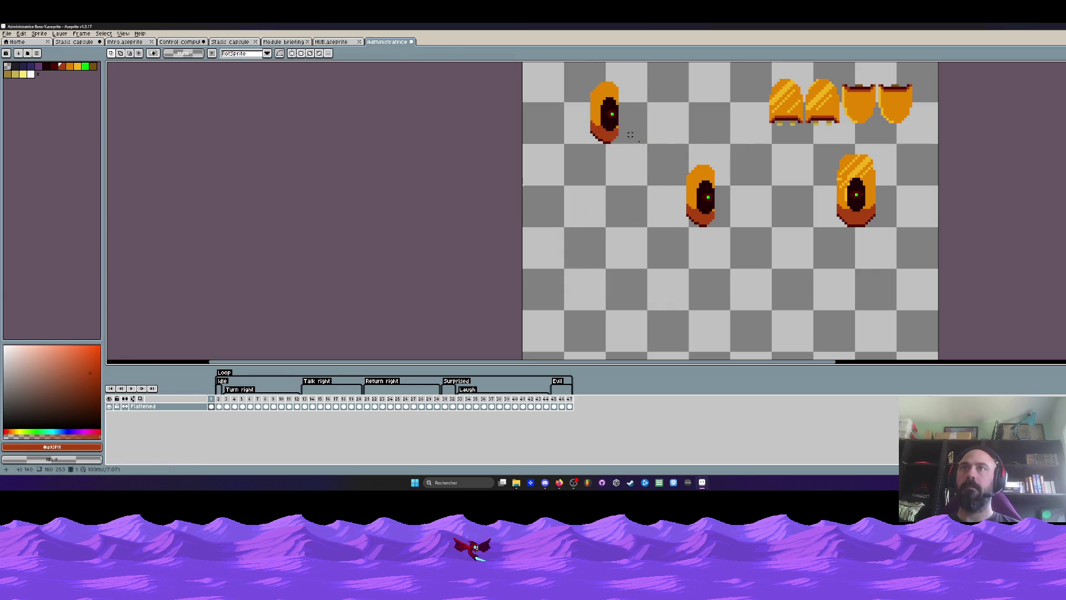
scroll(681, 244, down, 1)
scroll(675, 230, down, 1)
scroll(687, 248, up, 1)
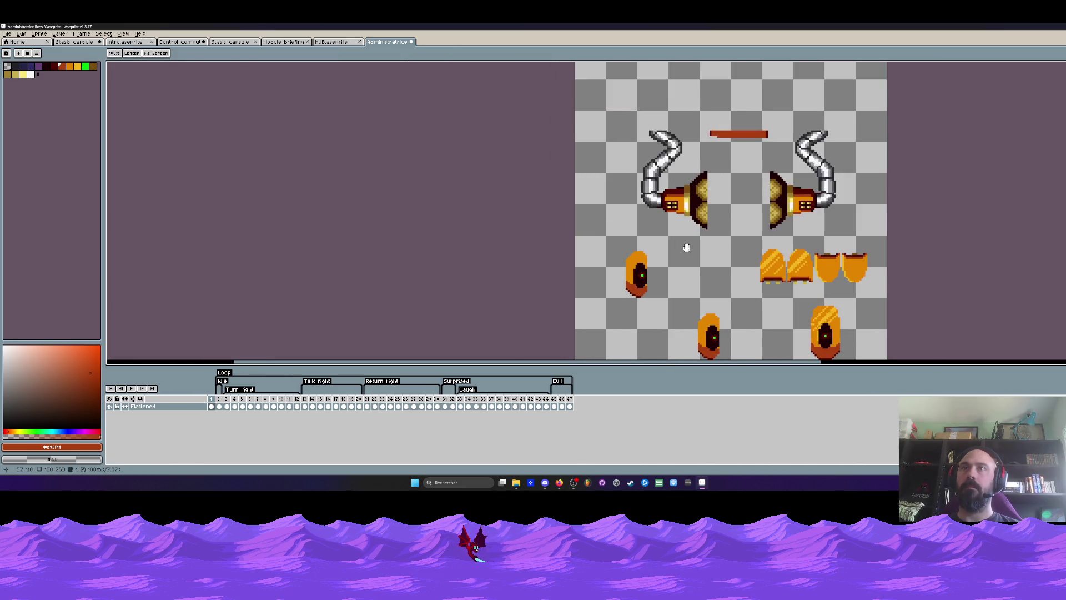
Step: Select the left cannon's brick body, then undo the recent cannon changes
drag(687, 248, 680, 218)
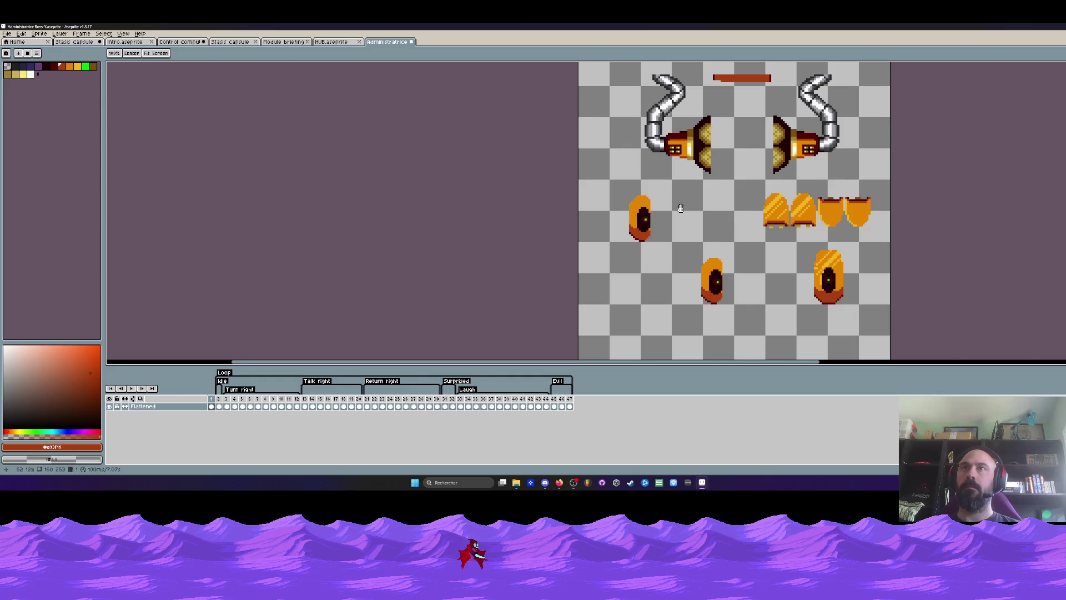
scroll(680, 215, up, 2)
mouse_move(656, 96)
mouse_down()
mouse_move(711, 178)
mouse_move(705, 300)
mouse_up()
scroll(712, 178, down, 1)
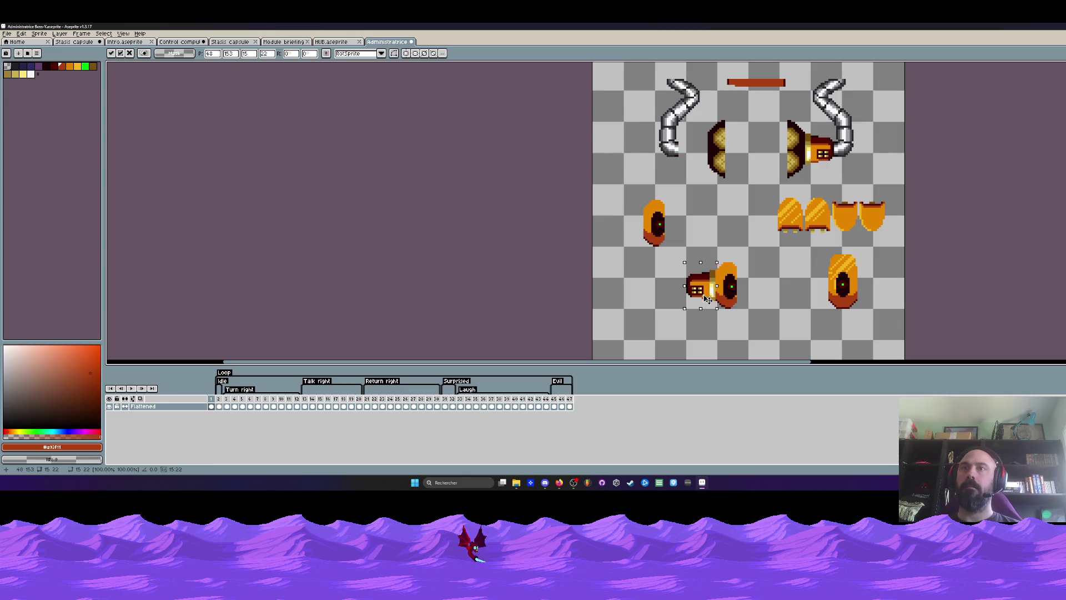
scroll(708, 300, down, 2)
scroll(694, 222, up, 1)
key(ctrl+d)
scroll(603, 142, up, 1)
drag(601, 144, 733, 203)
key(ctrl+d)
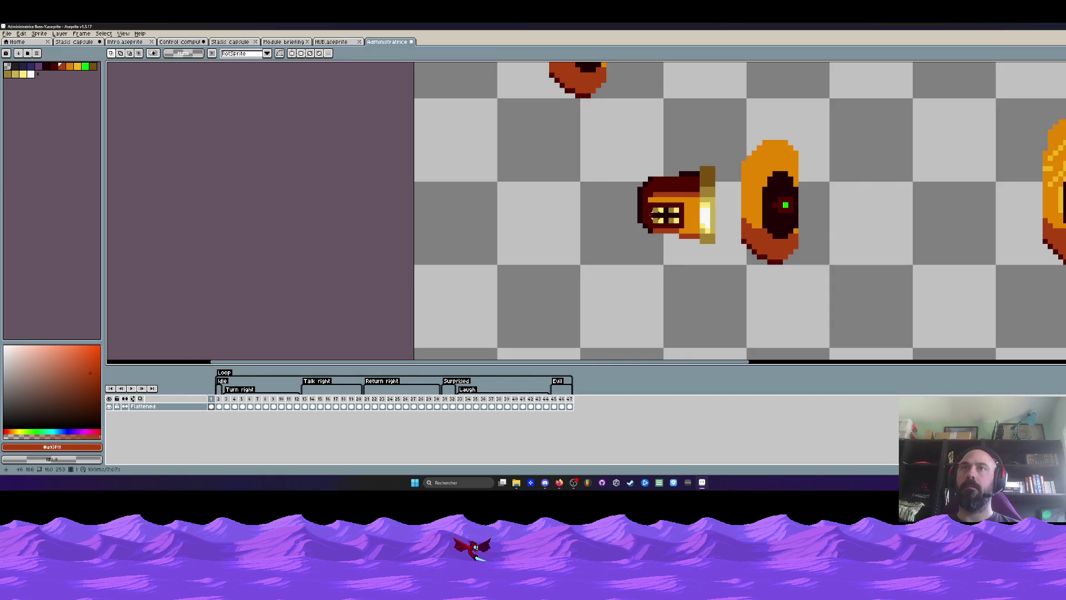
key(ctrl+z)
key(ctrl+z)
key(ctrl+z)
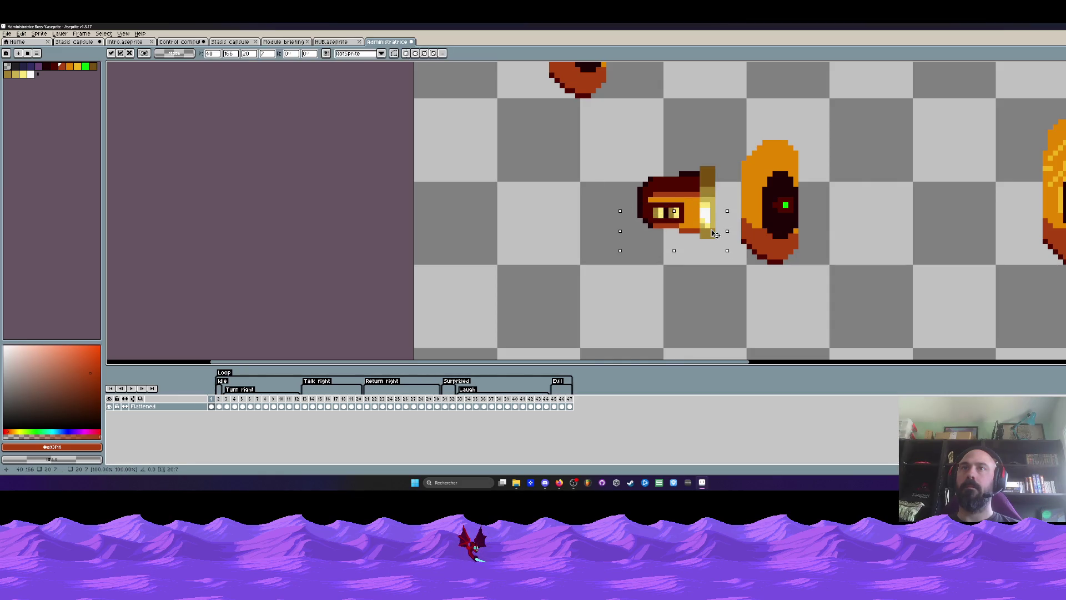
Step: Move the detached cannon body beside the upper-left bell, nudged down one pixel
drag(629, 147, 738, 256)
drag(698, 218, 722, 219)
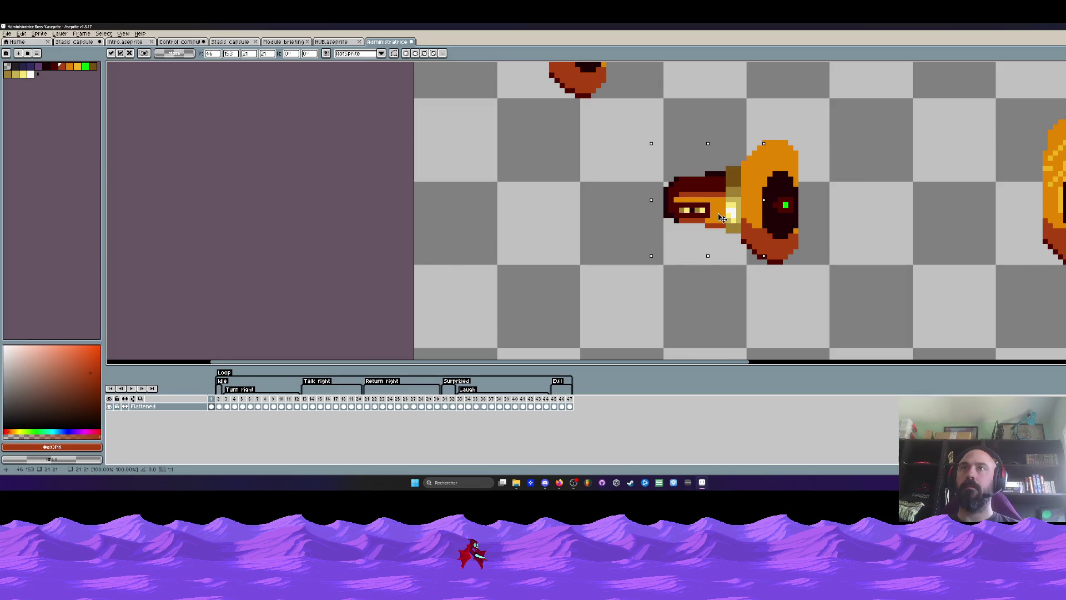
key(Down)
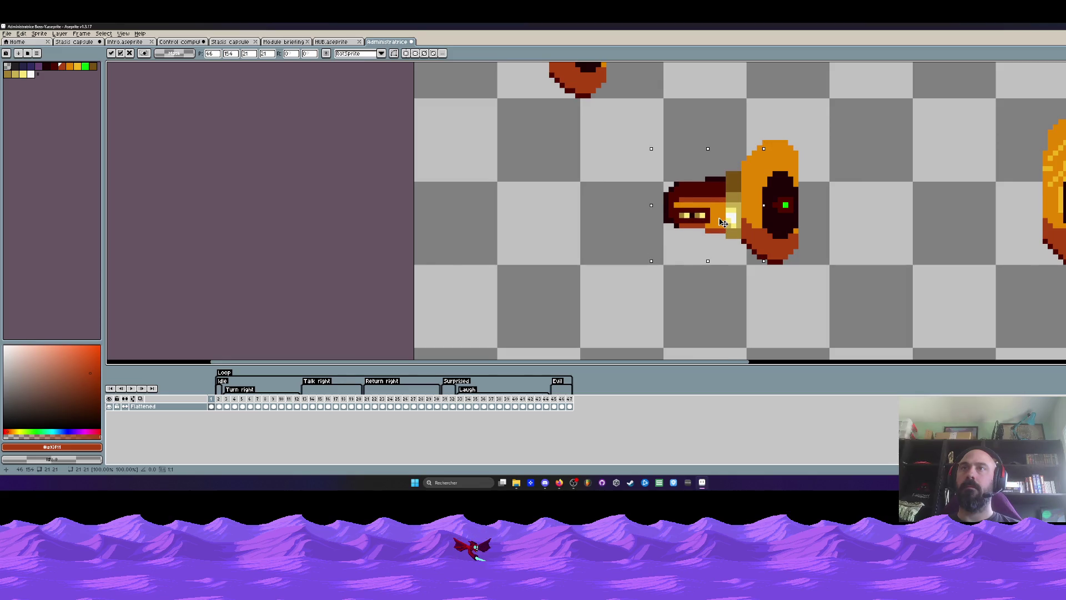
scroll(720, 220, down, 2)
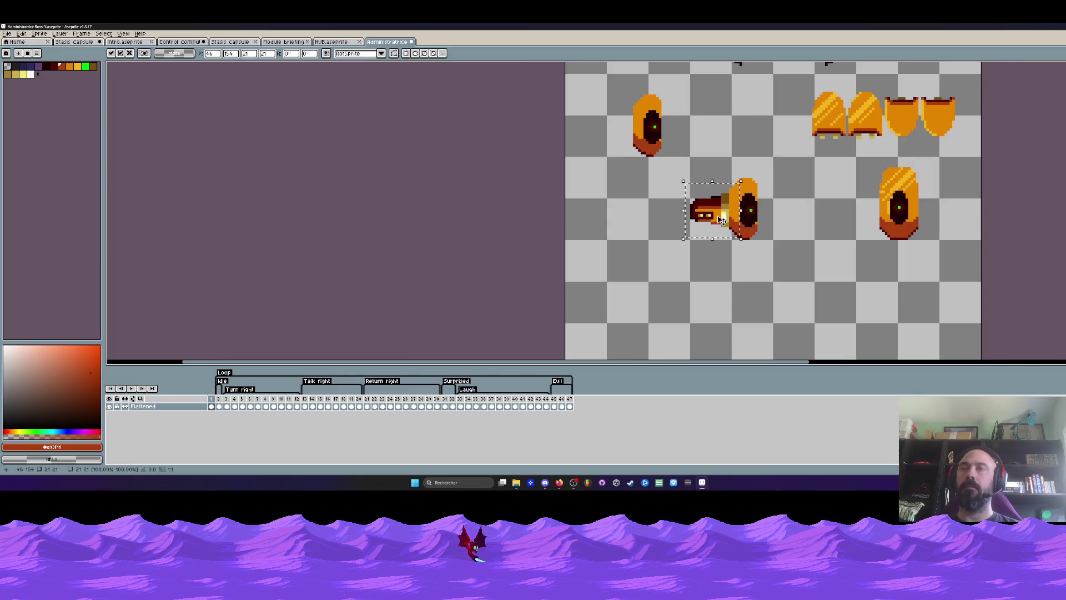
scroll(720, 220, down, 1)
drag(714, 217, 711, 149)
scroll(716, 167, down, 1)
scroll(726, 190, up, 1)
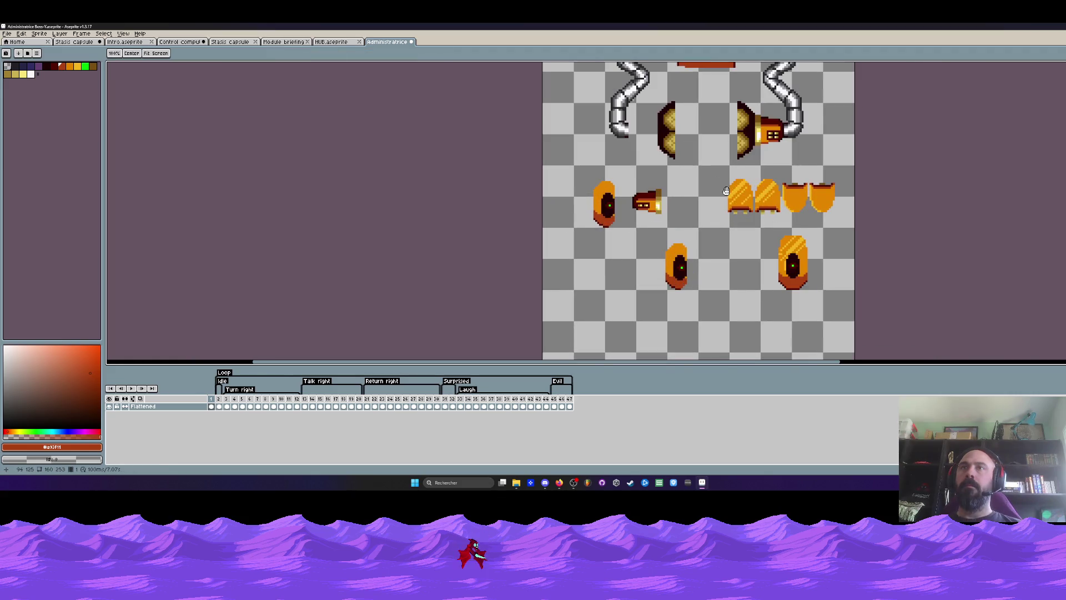
Step: Paint two dark round dots below the bells with the pencil
key(m)
scroll(671, 211, up, 1)
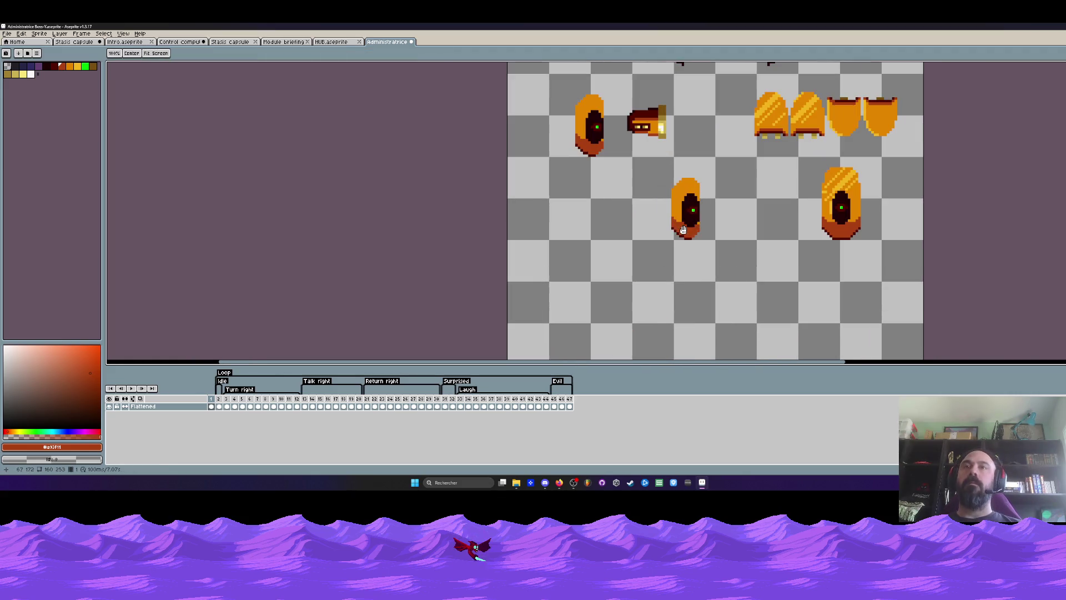
key(b)
alt+click(684, 230)
drag(684, 229, 705, 206)
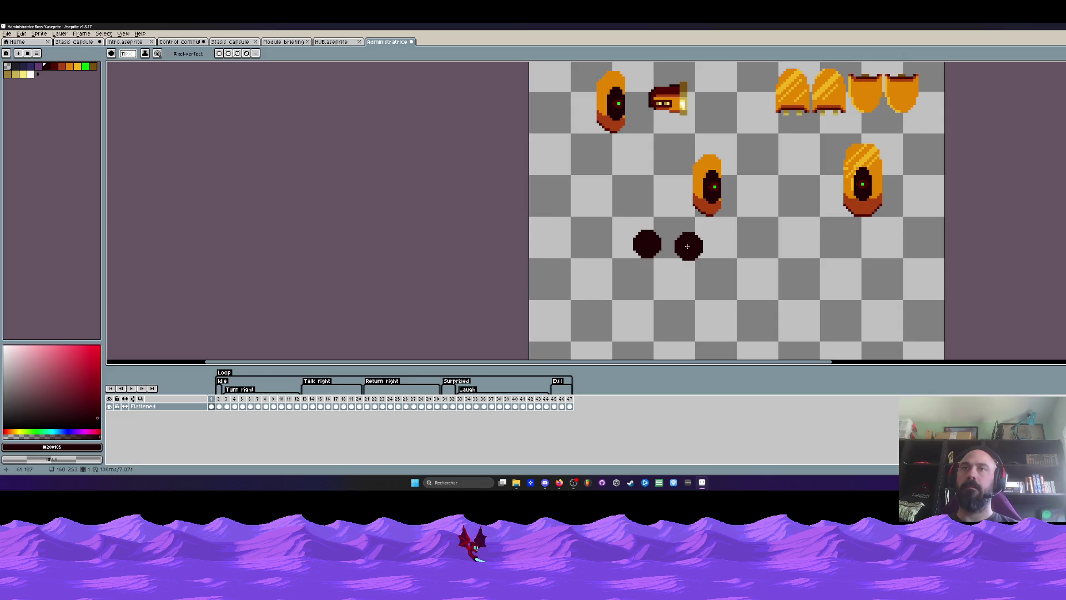
scroll(703, 236, down, 1)
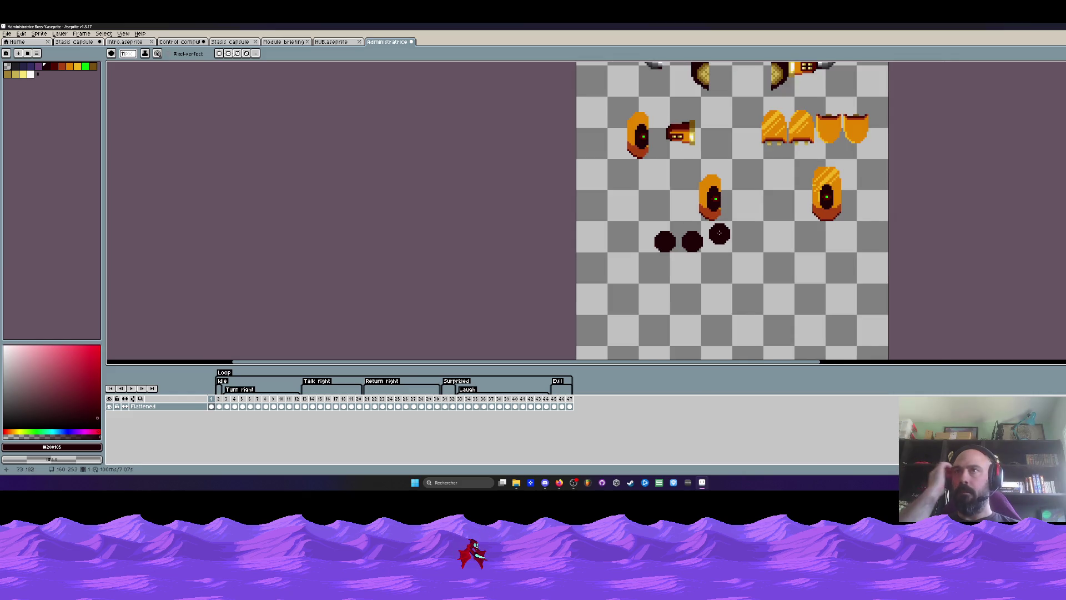
key(super+Down)
key(super+Down)
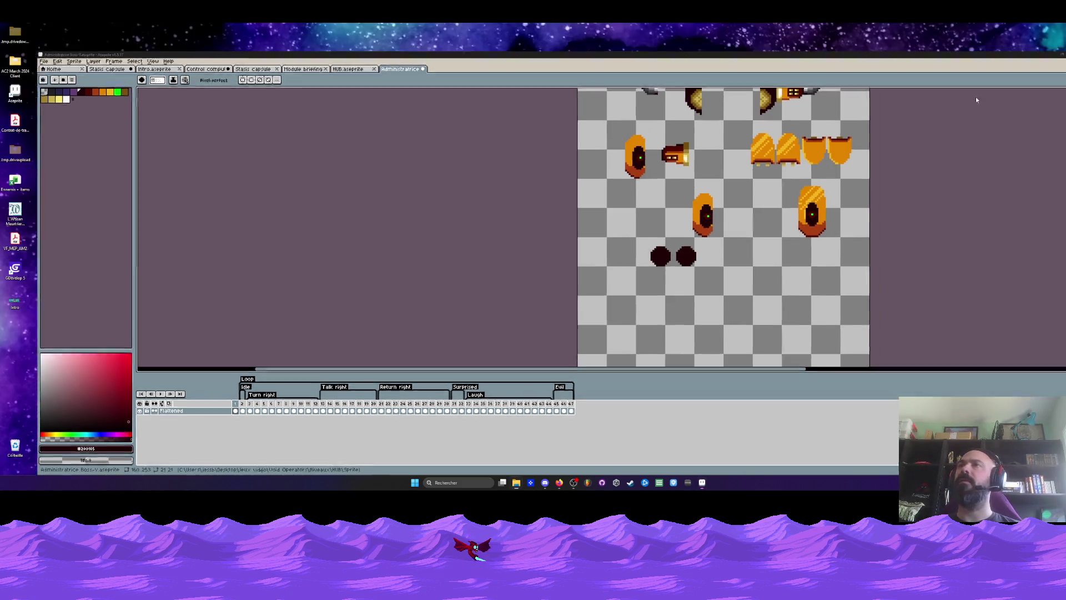
Step: Browse to Void Operators > Power ups, open the Power up file, and select frames 1–18
key(alt+Left)
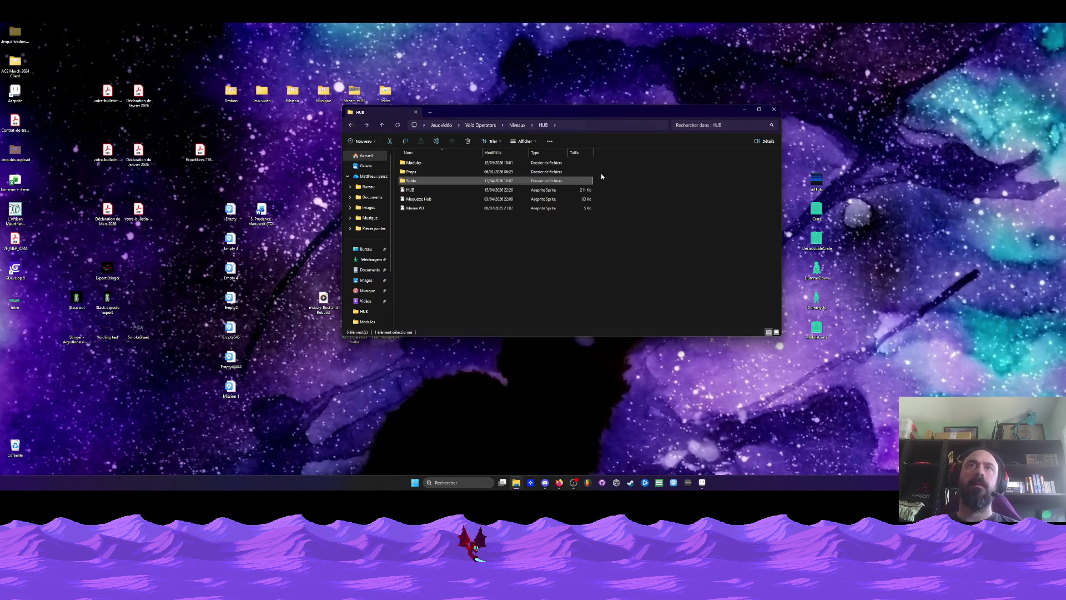
key(alt+Left)
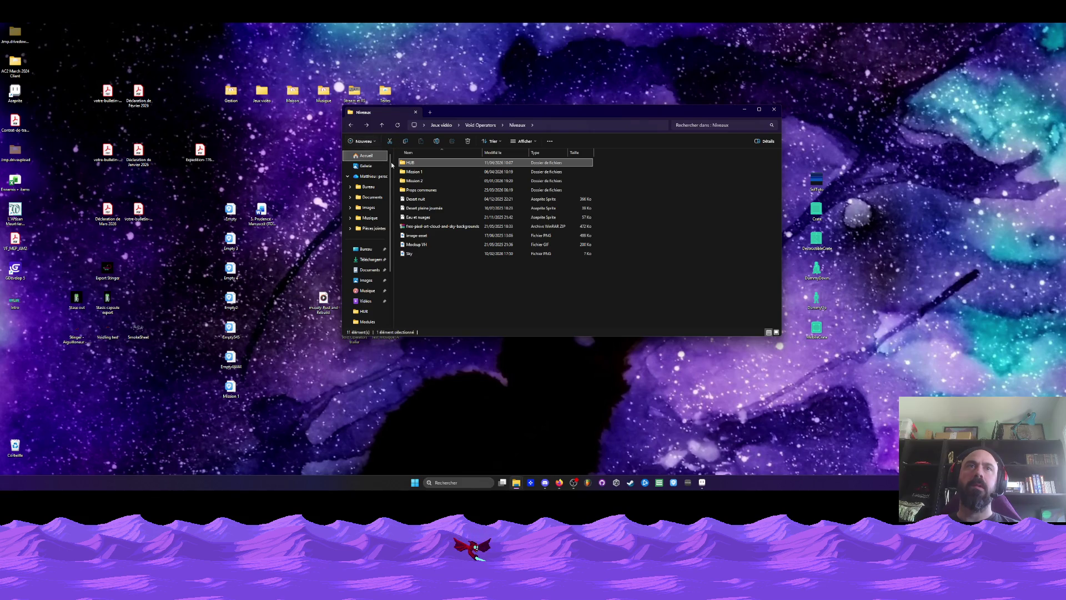
double_click(416, 190)
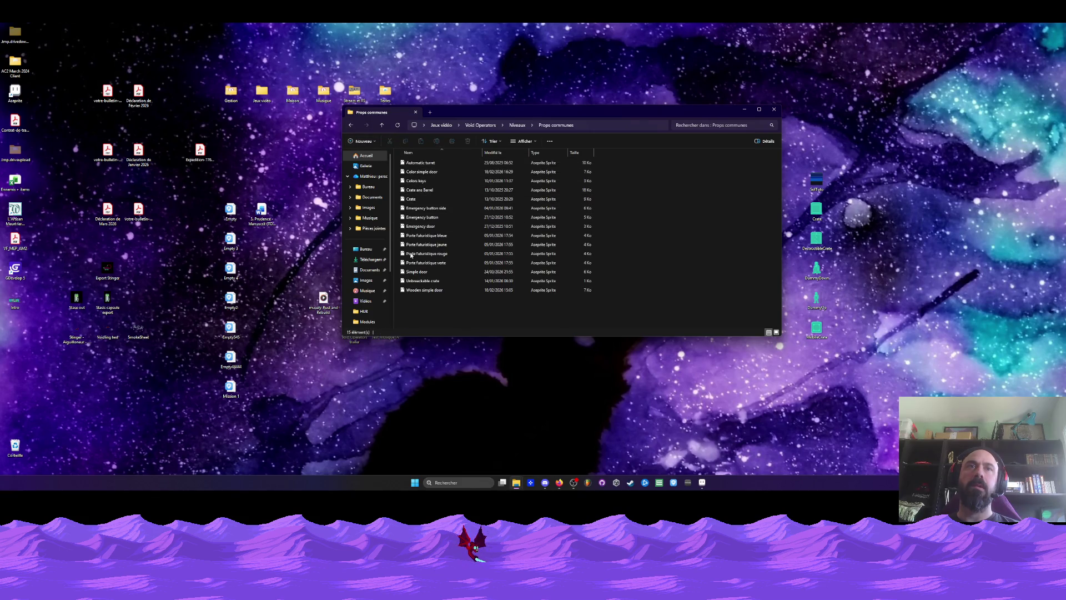
click(353, 126)
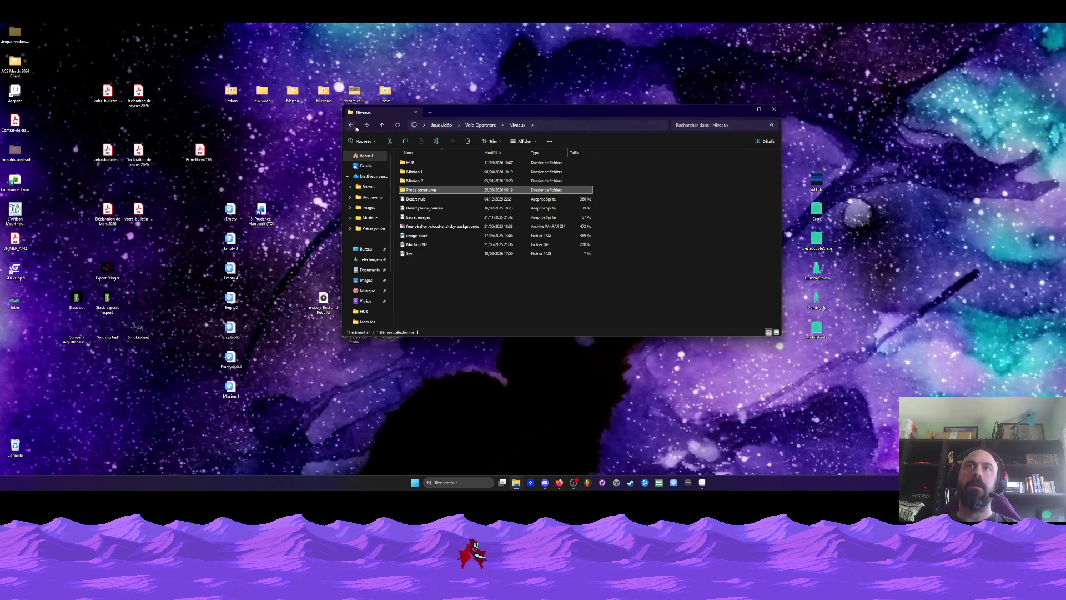
click(354, 127)
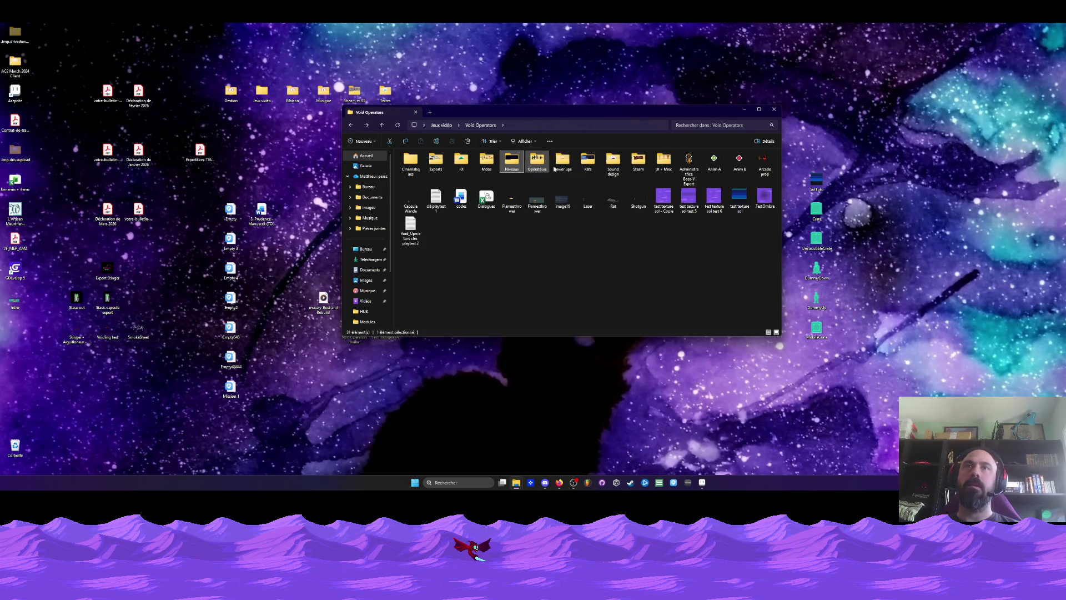
double_click(560, 162)
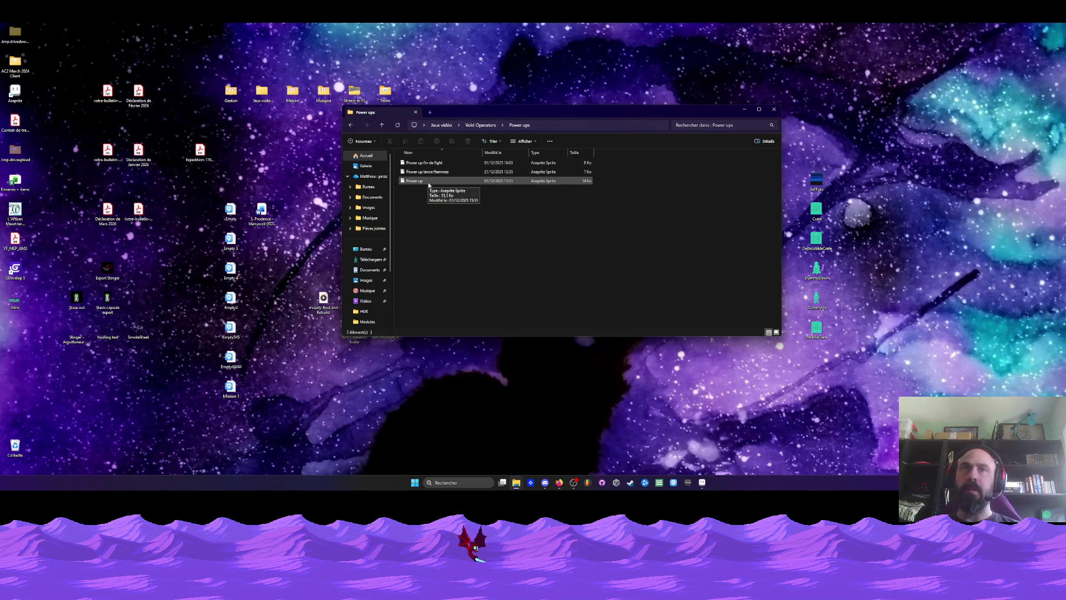
click(428, 182)
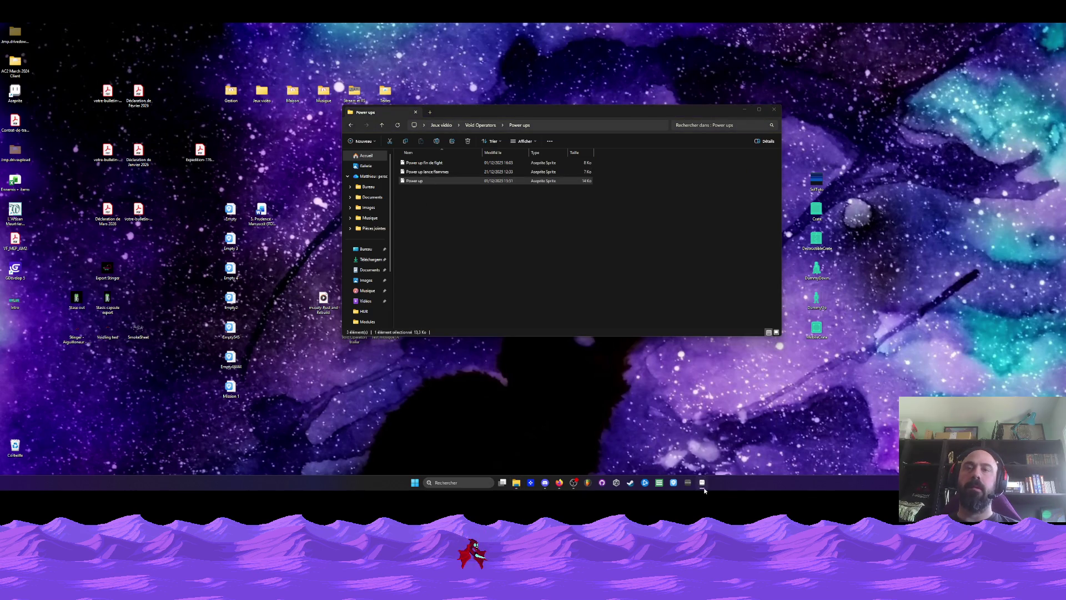
click(703, 486)
mouse_move(211, 389)
mouse_down()
mouse_move(240, 412)
mouse_move(344, 394)
mouse_move(289, 393)
mouse_move(434, 394)
mouse_move(244, 399)
mouse_move(308, 399)
mouse_up()
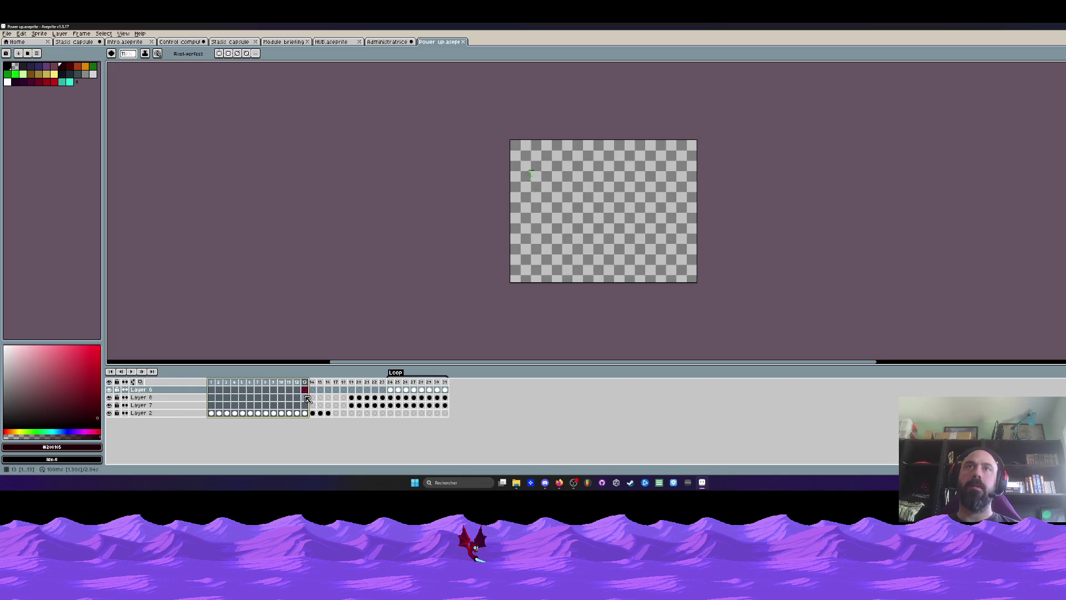
Step: Lasso-select the boss's right leg, then pick the Layer 2 cel on frame 12
scroll(540, 166, up, 6)
key(q)
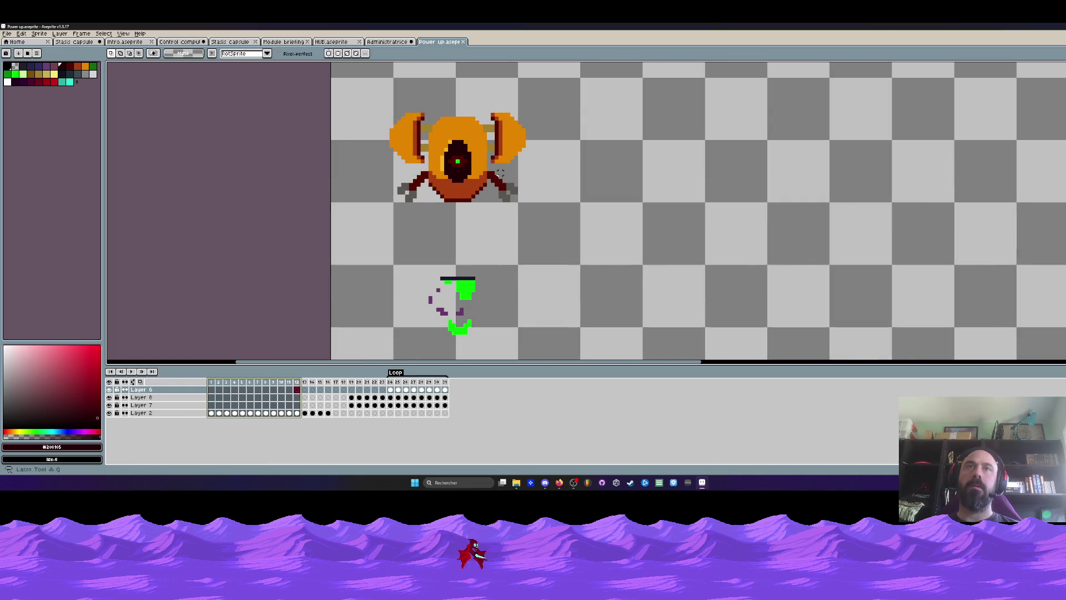
mouse_move(472, 175)
mouse_down()
mouse_move(576, 228)
mouse_move(486, 161)
mouse_up()
scroll(492, 186, down, 1)
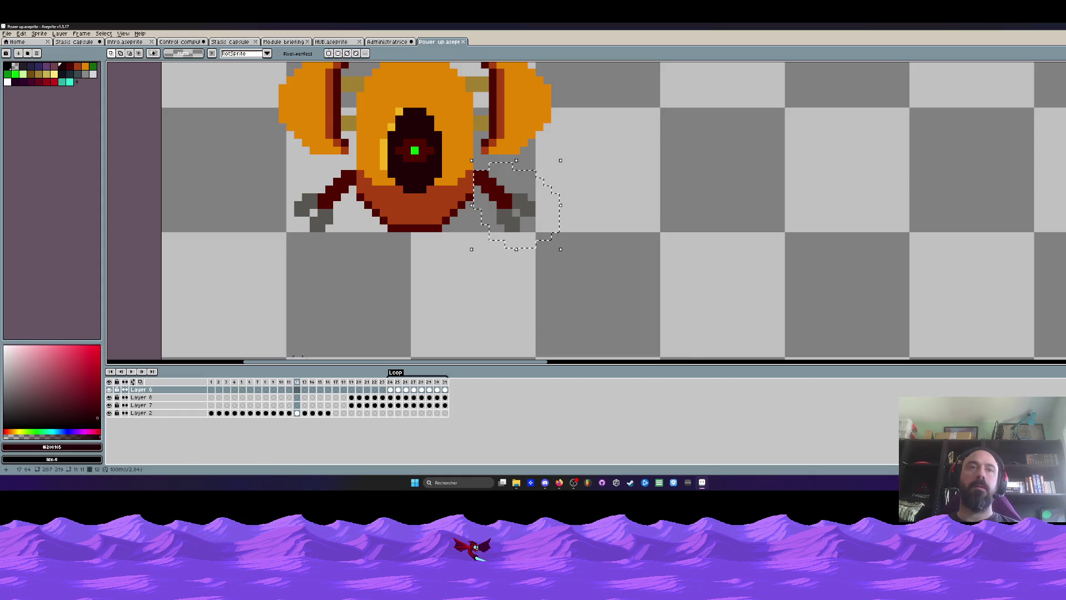
click(298, 413)
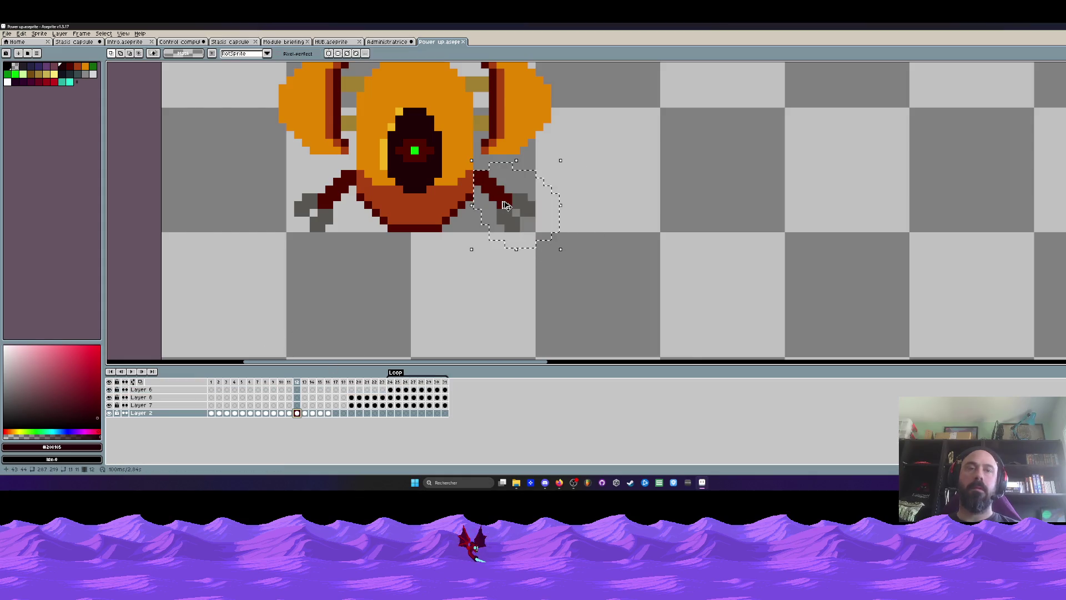